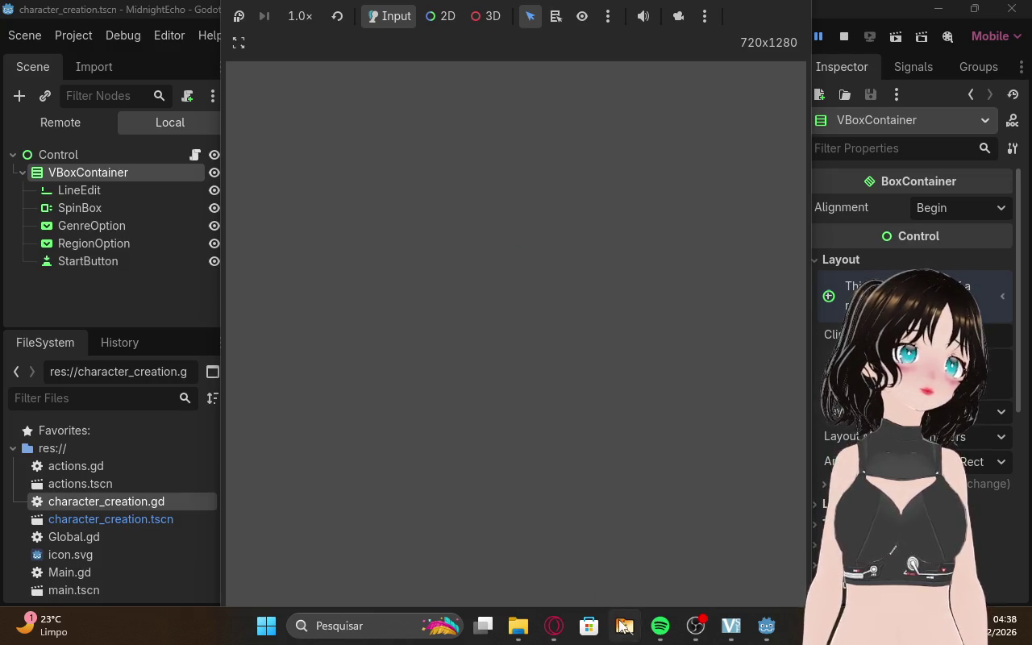
# Glance at the stream dashboard, then bring the running game window back to the front
pyautogui.click(554, 626)
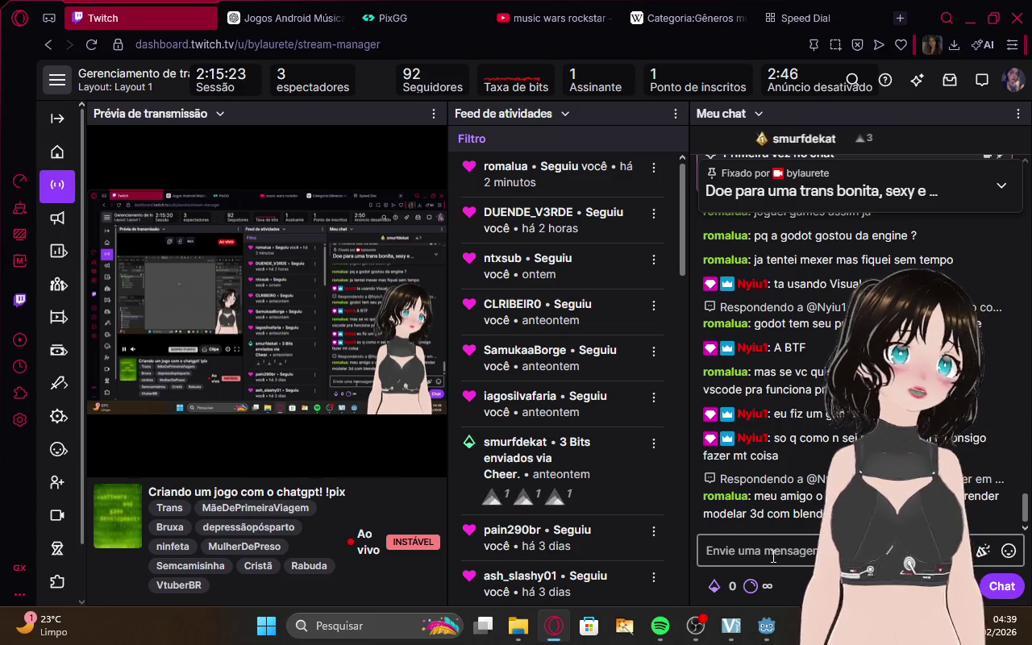
pyautogui.moveTo(765, 626)
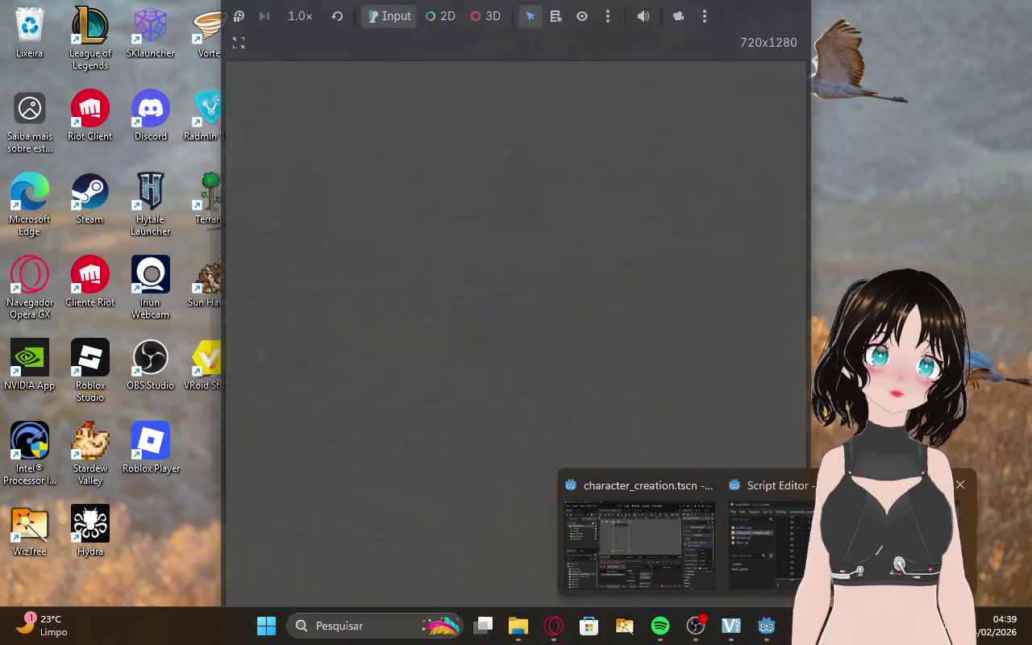
pyautogui.click(804, 477)
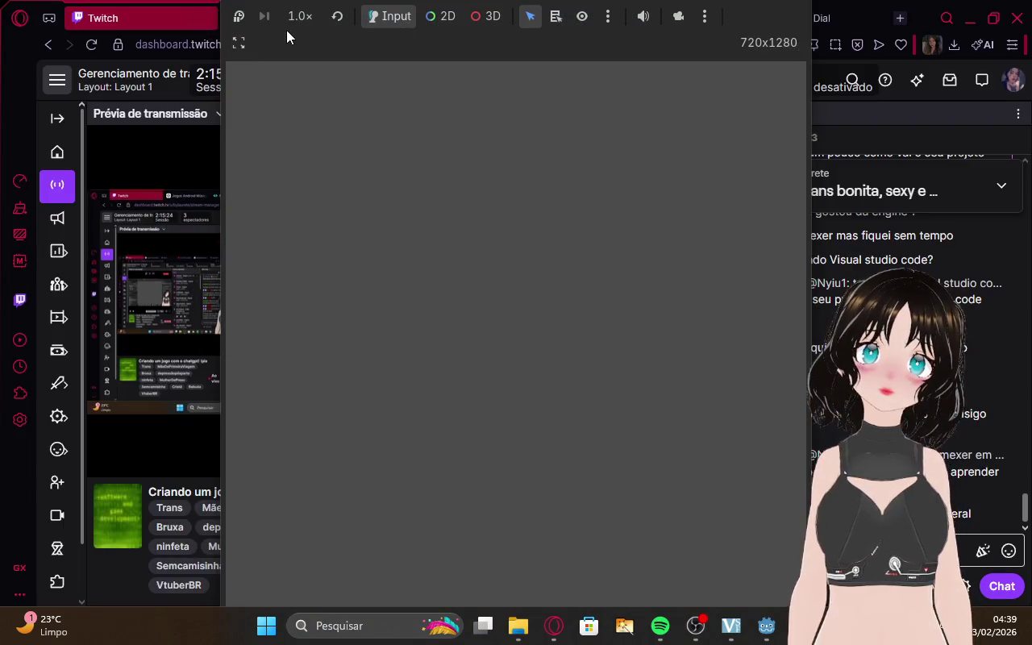
# Reset the game view, toggle selection outlines and normal input, then return to the character_creation editor
pyautogui.click(335, 17)
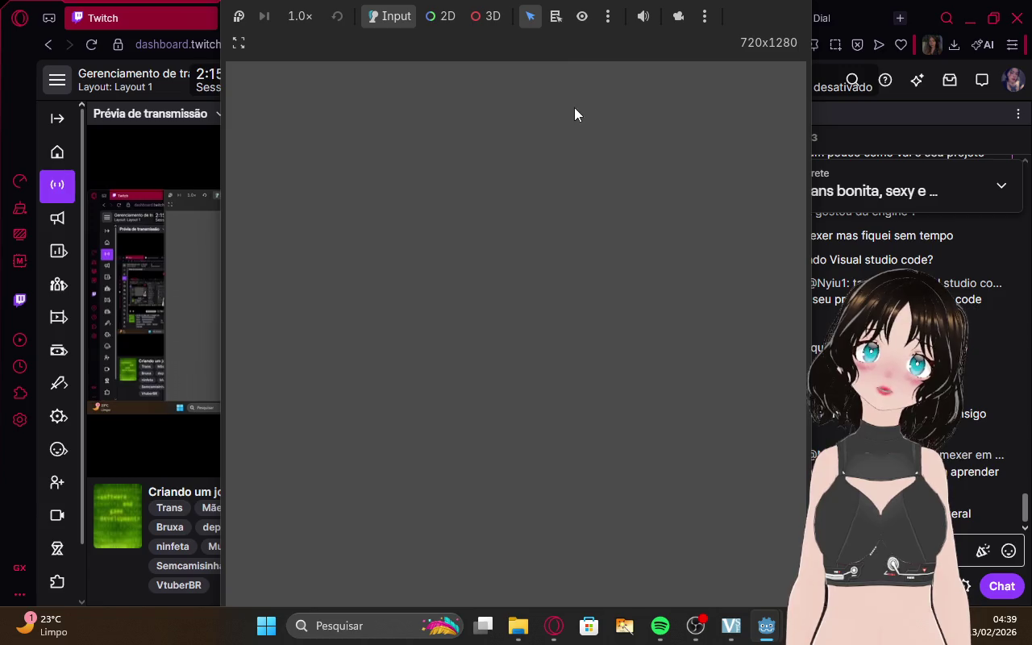
pyautogui.click(577, 25)
pyautogui.click(577, 24)
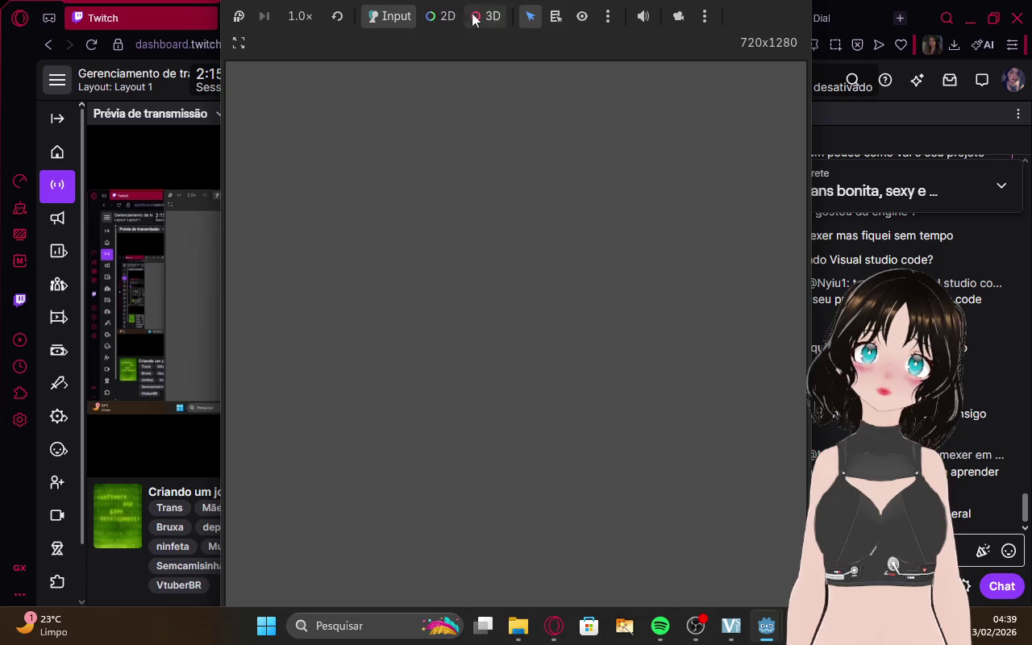
pyautogui.click(372, 22)
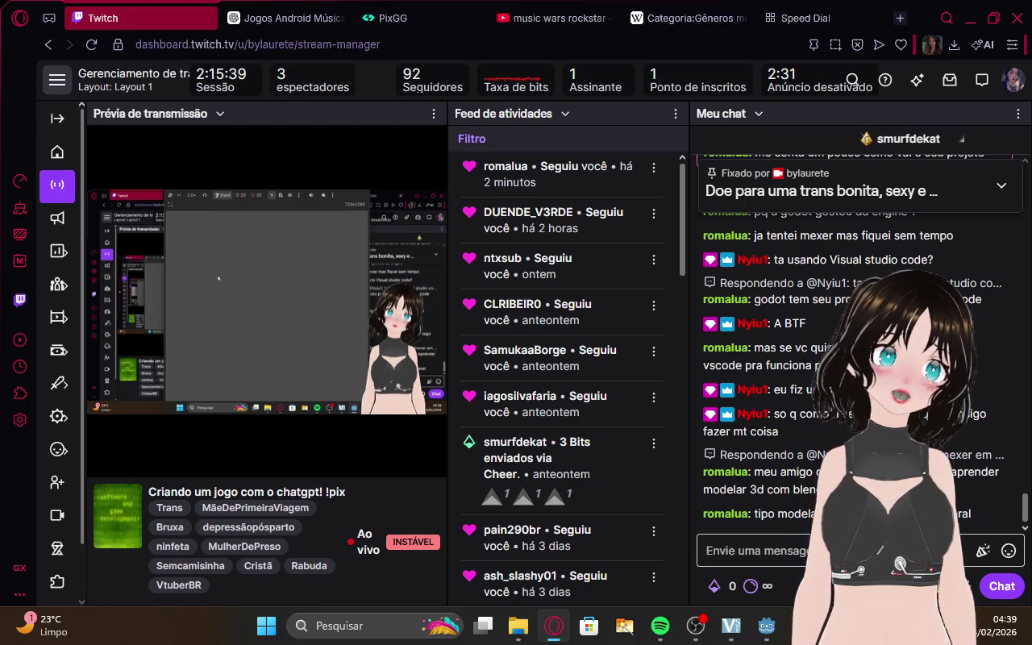
pyautogui.moveTo(765, 625)
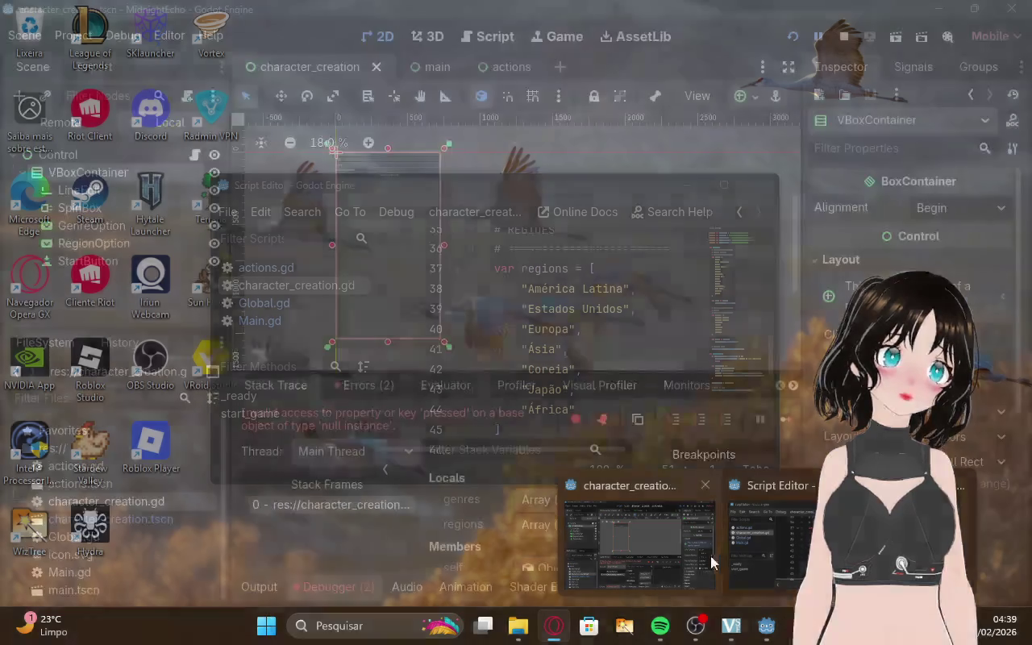
pyautogui.click(711, 555)
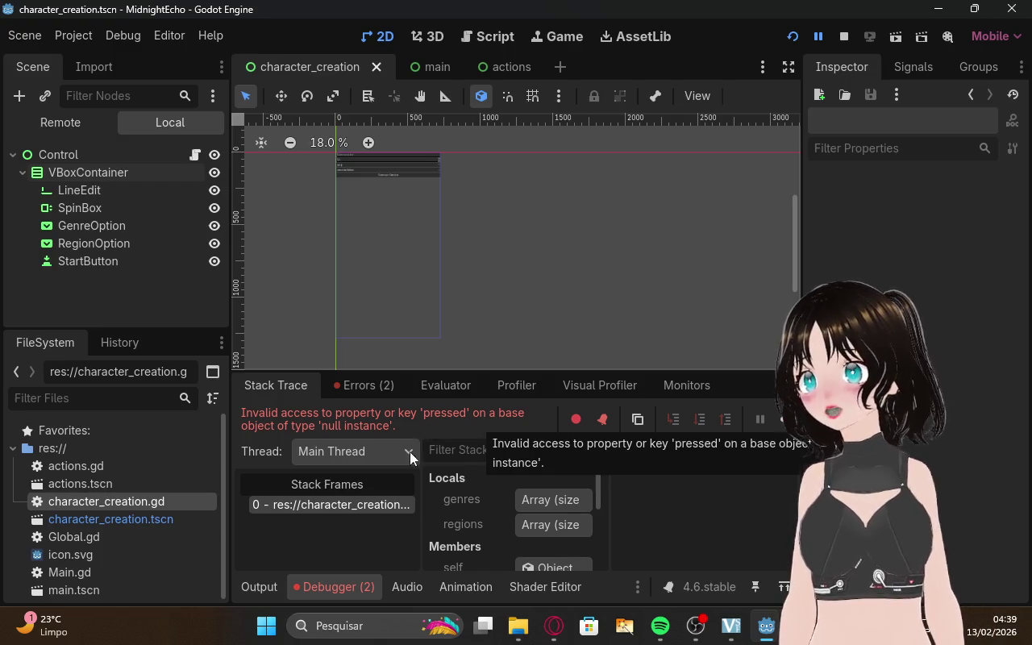
# Show the debugger's error list and jump to the null-instance and line-7 node-not-found errors
pyautogui.click(345, 586)
pyautogui.click(339, 586)
pyautogui.click(364, 384)
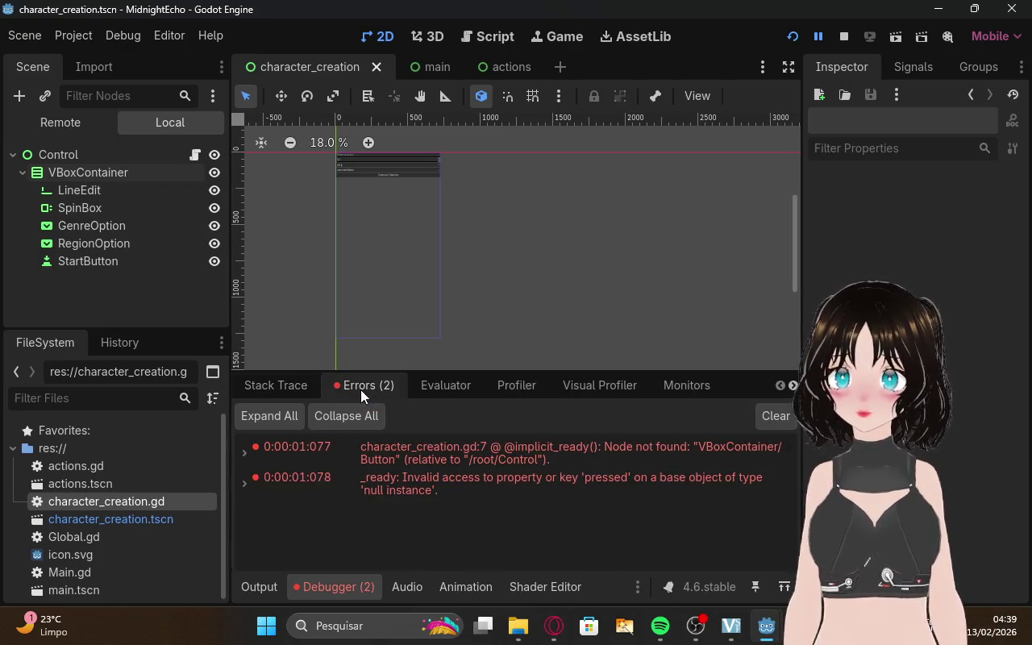
pyautogui.doubleClick(479, 488)
pyautogui.click(440, 494)
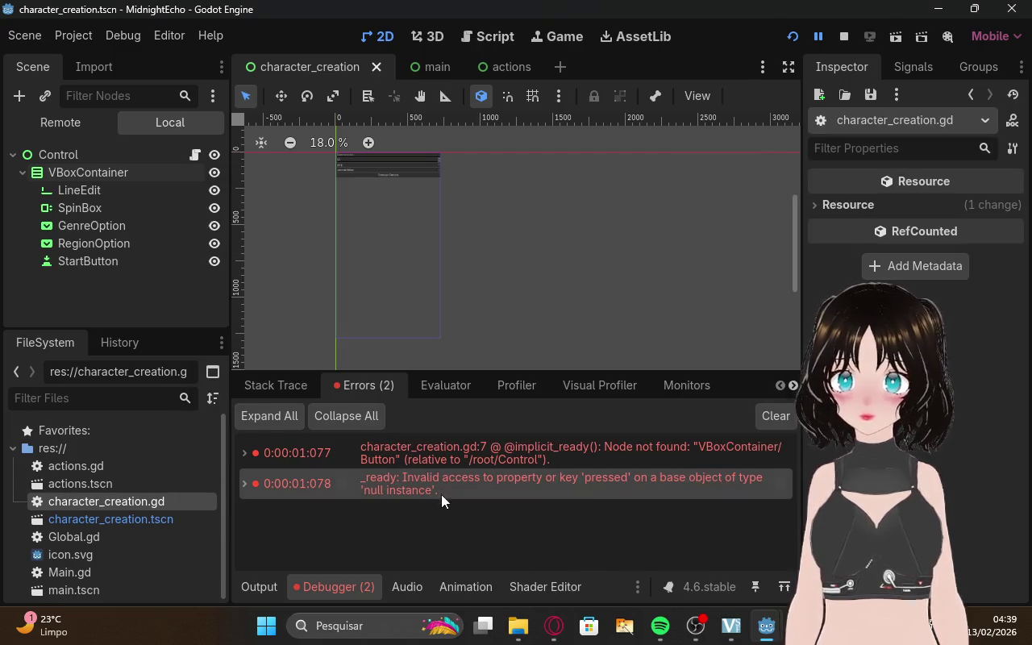
pyautogui.doubleClick(392, 476)
pyautogui.click(398, 516)
pyautogui.doubleClick(366, 454)
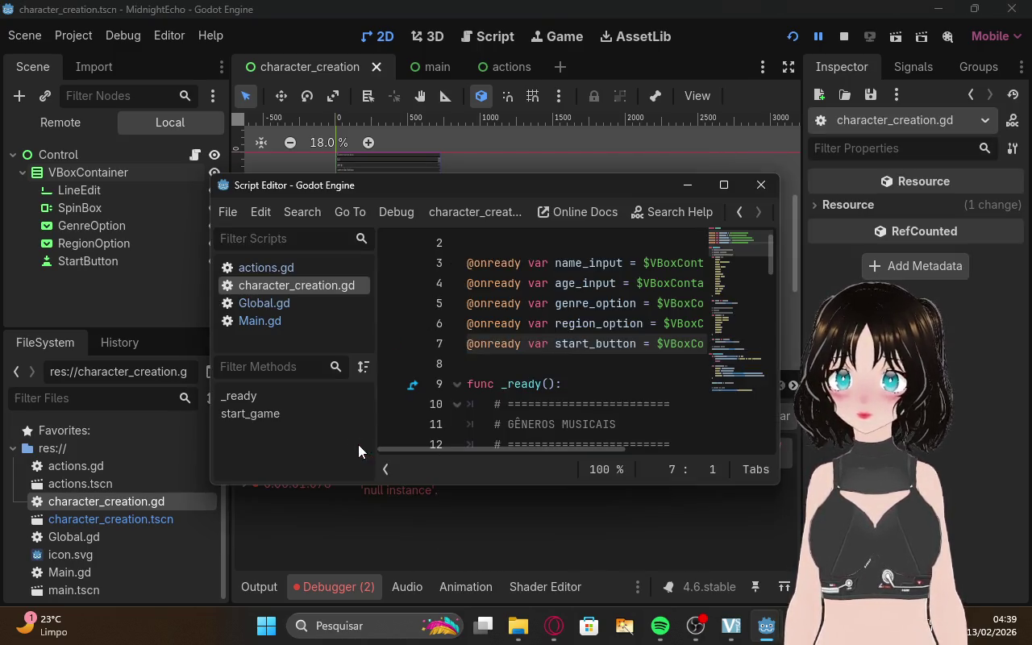
pyautogui.click(449, 544)
# Close the running game and switch to the browser's stream dashboard
pyautogui.moveTo(766, 625)
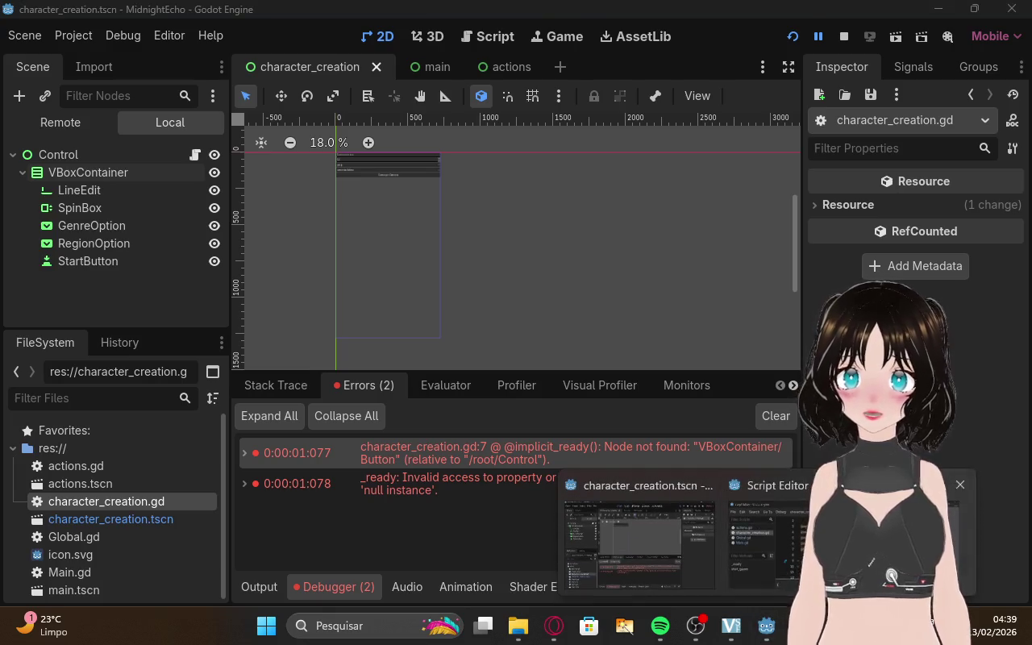
pyautogui.click(927, 556)
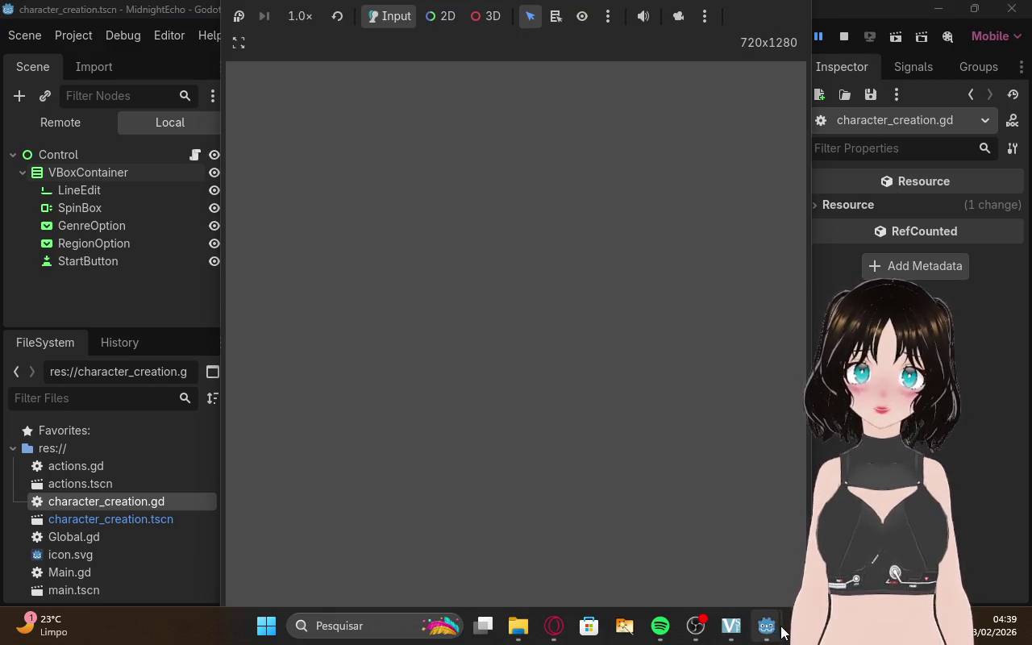
pyautogui.moveTo(774, 626)
pyautogui.click(962, 484)
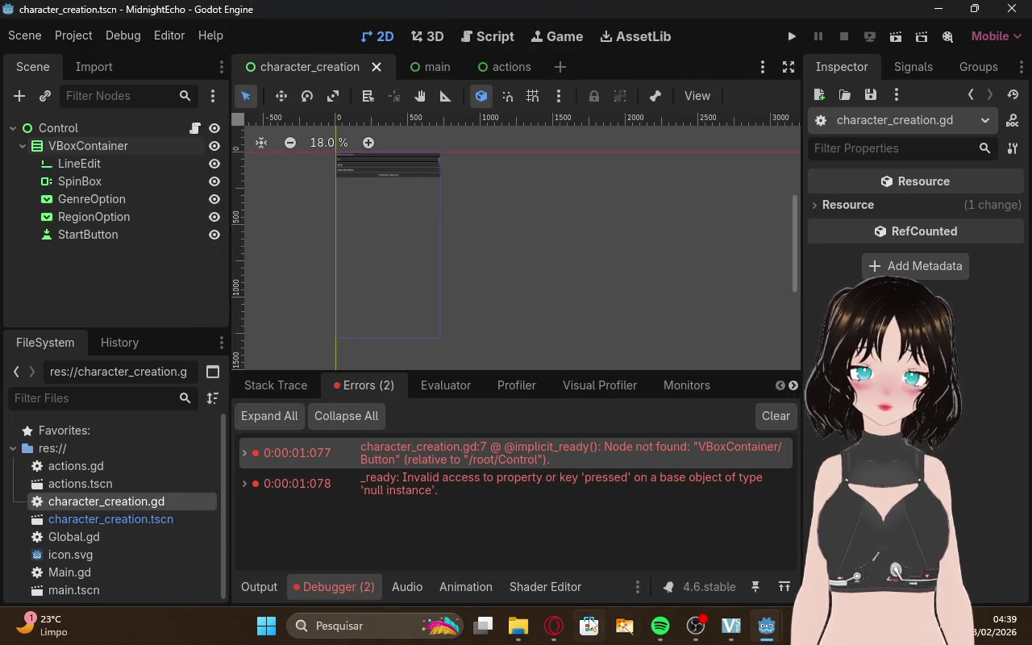
pyautogui.hotkey('alt', 'Tab')
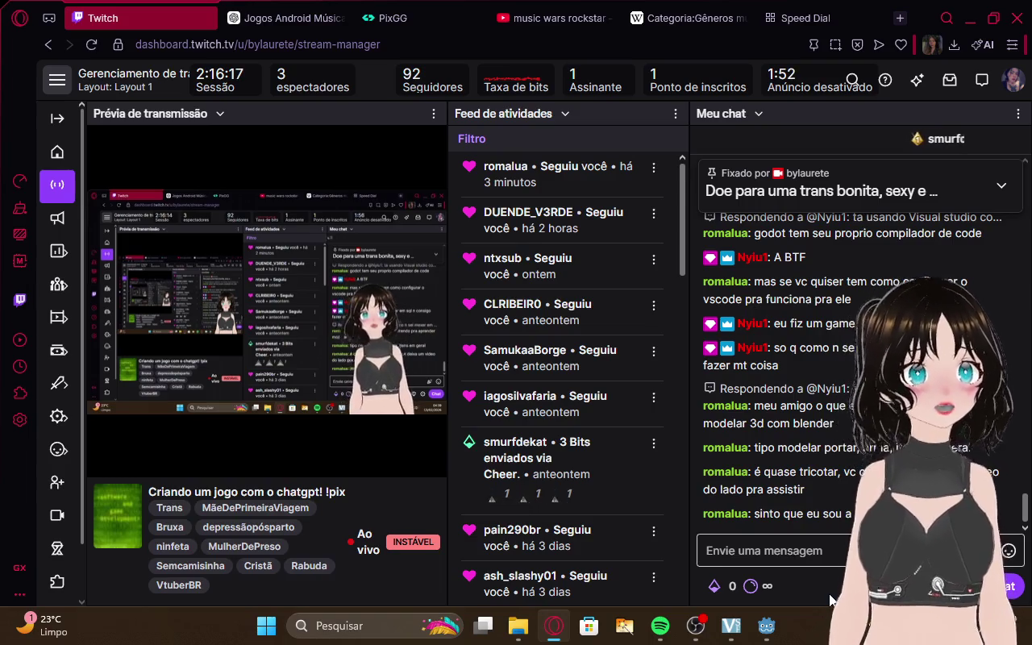
# Glance at ChatGPT, then return to Godot and revisit both error lines in the script
pyautogui.click(274, 18)
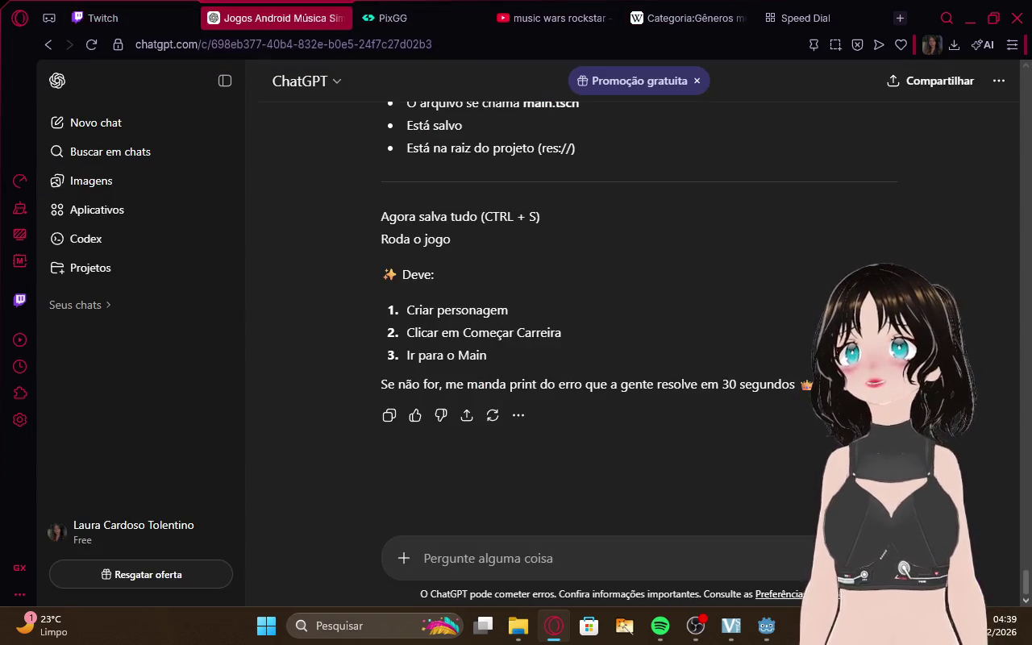
pyautogui.moveTo(766, 628)
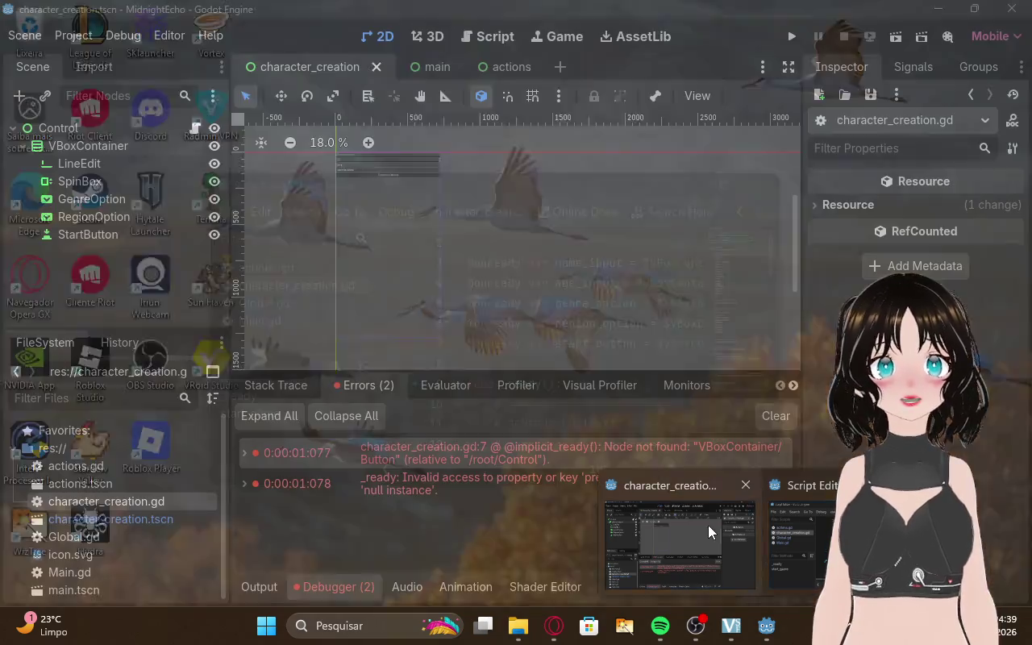
pyautogui.click(708, 525)
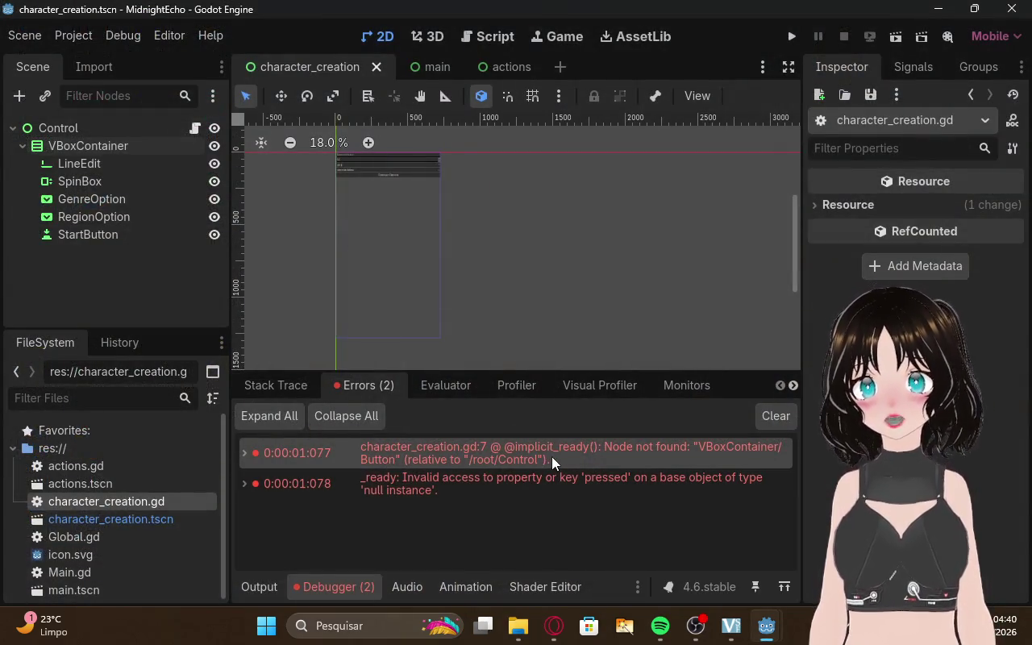
pyautogui.moveTo(551, 458)
pyautogui.doubleClick(429, 491)
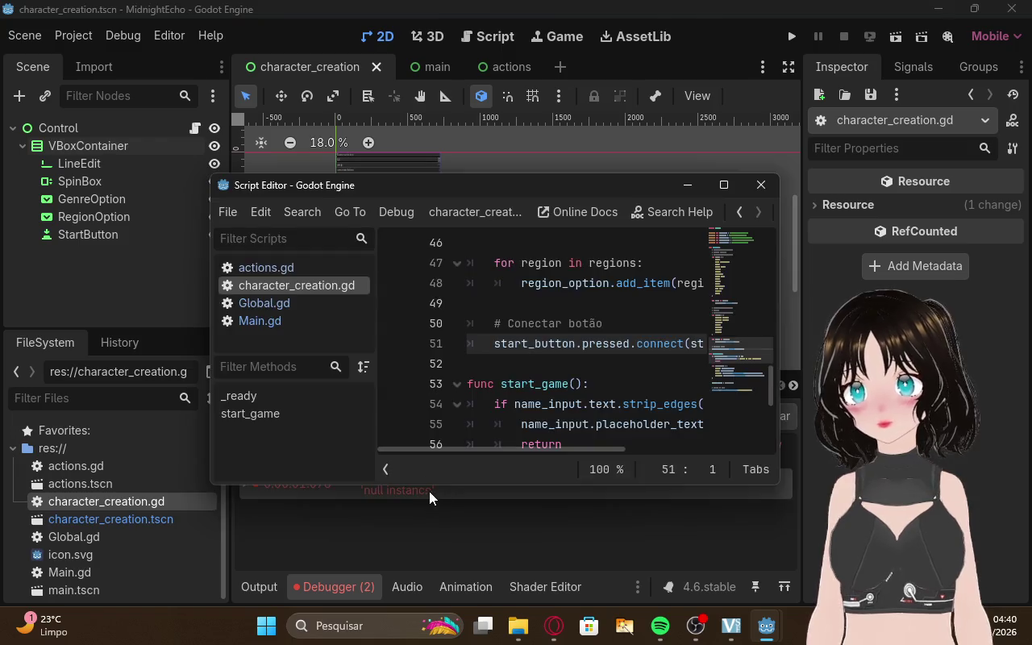
pyautogui.click(451, 540)
pyautogui.doubleClick(371, 452)
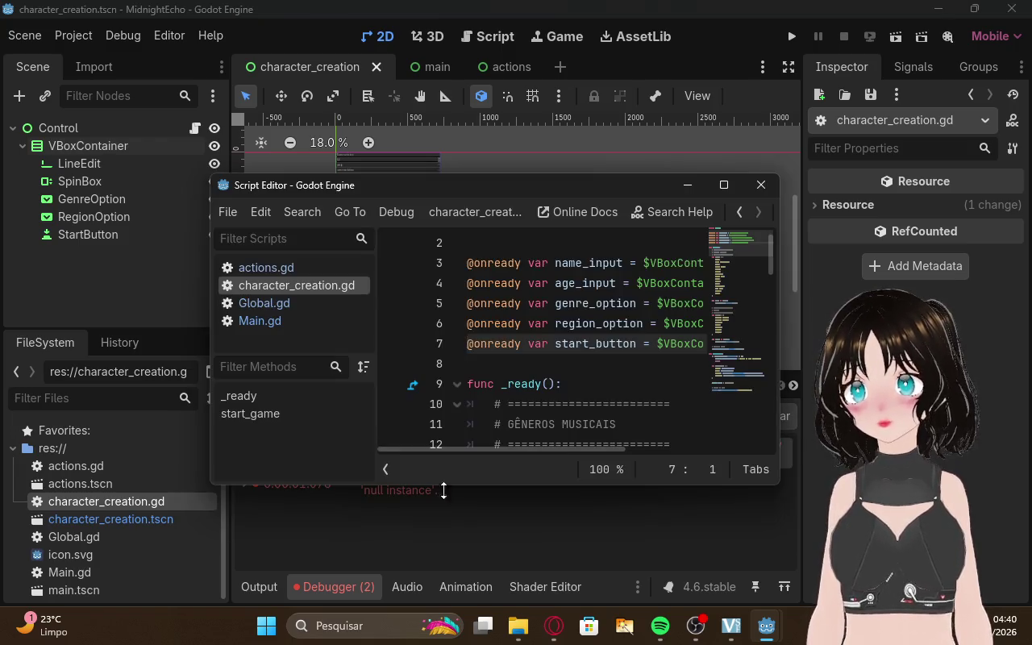
pyautogui.click(459, 530)
# Copy the Node not found "VBoxContainer/Button" error and paste it into the ChatGPT prompt
pyautogui.rightClick(361, 451)
pyautogui.click(419, 460)
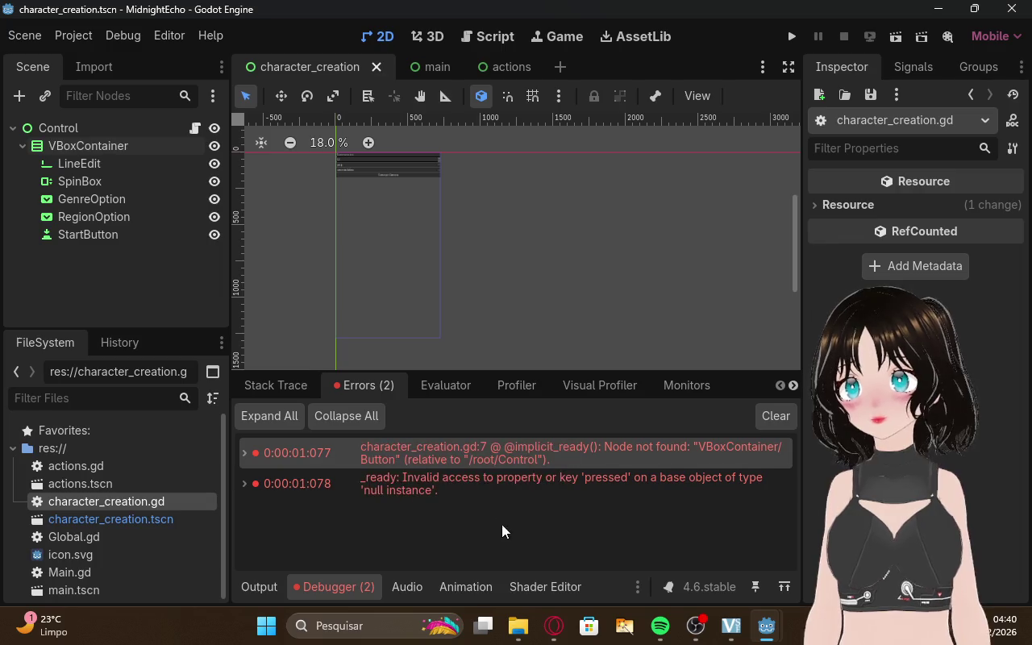
pyautogui.click(554, 630)
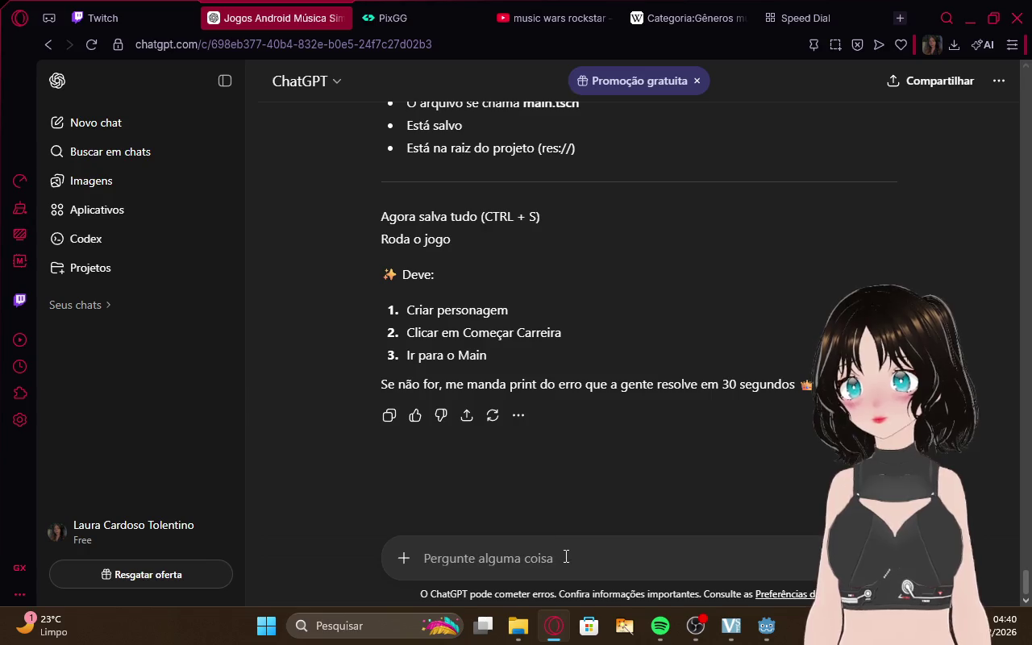
pyautogui.hotkey('ctrl', 'v')
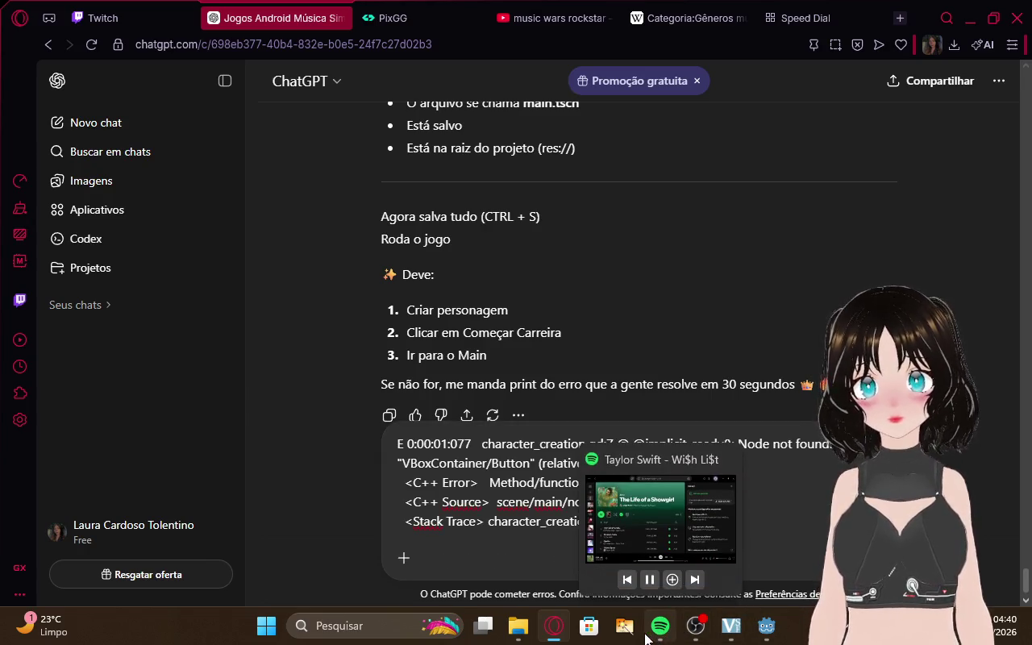
# Back in Godot, copy the null-instance 'pressed' error text and return to ChatGPT
pyautogui.moveTo(762, 627)
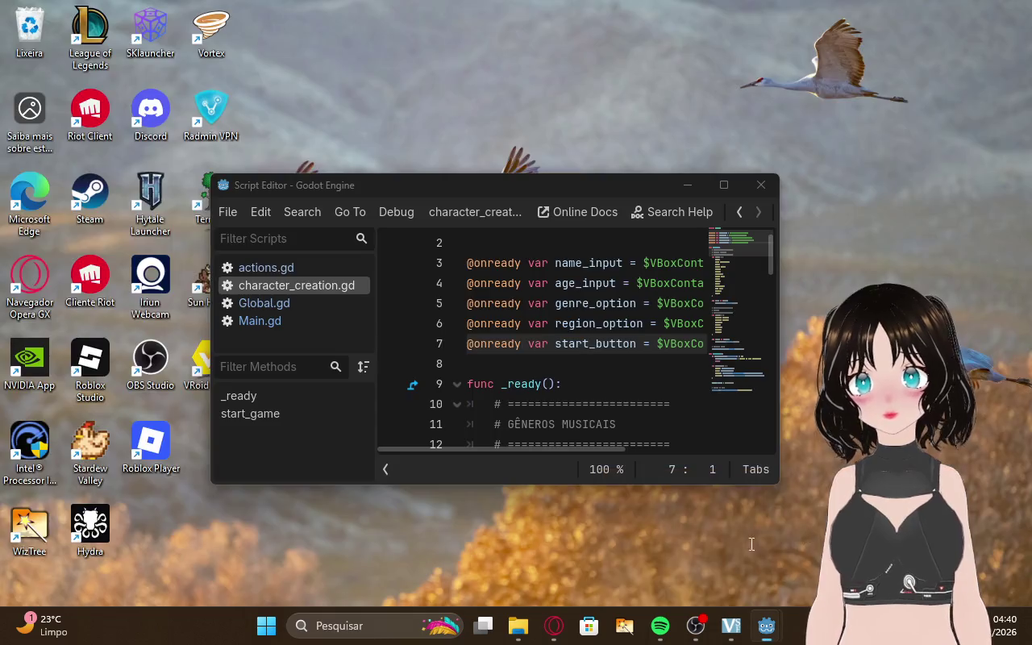
pyautogui.click(786, 536)
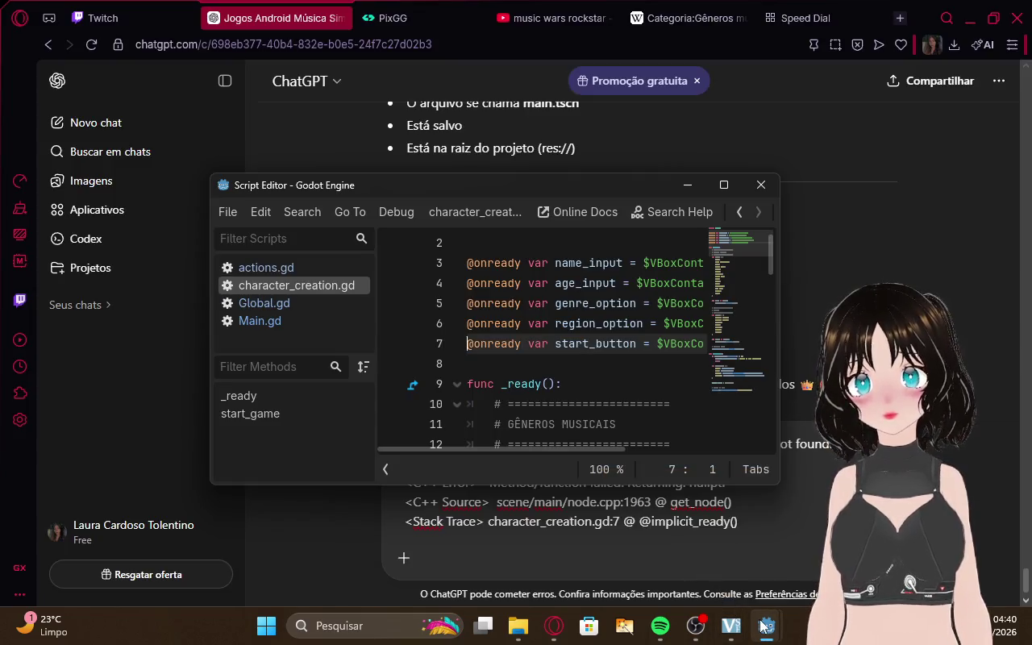
pyautogui.moveTo(761, 628)
pyautogui.click(723, 573)
pyautogui.rightClick(461, 493)
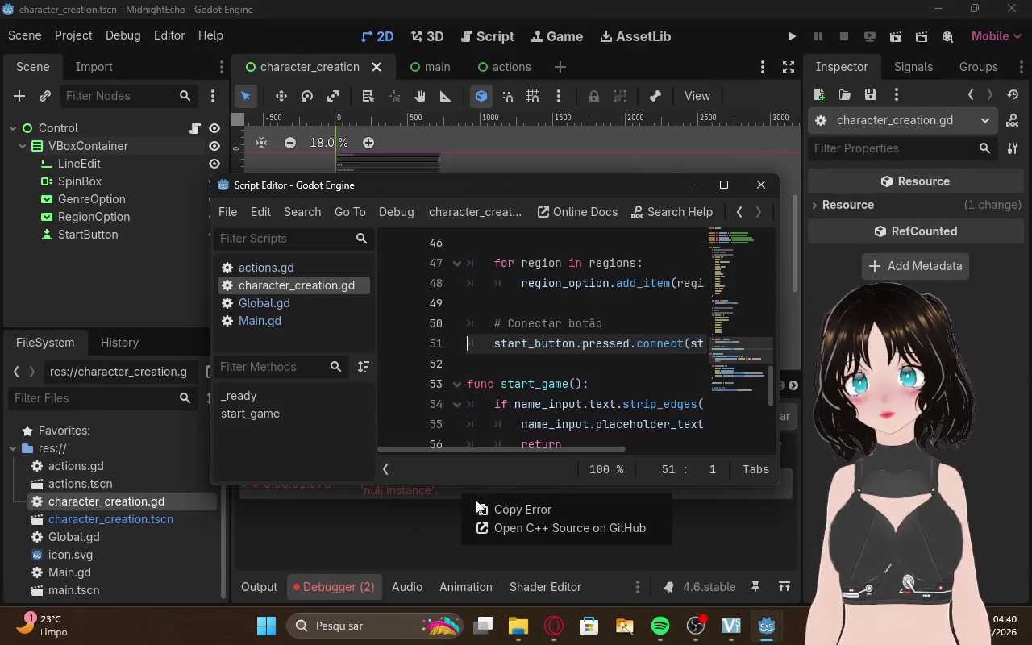
pyautogui.click(476, 500)
pyautogui.click(439, 525)
pyautogui.rightClick(450, 492)
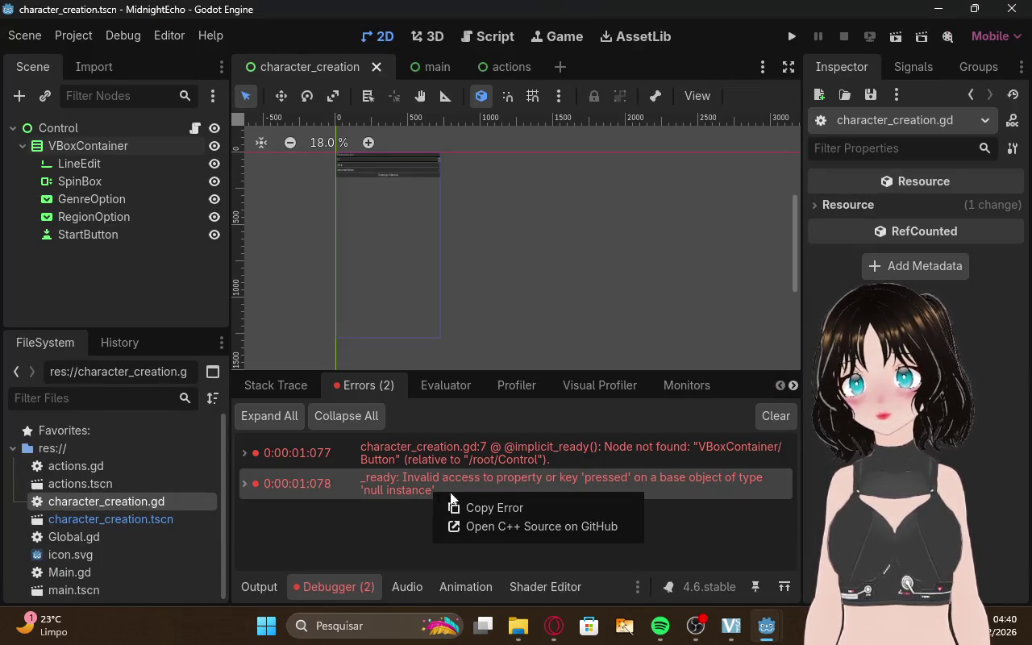
pyautogui.click(503, 507)
pyautogui.click(554, 625)
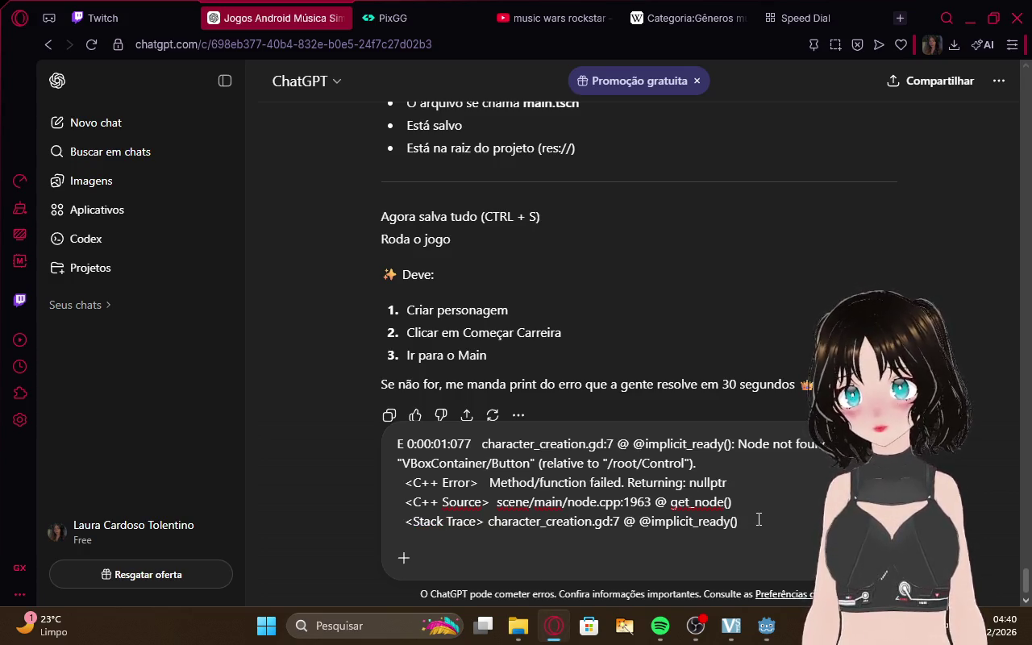
# Paste the null-instance error two lines below the first error and send both messages
pyautogui.scroll(-2, 758, 516)
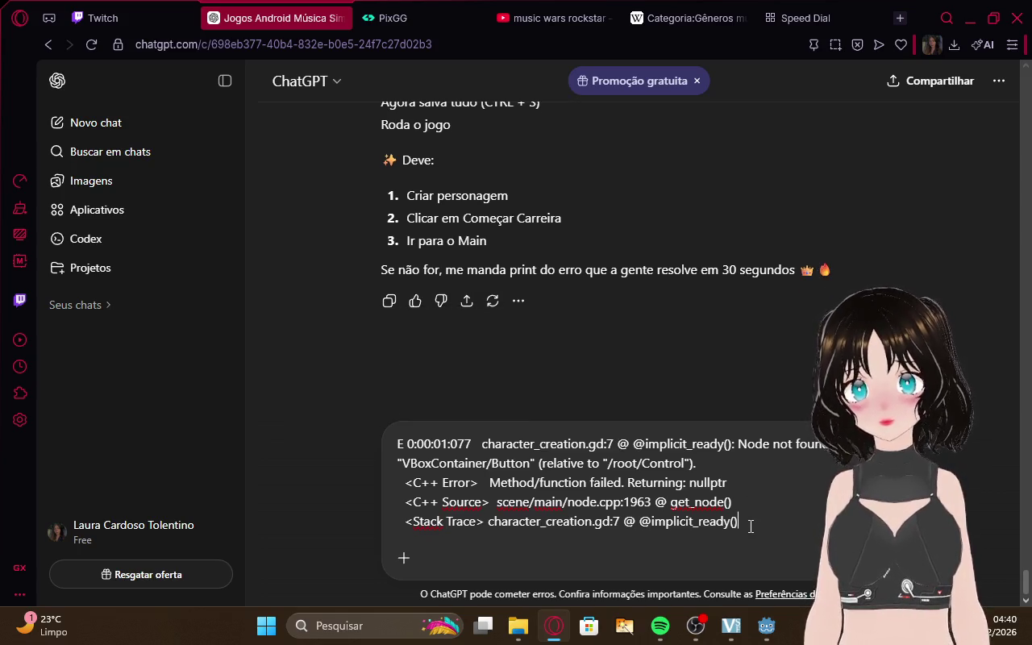
pyautogui.hotkey('shift', 'Return')
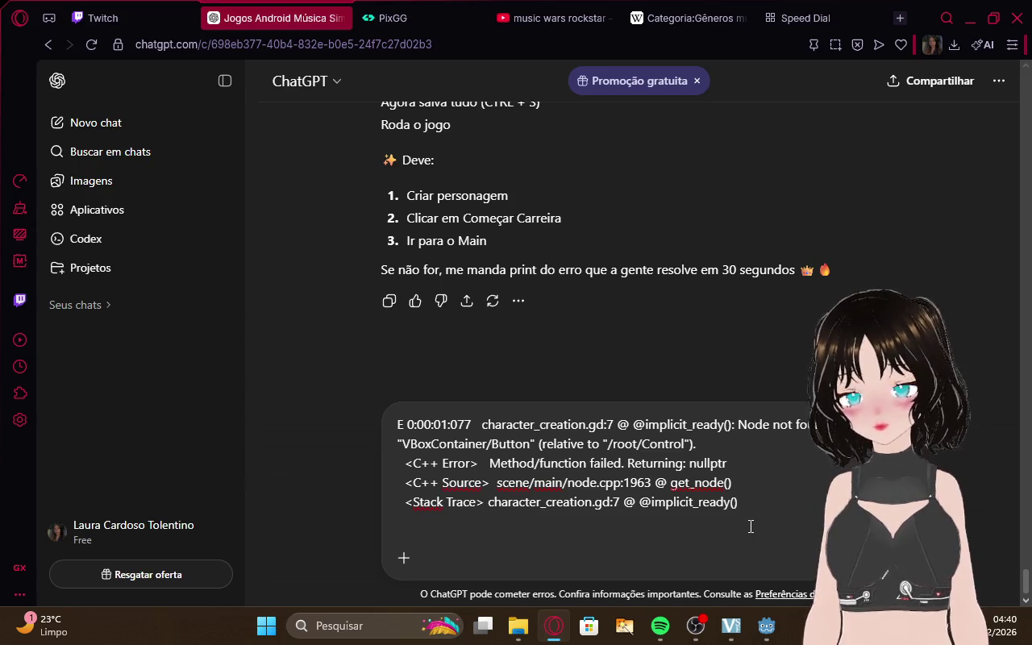
pyautogui.hotkey('shift', 'Return')
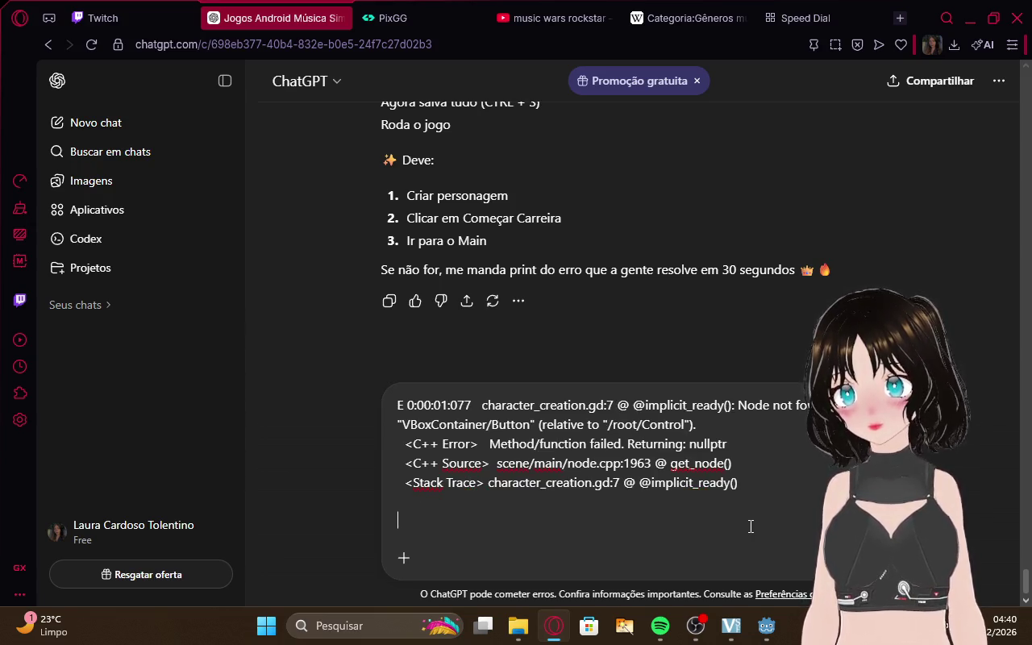
pyautogui.hotkey('ctrl', 'v')
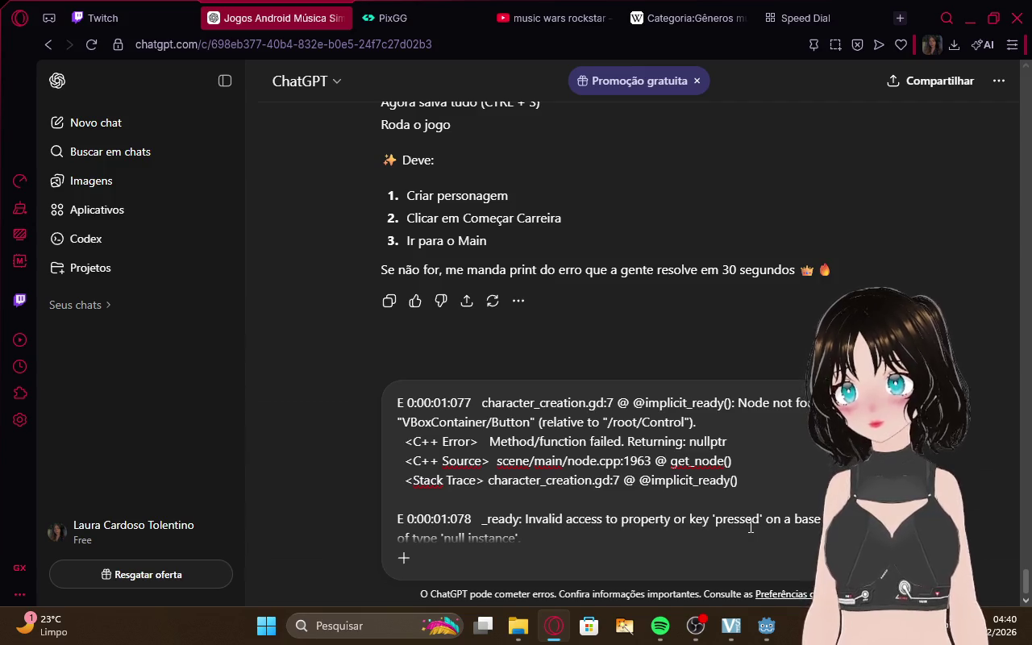
pyautogui.press('Return')
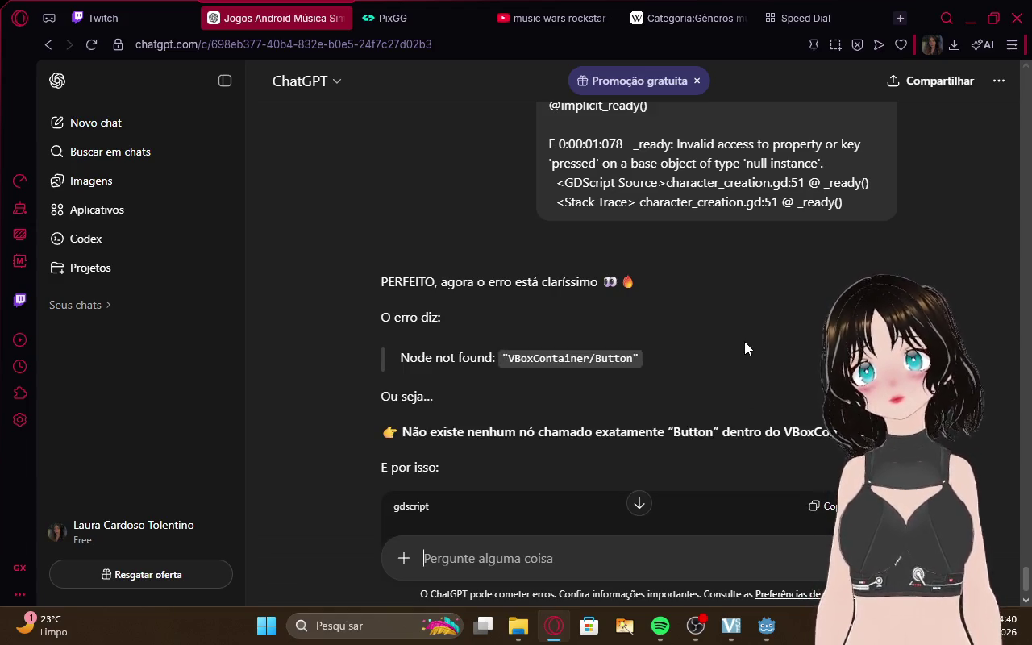
pyautogui.scroll(-1, 744, 341)
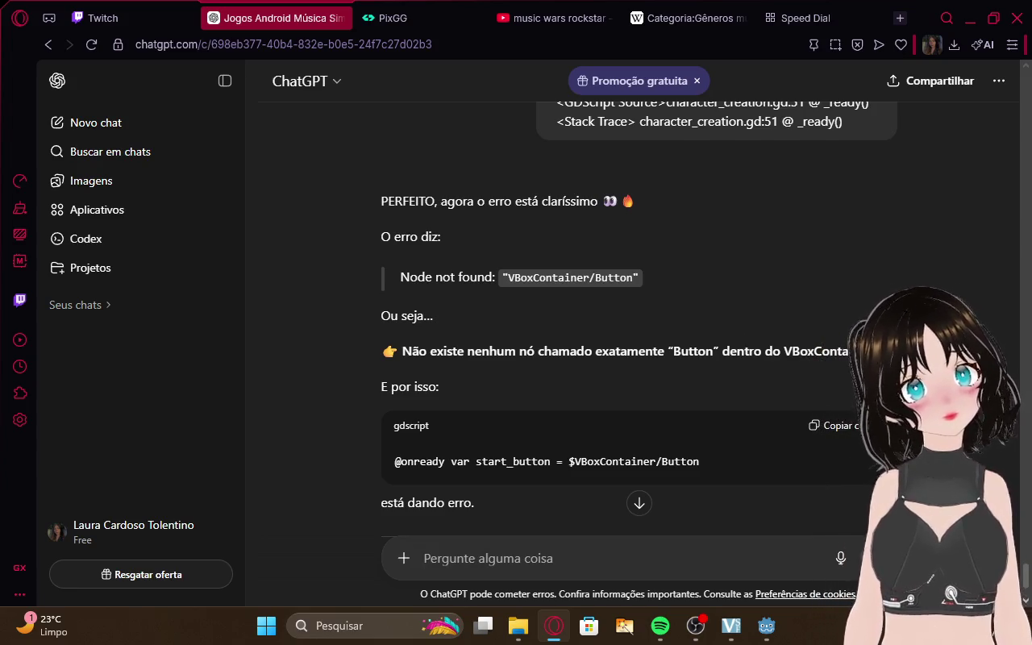
pyautogui.scroll(-1, 628, 363)
pyautogui.scroll(-1, 637, 338)
pyautogui.scroll(-1, 637, 338)
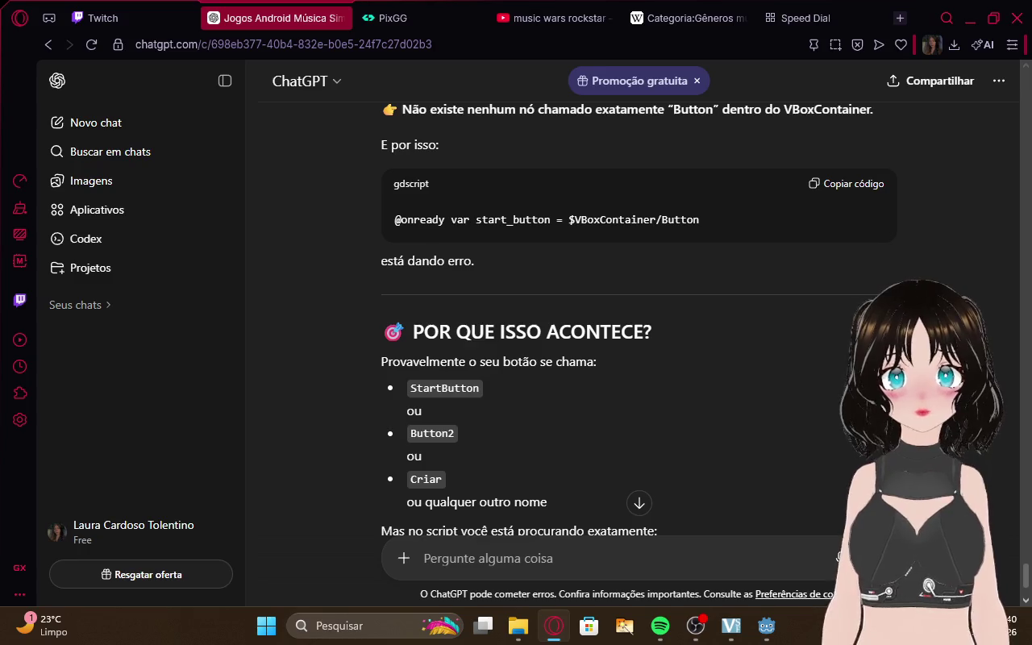
pyautogui.scroll(-2, 637, 338)
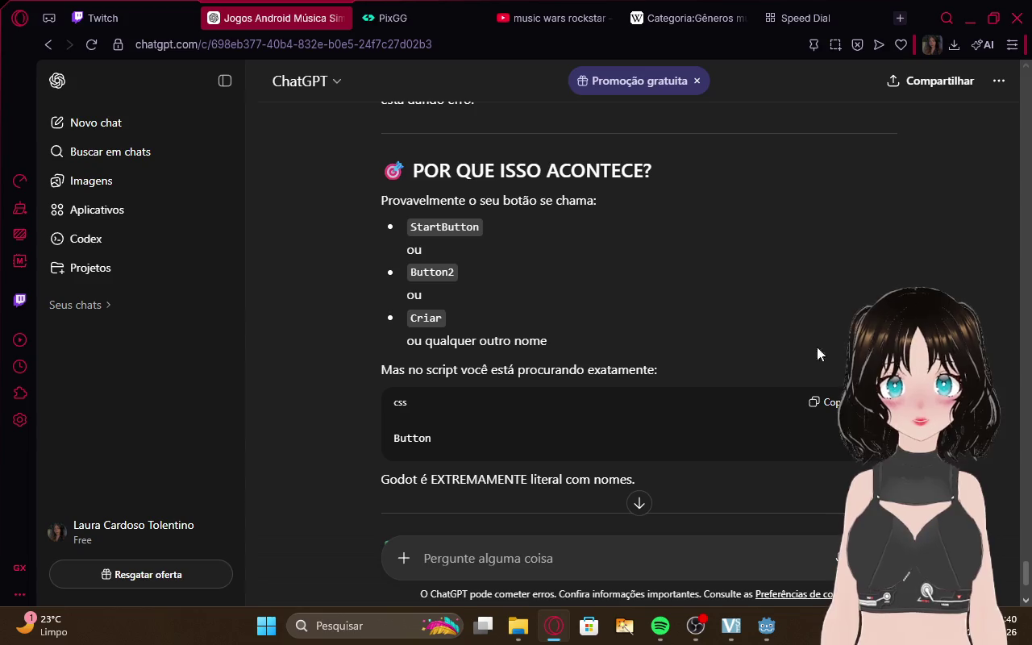
pyautogui.scroll(-1, 776, 353)
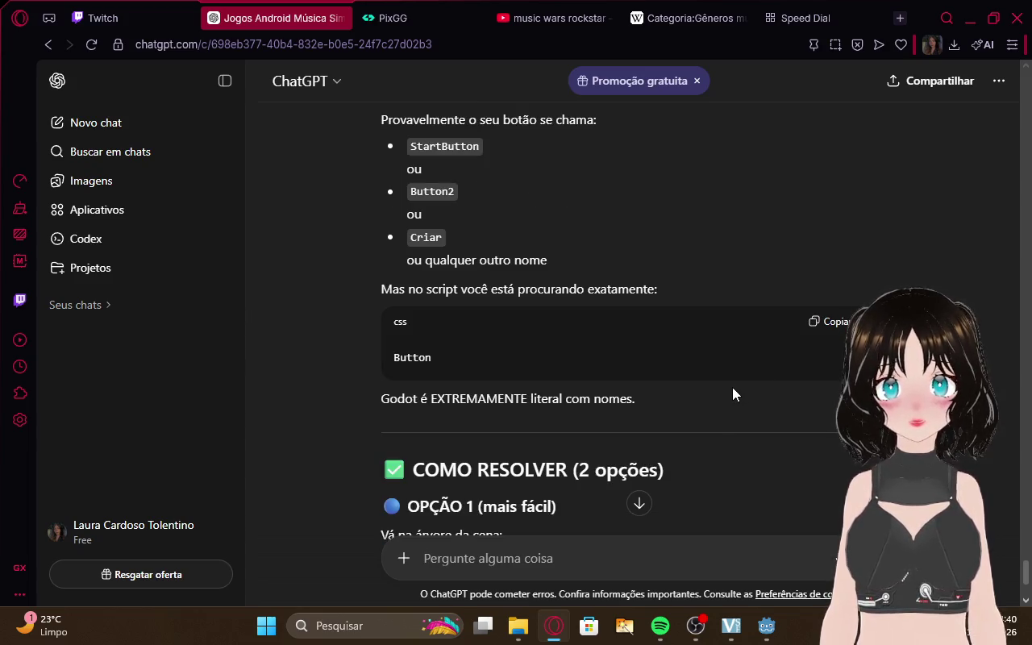
pyautogui.scroll(-2, 732, 387)
pyautogui.scroll(-2, 732, 394)
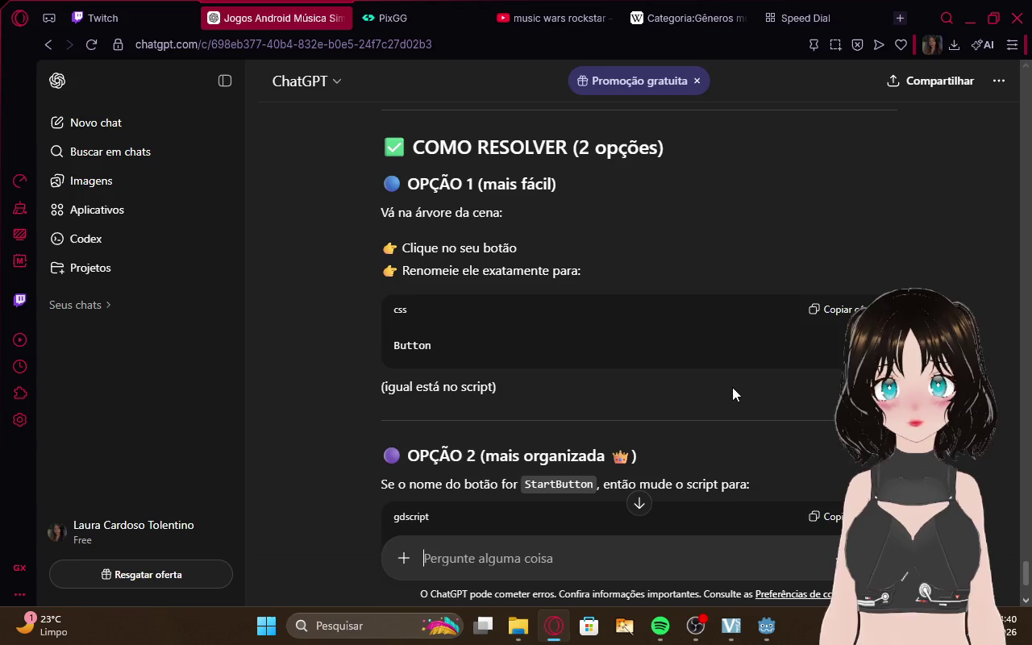
pyautogui.moveTo(765, 626)
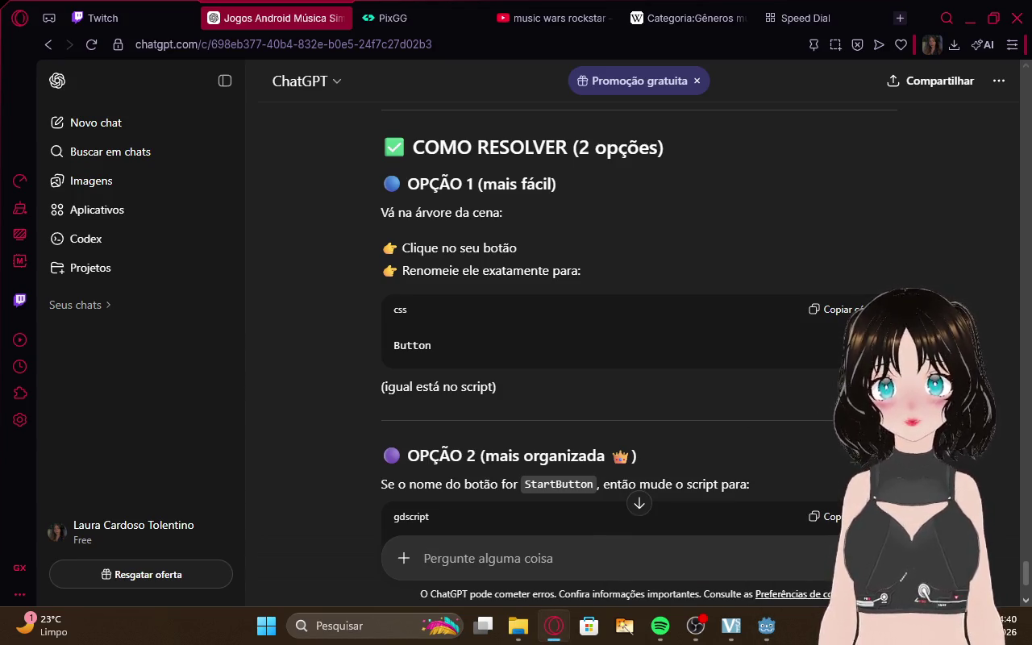
pyautogui.scroll(-1, 839, 364)
pyautogui.scroll(-2, 638, 322)
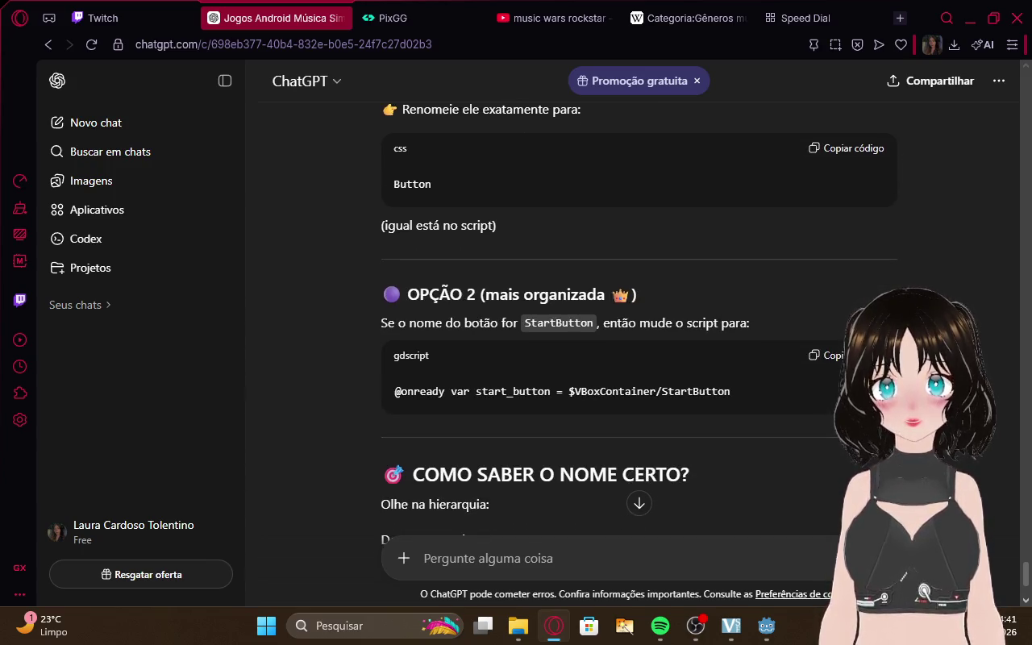
pyautogui.scroll(-3, 639, 322)
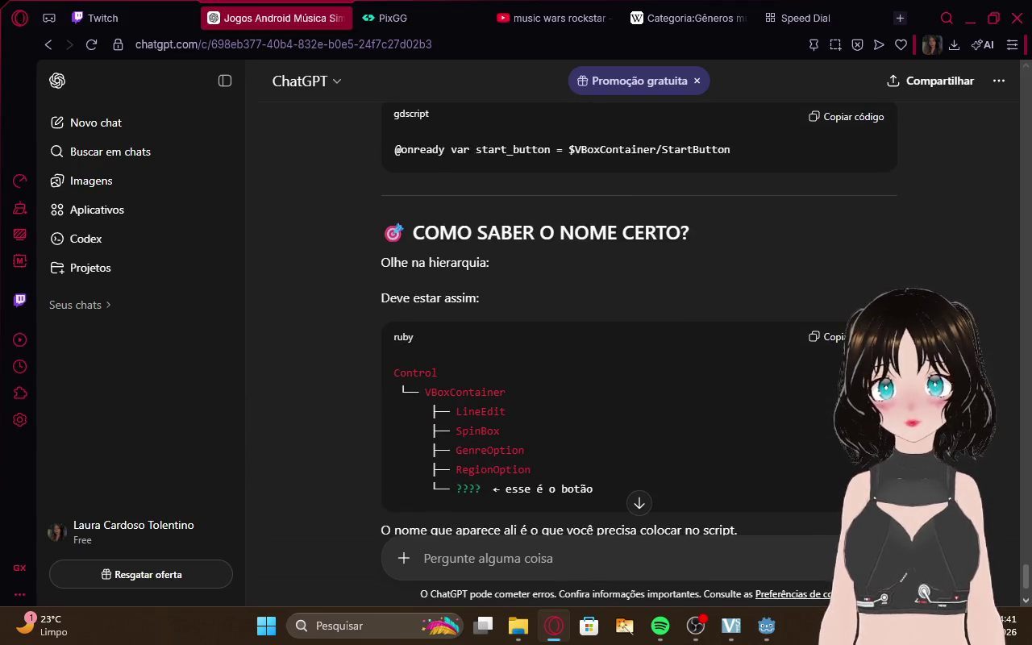
pyautogui.scroll(-3, 639, 322)
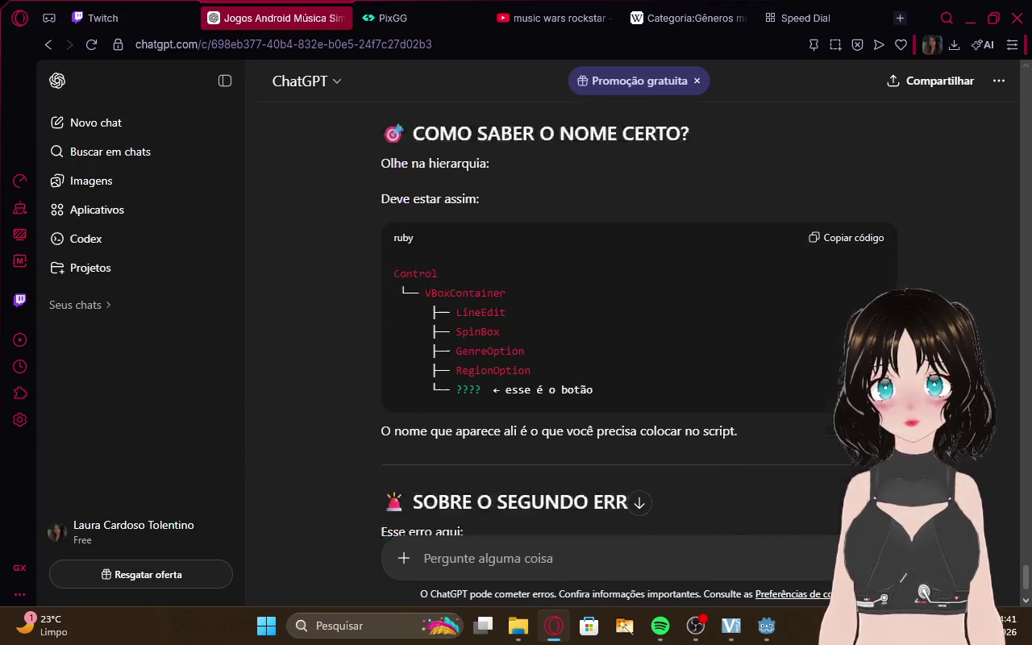
pyautogui.click(780, 630)
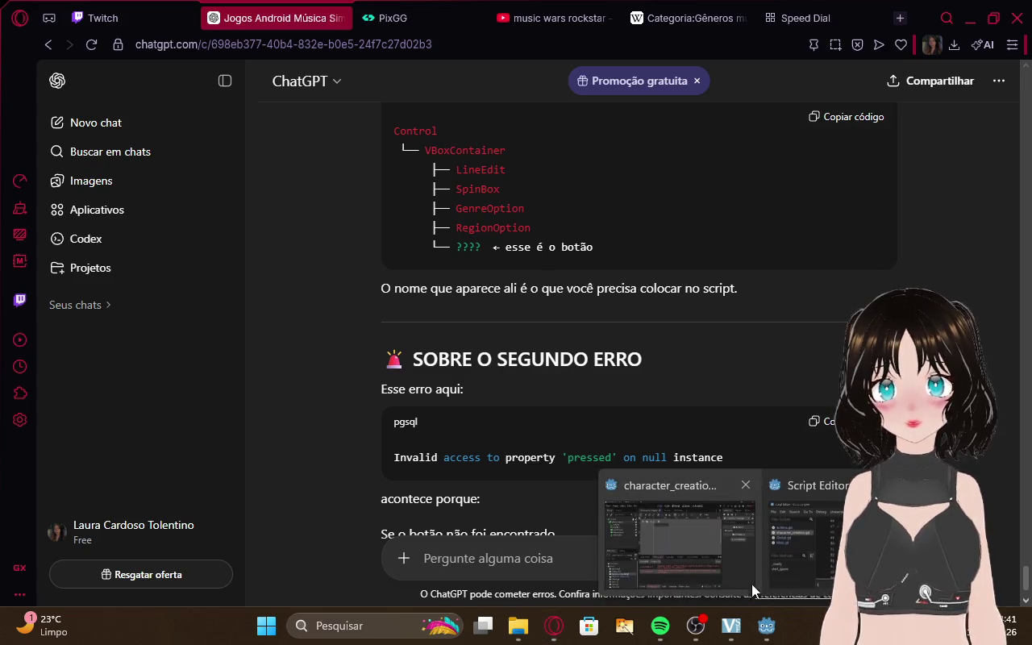
# Rename the StartButton node to Button in the character_creation scene
pyautogui.click(751, 584)
pyautogui.doubleClick(82, 235)
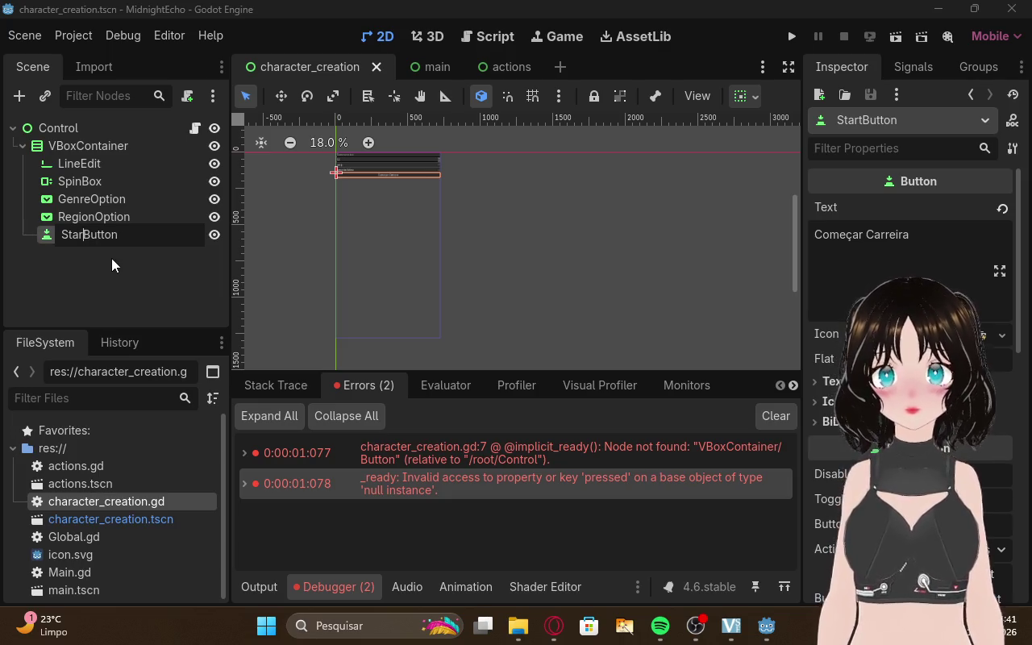
pyautogui.write('Button')
pyautogui.press('Return')
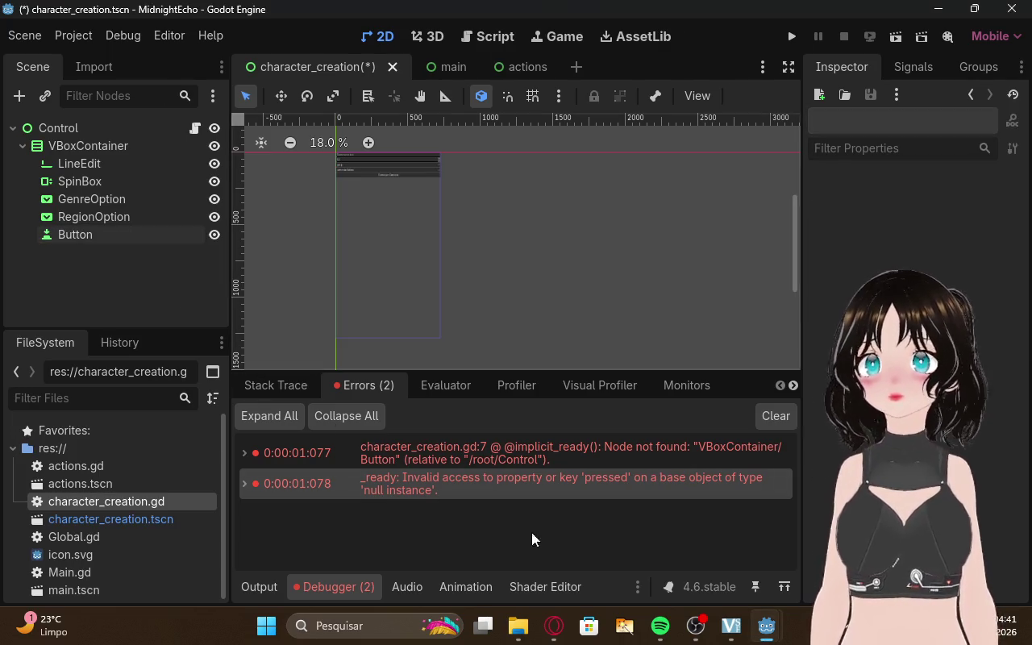
# Run the project and submit the form with an artist name, age 20, pop and america latina
pyautogui.click(793, 37)
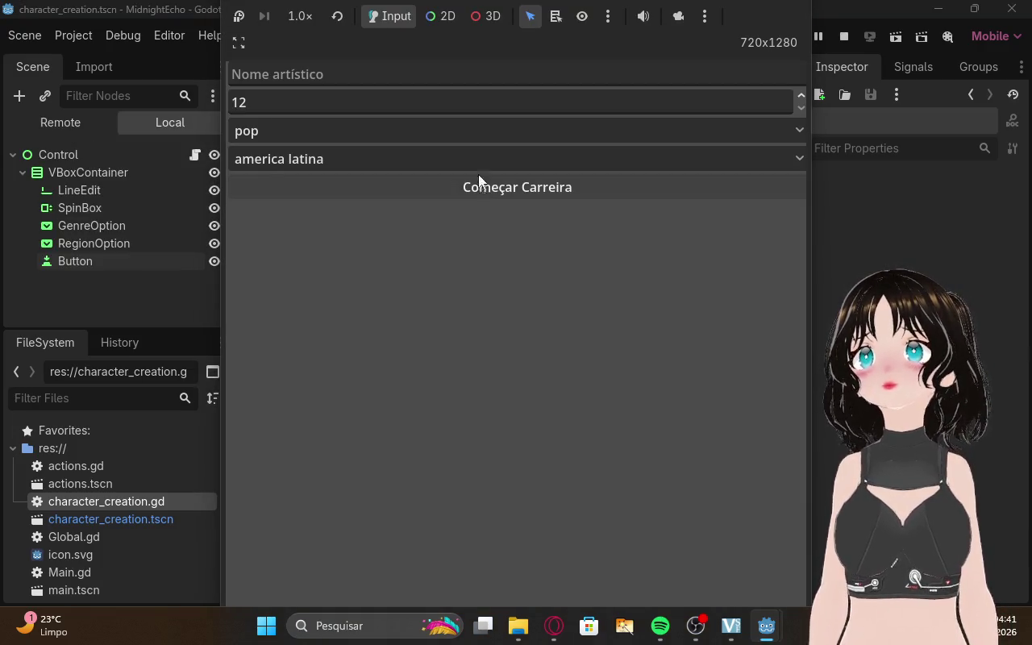
pyautogui.click(310, 73)
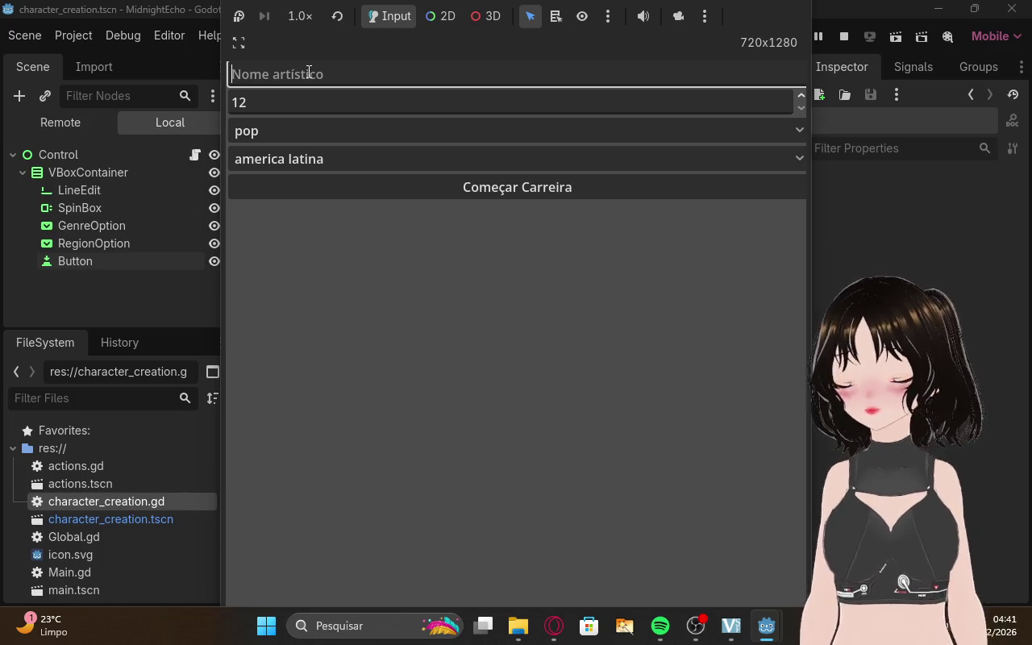
pyautogui.write('laura')
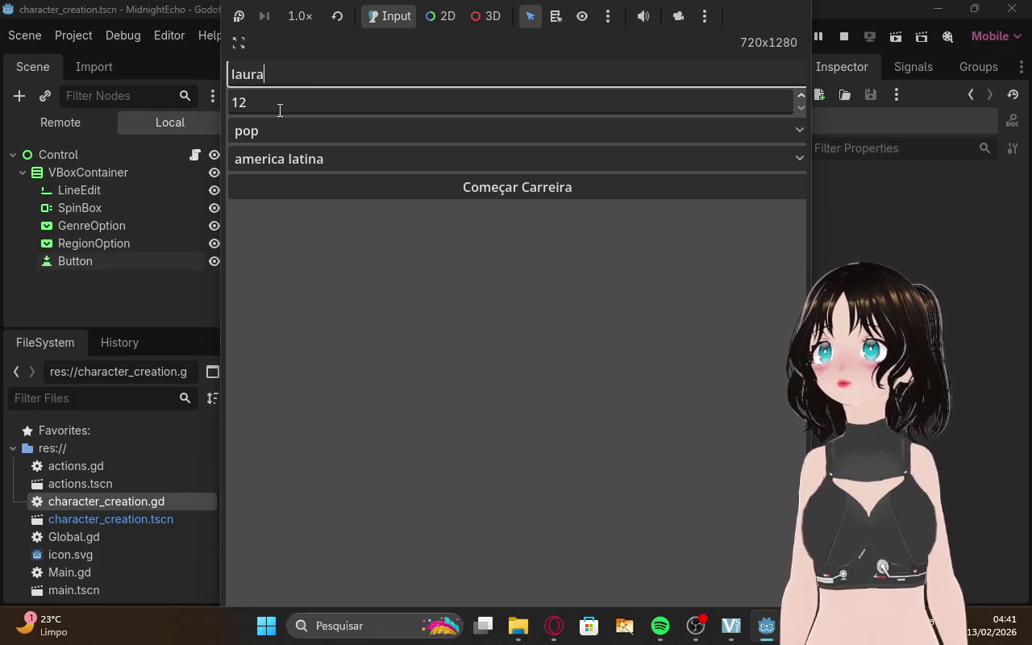
pyautogui.click(276, 101)
pyautogui.press('BackSpace')
pyautogui.press('BackSpace')
pyautogui.write('20')
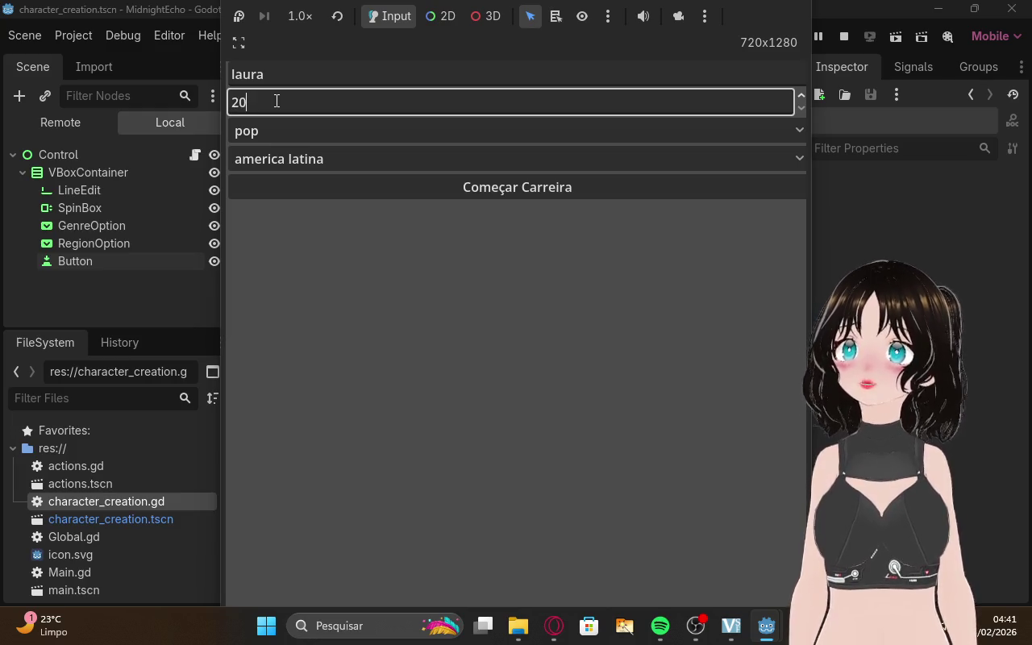
pyautogui.click(278, 130)
pyautogui.click(266, 156)
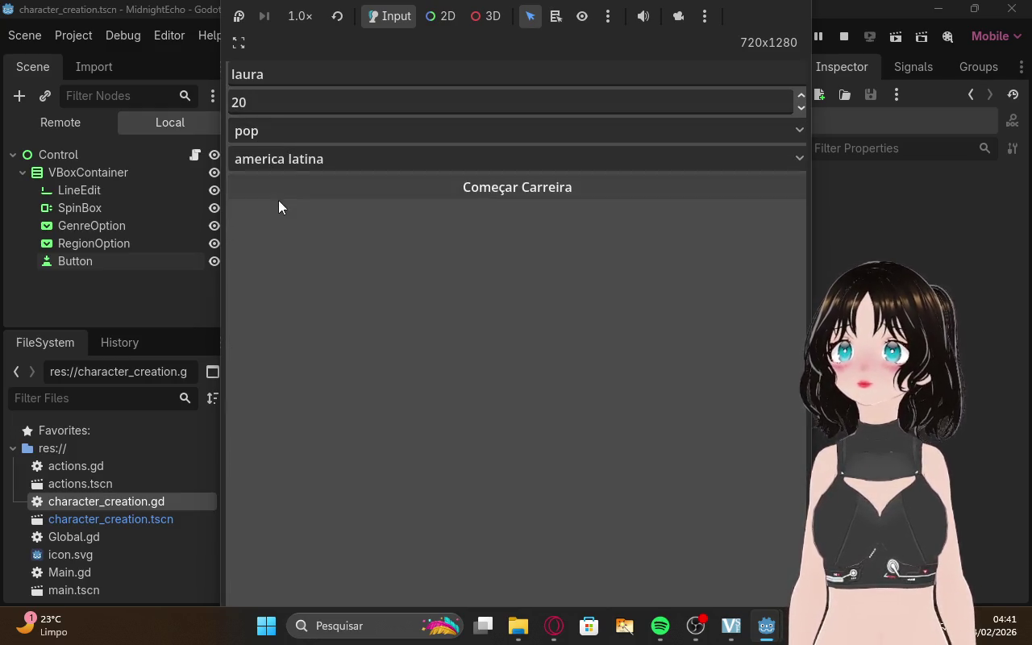
pyautogui.click(291, 166)
pyautogui.click(295, 184)
pyautogui.click(297, 188)
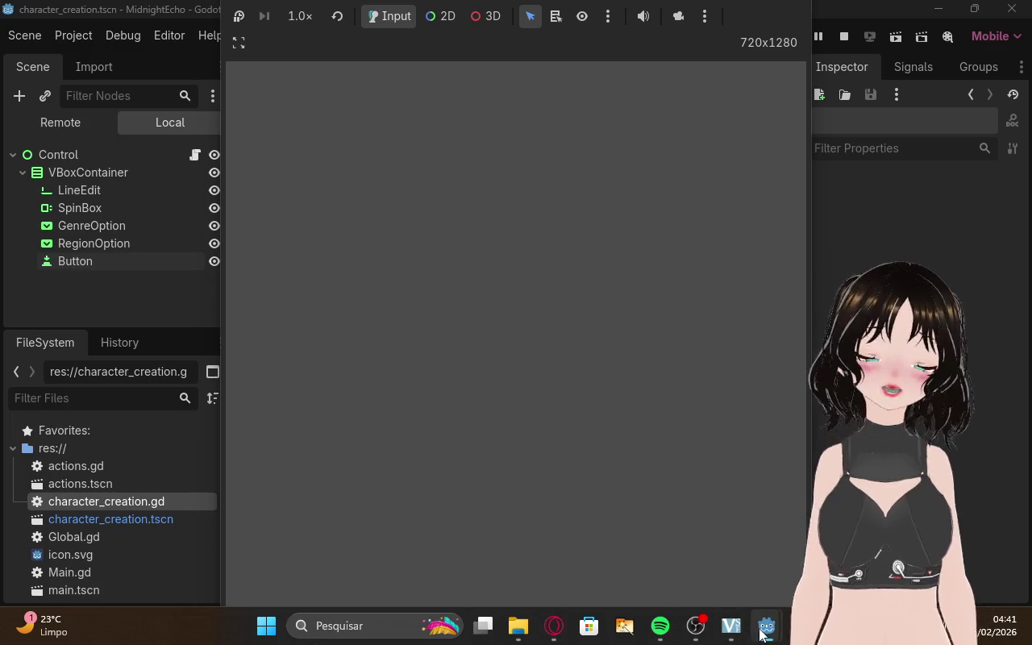
# Switch to the main scene, inspect ActionsButton and check the debugger for new errors
pyautogui.moveTo(739, 610)
pyautogui.click(637, 540)
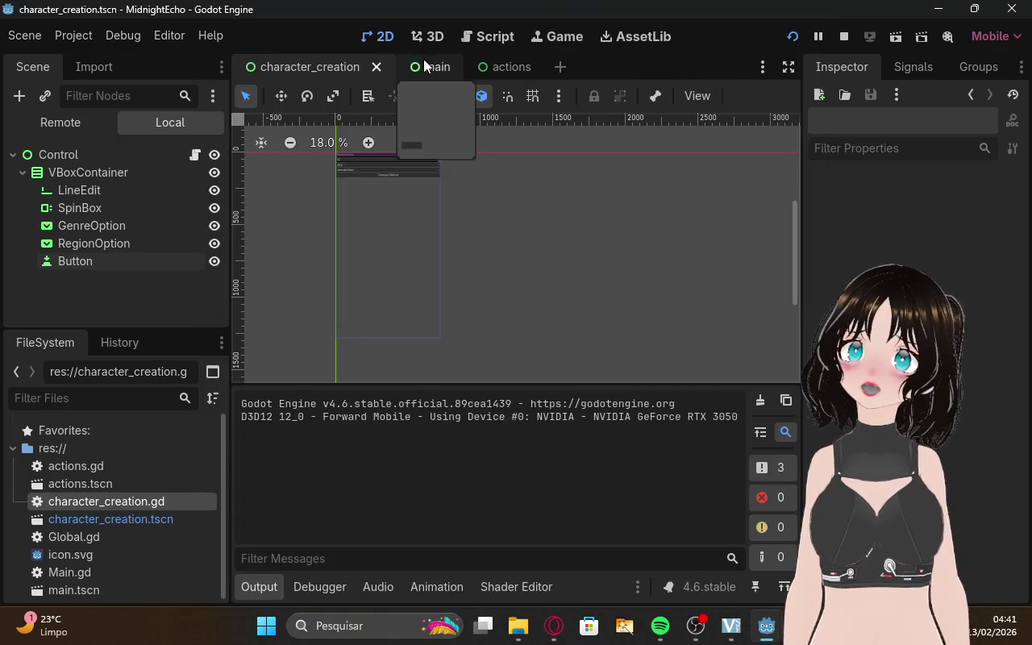
pyautogui.click(426, 62)
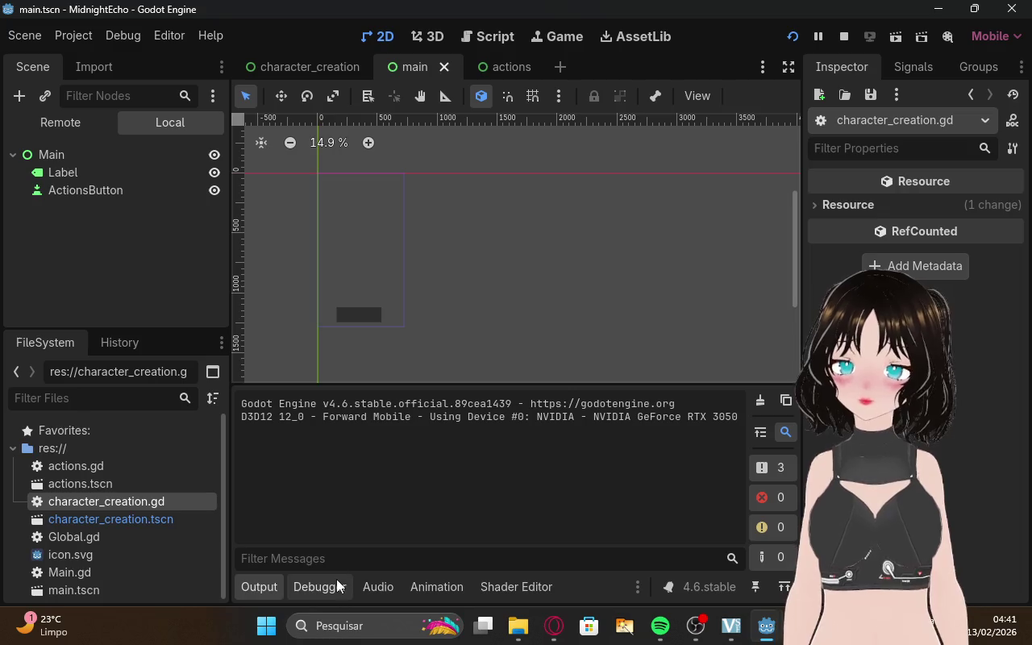
pyautogui.click(323, 581)
pyautogui.click(266, 584)
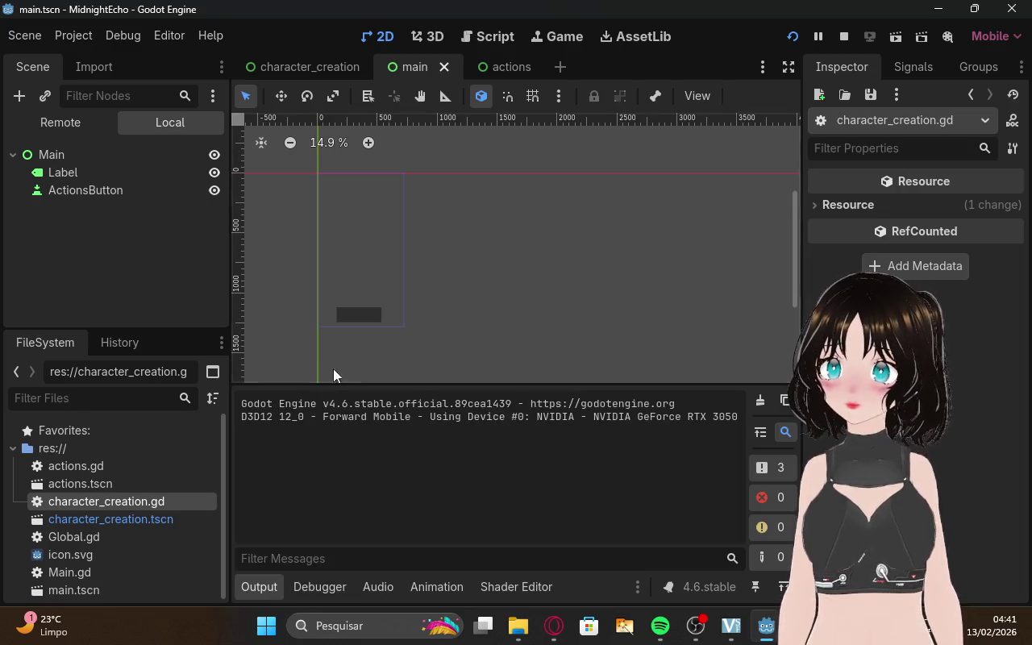
pyautogui.click(361, 314)
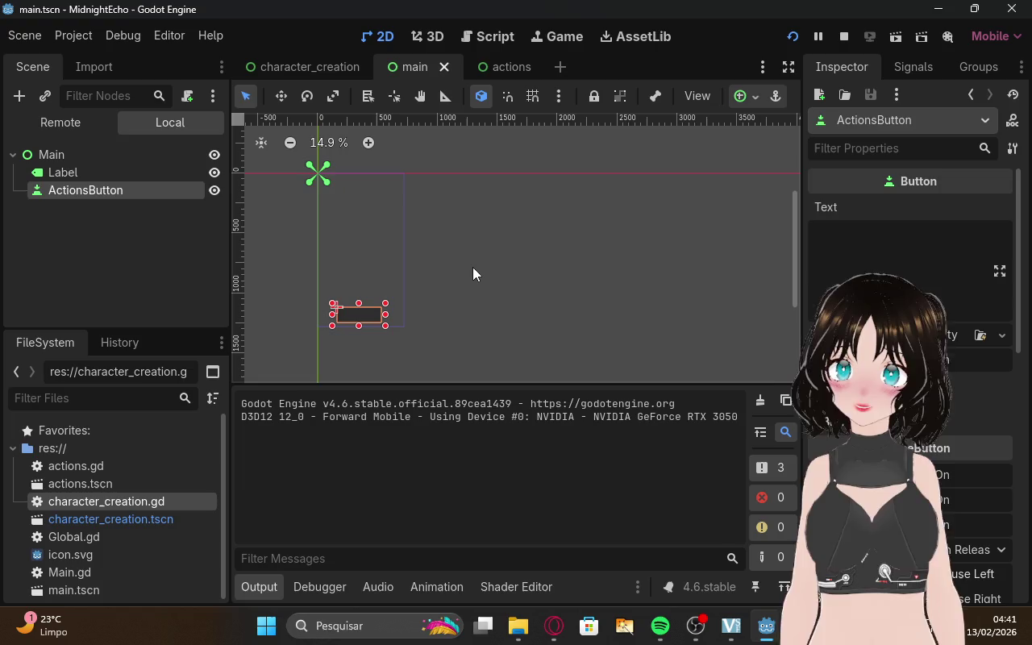
pyautogui.click(459, 287)
pyautogui.click(331, 586)
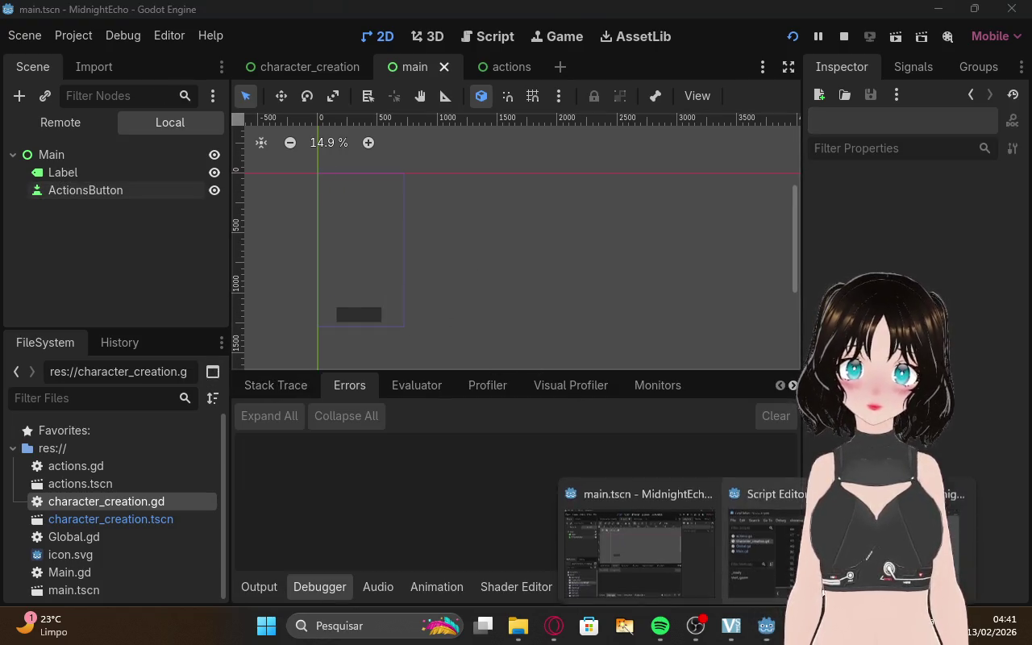
# Minimize and restore the editor to view the game, then review the embed options unchanged
pyautogui.click(765, 626)
pyautogui.click(766, 626)
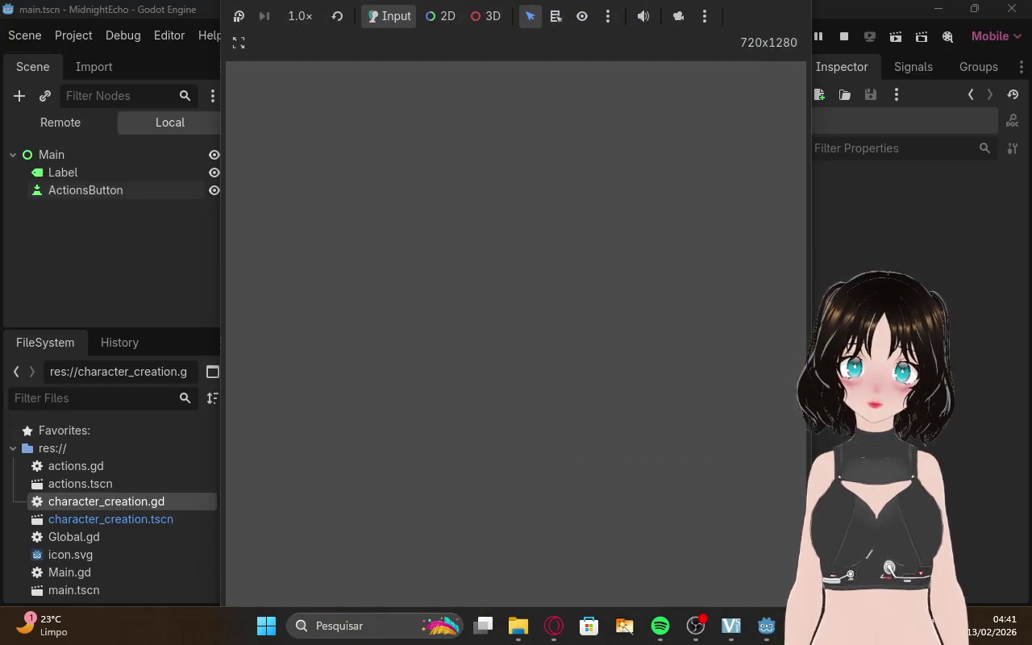
pyautogui.click(766, 626)
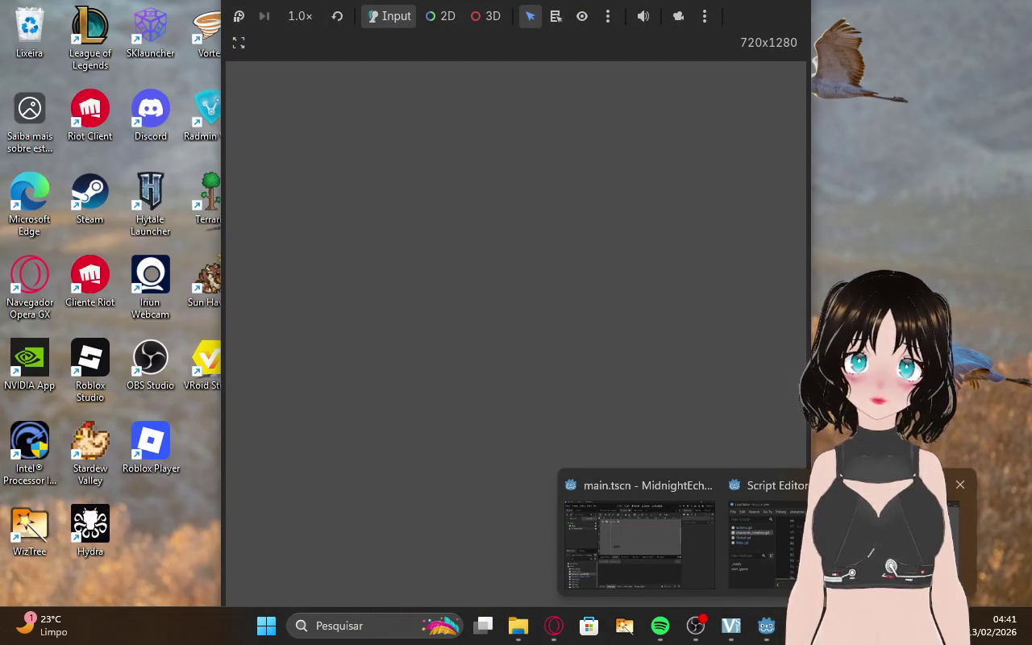
pyautogui.click(743, 119)
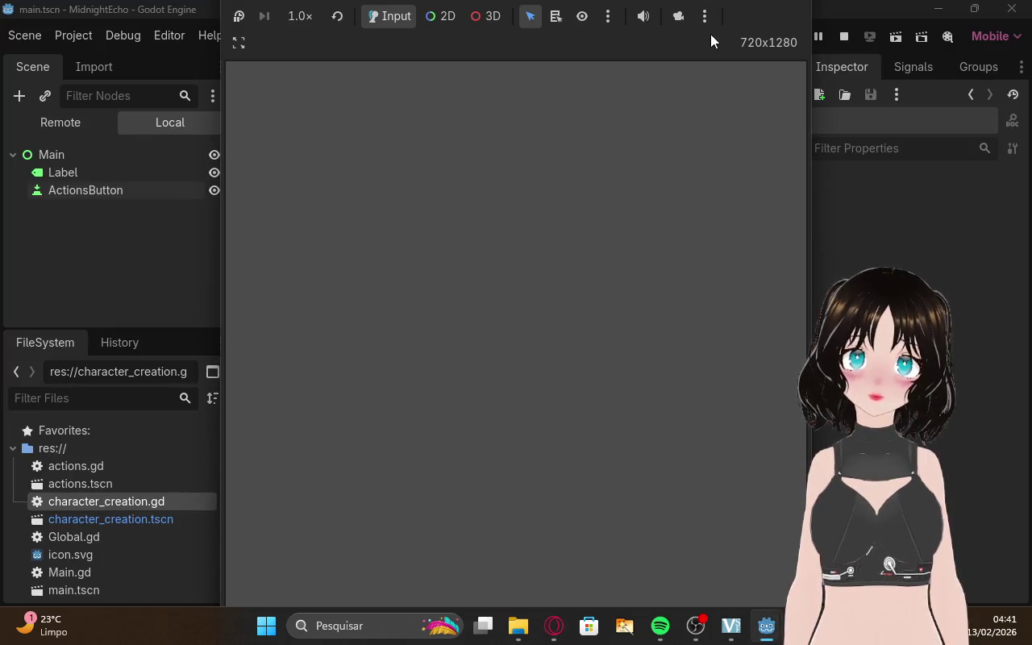
pyautogui.click(240, 43)
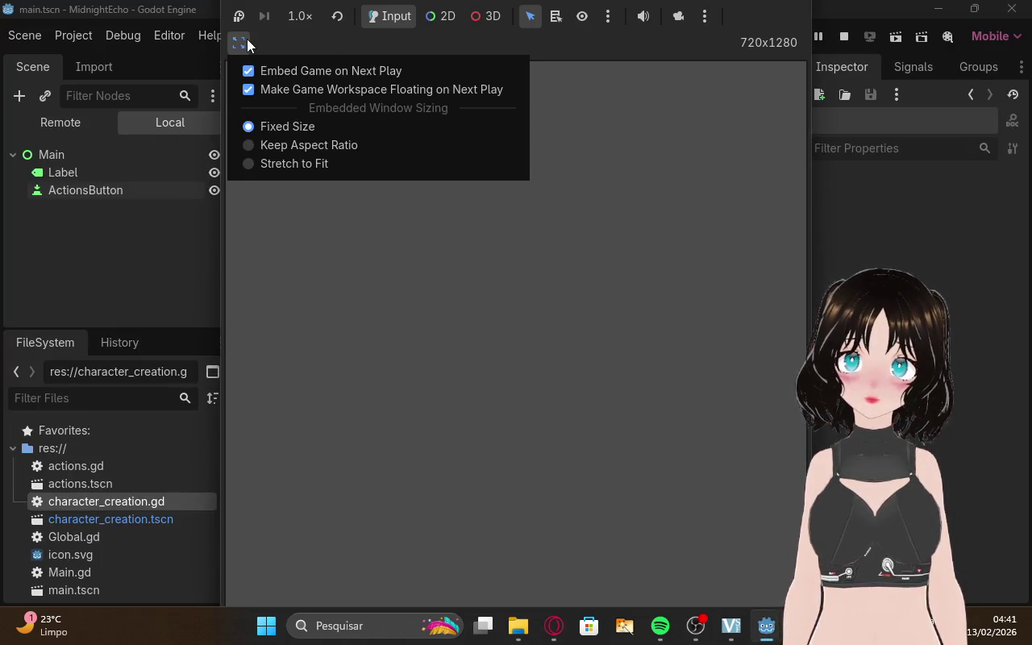
pyautogui.click(555, 6)
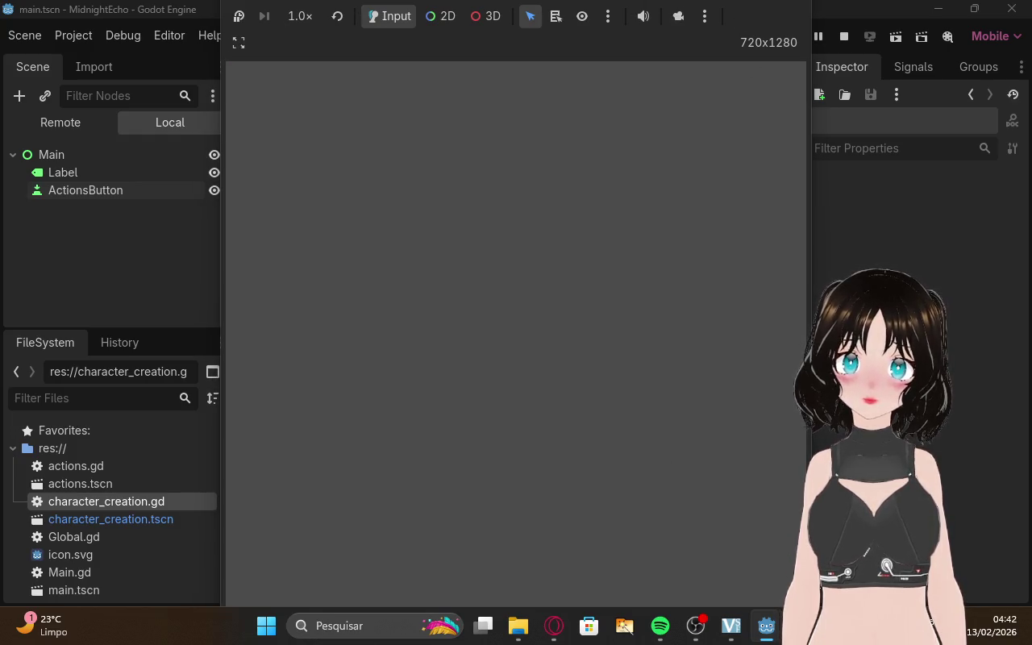
# Shrink and reposition the MidnightEcho game window, then test its bottom button twice
pyautogui.moveTo(809, 568); pyautogui.dragTo(666, 569)
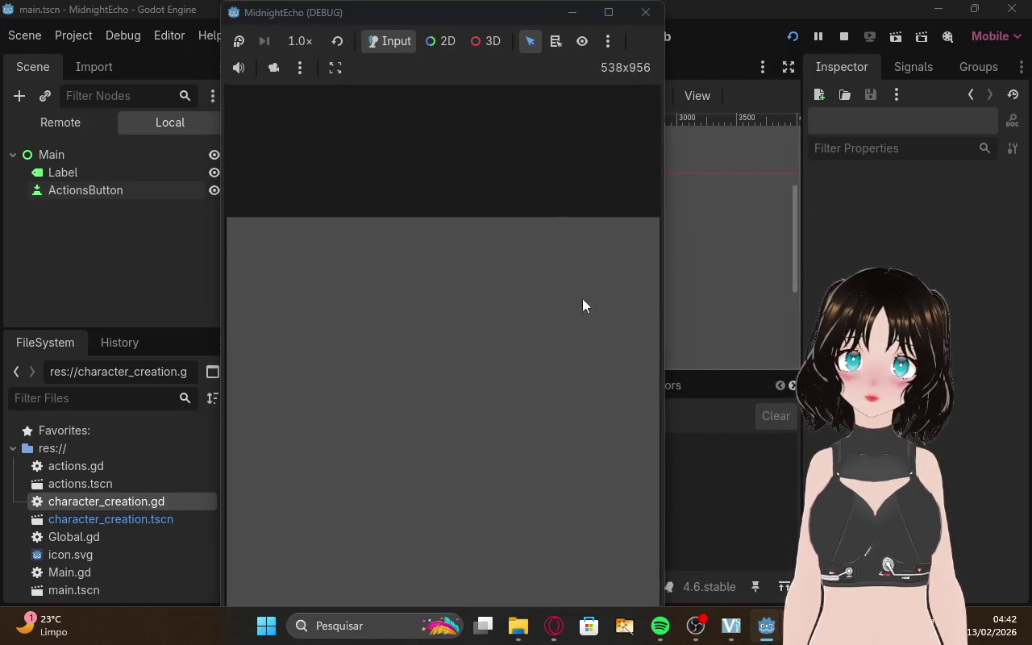
pyautogui.moveTo(527, 12)
pyautogui.mouseDown()
pyautogui.moveTo(526, 257)
pyautogui.moveTo(546, 40)
pyautogui.mouseUp()
pyautogui.moveTo(546, 195)
pyautogui.mouseDown()
pyautogui.moveTo(543, 213)
pyautogui.moveTo(541, 32)
pyautogui.moveTo(542, 256)
pyautogui.moveTo(545, 21)
pyautogui.mouseUp()
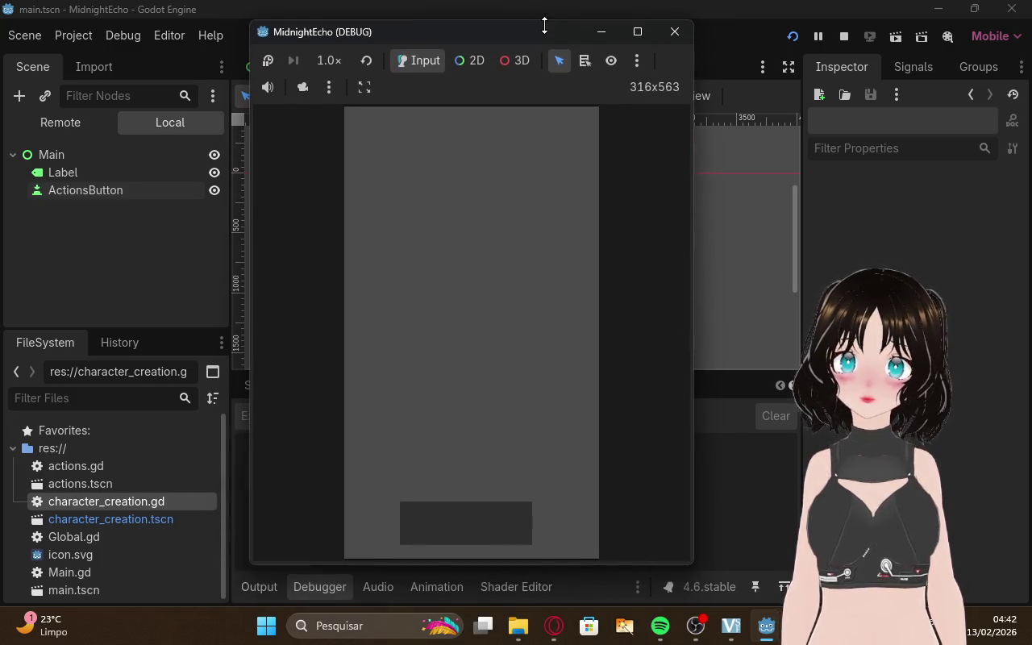
pyautogui.click(472, 516)
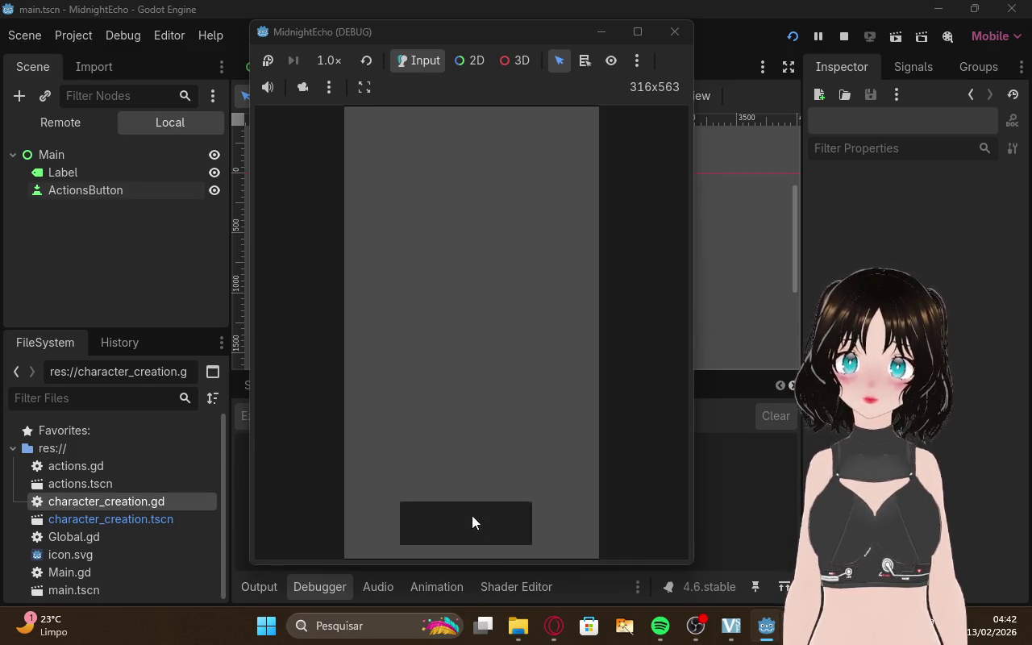
pyautogui.moveTo(456, 37)
pyautogui.mouseDown()
pyautogui.moveTo(688, 35)
pyautogui.moveTo(748, 24)
pyautogui.mouseUp()
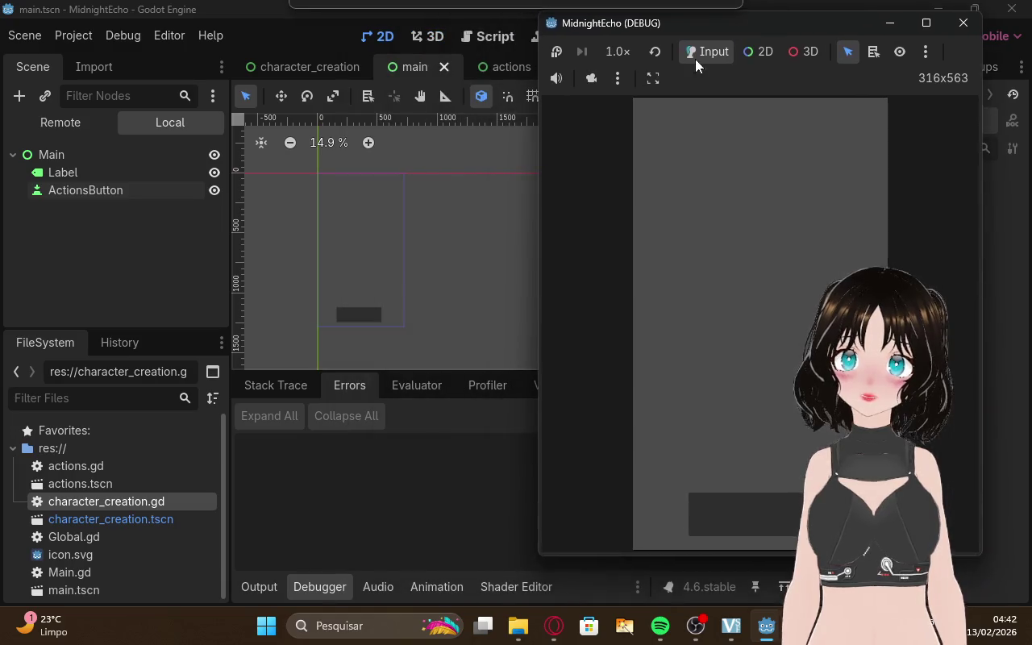
pyautogui.click(744, 493)
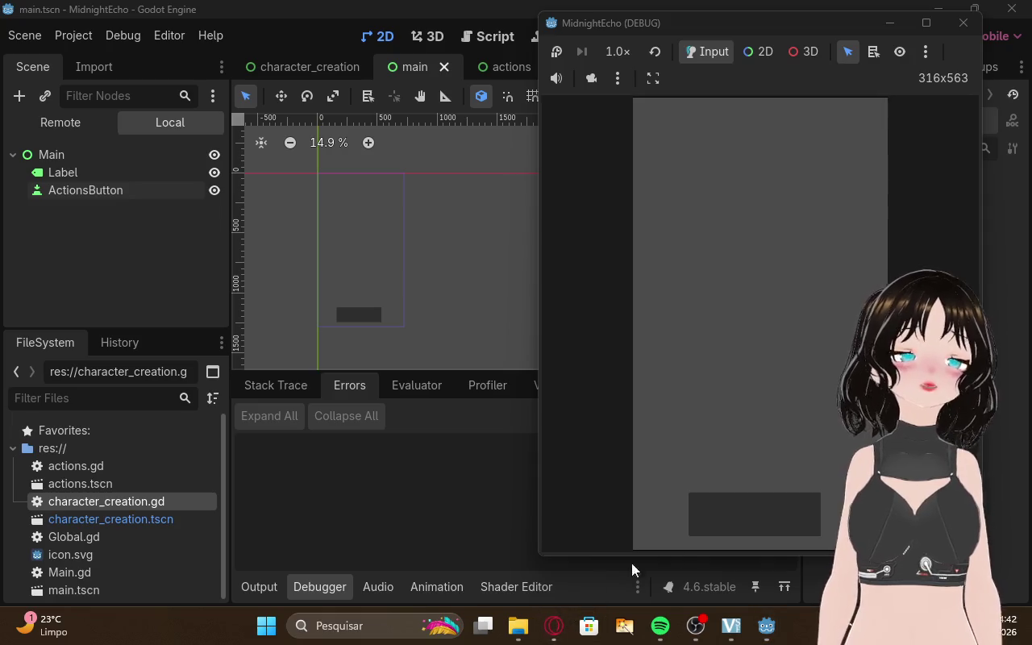
# Check the Twitch tab, select ActionsButton in the Godot scene tree, then return to ChatGPT
pyautogui.click(555, 626)
pyautogui.click(72, 8)
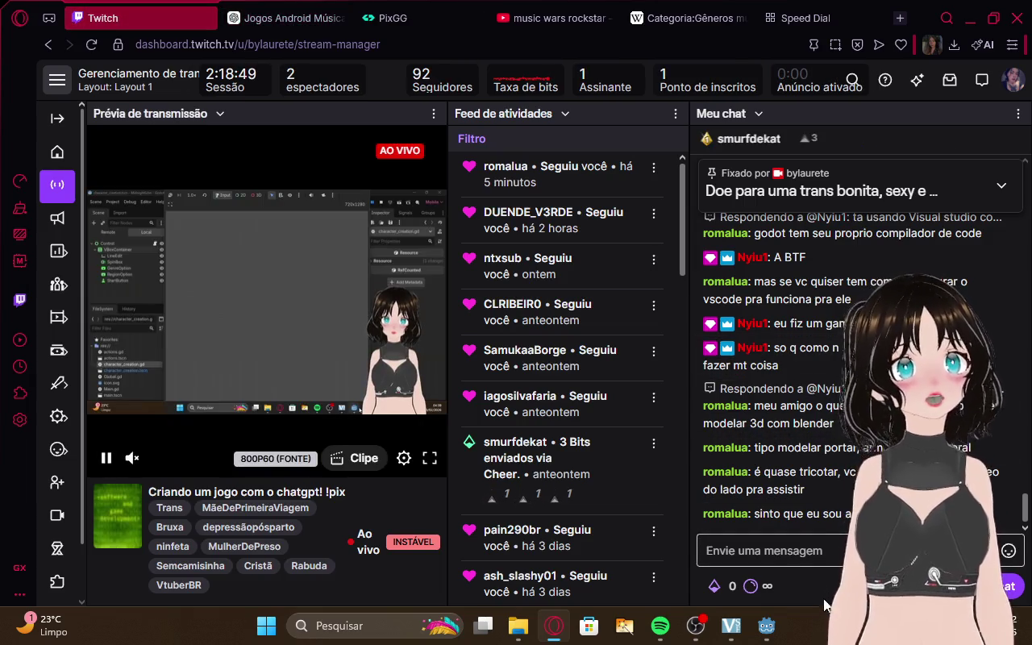
pyautogui.moveTo(767, 625)
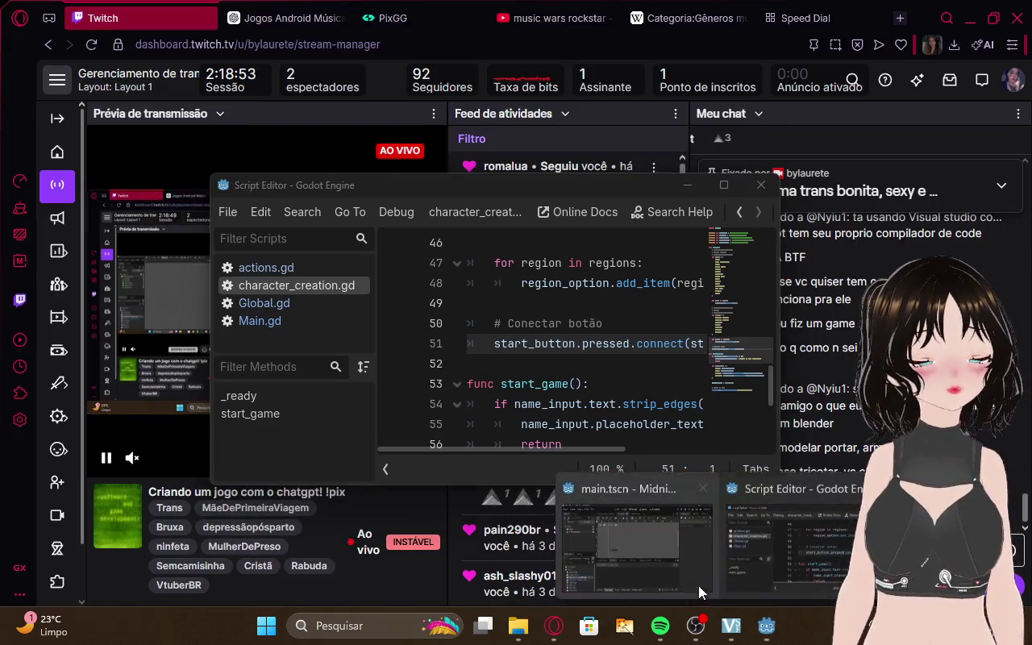
pyautogui.click(698, 585)
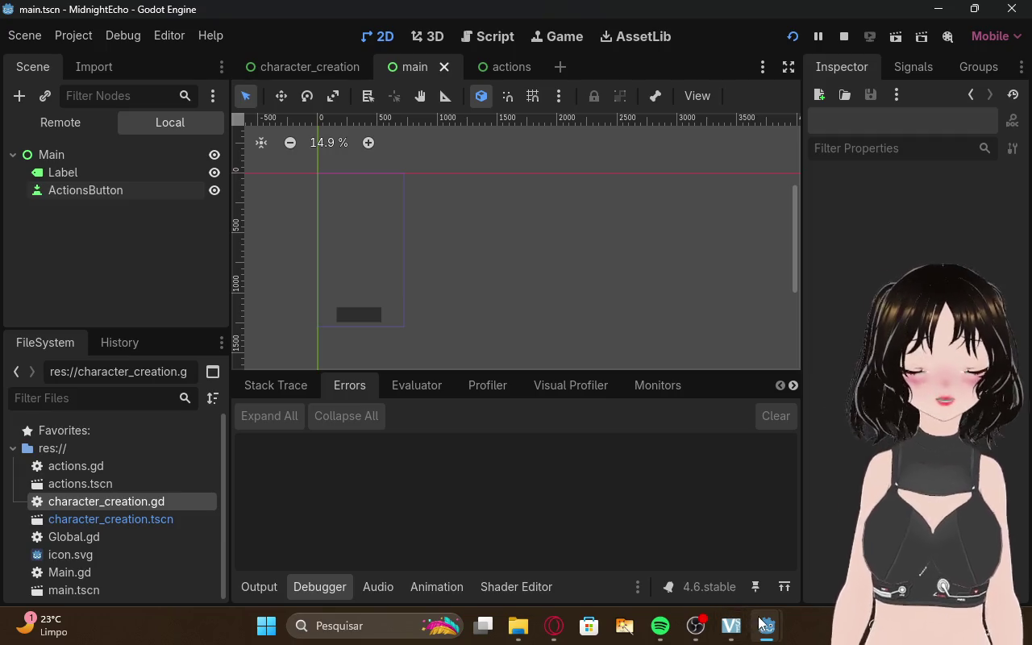
pyautogui.moveTo(767, 625)
pyautogui.click(753, 507)
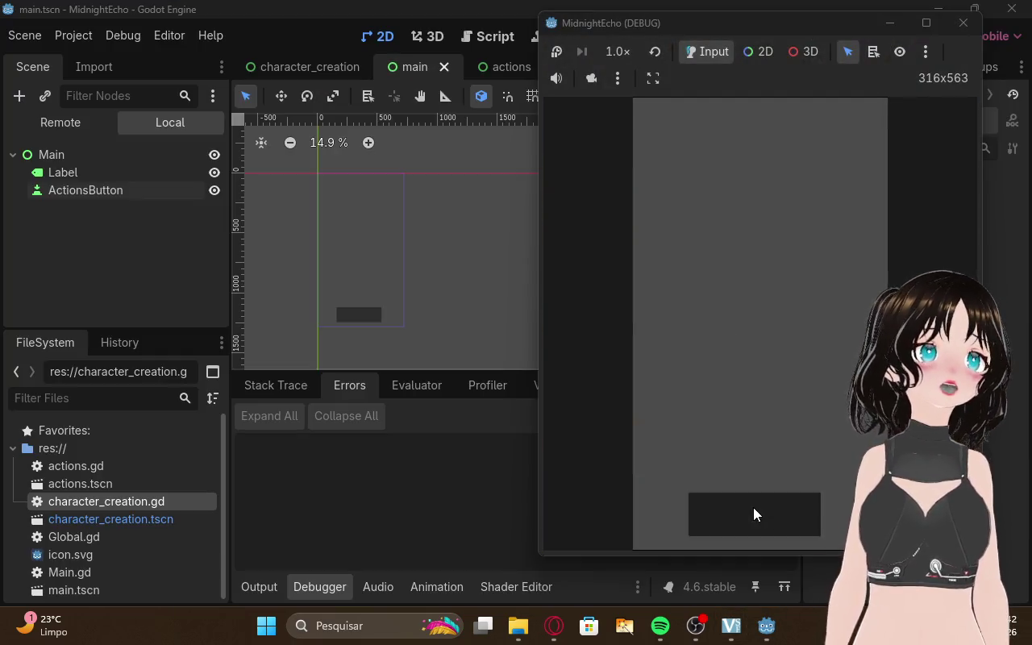
pyautogui.click(235, 300)
pyautogui.click(109, 190)
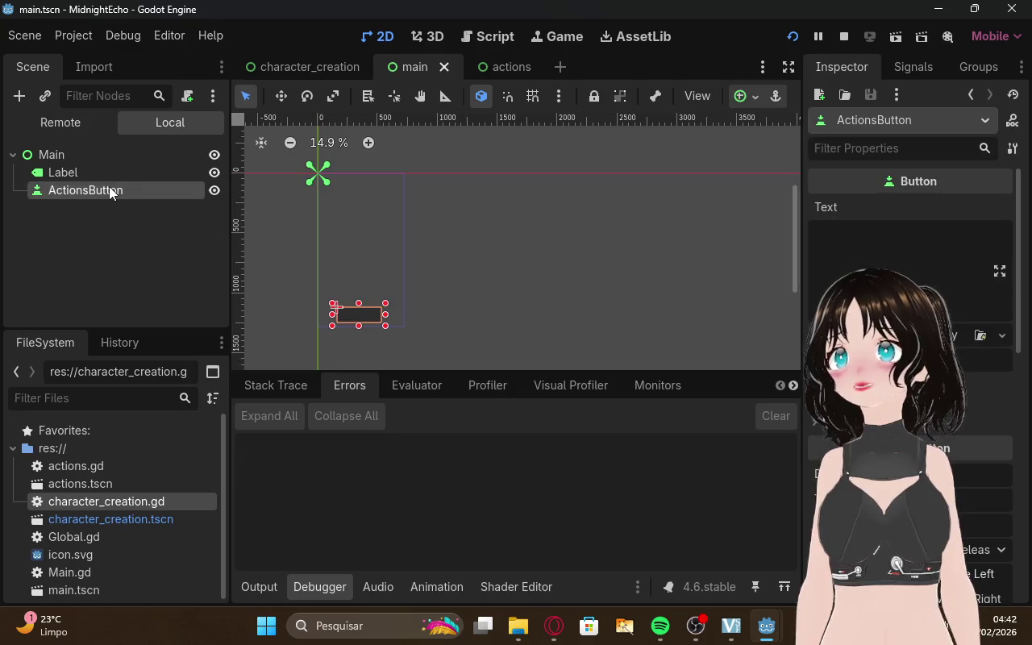
pyautogui.click(554, 625)
pyautogui.click(282, 18)
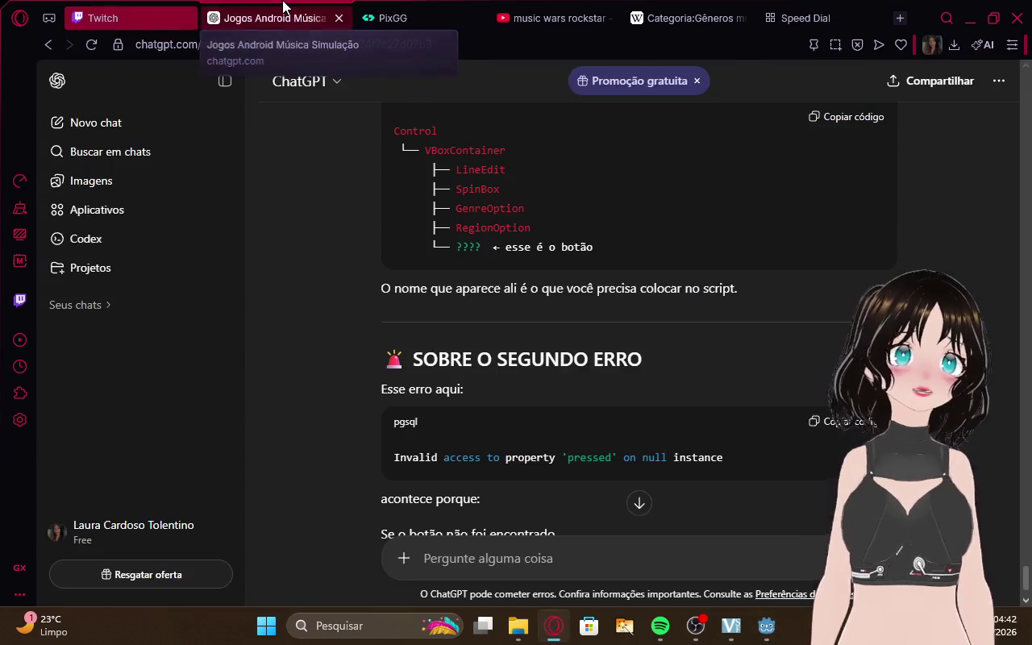
# Draft 'passou para a' in ChatGPT and bring up Godot's script editor at character_creation.gd
pyautogui.scroll(-5, 579, 382)
pyautogui.scroll(8, 577, 383)
pyautogui.scroll(-8, 577, 383)
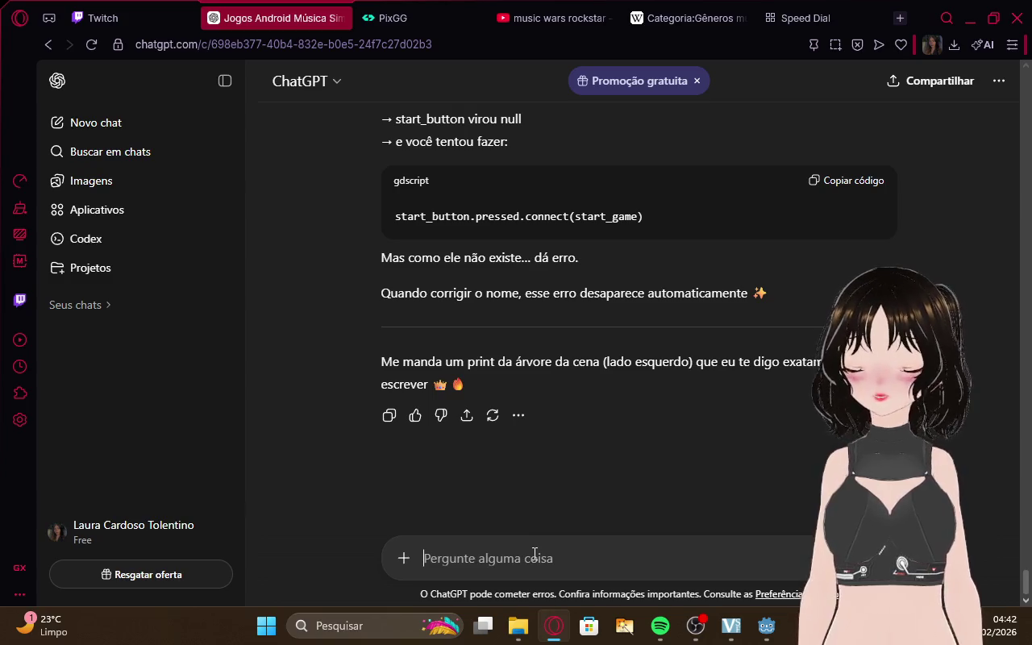
pyautogui.write('passou para a')
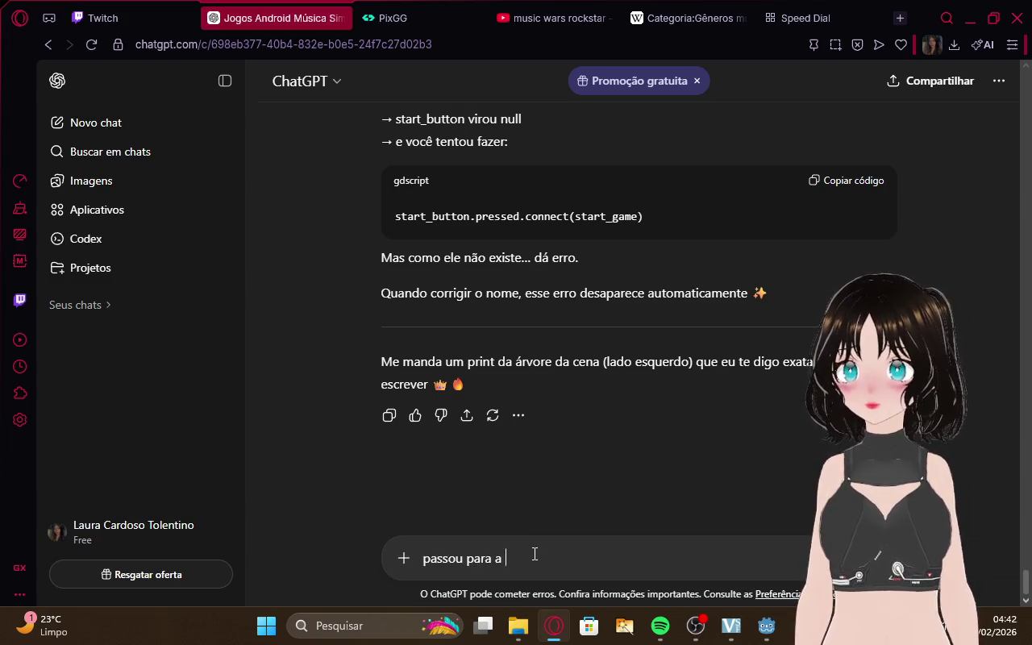
pyautogui.moveTo(763, 629)
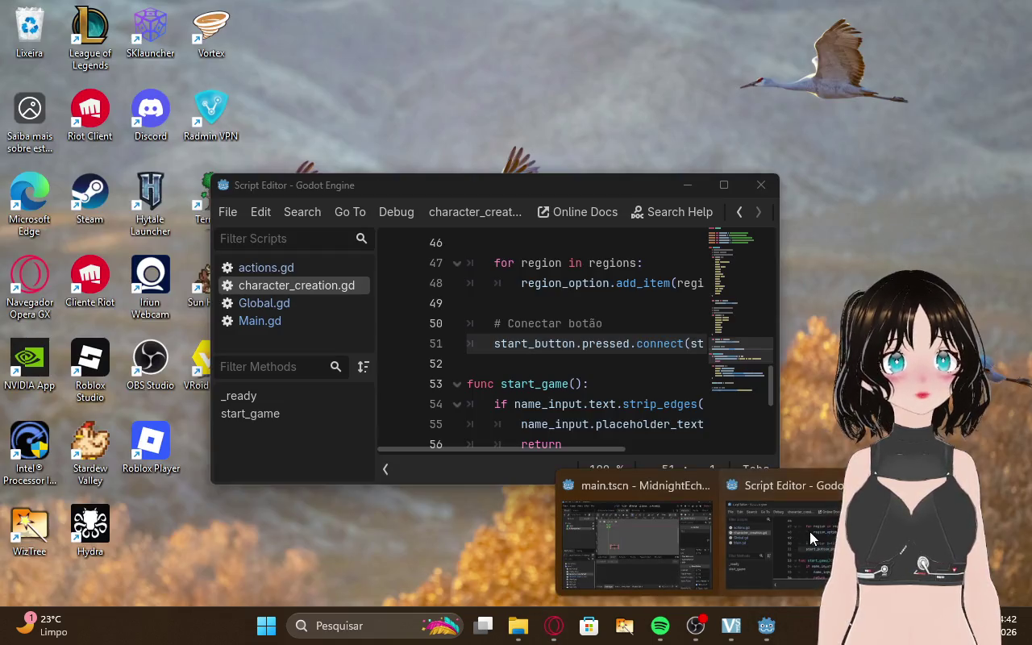
pyautogui.click(809, 537)
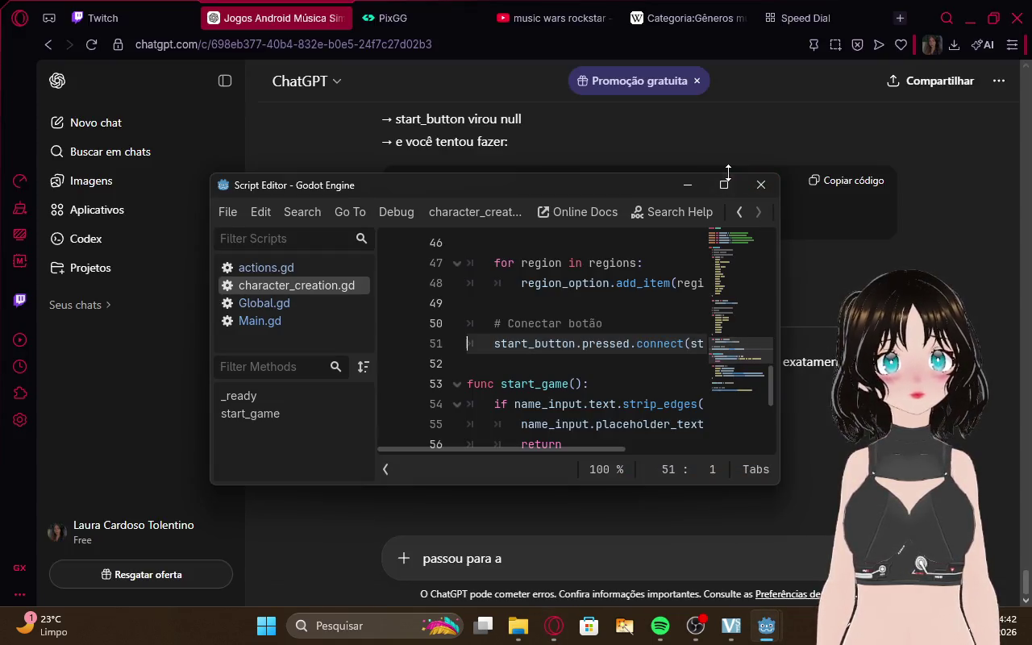
# Maximize the script editor to review Global.gd and Main.gd's open_actions, then return to the browser
pyautogui.click(724, 184)
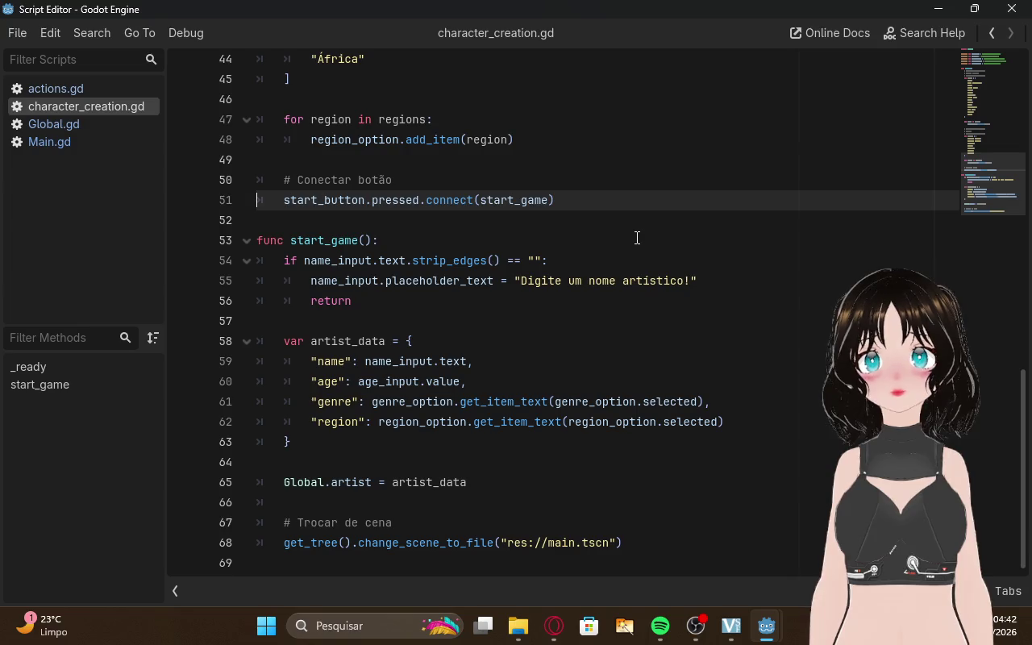
pyautogui.click(83, 127)
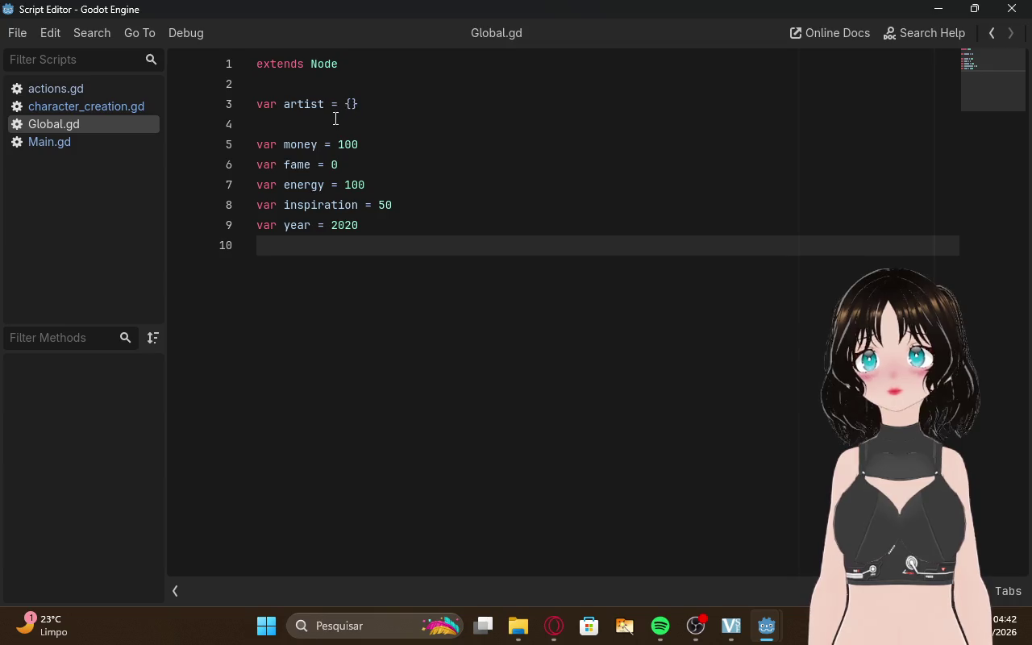
pyautogui.click(90, 142)
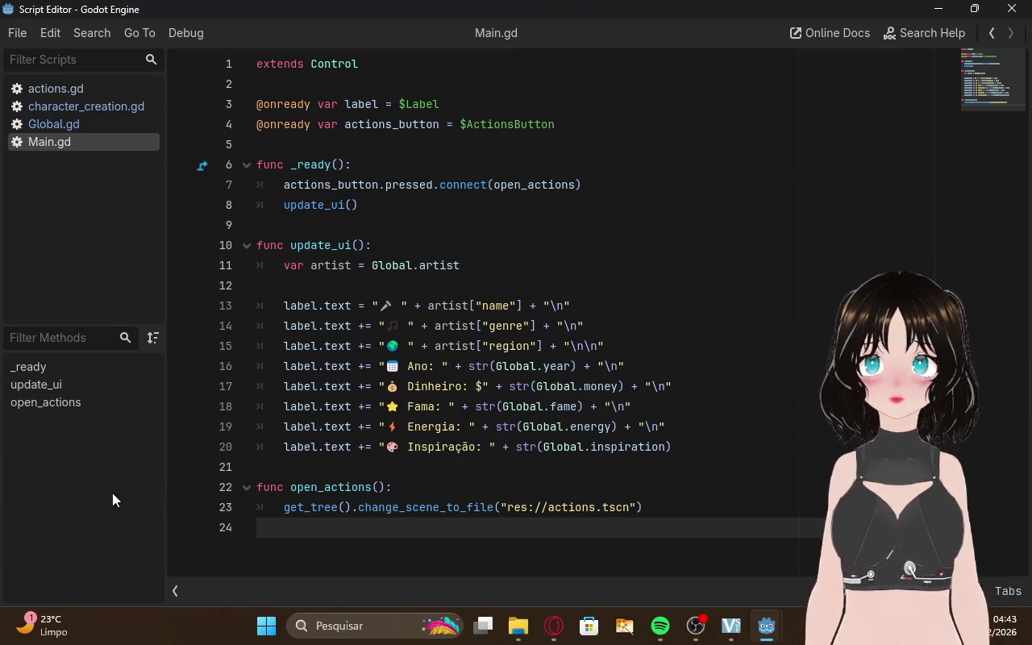
pyautogui.click(553, 627)
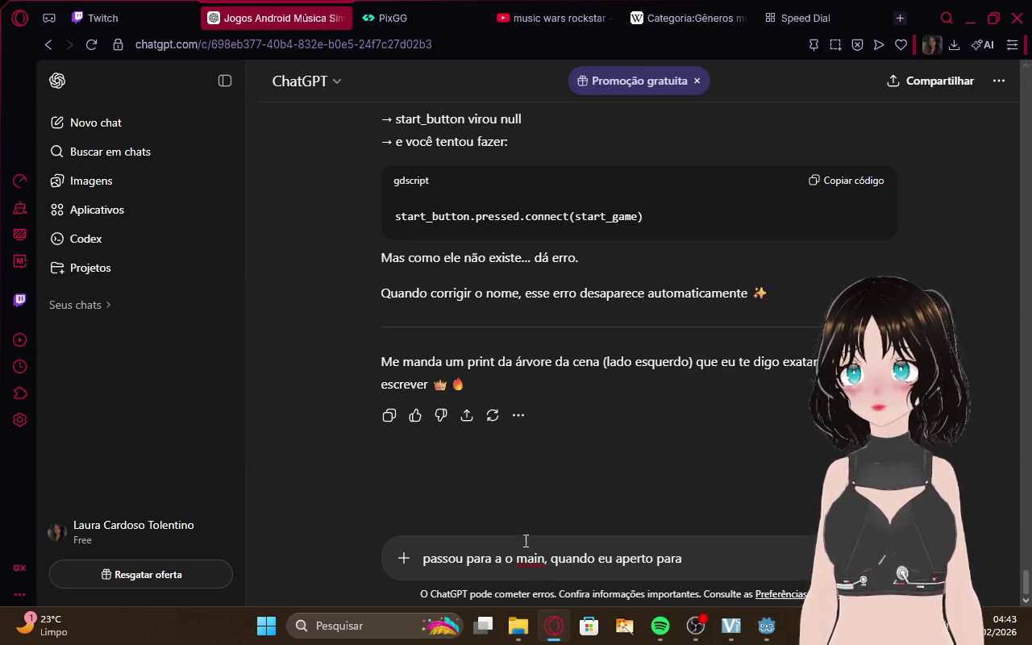
pyautogui.click(161, 12)
# Add 'ir oara a' to the ChatGPT draft, then bring OBS Studio forward
pyautogui.click(334, 12)
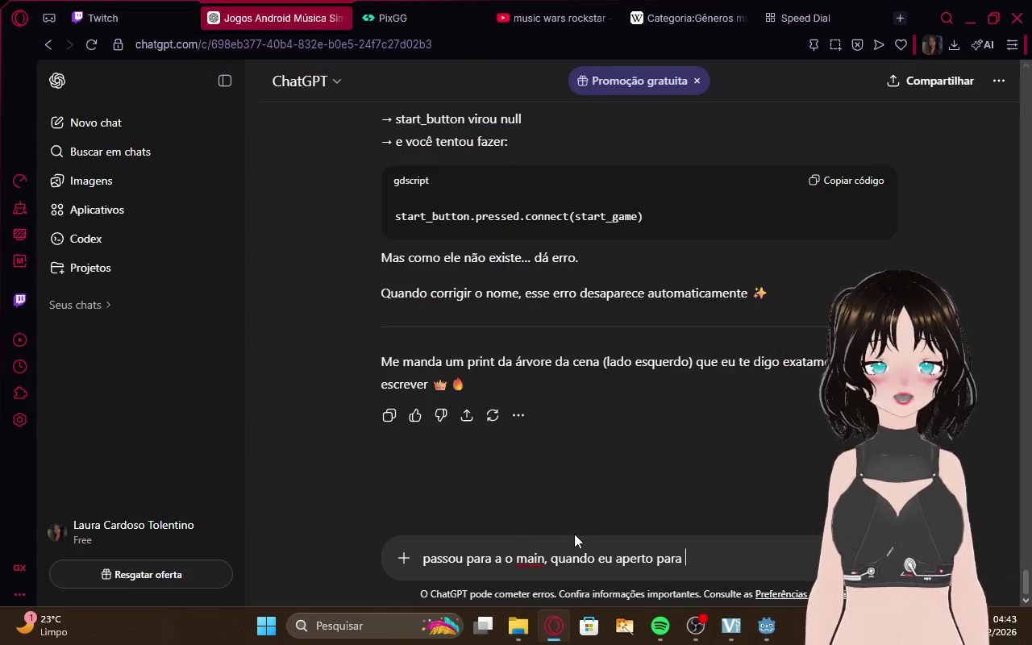
pyautogui.write('ir oar')
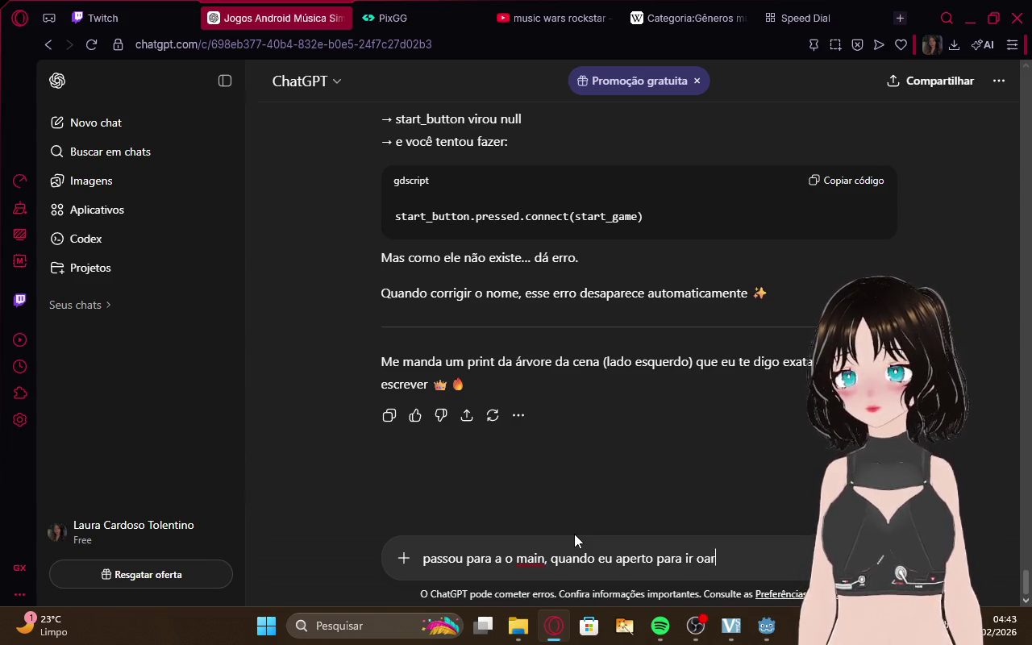
pyautogui.write('a a')
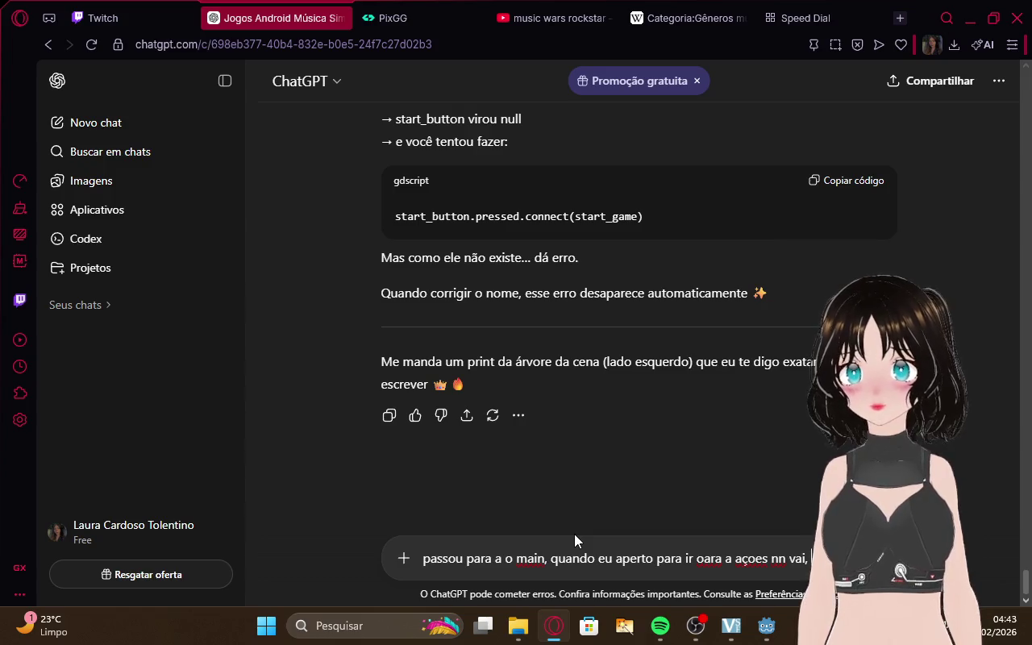
pyautogui.click(695, 625)
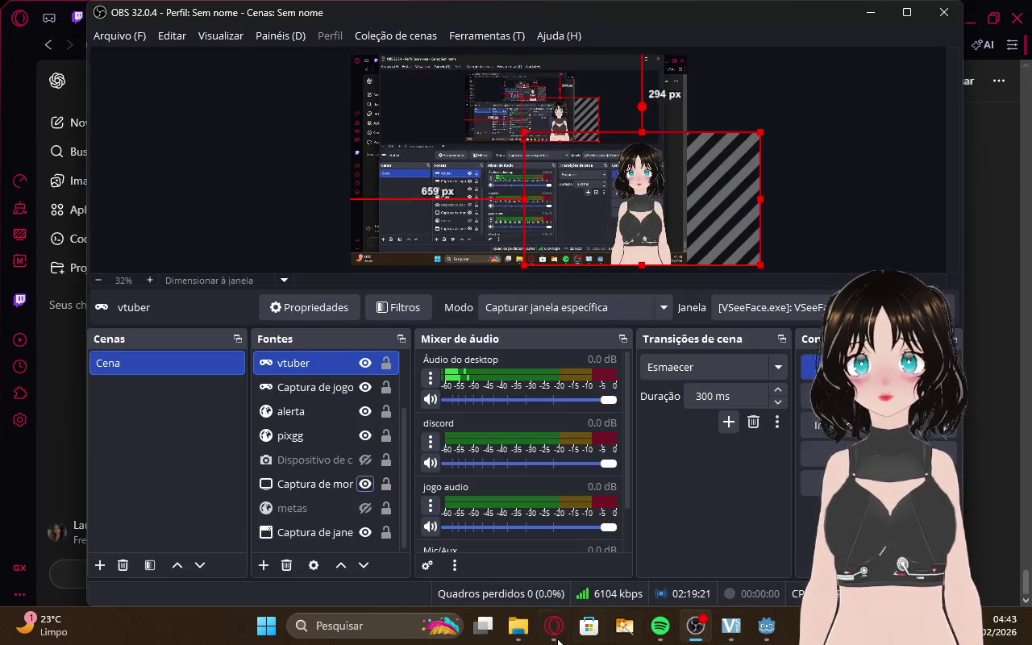
# Copy the whole Main.gd script from Godot's script editor and return to the ChatGPT draft
pyautogui.click(561, 630)
pyautogui.moveTo(766, 625)
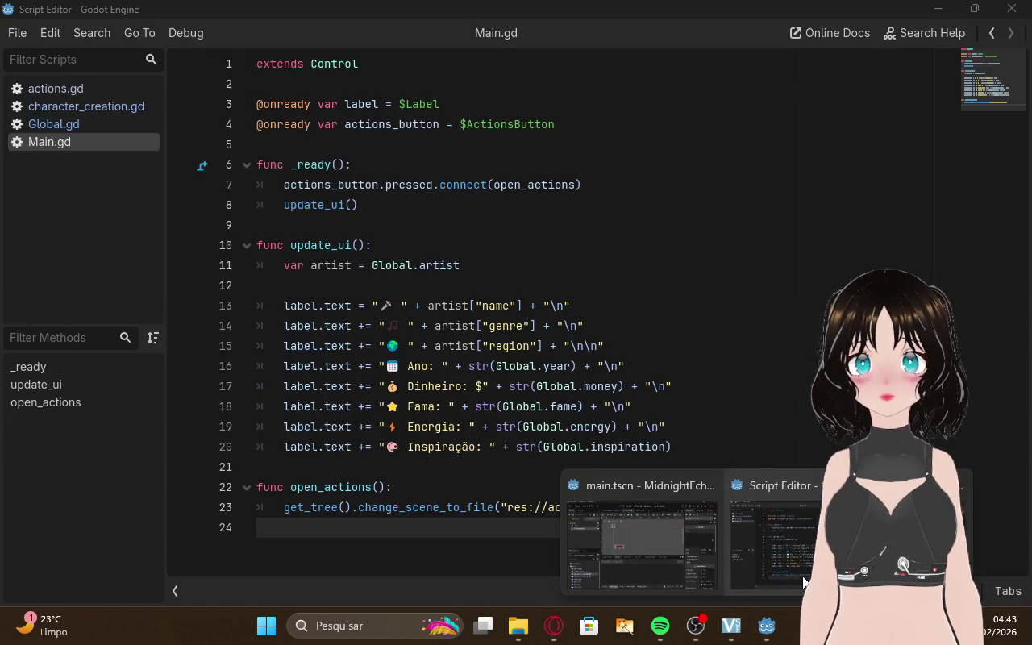
pyautogui.click(804, 575)
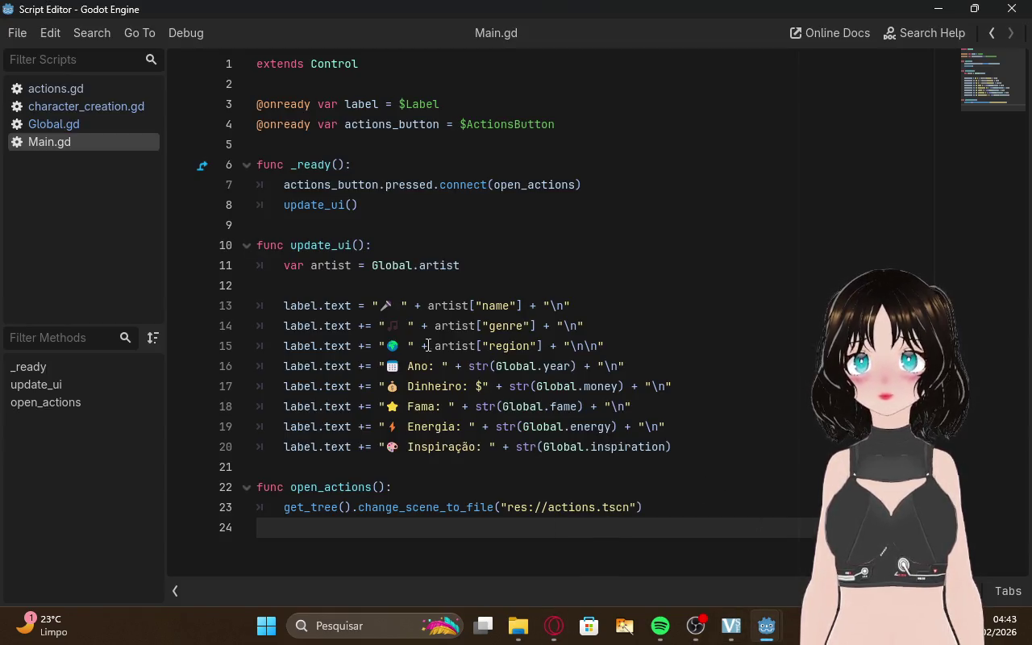
pyautogui.moveTo(669, 509)
pyautogui.mouseDown()
pyautogui.moveTo(254, 221)
pyautogui.moveTo(167, 3)
pyautogui.mouseUp()
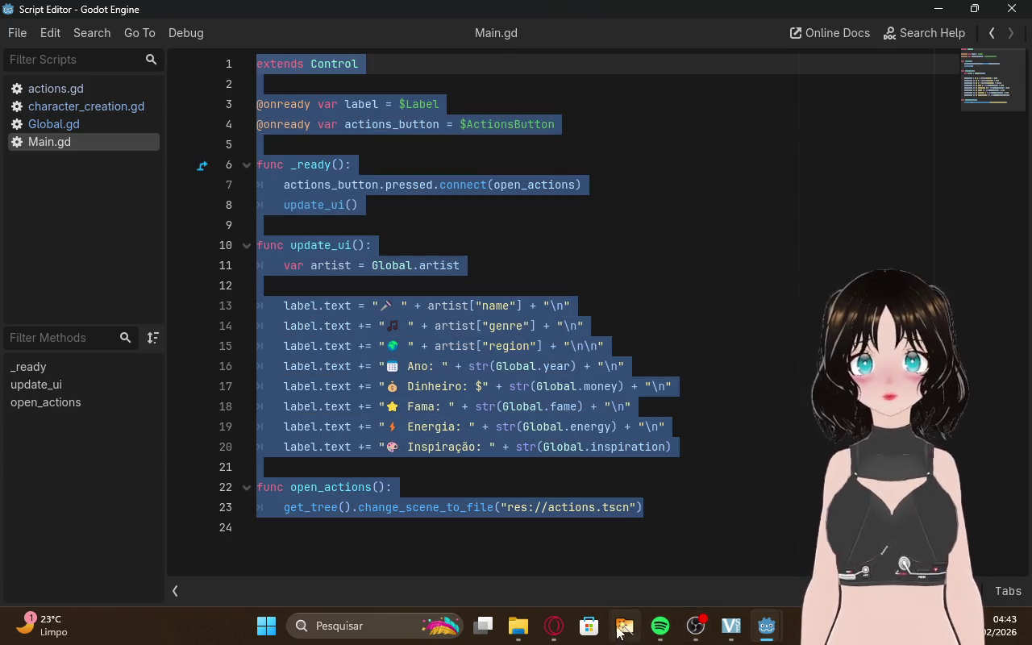
pyautogui.click(554, 626)
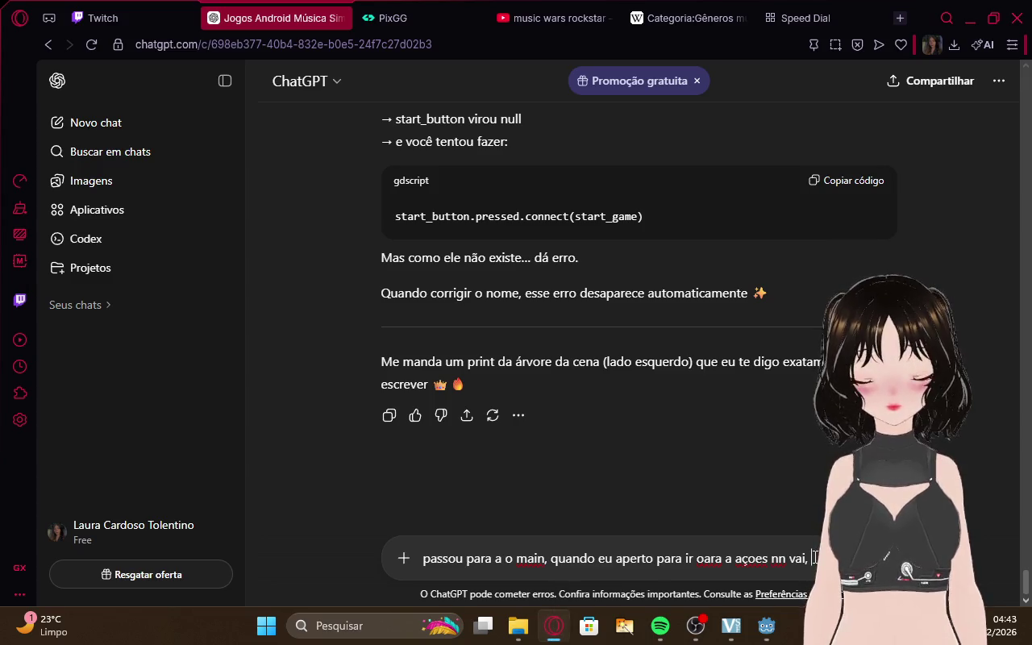
# Paste the Main.gd code into ChatGPT with the note 'script que esta no main' and send it
pyautogui.hotkey('ctrl', 'v')
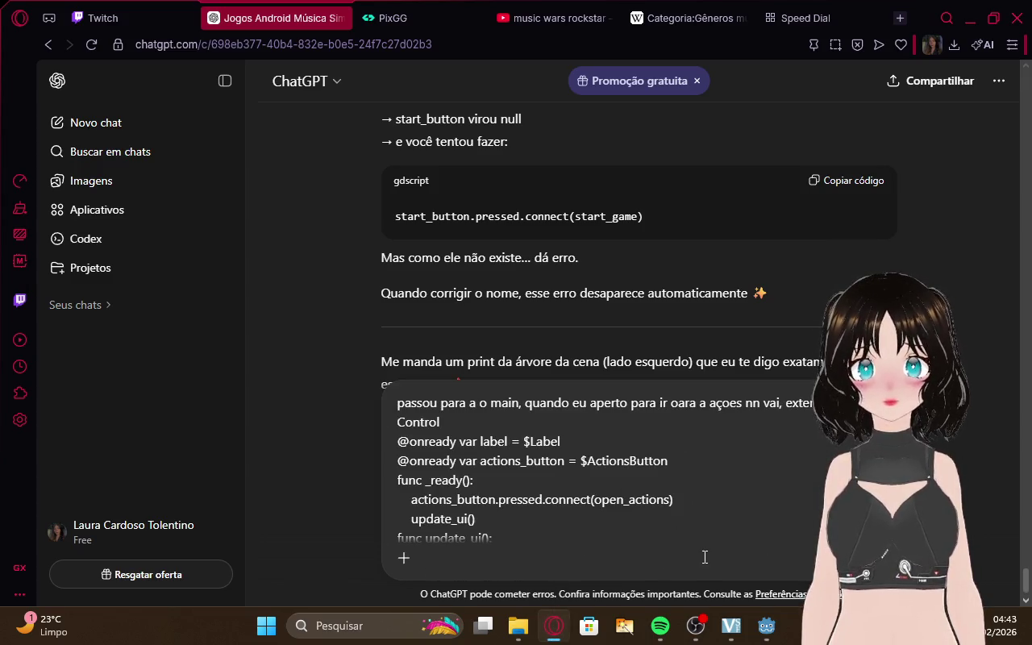
pyautogui.scroll(-5, 717, 541)
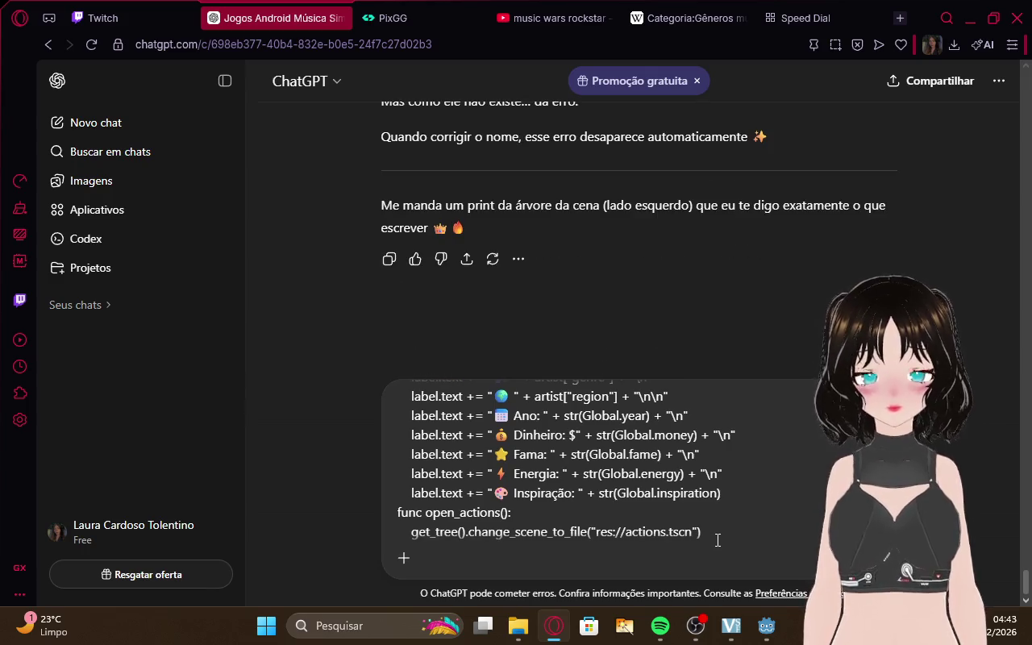
pyautogui.hotkey('shift', 'Return')
pyautogui.write('scrip')
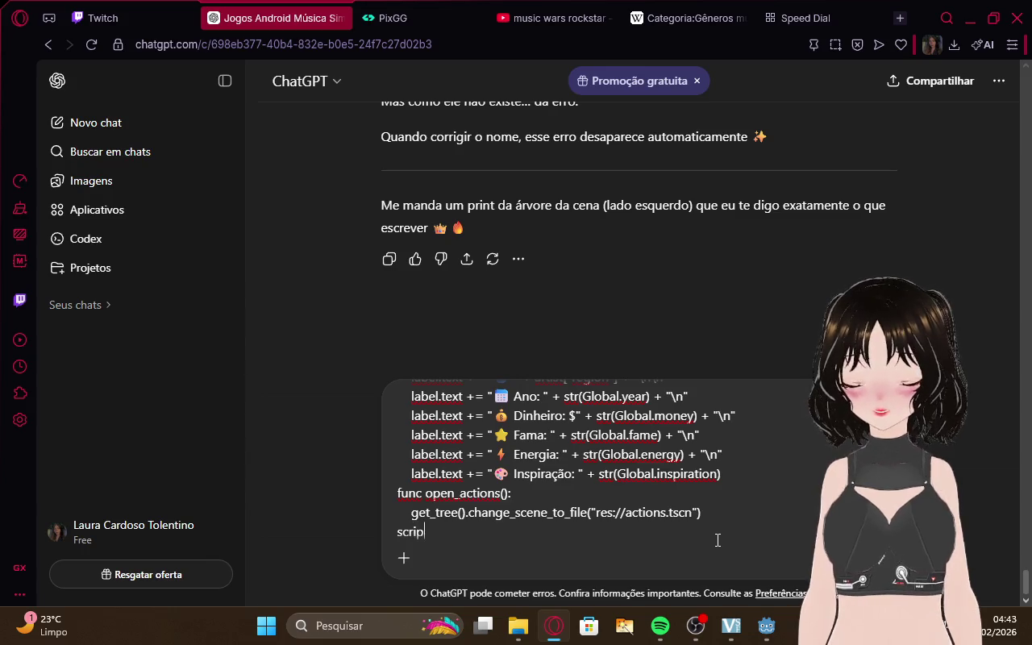
pyautogui.write('t')
pyautogui.press('BackSpace')
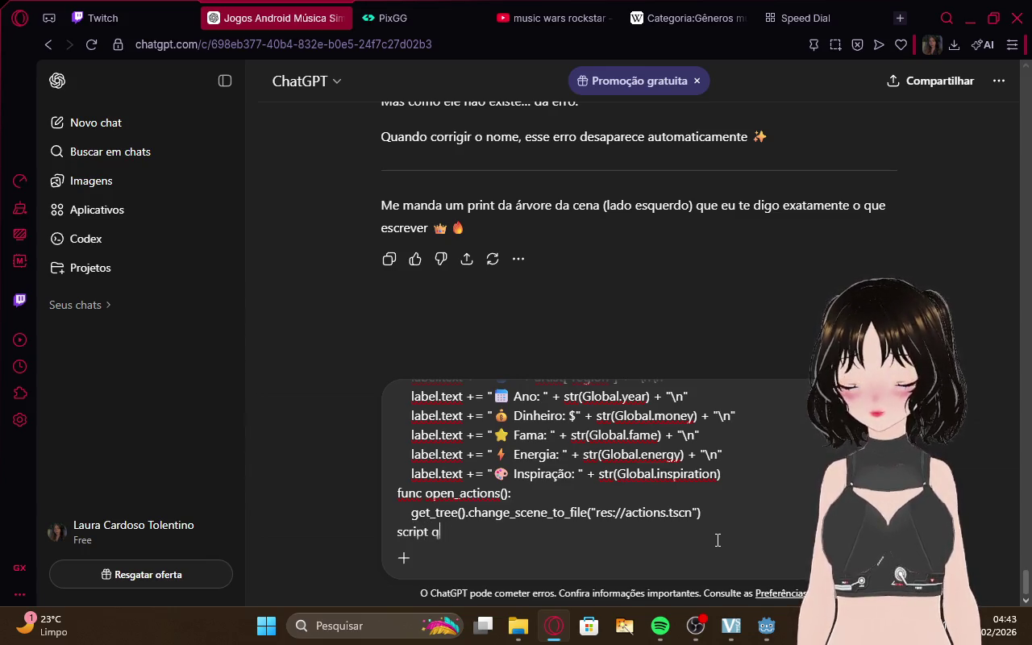
pyautogui.write('ue esta no main')
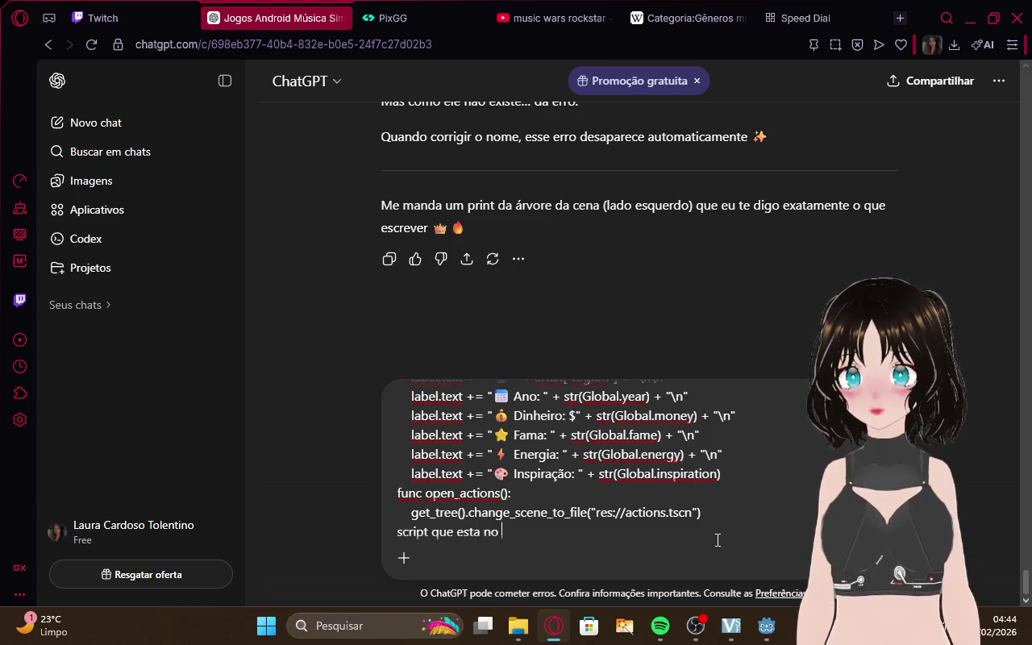
pyautogui.press('Return')
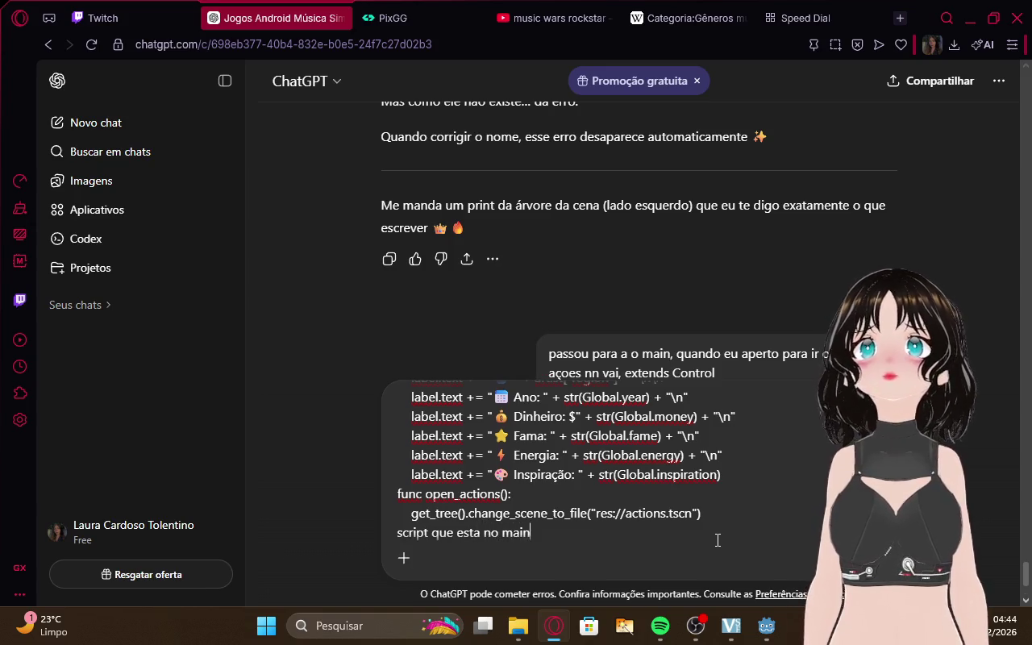
pyautogui.click(121, 18)
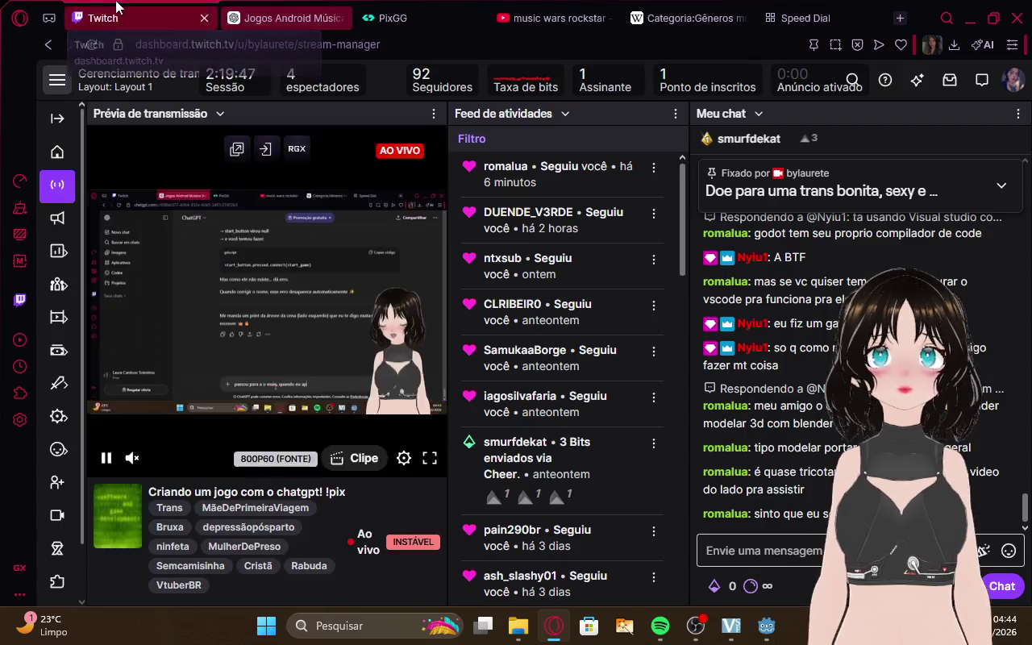
pyautogui.click(275, 18)
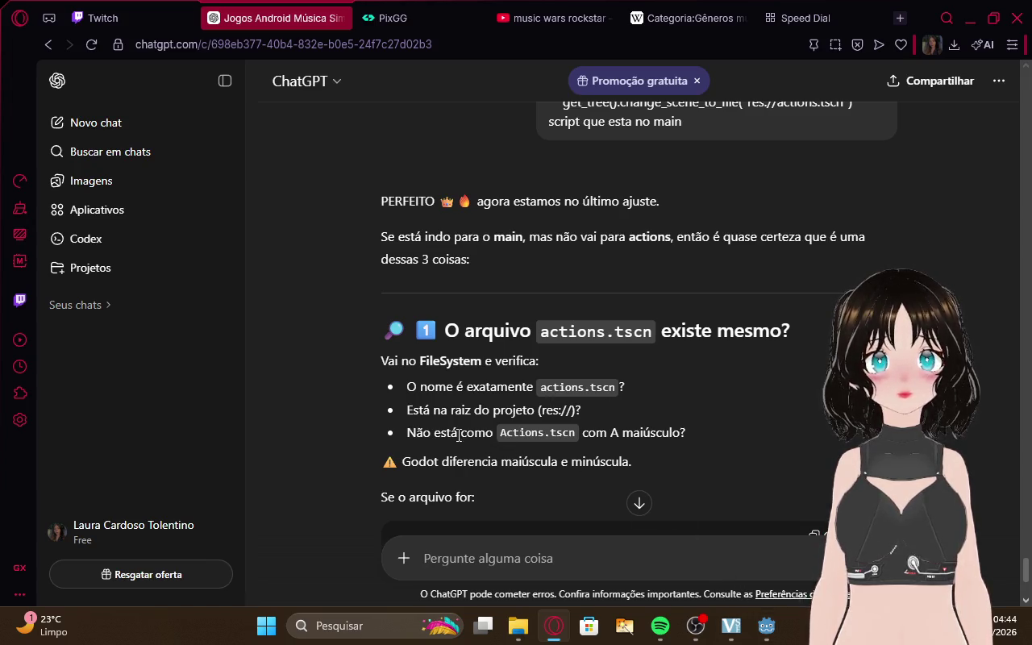
pyautogui.moveTo(766, 626)
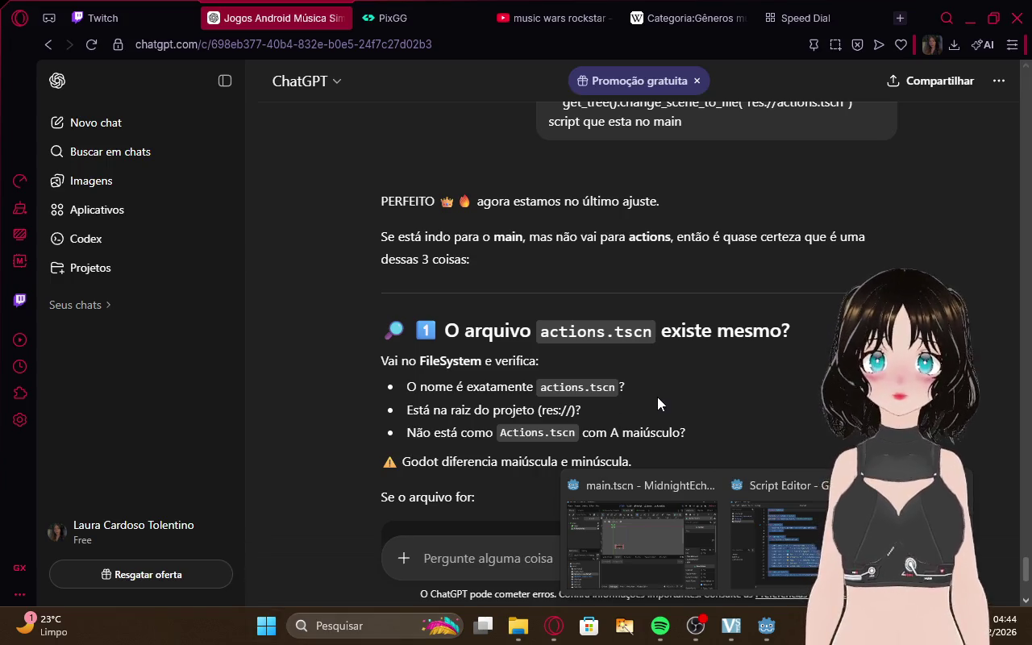
pyautogui.scroll(-3, 657, 396)
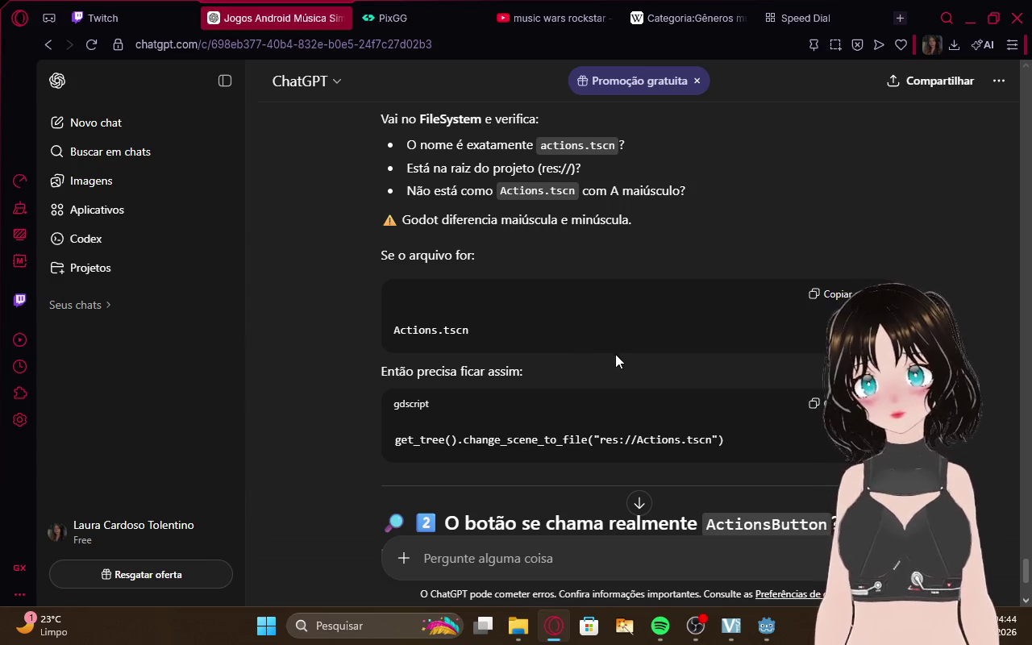
pyautogui.scroll(-5, 615, 359)
pyautogui.scroll(1, 615, 362)
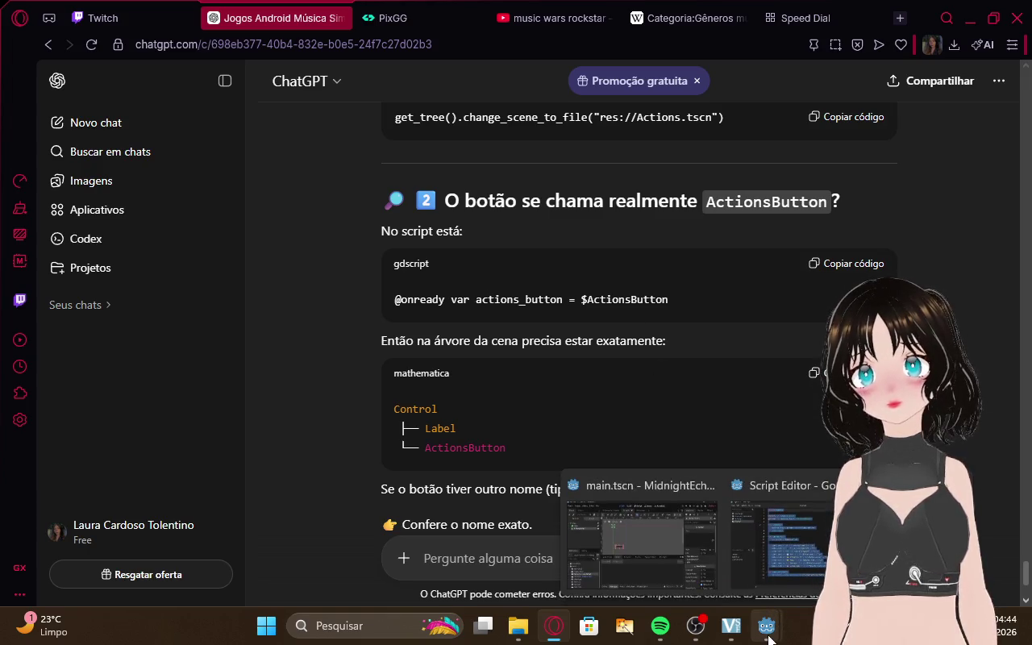
pyautogui.moveTo(778, 540)
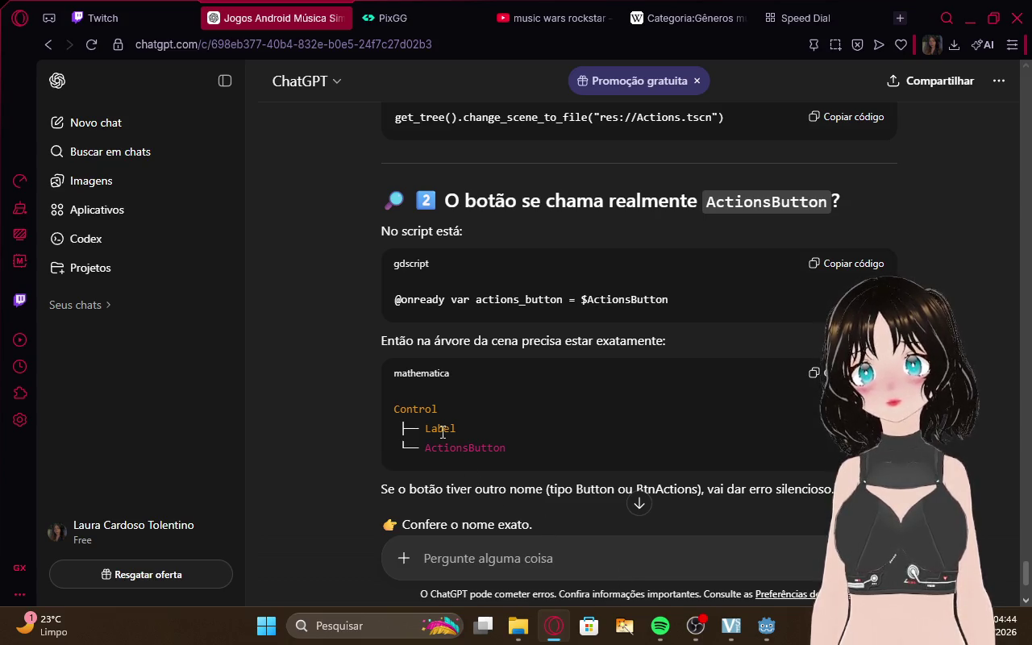
pyautogui.moveTo(691, 531)
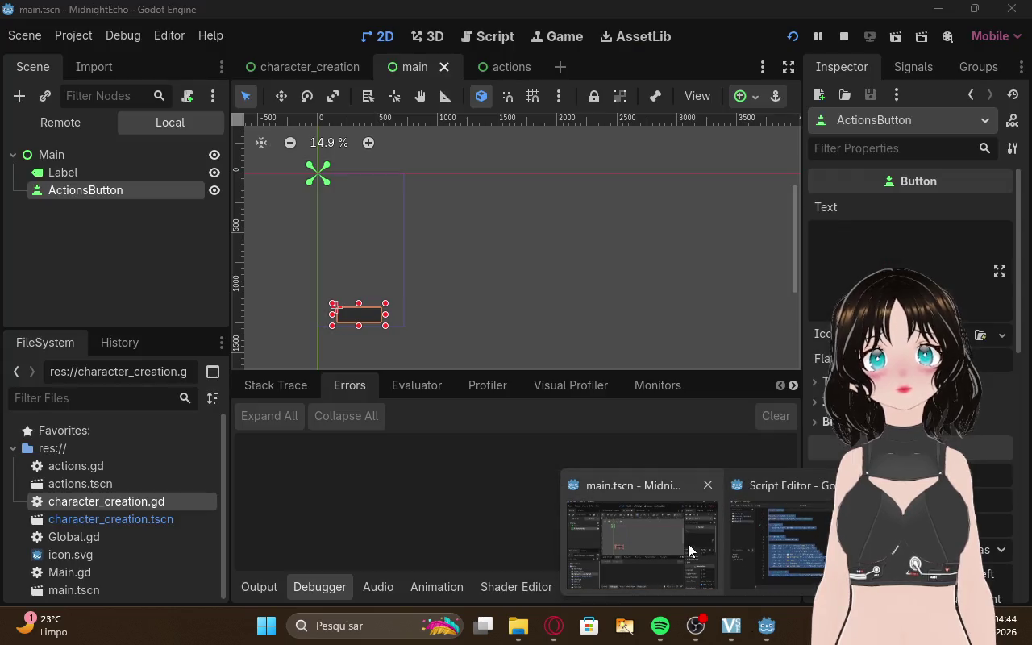
pyautogui.click(689, 551)
# Nest ActionsButton under the Label node and close the previously running game window
pyautogui.moveTo(59, 194); pyautogui.dragTo(65, 173)
pyautogui.click(62, 236)
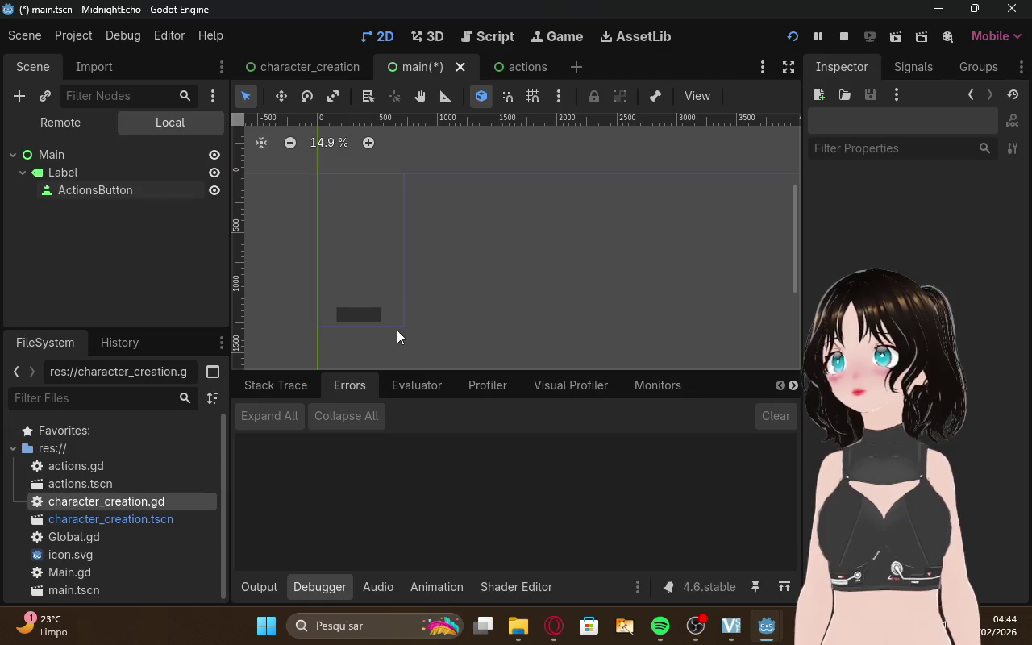
pyautogui.moveTo(774, 625)
pyautogui.click(710, 495)
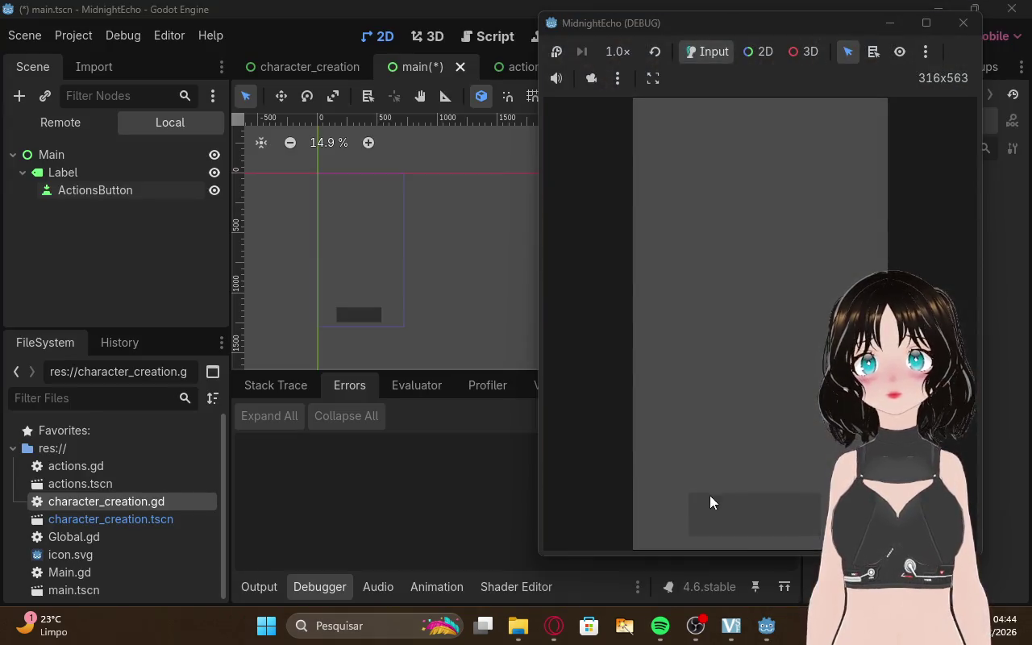
pyautogui.click(654, 53)
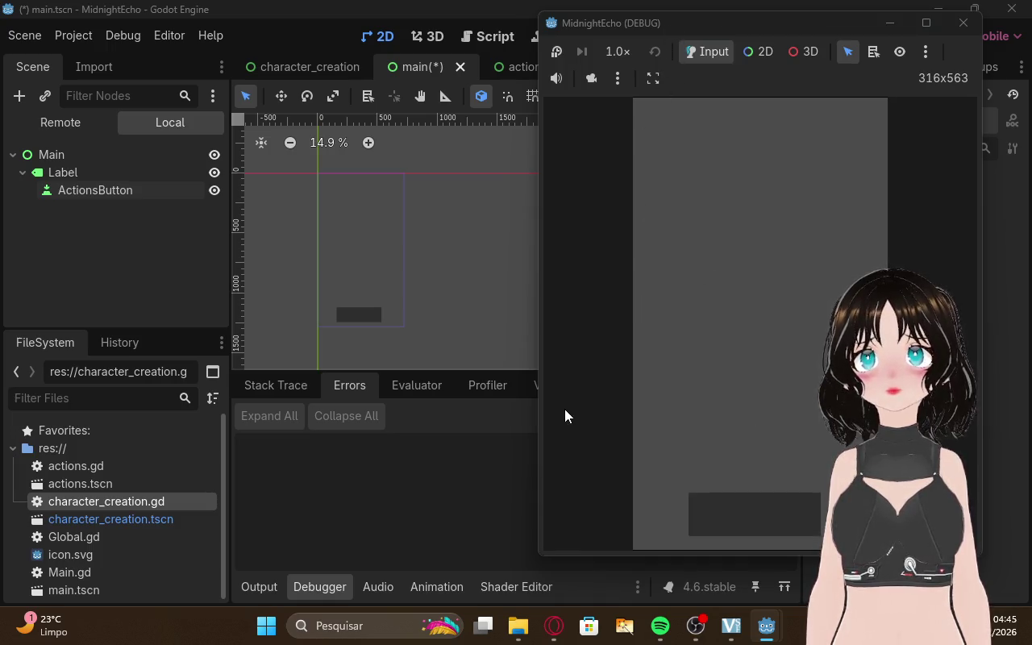
pyautogui.click(964, 23)
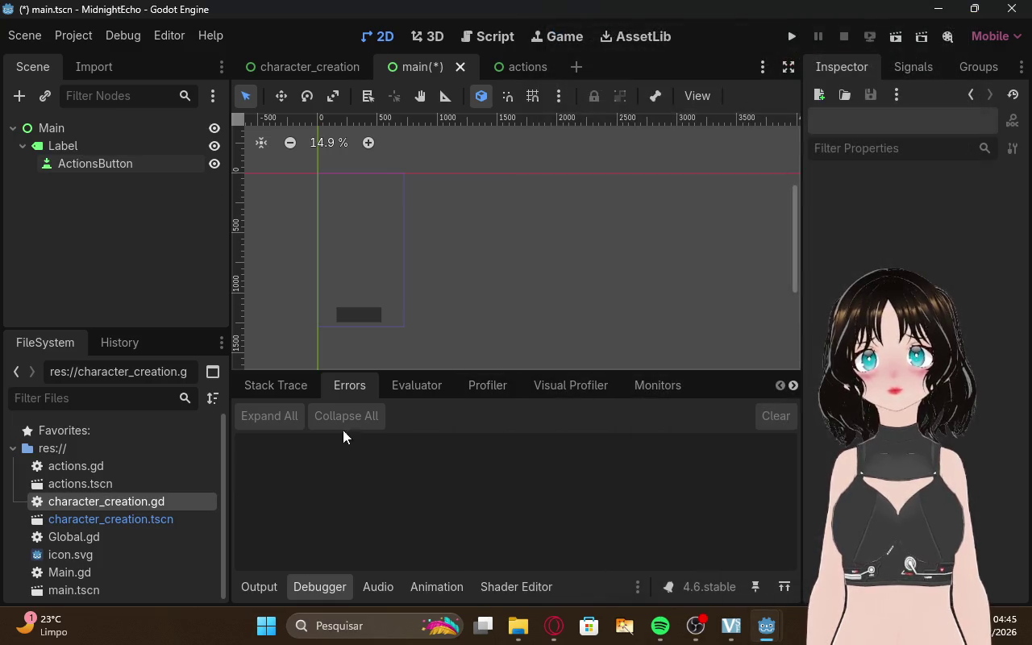
pyautogui.click(45, 167)
# Run the game, enter an artist name and start the career
pyautogui.click(790, 40)
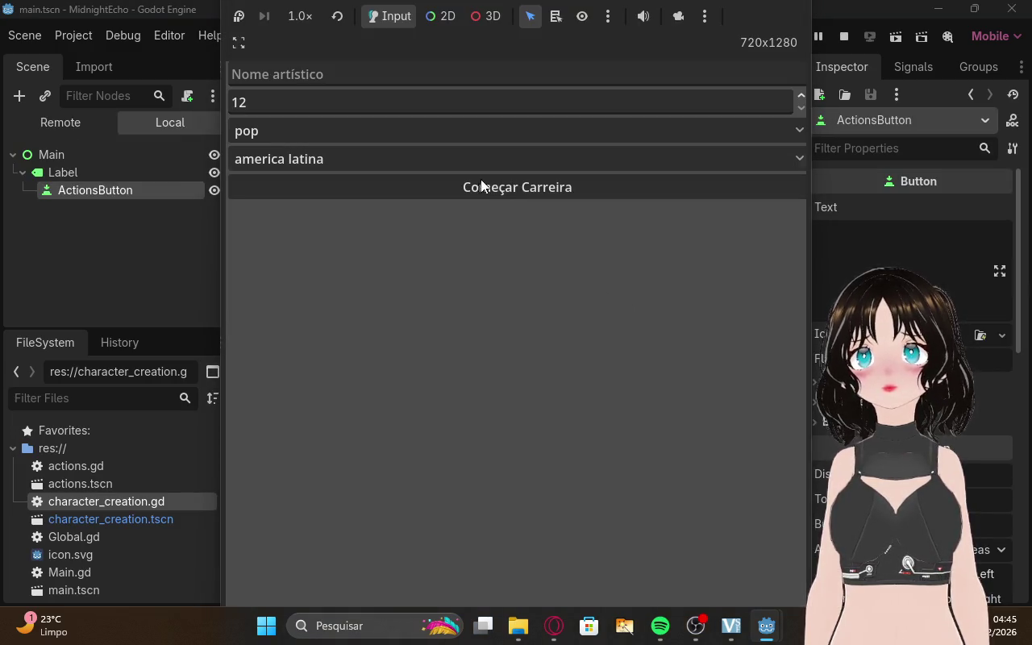
pyautogui.click(477, 191)
pyautogui.click(341, 81)
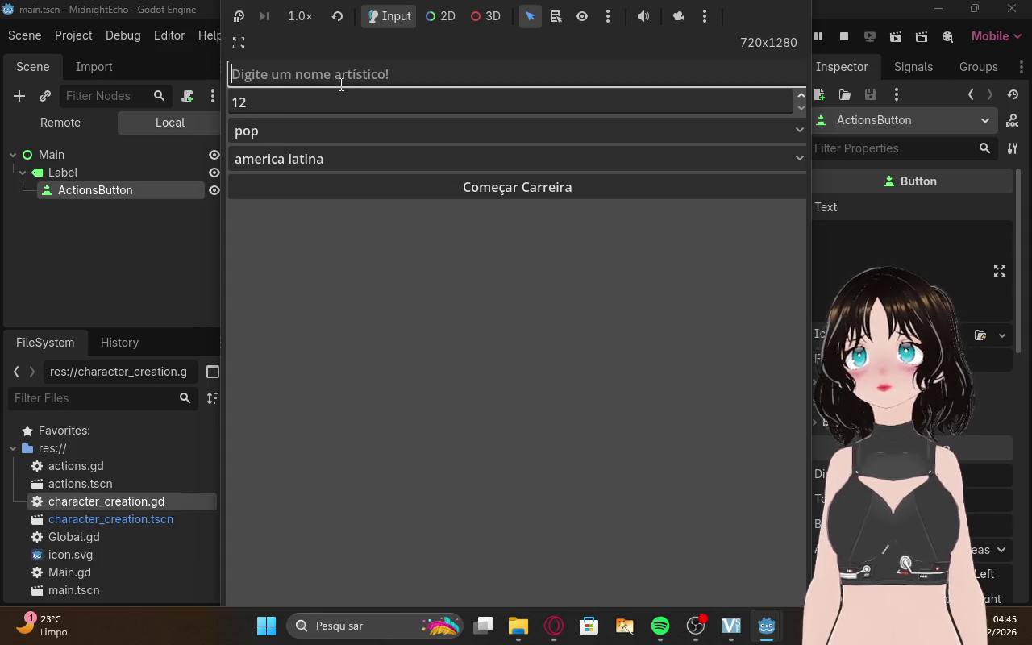
pyautogui.write('laura')
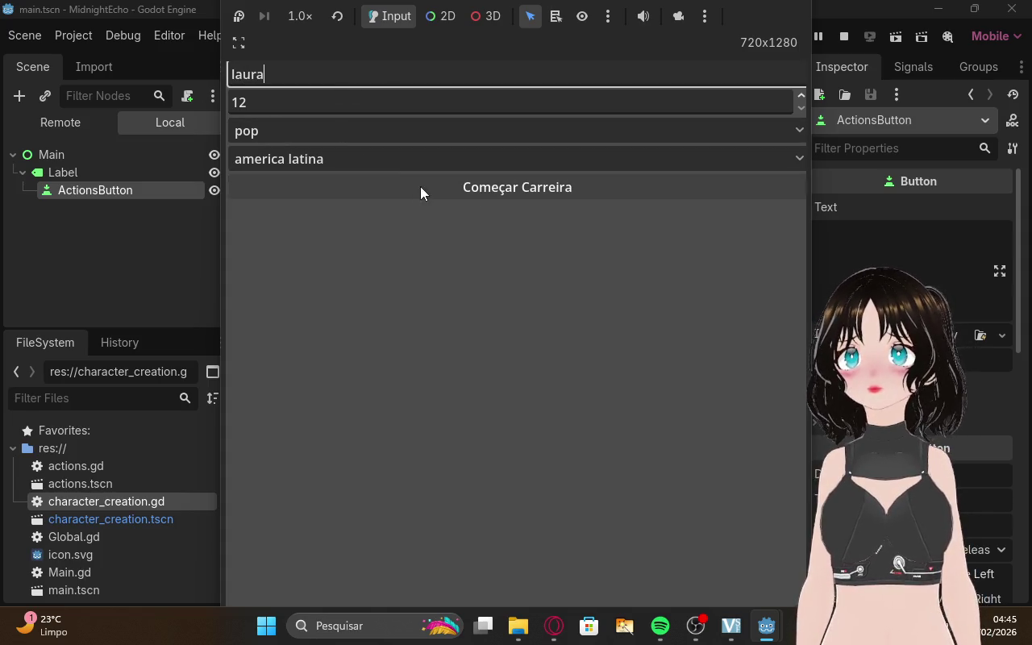
pyautogui.click(420, 187)
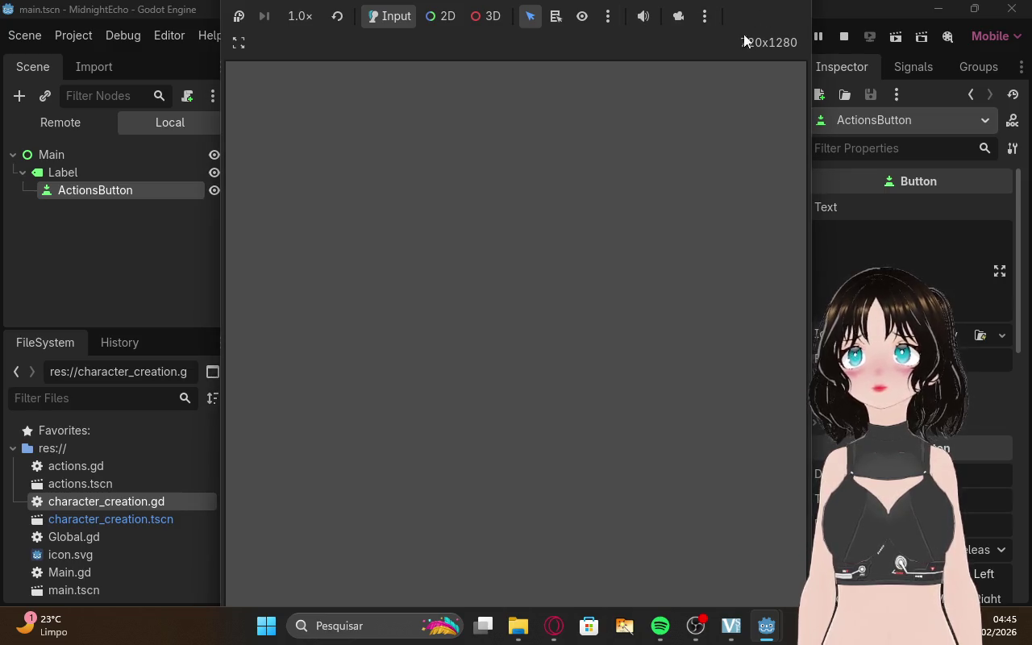
# Resize and move the game window and press its action button to test it
pyautogui.moveTo(812, 27); pyautogui.dragTo(777, 24)
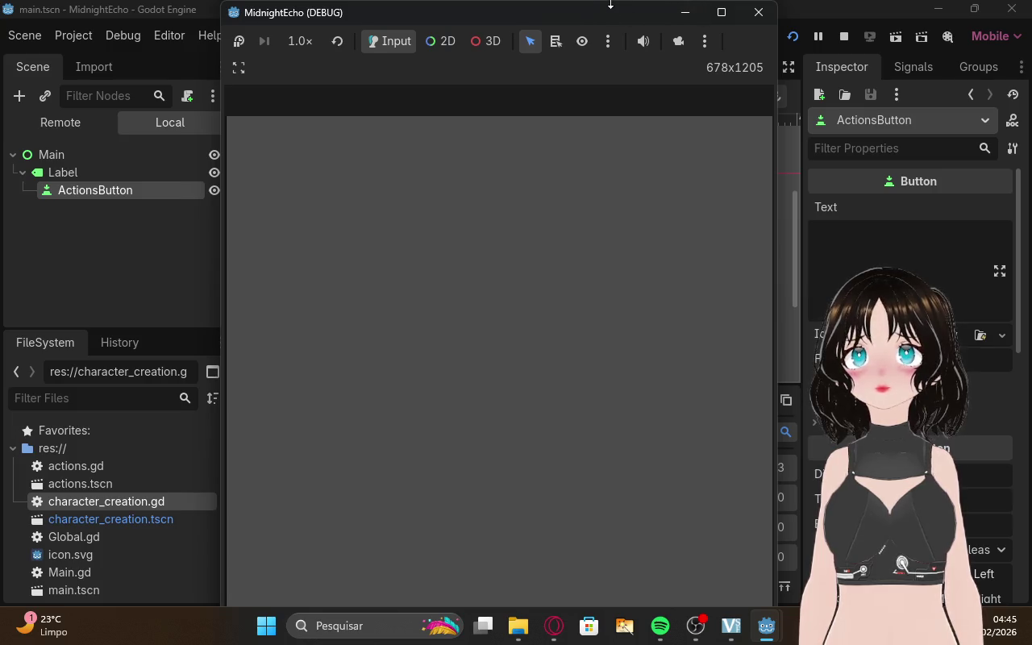
pyautogui.moveTo(610, 4)
pyautogui.mouseDown()
pyautogui.moveTo(572, 208)
pyautogui.moveTo(557, 403)
pyautogui.moveTo(575, 70)
pyautogui.moveTo(583, 357)
pyautogui.moveTo(565, 65)
pyautogui.mouseUp()
pyautogui.click(508, 444)
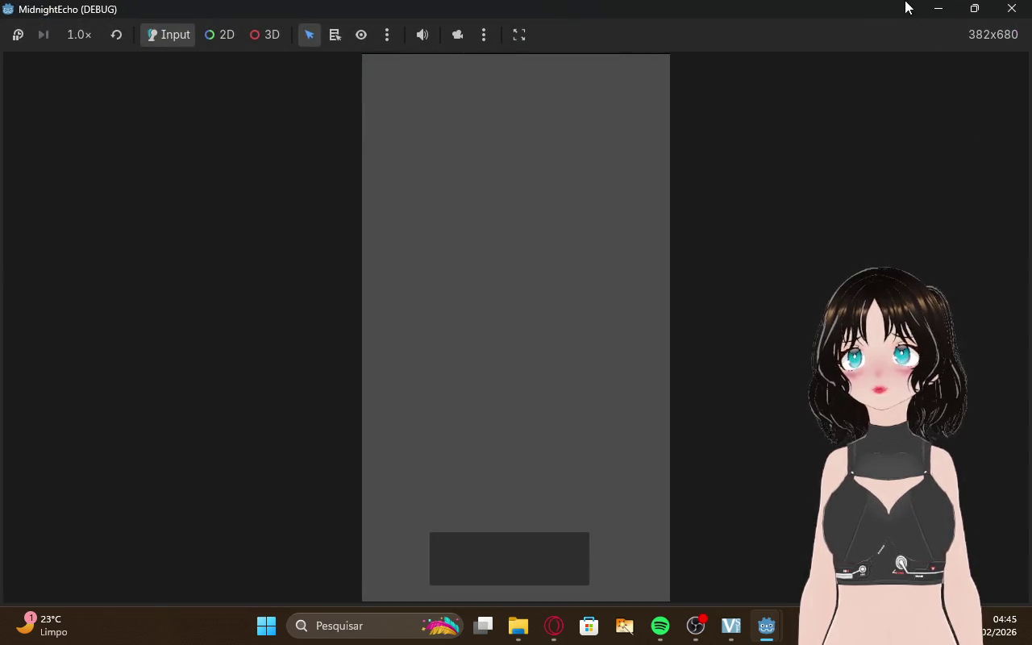
pyautogui.click(974, 8)
pyautogui.moveTo(585, 61)
pyautogui.mouseDown()
pyautogui.moveTo(645, 76)
pyautogui.moveTo(801, 73)
pyautogui.mouseUp()
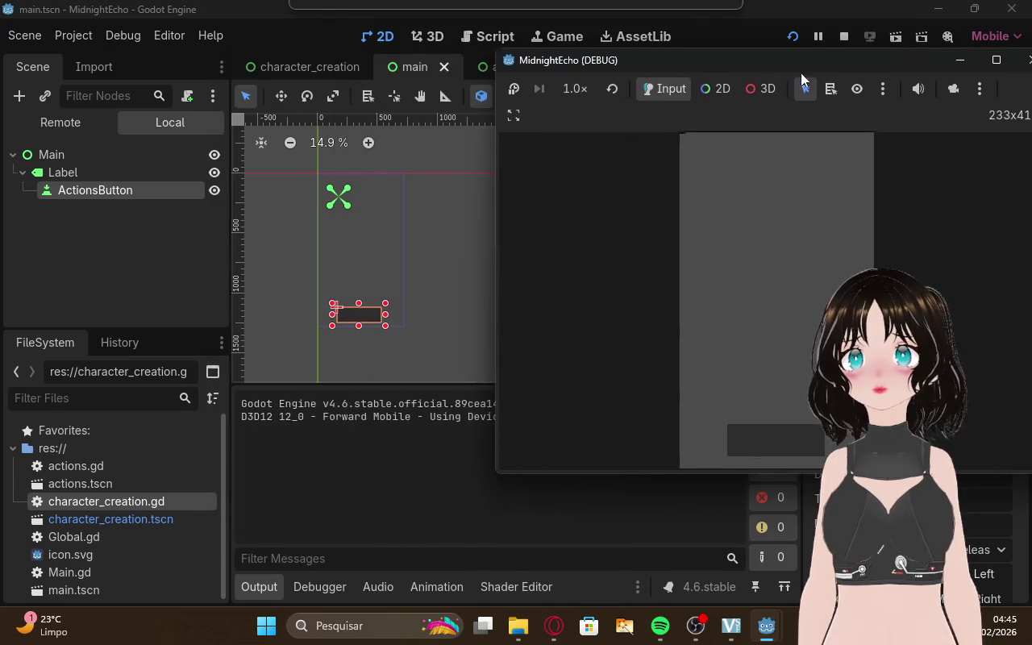
pyautogui.click(350, 506)
pyautogui.click(317, 70)
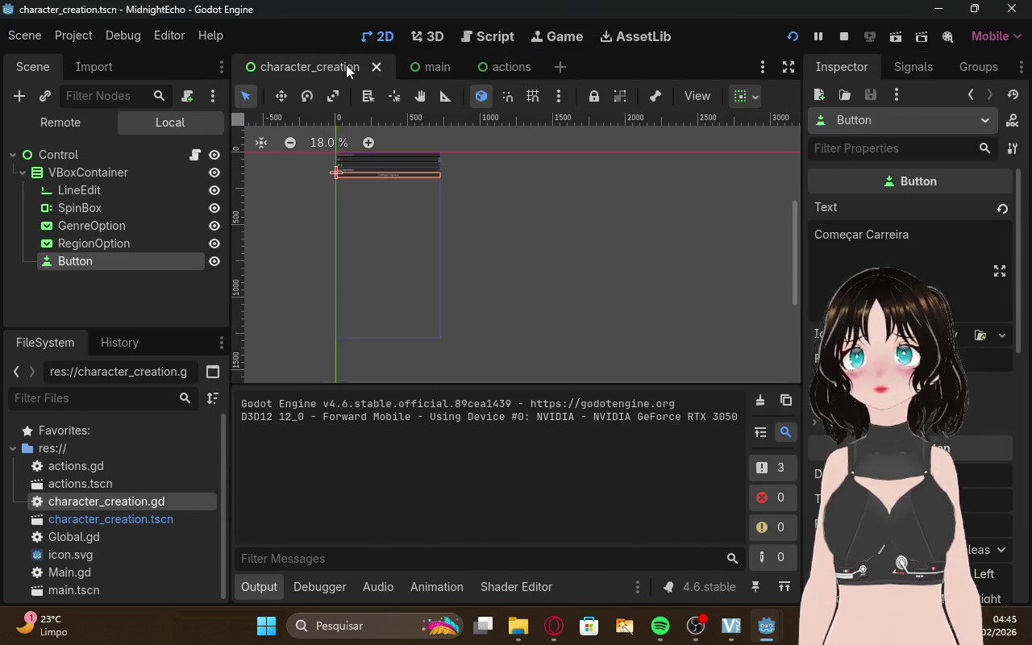
# Check the debugger errors, flip between main and actions scenes, and press the game's action button again
pyautogui.click(342, 577)
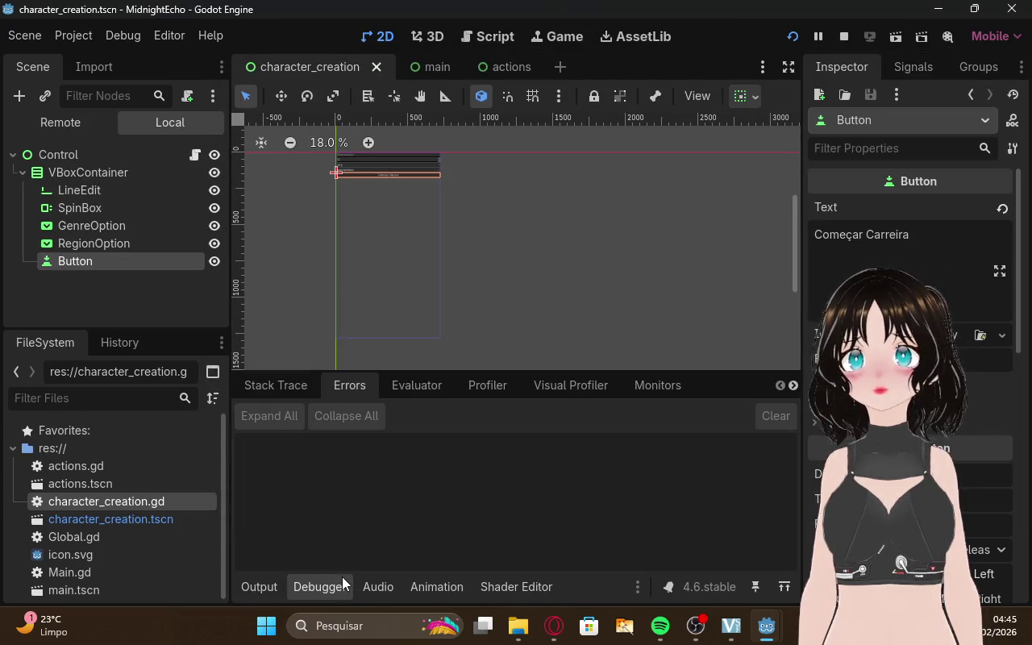
pyautogui.click(413, 71)
pyautogui.click(508, 69)
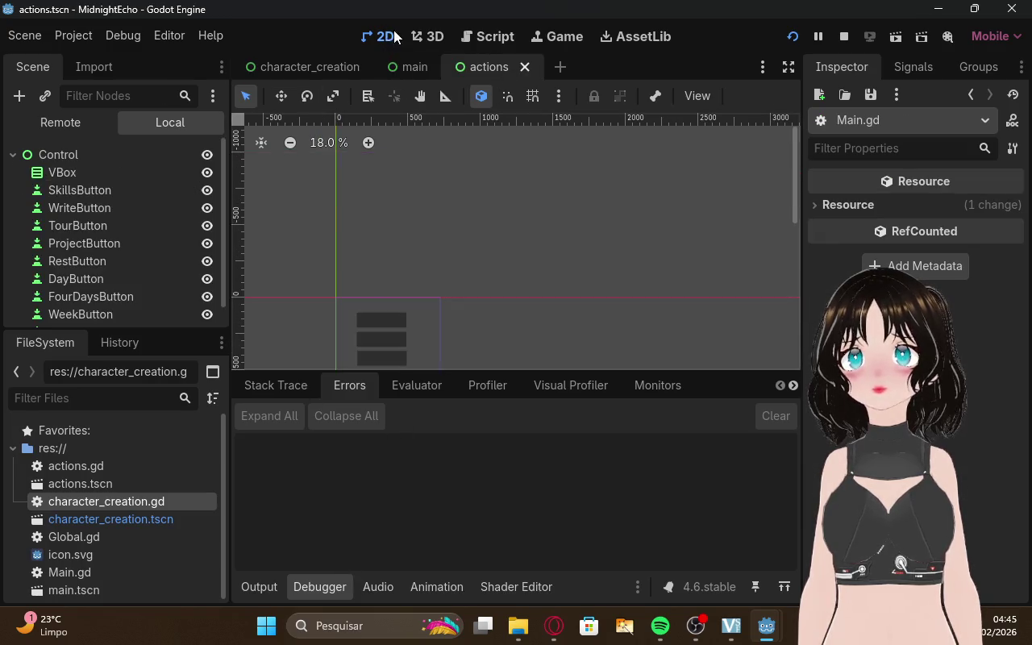
pyautogui.click(403, 67)
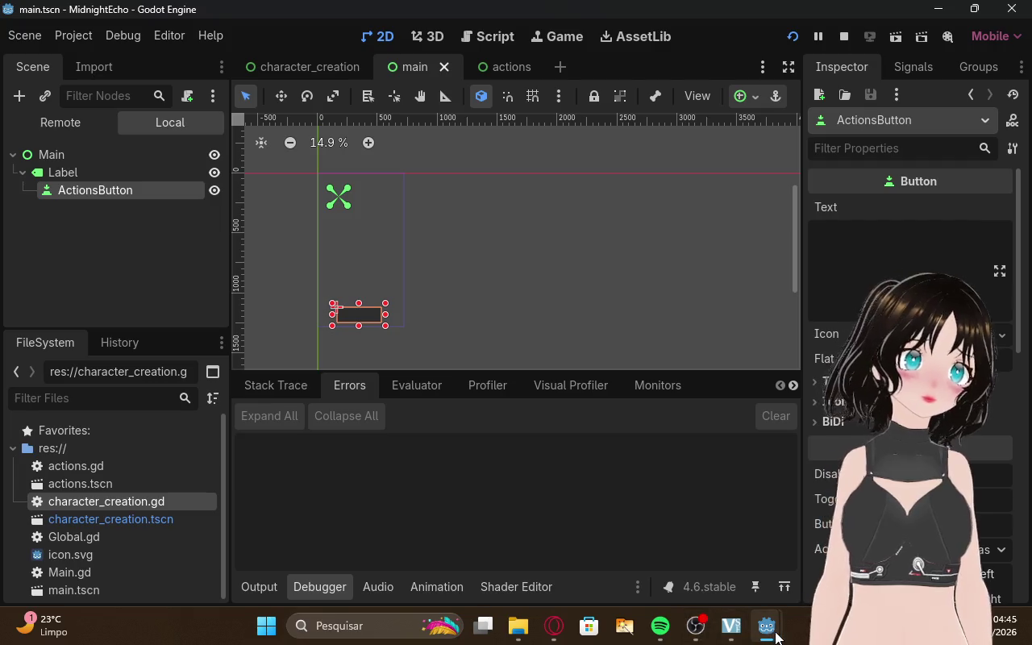
pyautogui.moveTo(774, 633)
pyautogui.moveTo(823, 557)
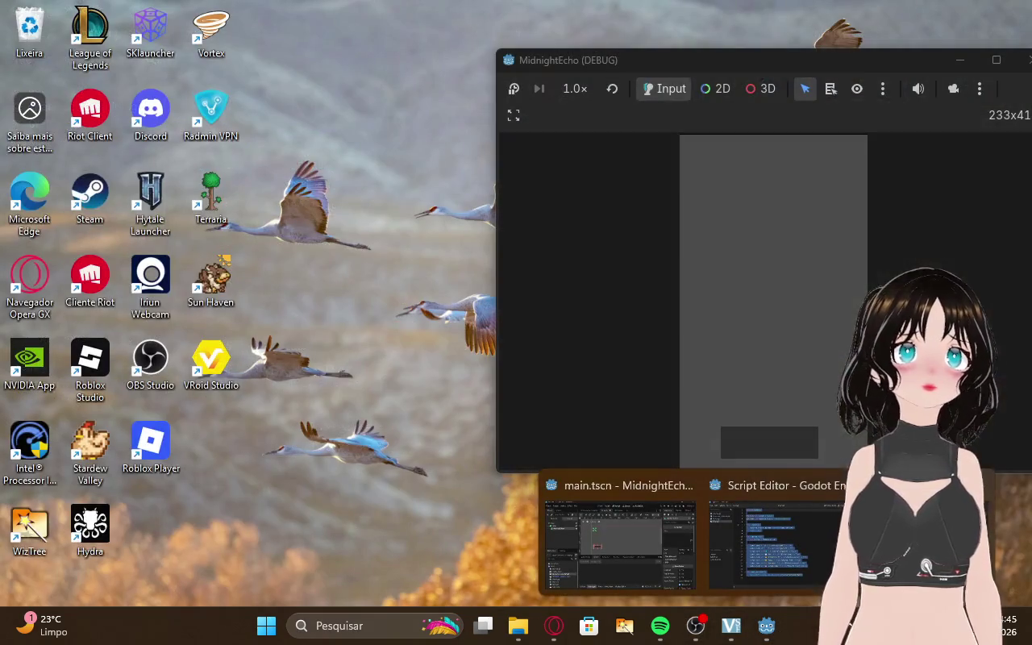
pyautogui.click(919, 540)
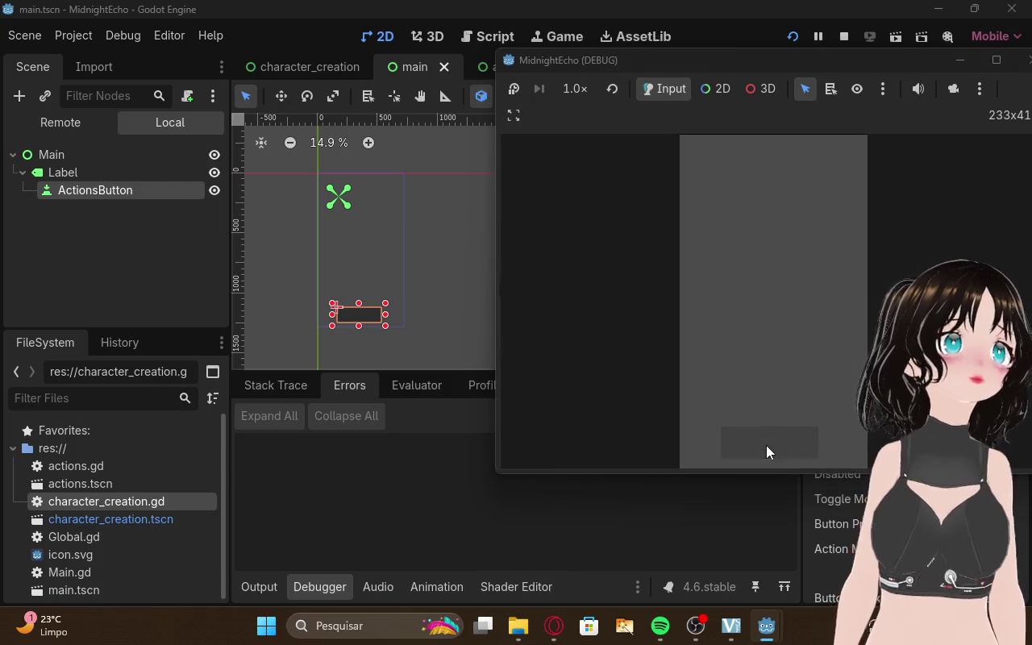
pyautogui.click(760, 444)
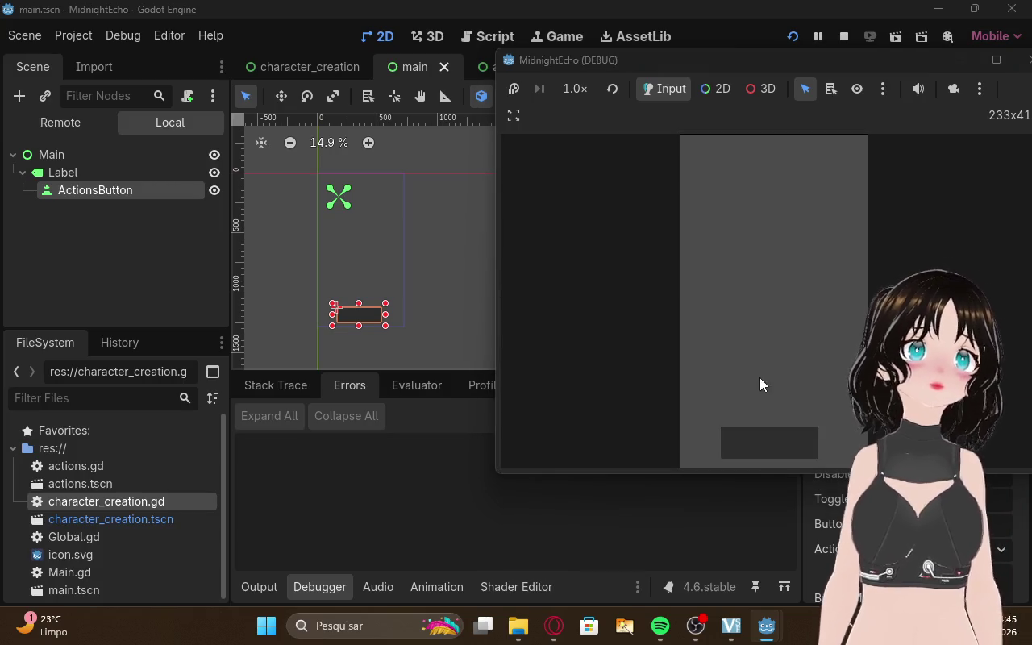
pyautogui.click(554, 625)
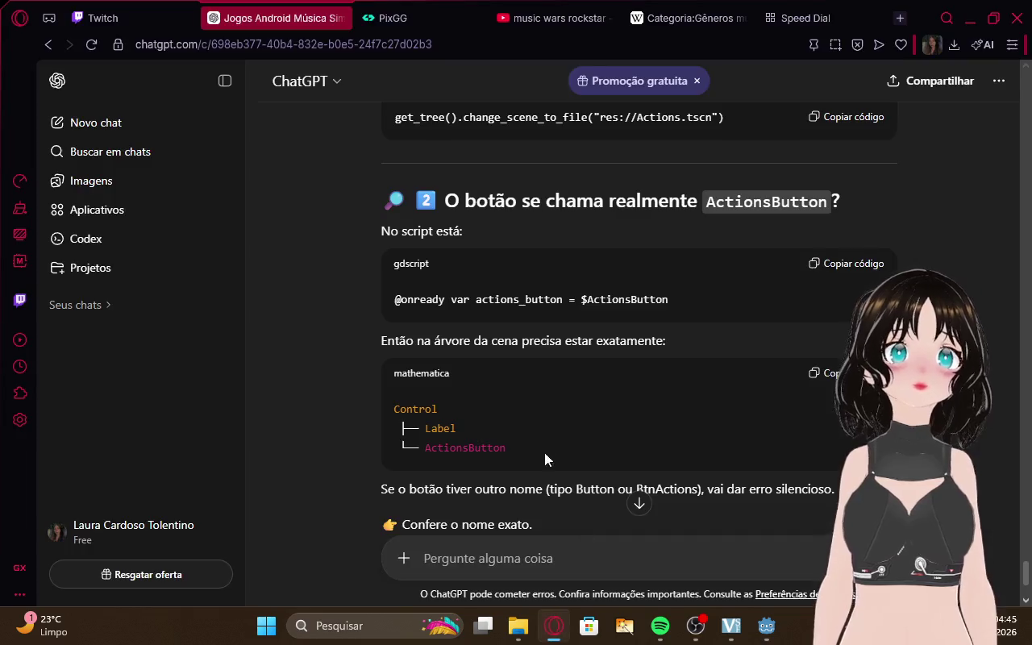
# Scroll ChatGPT's troubleshooting reply down to the 'Botão clicado!' print test
pyautogui.scroll(-1, 581, 391)
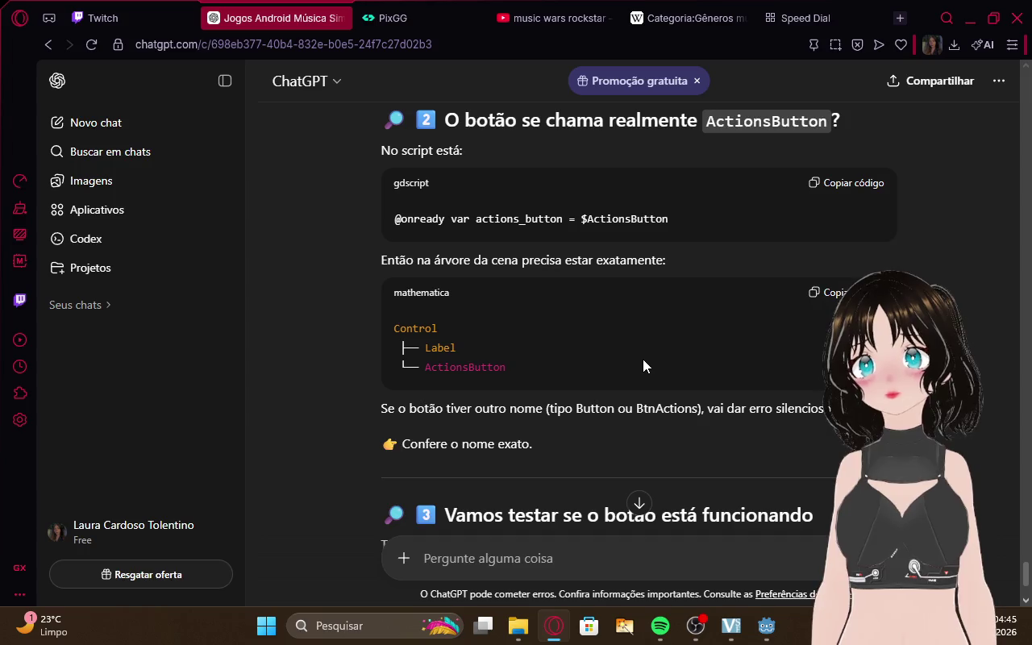
pyautogui.scroll(-1, 643, 359)
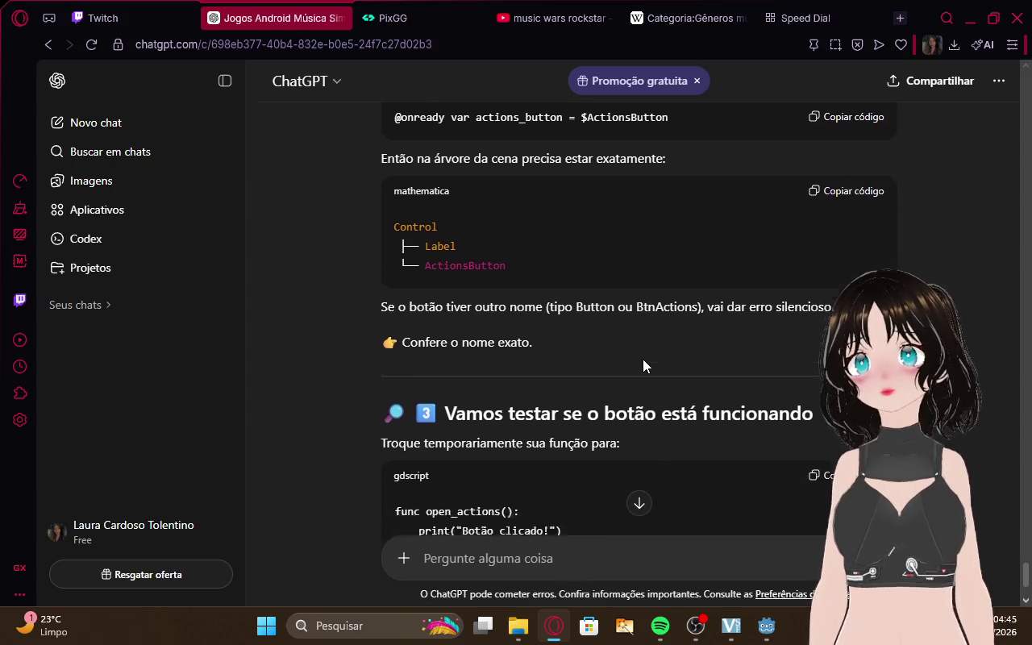
pyautogui.scroll(-1, 643, 365)
pyautogui.scroll(-1, 642, 365)
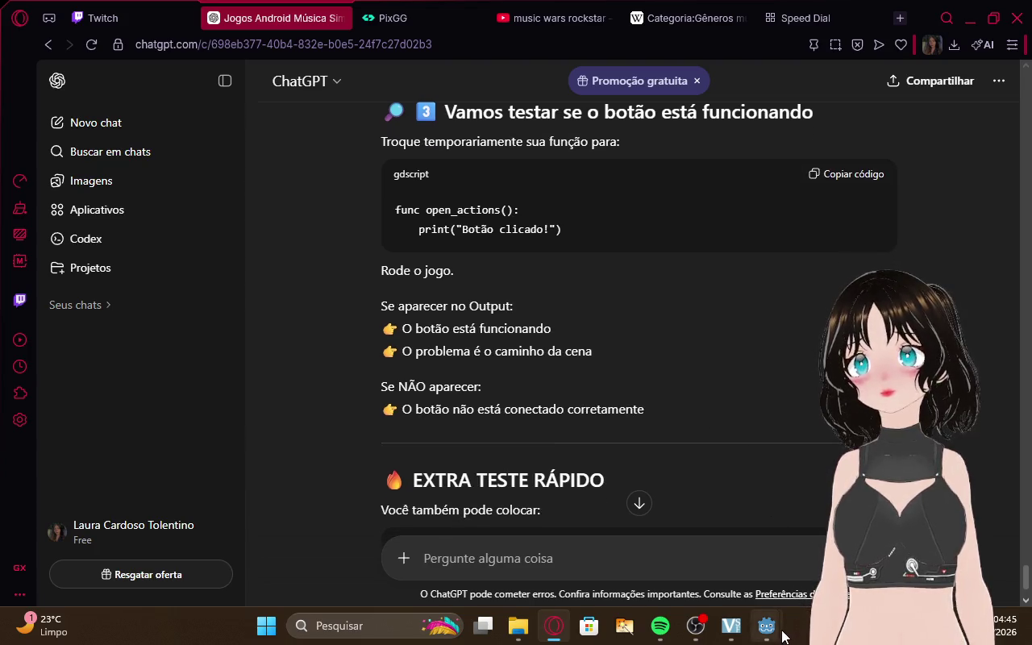
# Inspect ActionsButton's properties in the Inspector, including its Icon options, then return to ChatGPT
pyautogui.moveTo(782, 635)
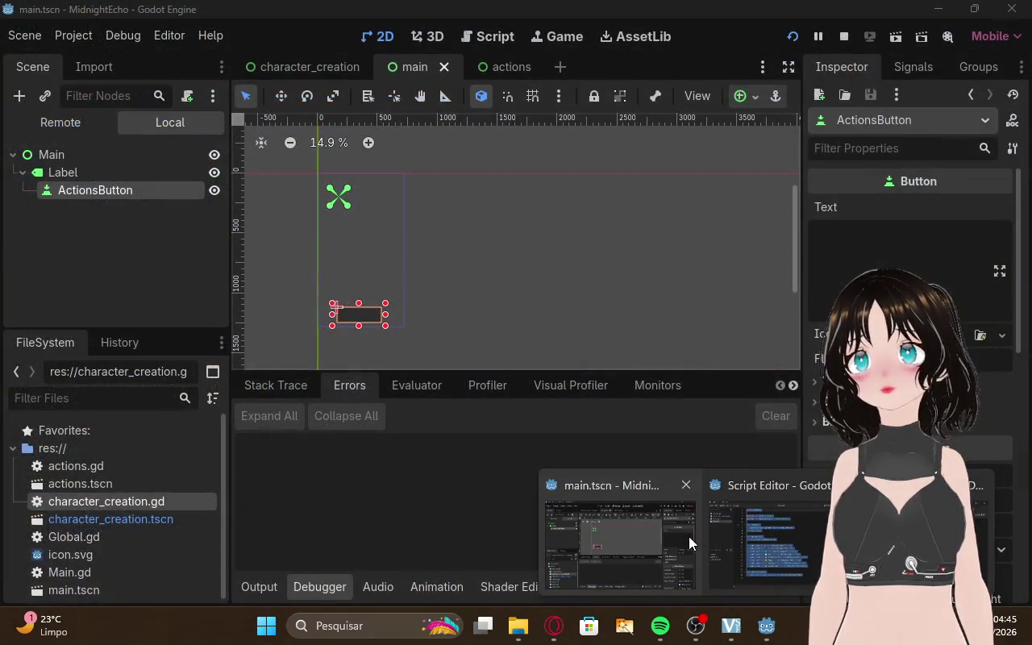
pyautogui.click(688, 536)
pyautogui.click(162, 272)
pyautogui.click(171, 195)
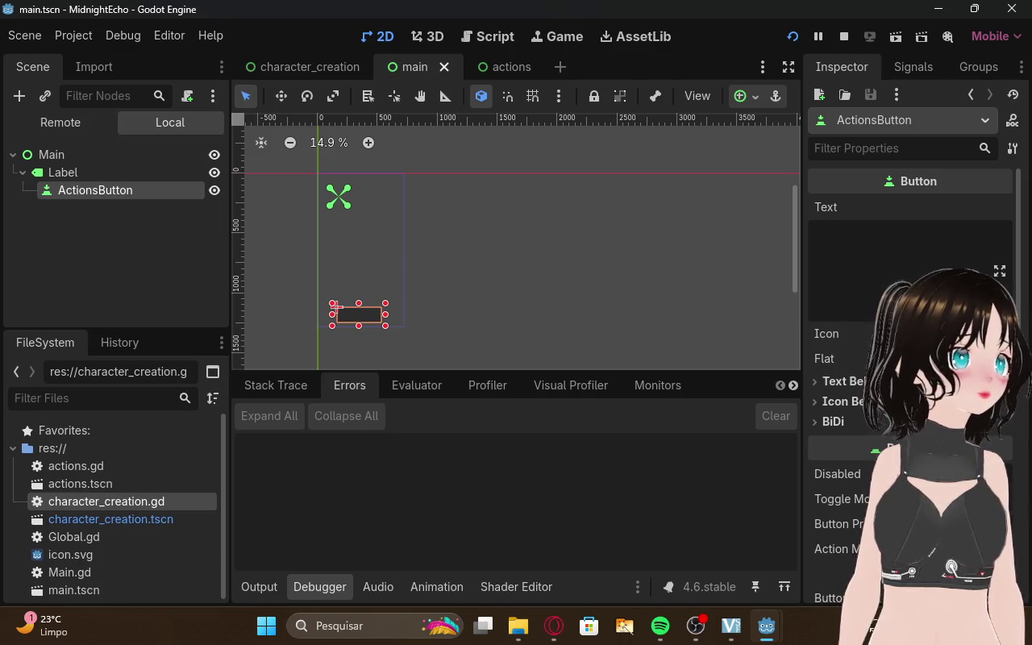
pyautogui.click(999, 333)
pyautogui.click(900, 233)
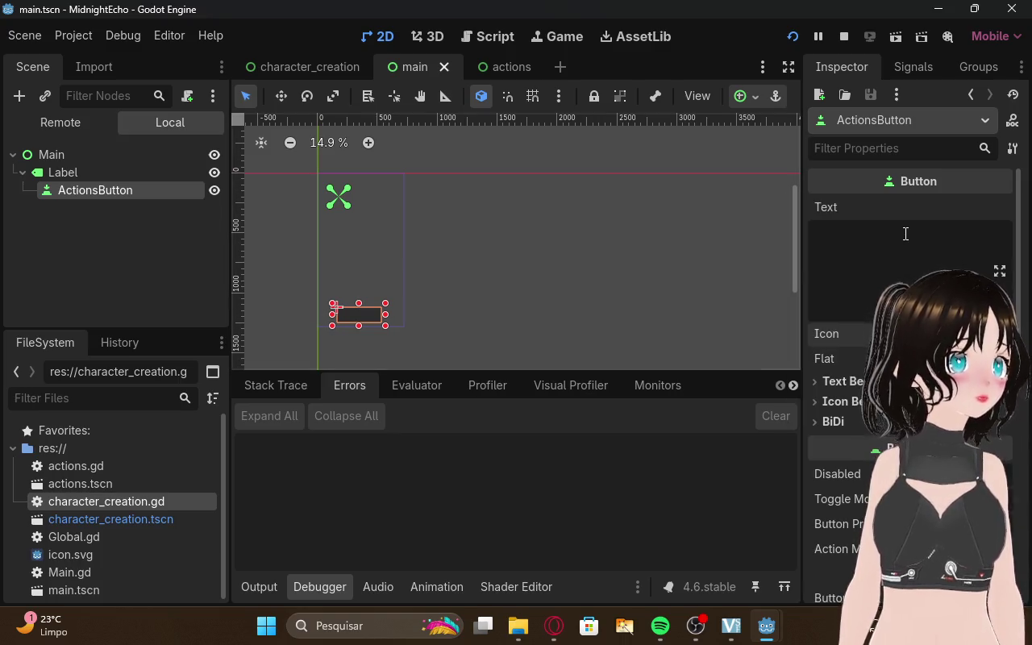
pyautogui.scroll(-5, 907, 242)
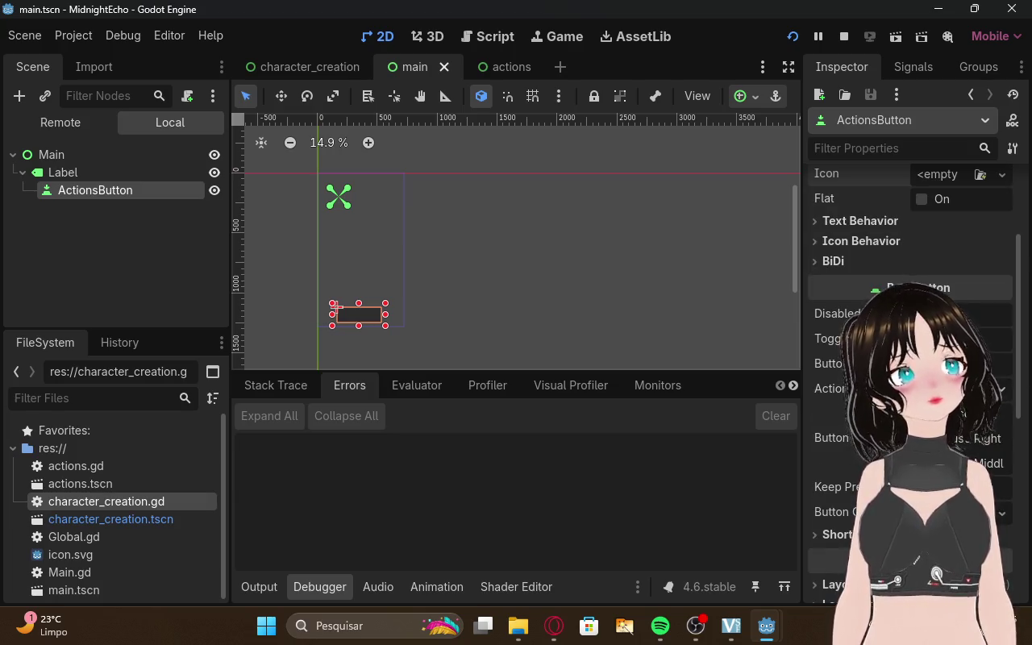
pyautogui.scroll(-3, 933, 243)
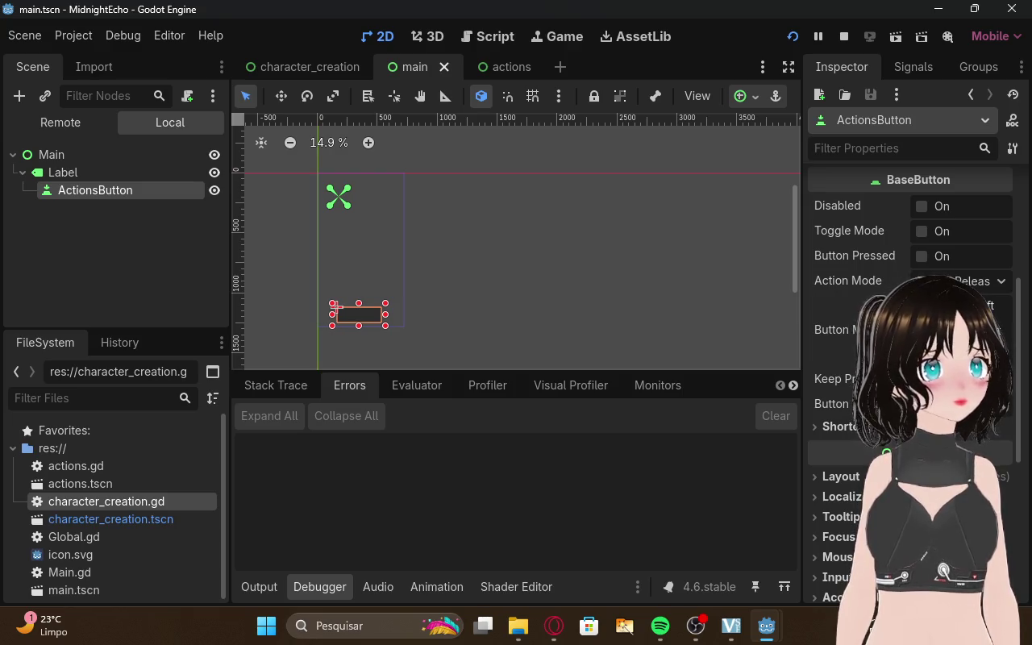
pyautogui.scroll(-9, 911, 322)
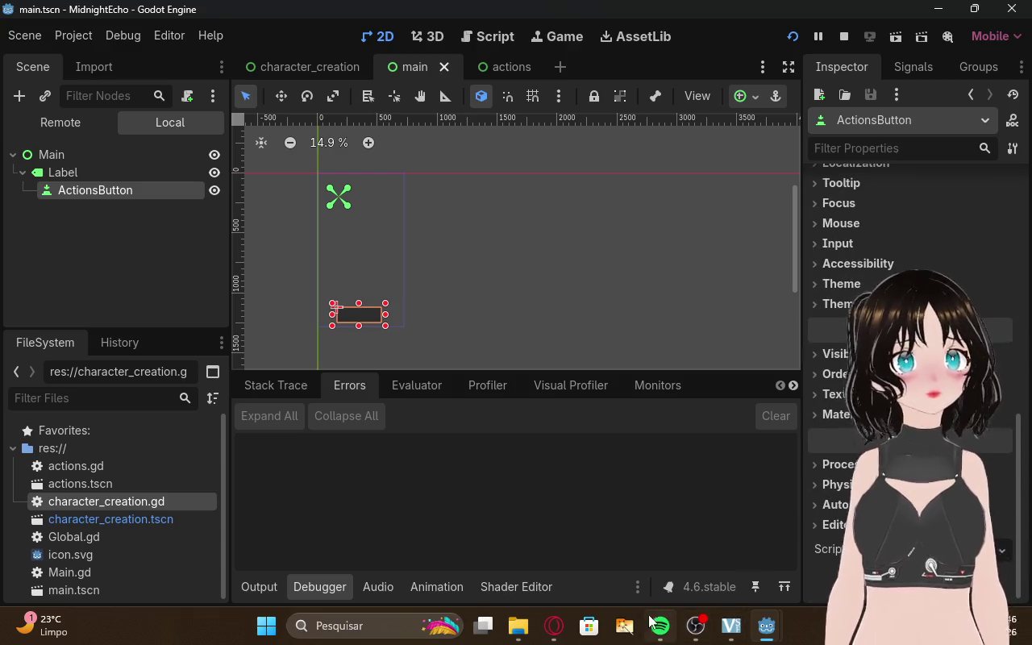
pyautogui.click(554, 626)
pyautogui.scroll(-2, 738, 286)
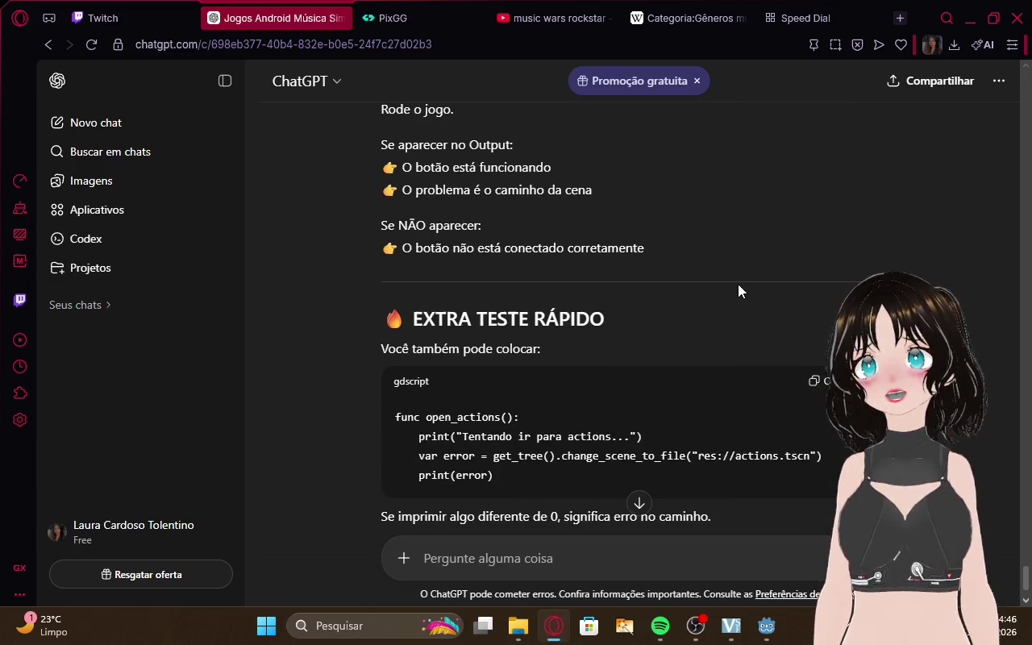
# Reply to ChatGPT that the scene is actions.tscn and 'parece nada no output'
pyautogui.scroll(-1, 738, 284)
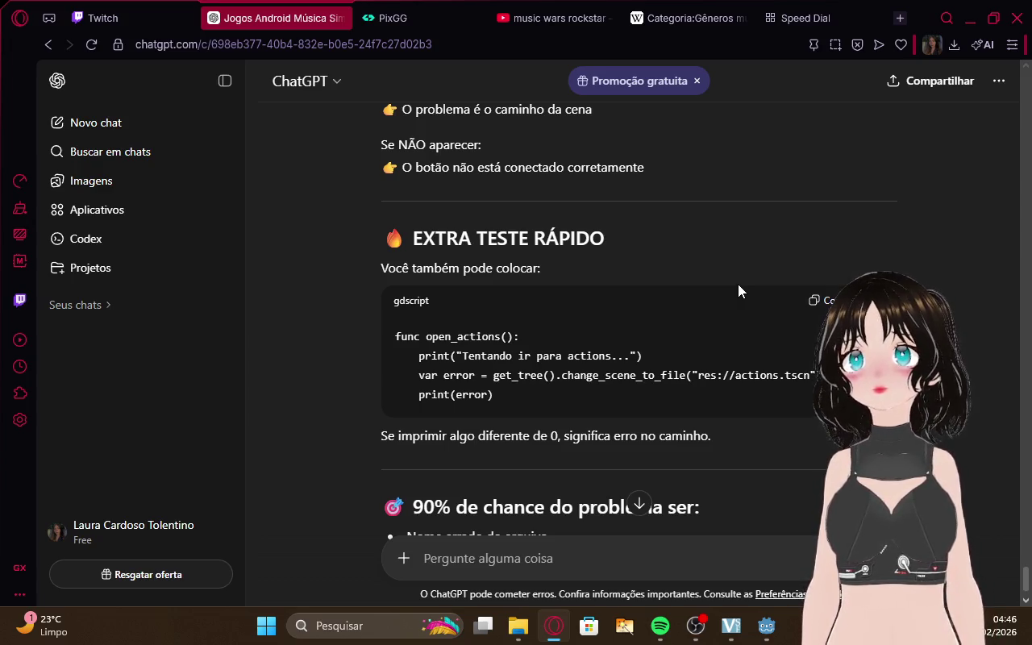
pyautogui.scroll(-3, 738, 283)
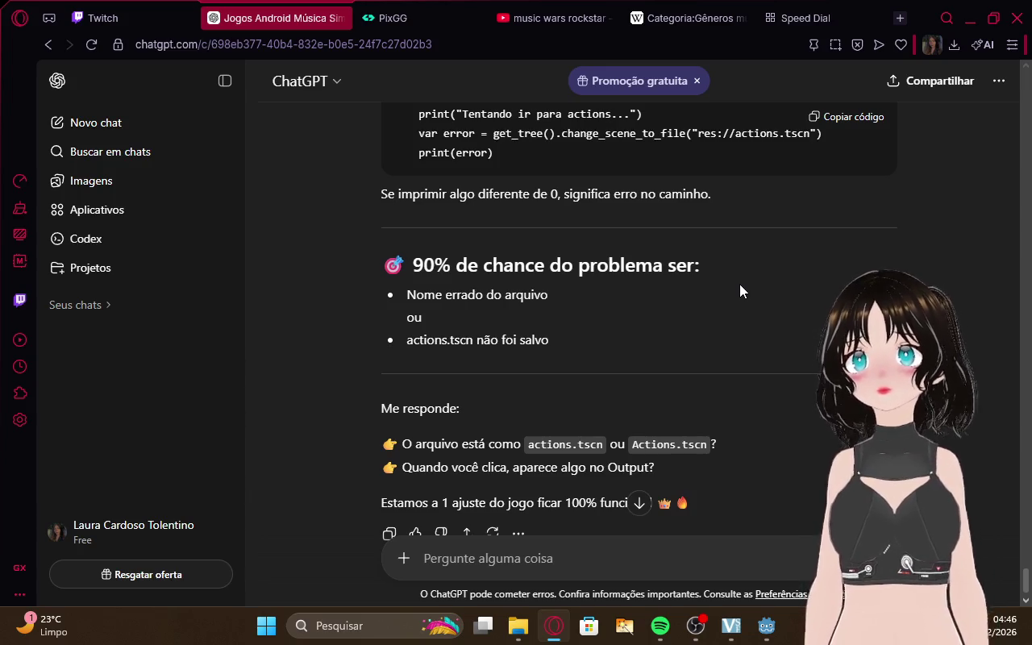
pyautogui.scroll(-2, 740, 284)
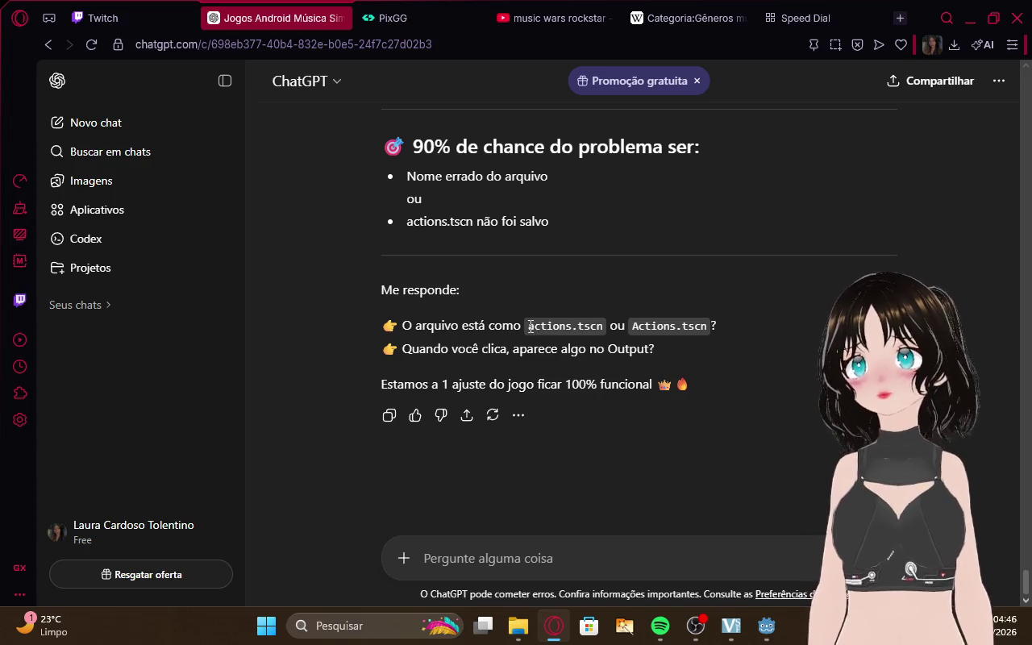
pyautogui.moveTo(601, 321); pyautogui.dragTo(604, 324)
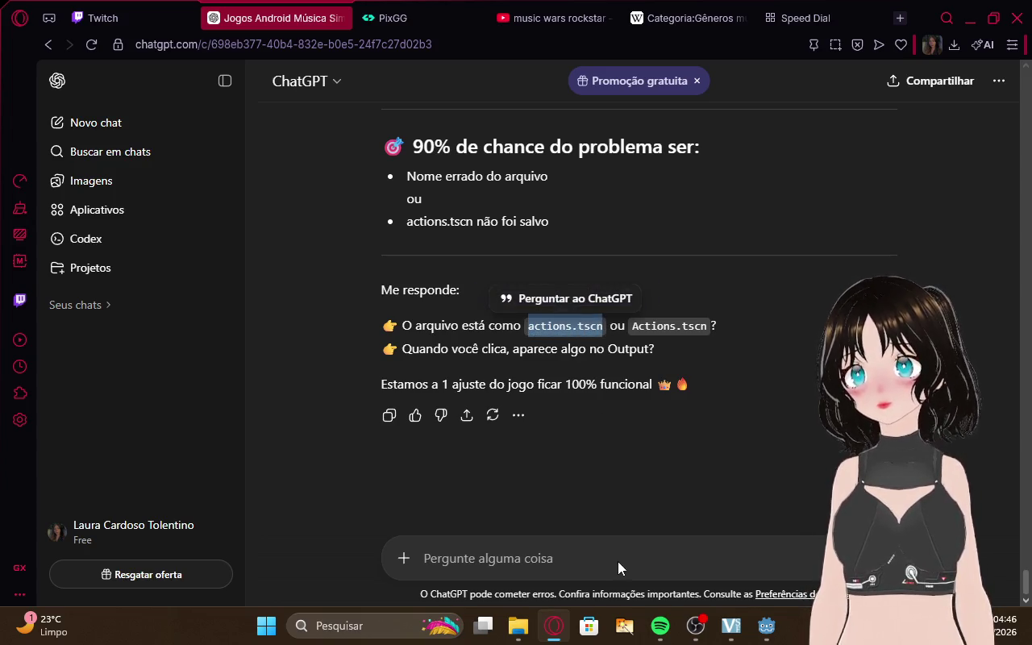
pyautogui.click(580, 557)
pyautogui.write('esta salvo como actions.tscn e nn a')
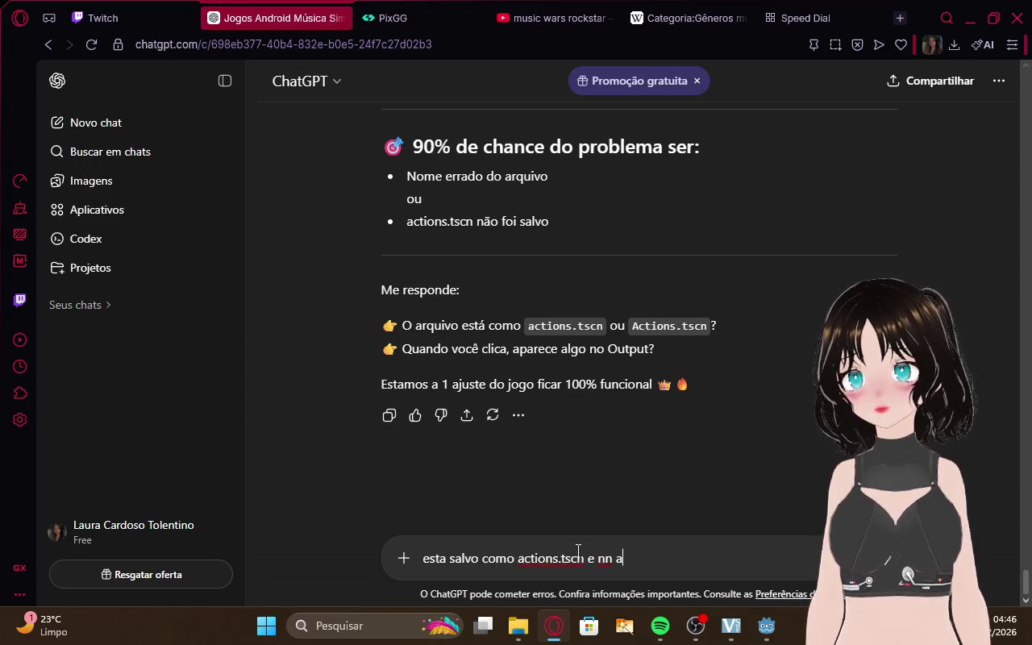
pyautogui.write('parece')
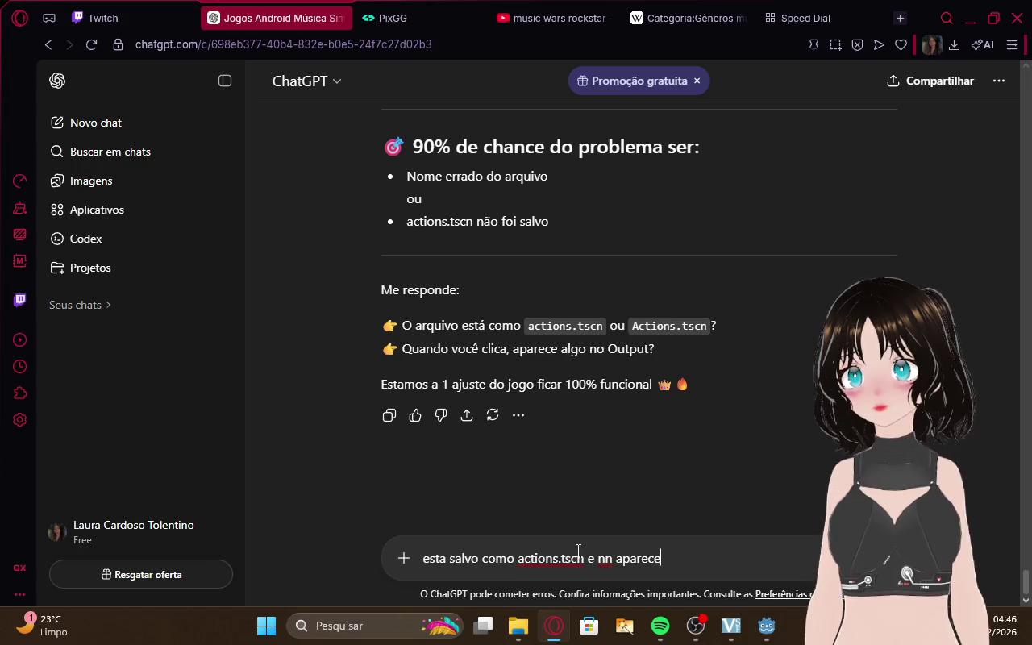
pyautogui.write(' n')
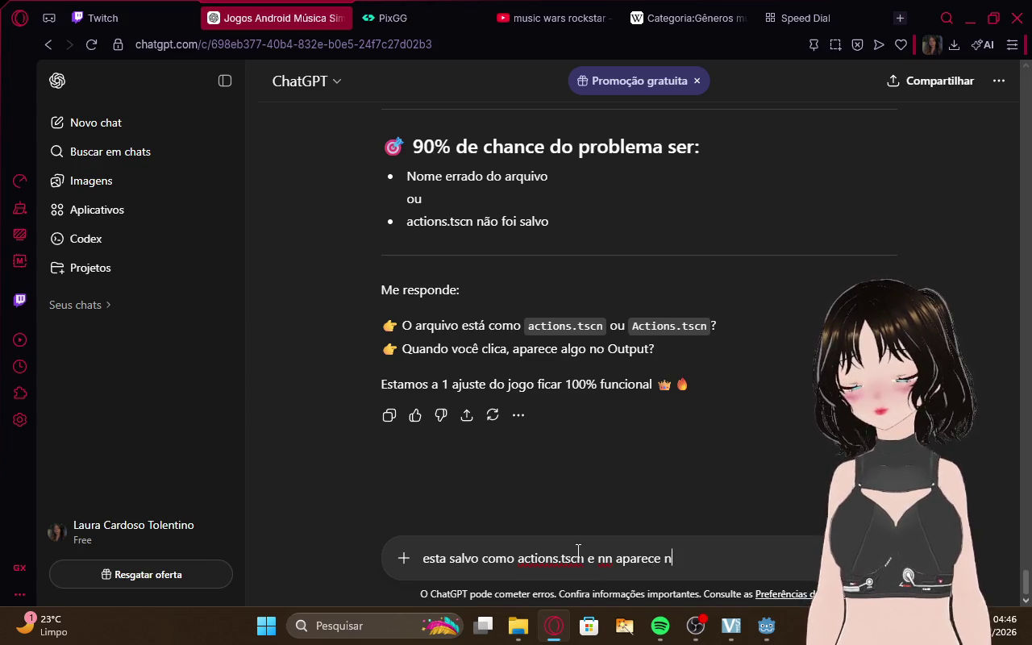
pyautogui.write('ada no out')
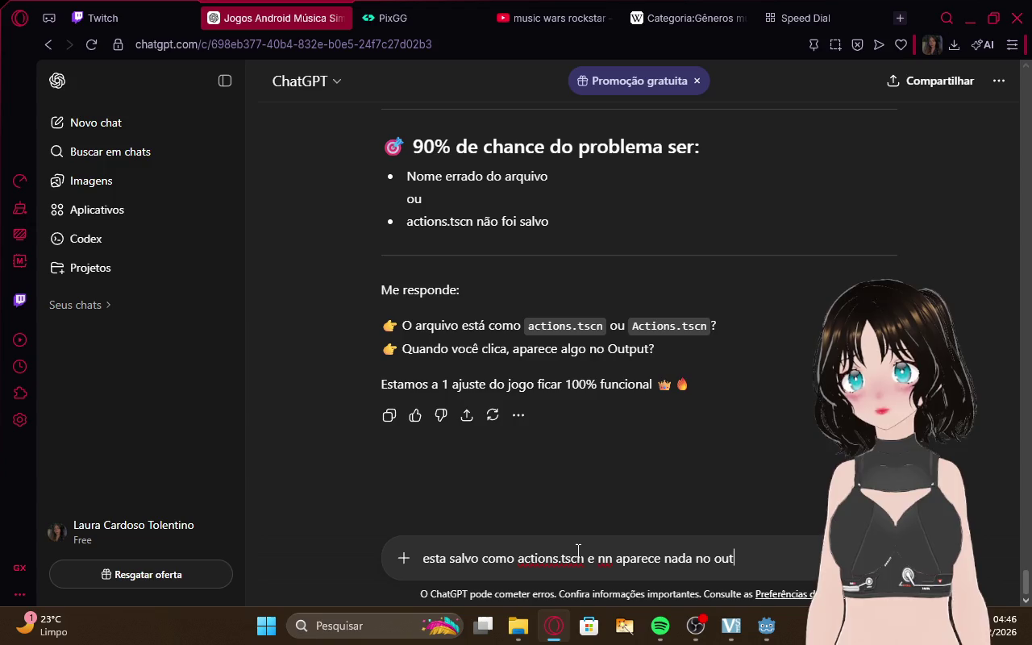
pyautogui.write('put')
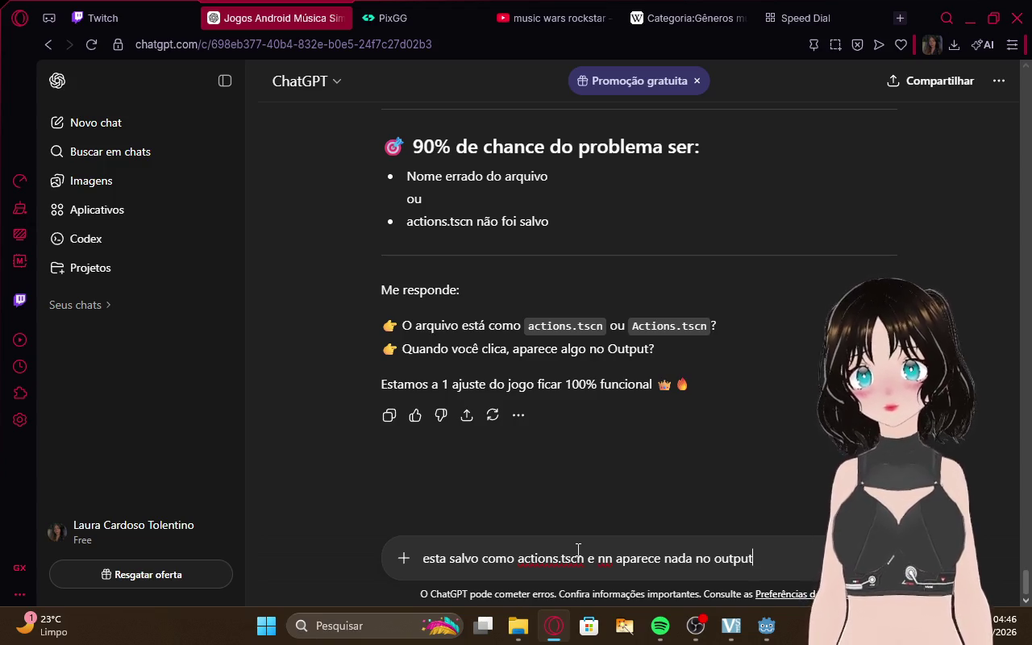
pyautogui.press('Return')
pyautogui.click(104, 18)
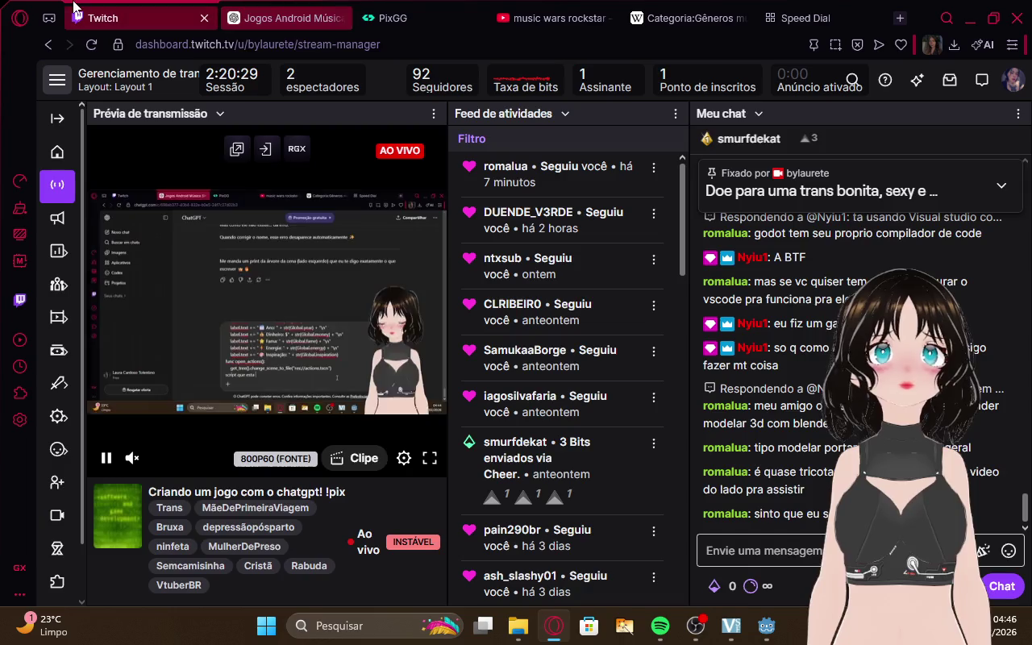
pyautogui.click(291, 9)
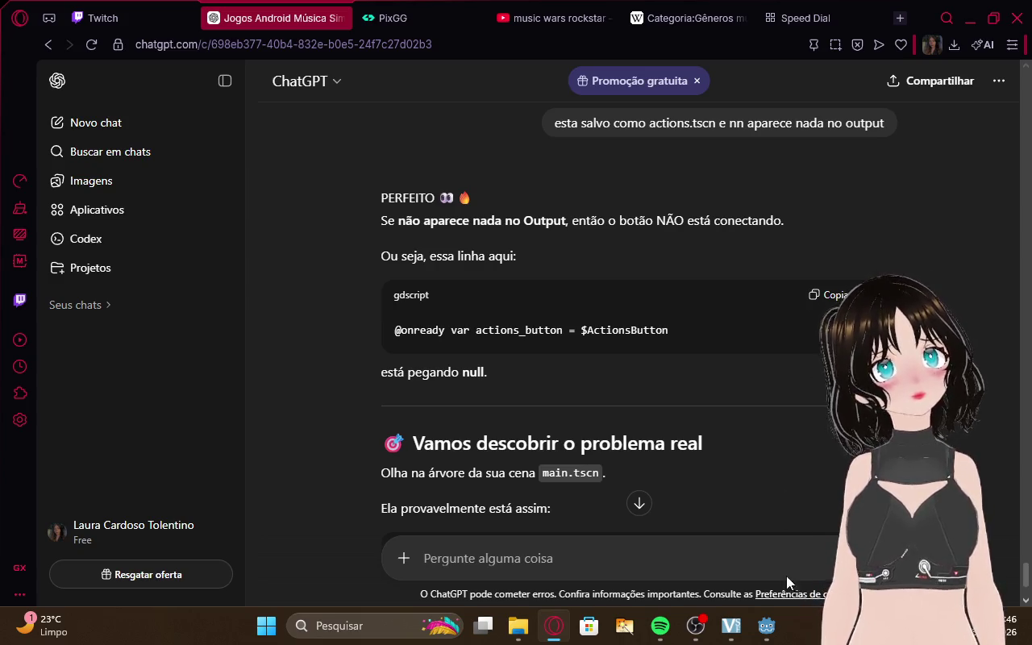
# Show Godot's Output log, then return to ChatGPT
pyautogui.moveTo(764, 635)
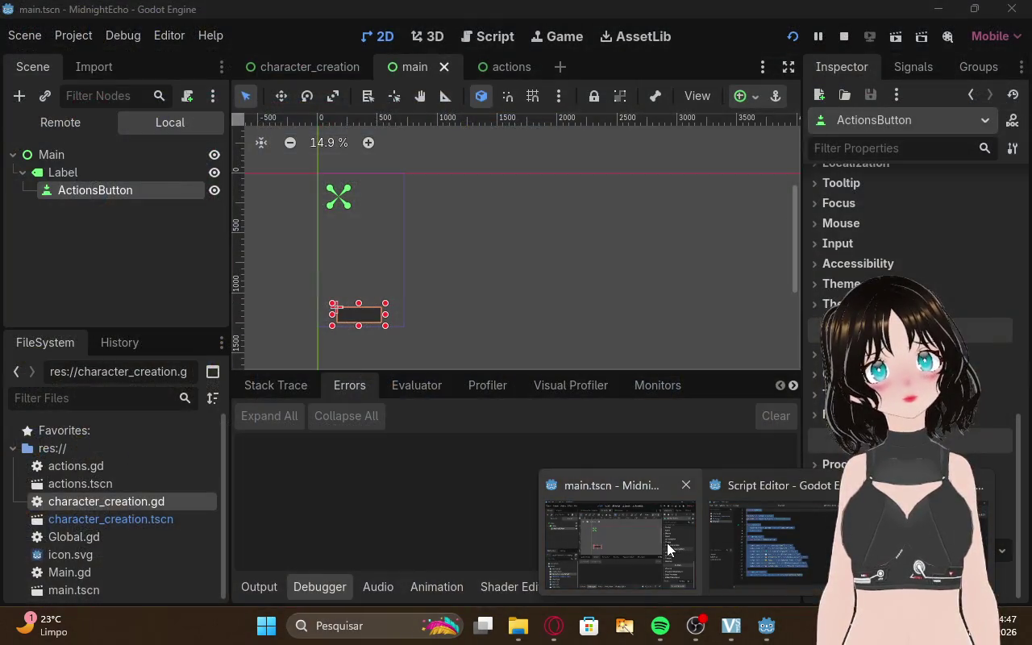
pyautogui.click(667, 550)
pyautogui.click(259, 587)
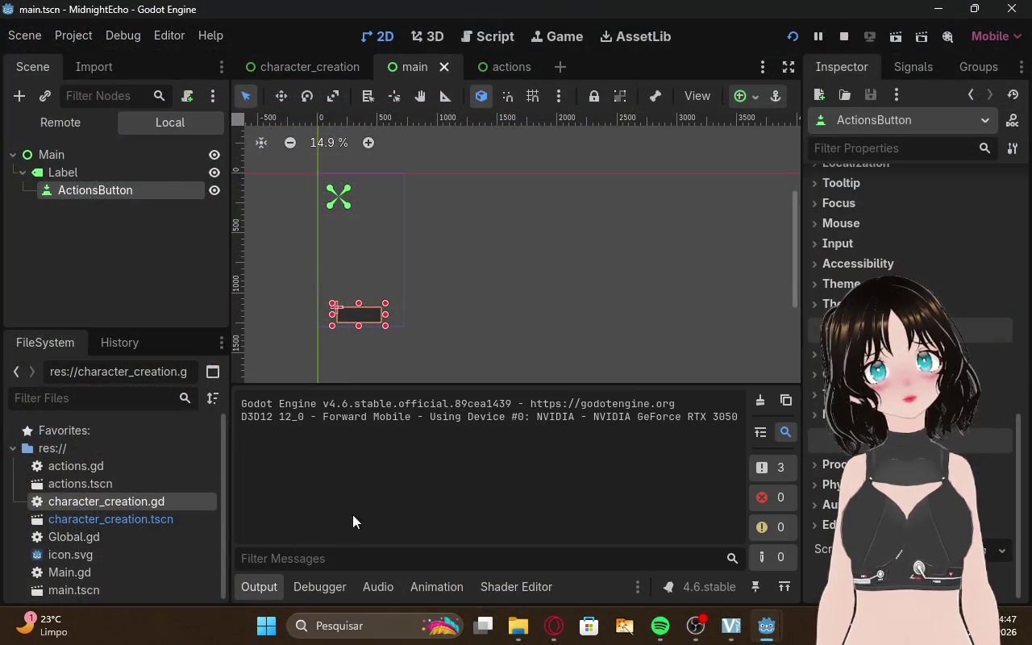
pyautogui.click(553, 625)
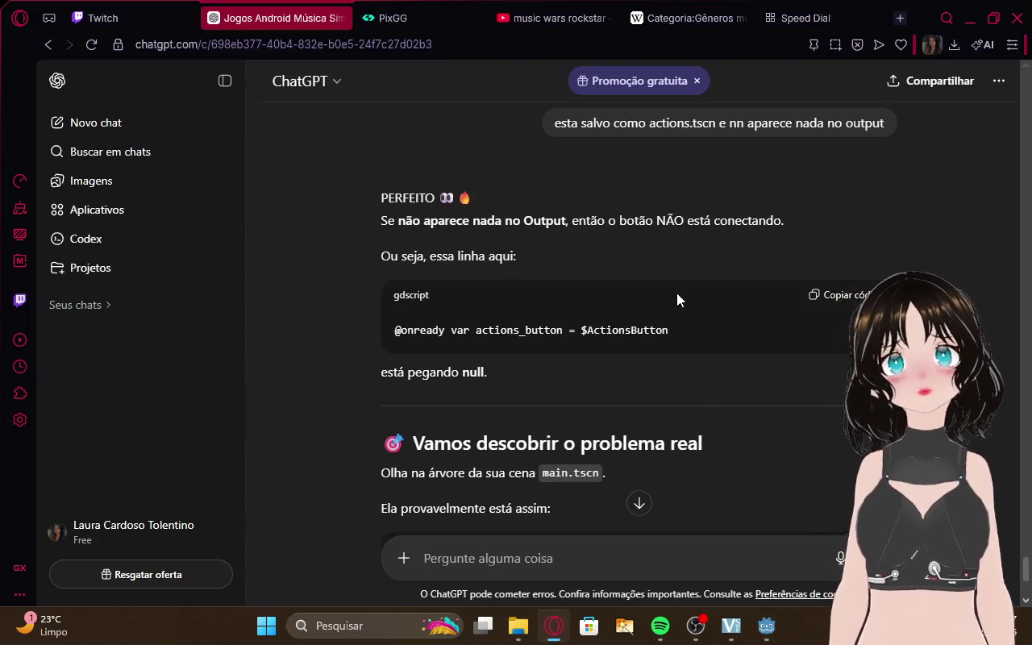
# Read ChatGPT's scene-hierarchy explanation about the missing Button node, then head back to Godot
pyautogui.scroll(-3, 656, 239)
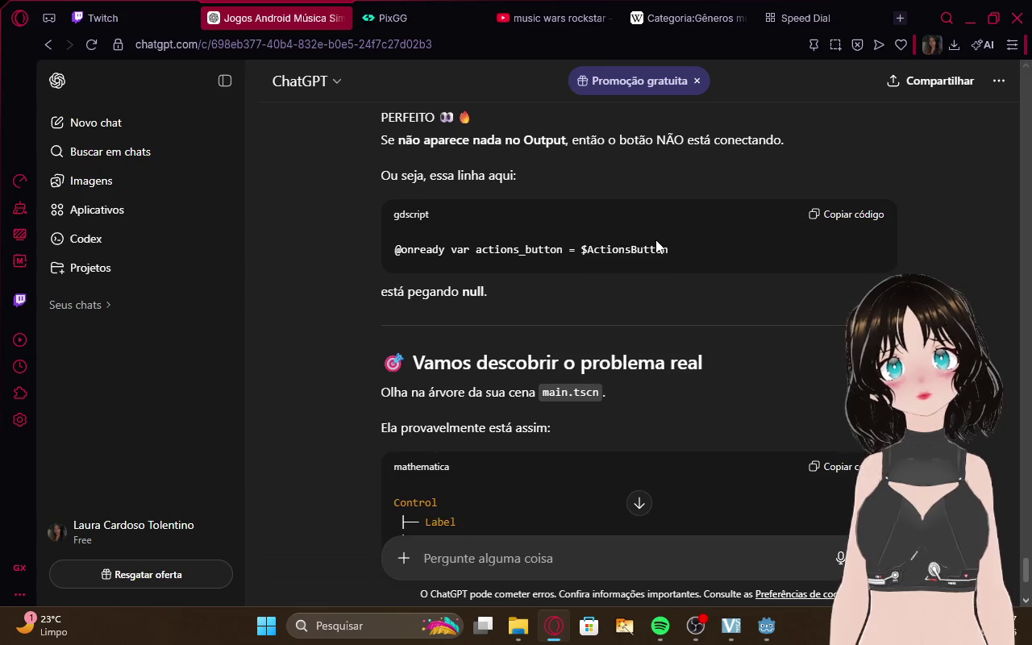
pyautogui.scroll(-2, 655, 239)
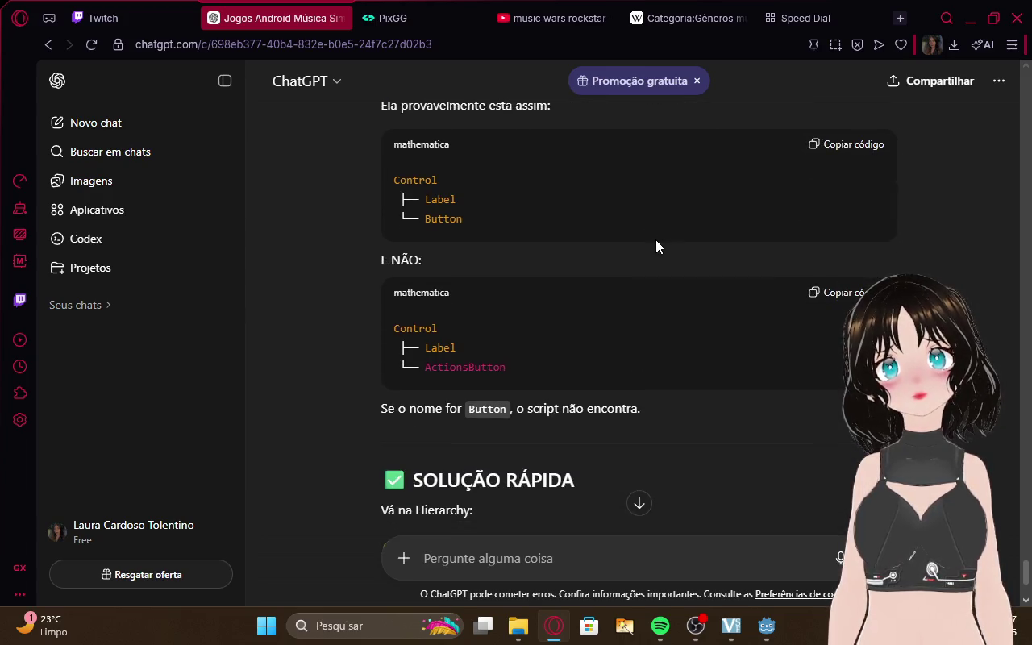
pyautogui.scroll(2, 655, 239)
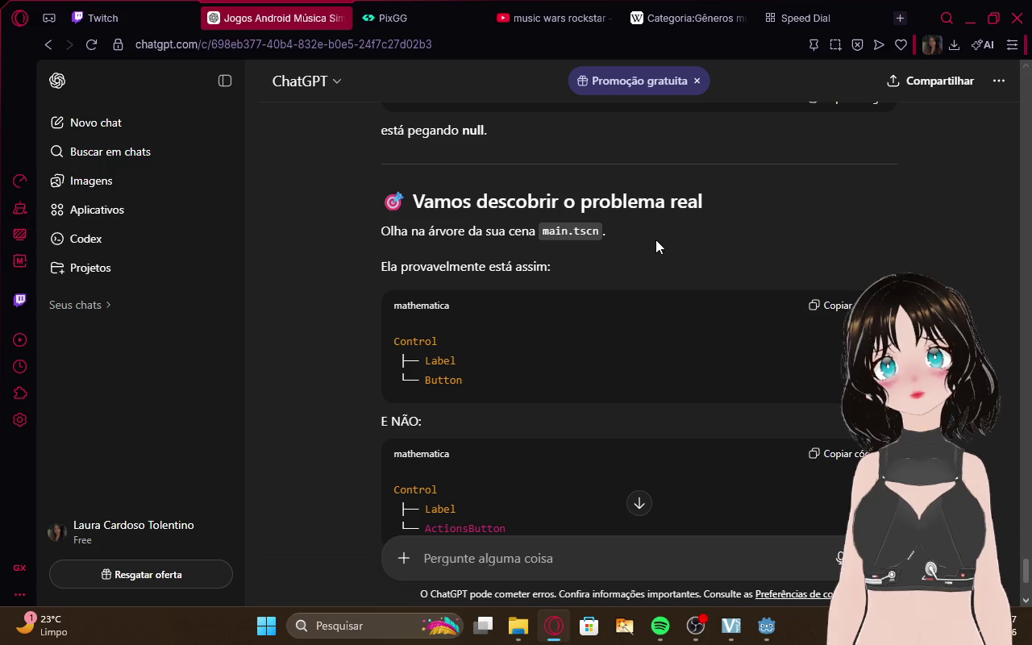
pyautogui.scroll(-2, 655, 246)
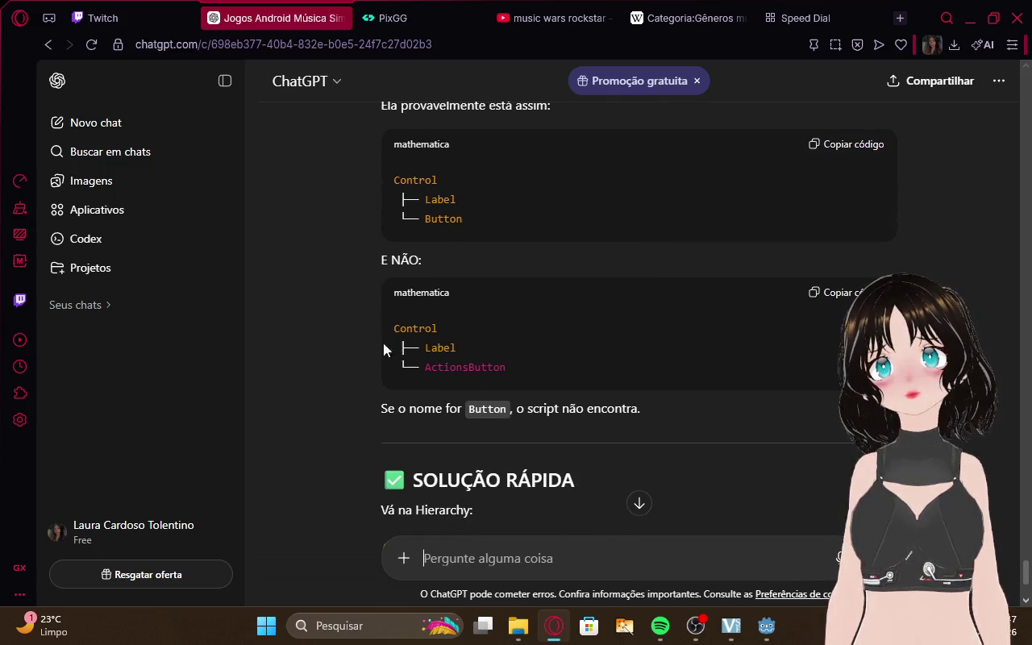
pyautogui.moveTo(766, 620)
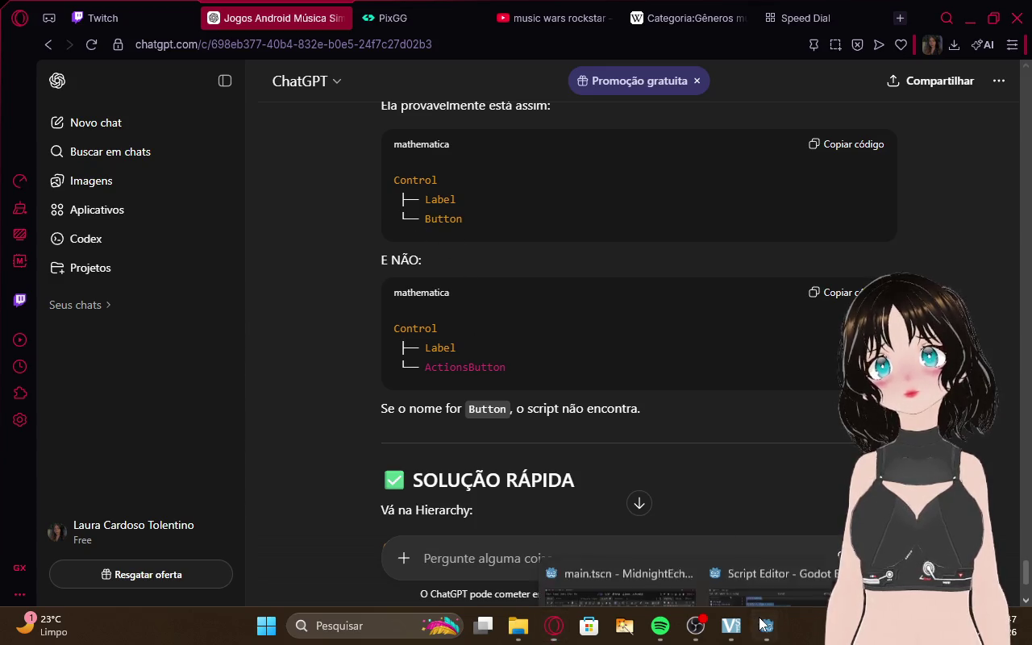
pyautogui.moveTo(680, 545)
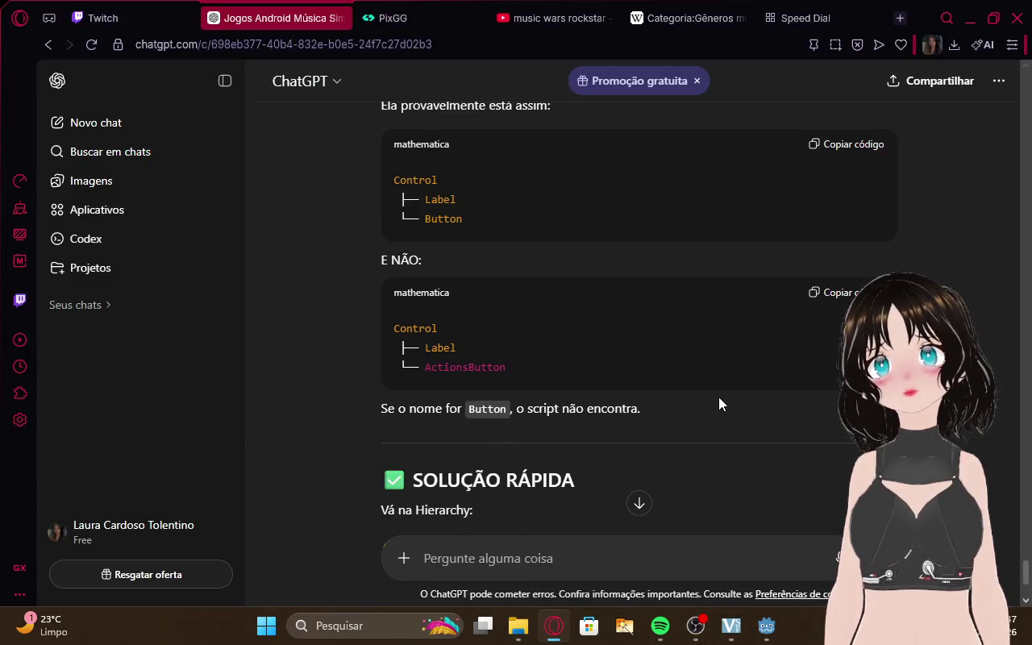
pyautogui.moveTo(691, 570)
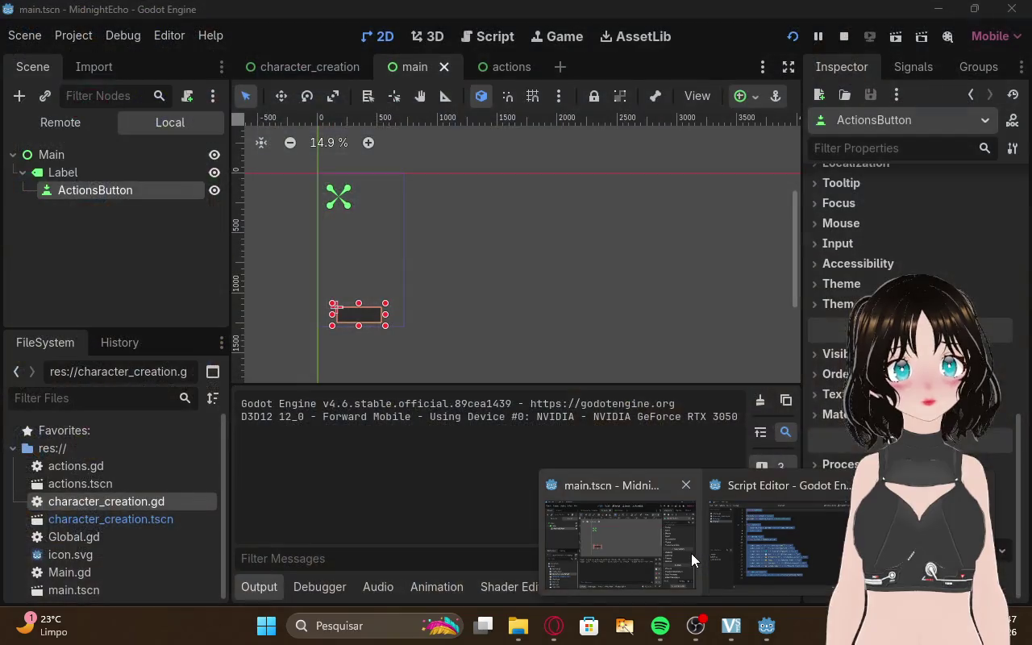
# Confirm the ActionsButton name and start resizing the Label on the canvas
pyautogui.click(687, 553)
pyautogui.doubleClick(136, 194)
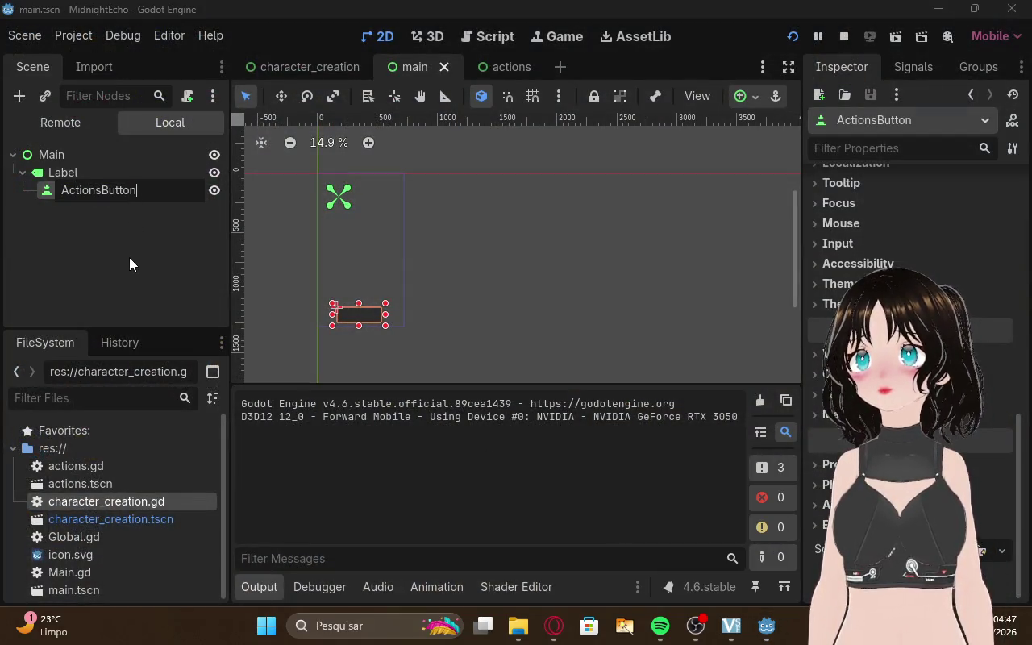
pyautogui.press('Return')
pyautogui.click(84, 152)
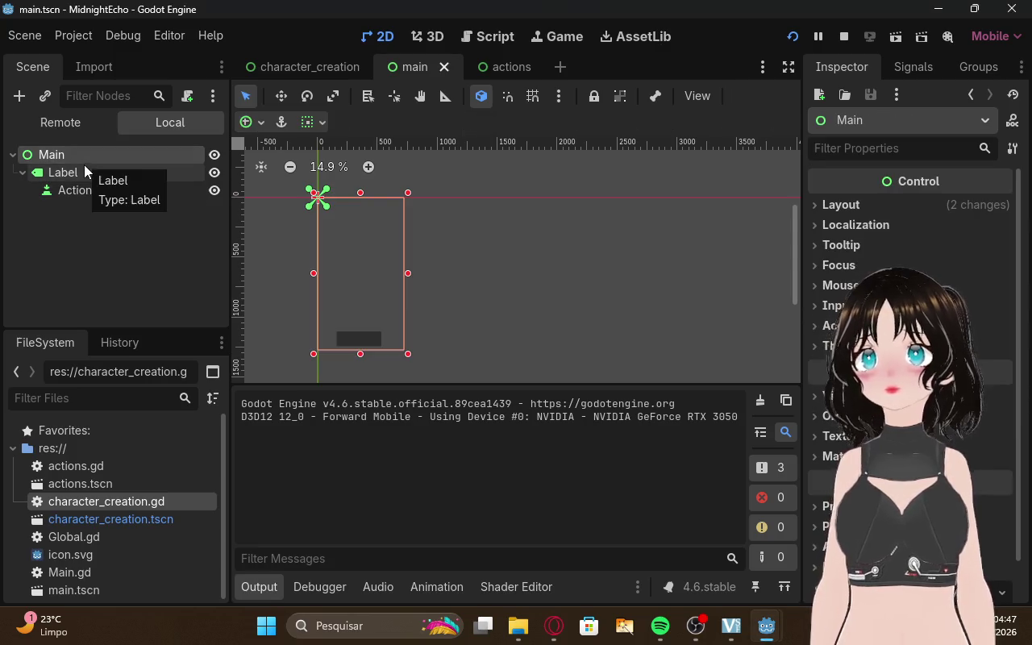
pyautogui.click(79, 172)
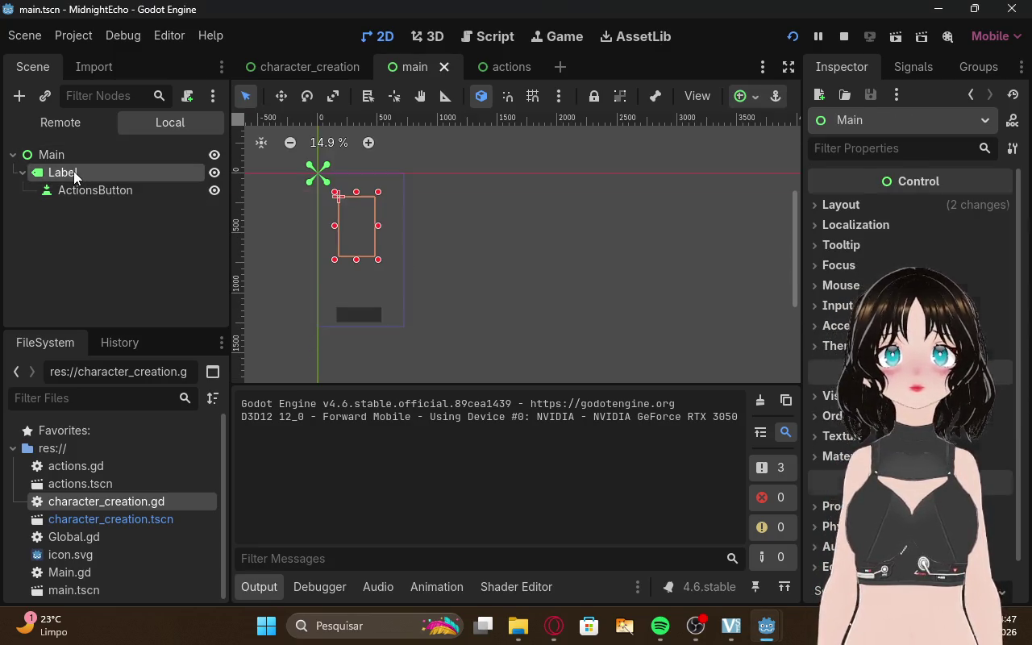
pyautogui.moveTo(378, 259); pyautogui.dragTo(397, 326)
pyautogui.moveTo(380, 277); pyautogui.dragTo(373, 275)
pyautogui.moveTo(390, 326)
pyautogui.mouseDown()
pyautogui.moveTo(374, 294)
pyautogui.moveTo(366, 313)
pyautogui.moveTo(353, 249)
pyautogui.moveTo(360, 194)
pyautogui.moveTo(404, 174)
pyautogui.mouseUp()
# Stretch the Label into a tall 696×1244 panel
pyautogui.click(152, 173)
pyautogui.click(181, 188)
pyautogui.click(131, 171)
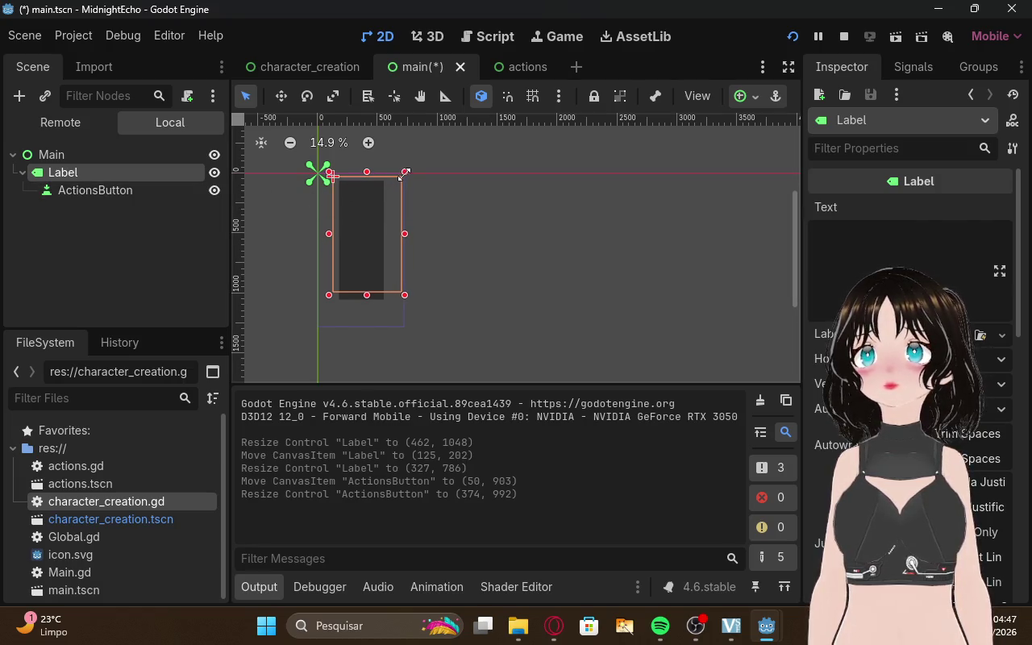
pyautogui.click(404, 292)
pyautogui.click(113, 169)
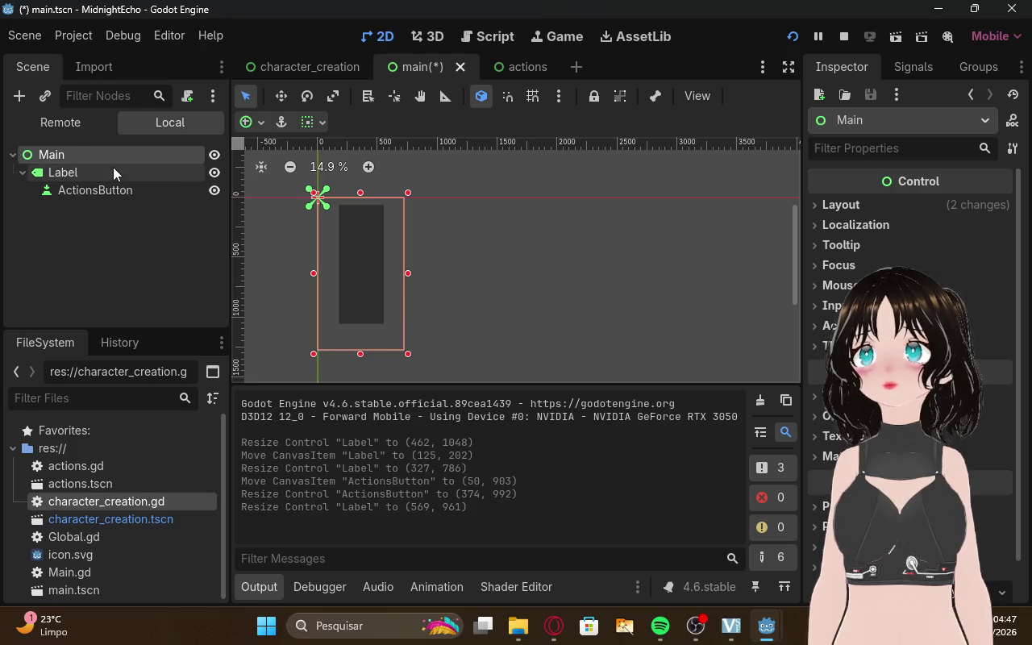
pyautogui.moveTo(407, 293); pyautogui.dragTo(407, 330)
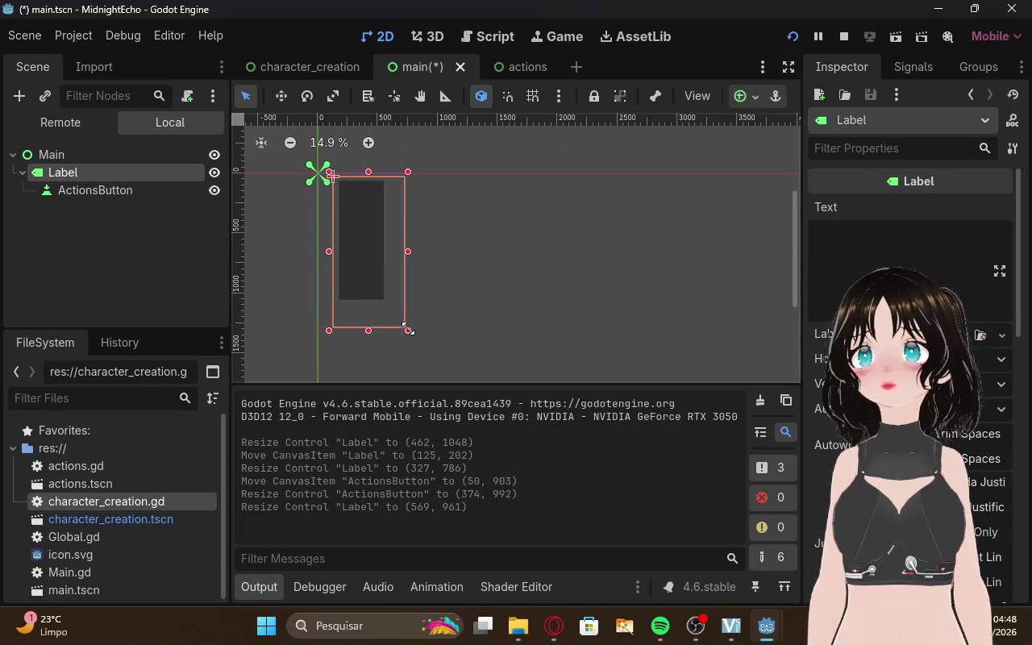
pyautogui.moveTo(329, 330); pyautogui.dragTo(315, 329)
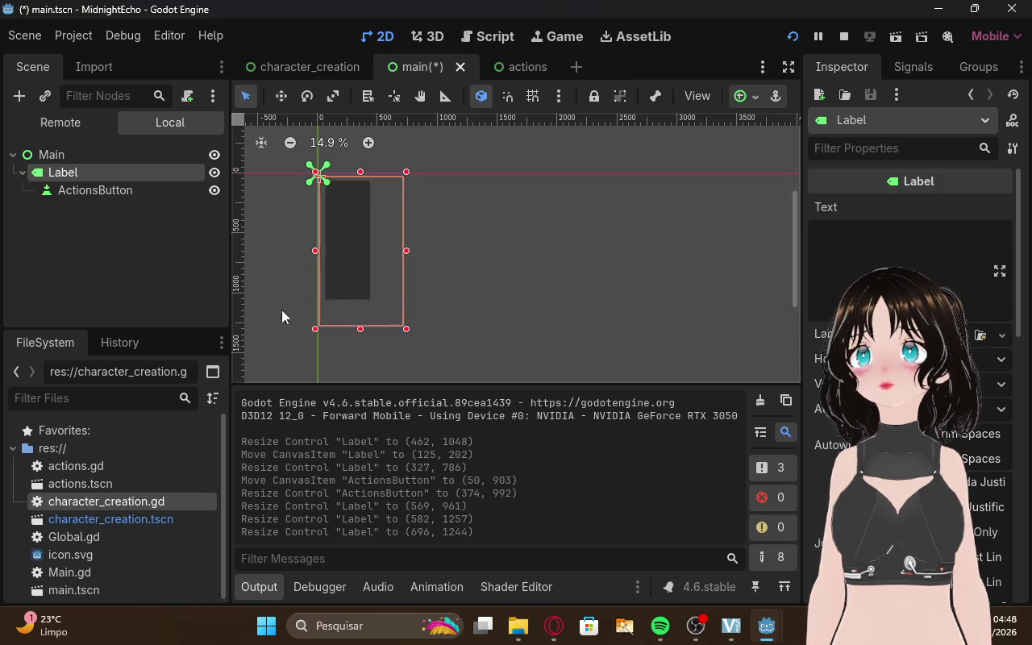
# Resize ActionsButton to 374×111 and place it near the Label's bottom at (117, 1037)
pyautogui.click(116, 192)
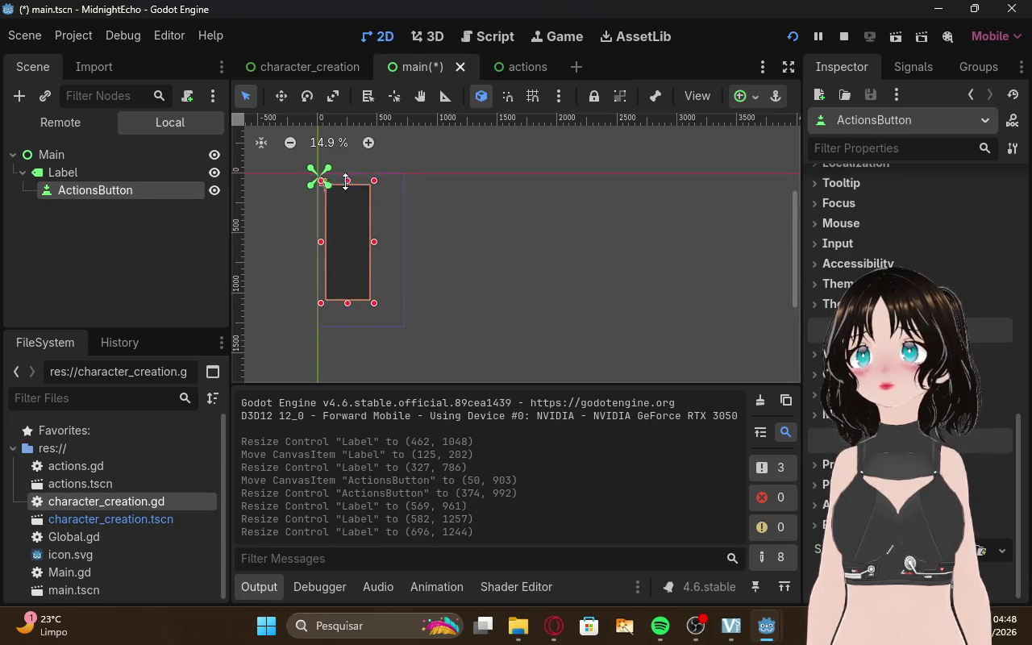
pyautogui.moveTo(345, 181)
pyautogui.mouseDown()
pyautogui.moveTo(348, 289)
pyautogui.moveTo(378, 311)
pyautogui.moveTo(360, 313)
pyautogui.mouseUp()
pyautogui.click(115, 267)
pyautogui.click(126, 174)
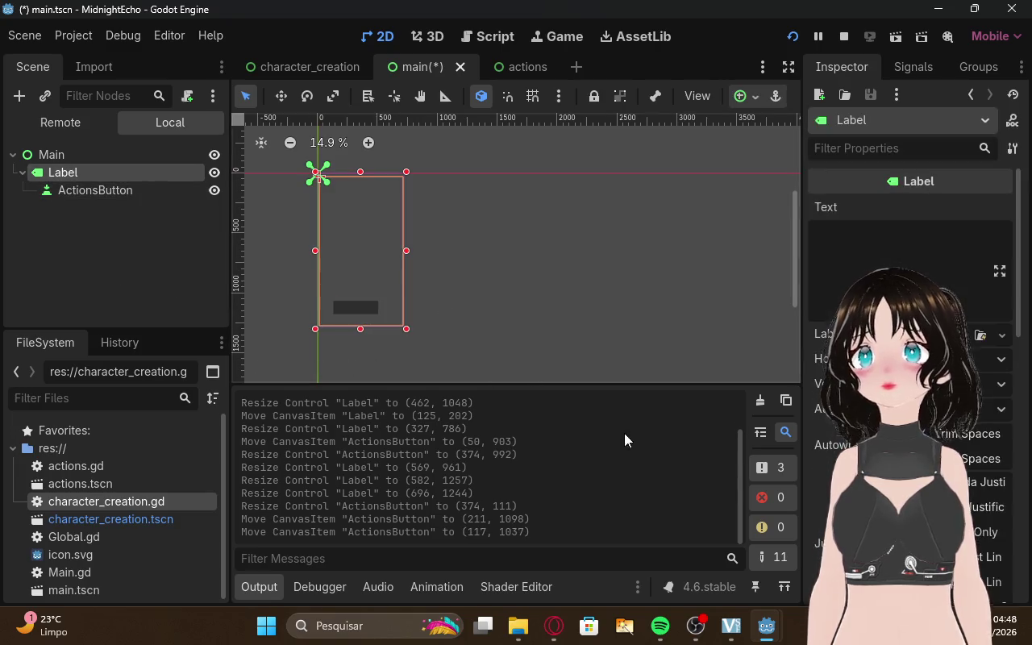
pyautogui.moveTo(753, 631)
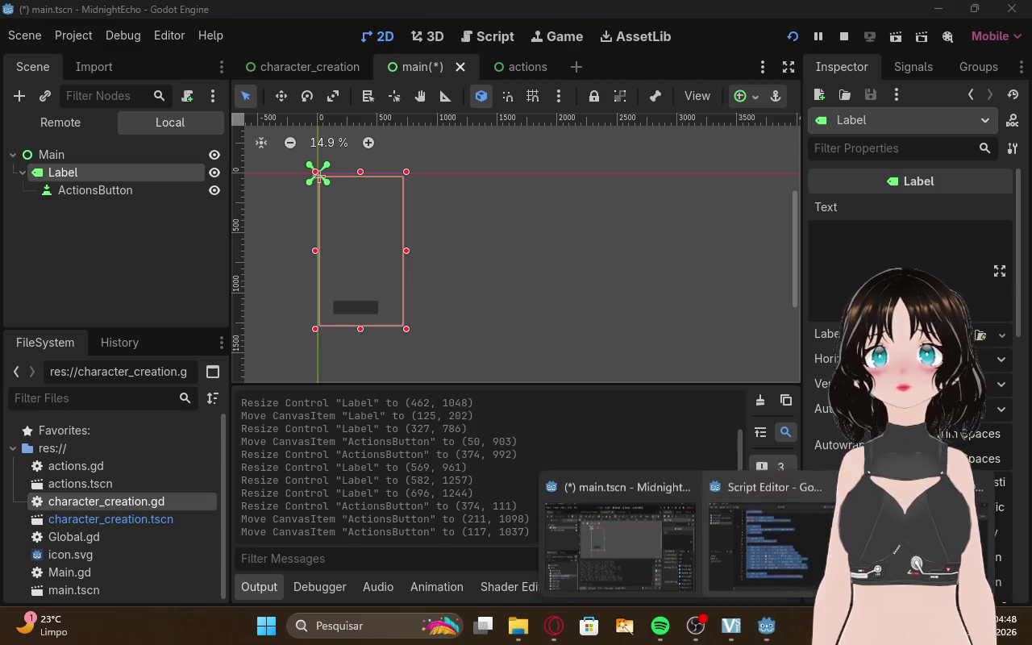
pyautogui.click(956, 532)
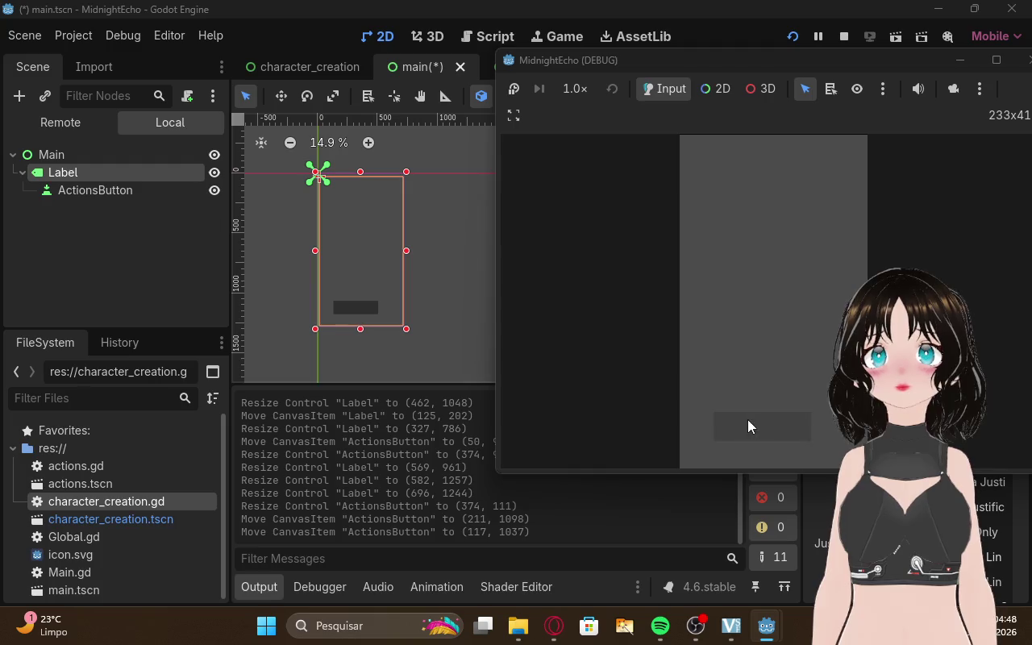
# Save and run the game, enter an artist name, start a career, then close the game
pyautogui.click(1024, 60)
pyautogui.click(791, 36)
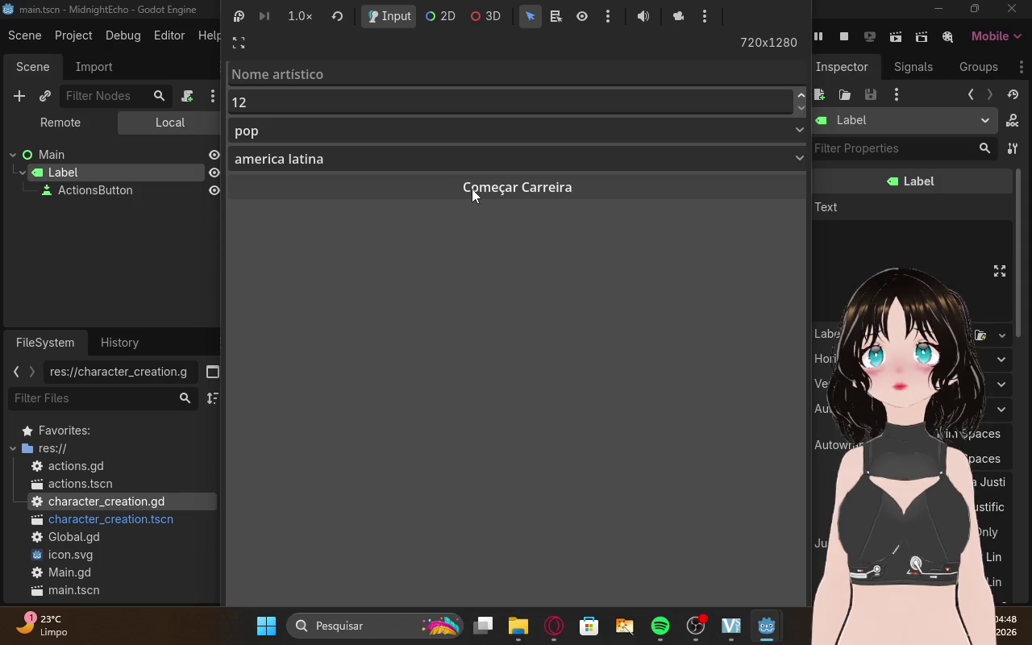
pyautogui.click(322, 72)
pyautogui.write('s')
pyautogui.click(396, 186)
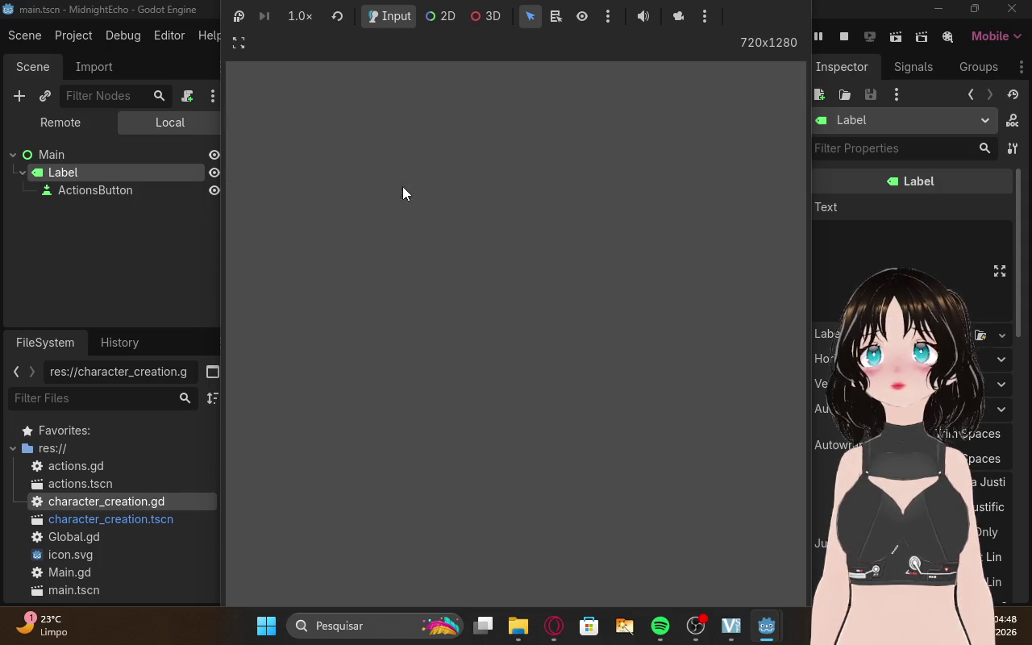
pyautogui.moveTo(816, 37); pyautogui.dragTo(744, 36)
pyautogui.moveTo(601, 5)
pyautogui.mouseDown()
pyautogui.moveTo(516, 525)
pyautogui.moveTo(553, 3)
pyautogui.mouseUp()
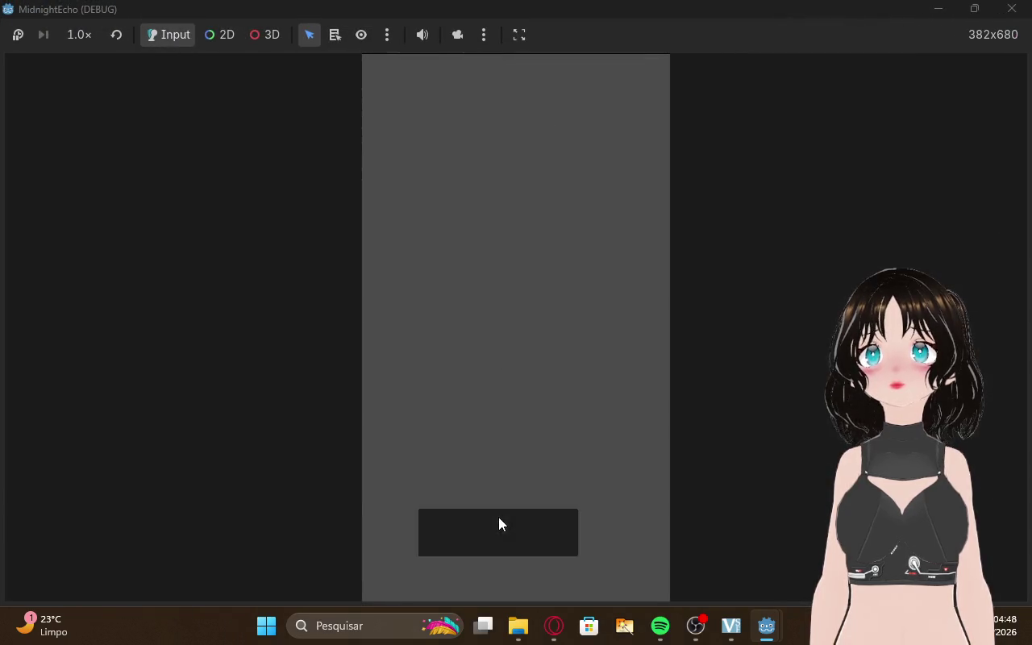
pyautogui.click(1012, 9)
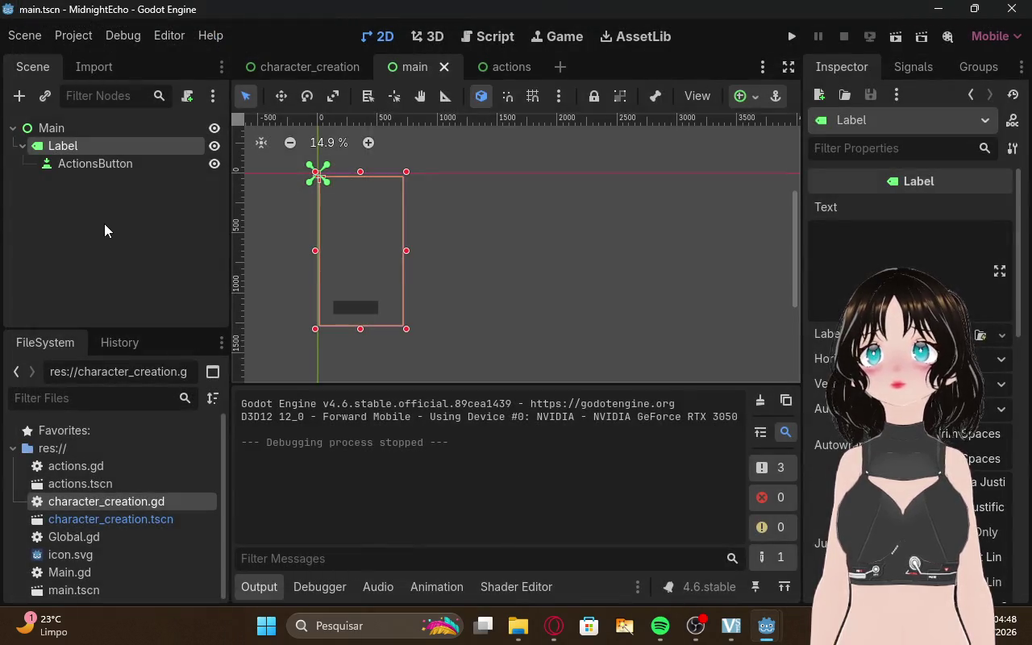
# Nudge ActionsButton slightly up and right on the canvas, then switch to ChatGPT
pyautogui.click(105, 225)
pyautogui.click(354, 310)
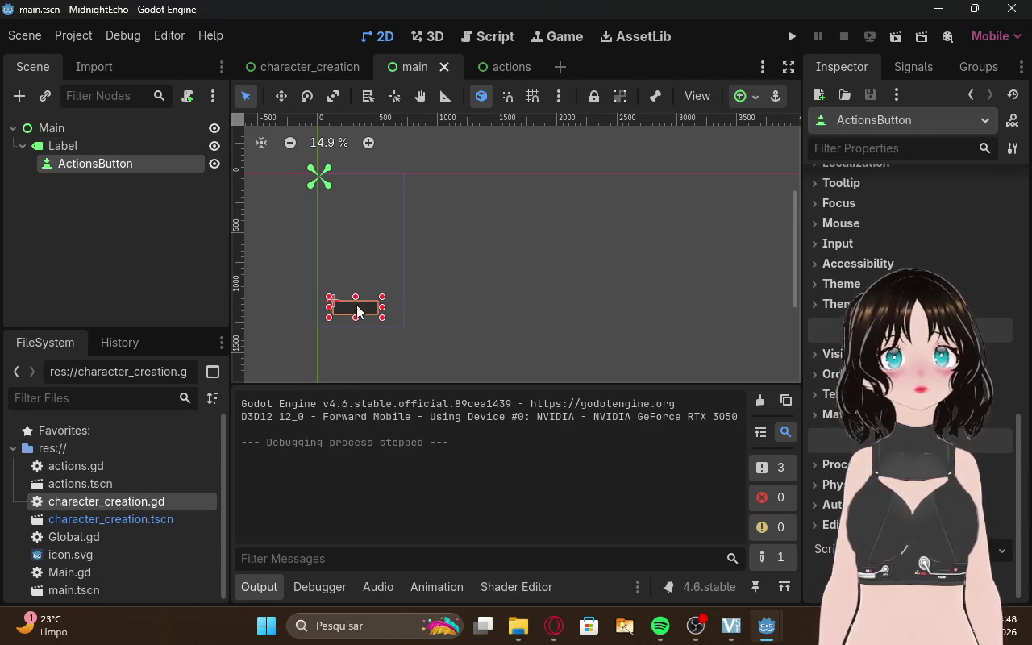
pyautogui.moveTo(361, 311); pyautogui.dragTo(357, 304)
pyautogui.click(554, 625)
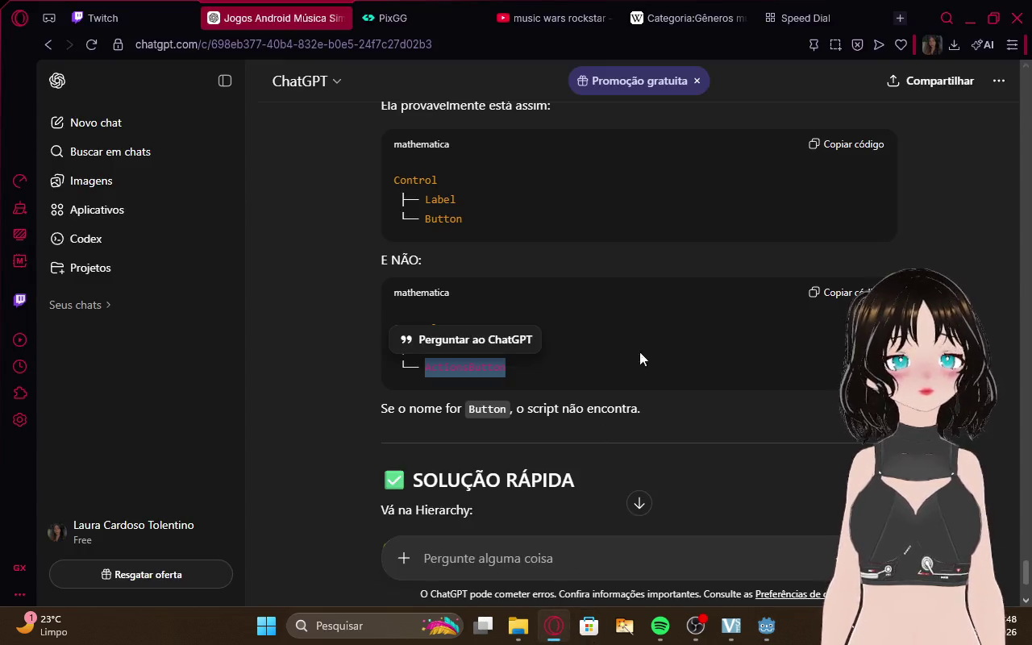
# Read through the rest of ChatGPT's answer, then send 'refaça o script funcionando'
pyautogui.click(661, 410)
pyautogui.scroll(-3, 644, 432)
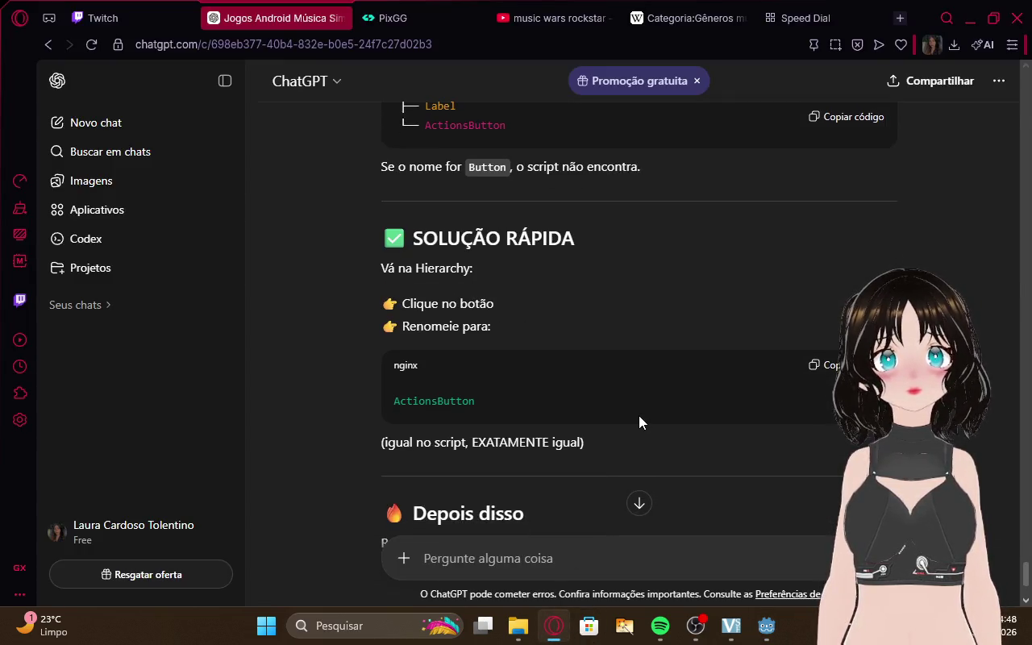
pyautogui.scroll(-2, 638, 415)
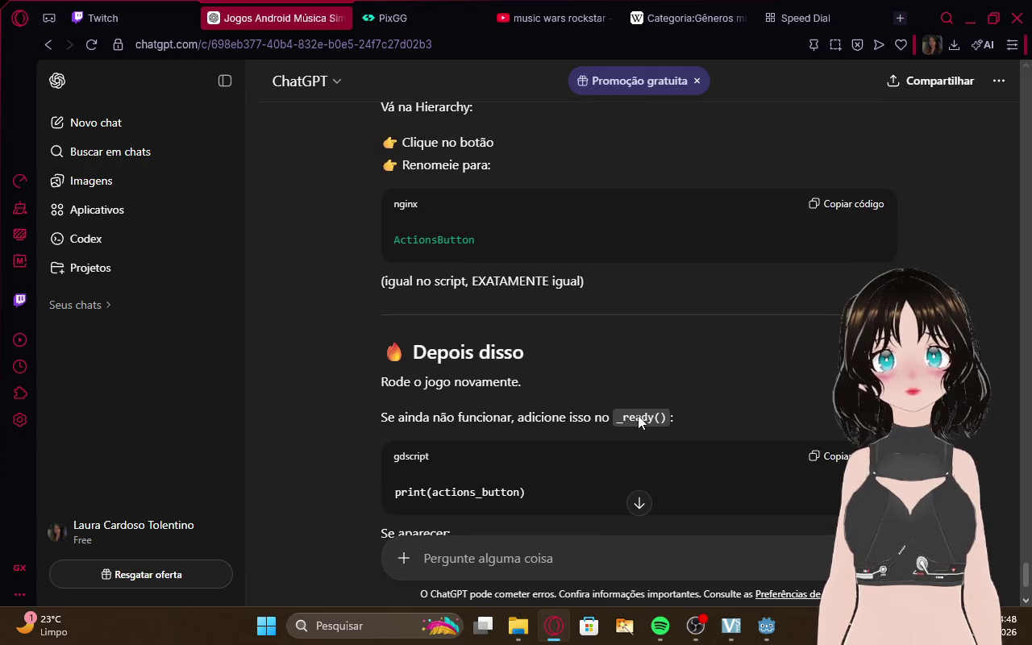
pyautogui.scroll(-2, 653, 350)
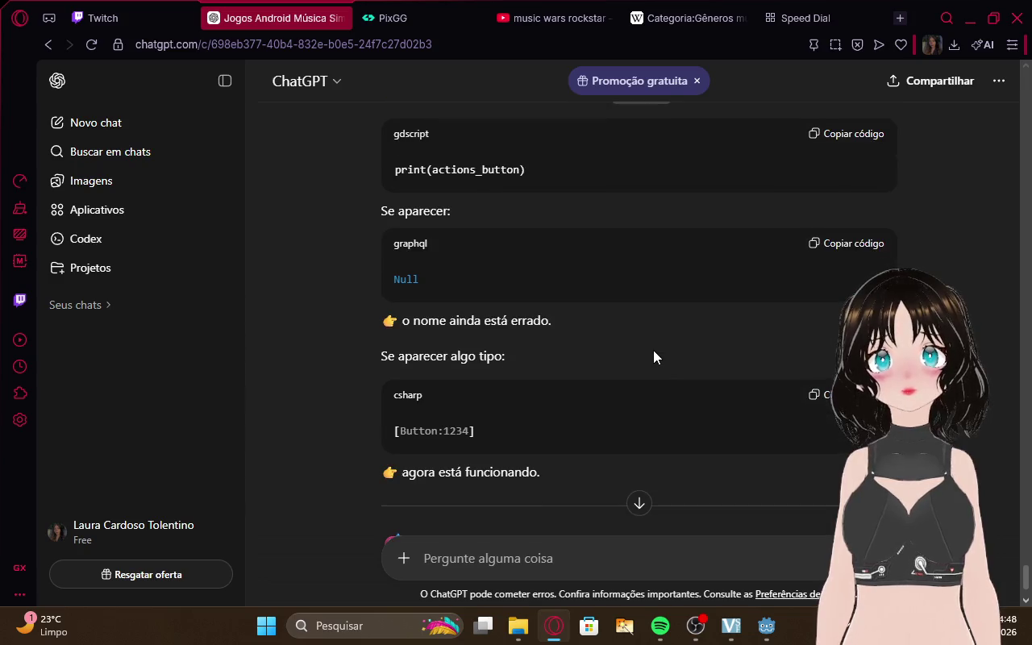
pyautogui.scroll(-3, 653, 357)
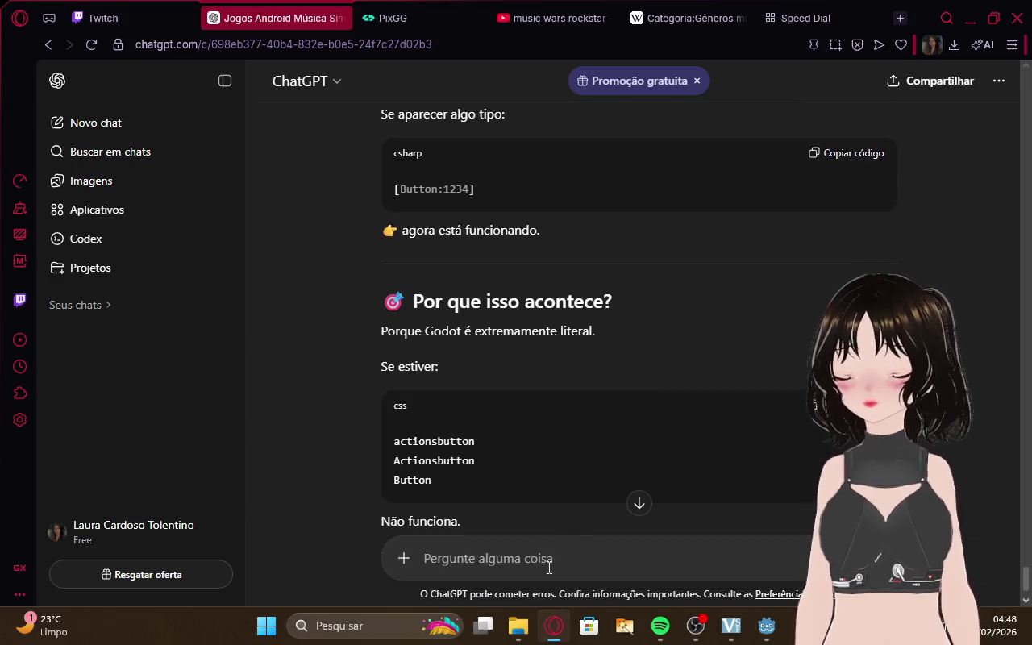
pyautogui.write('refaça o script f')
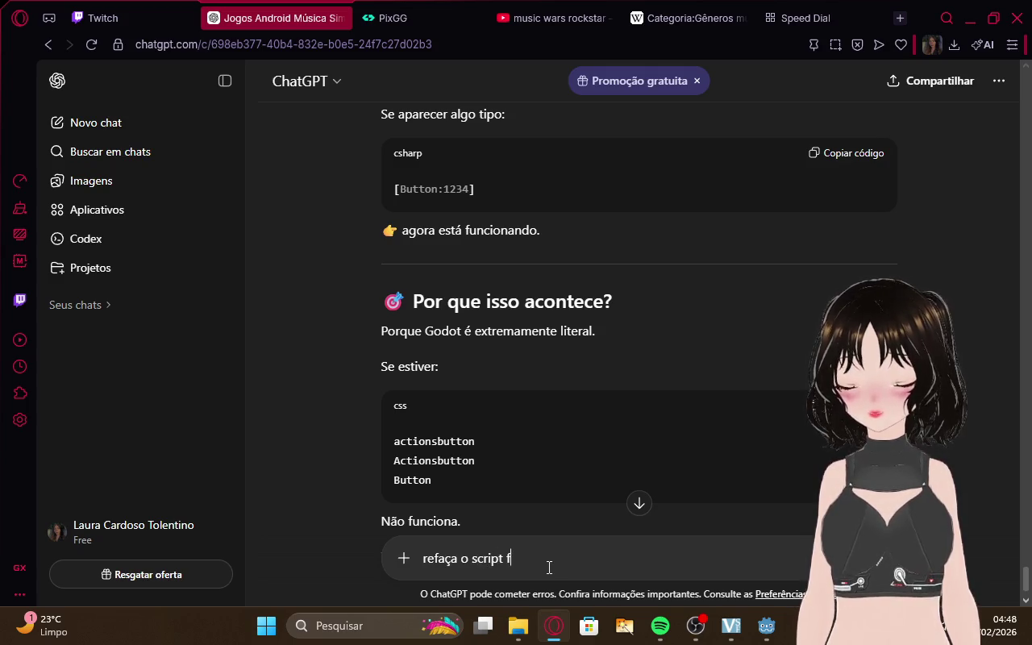
pyautogui.write('uncionando')
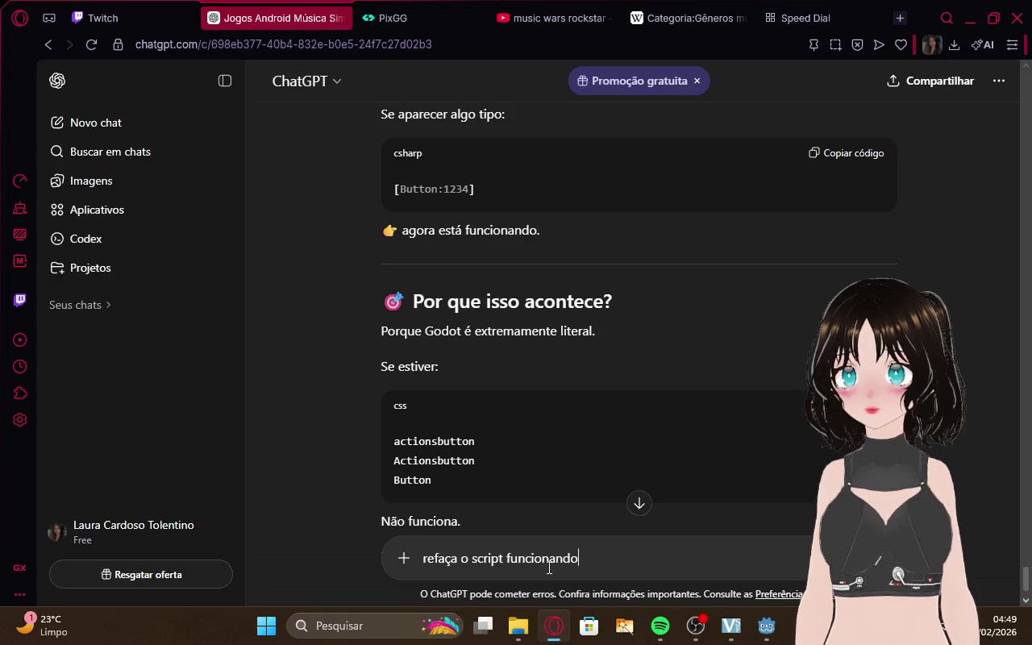
pyautogui.press('Return')
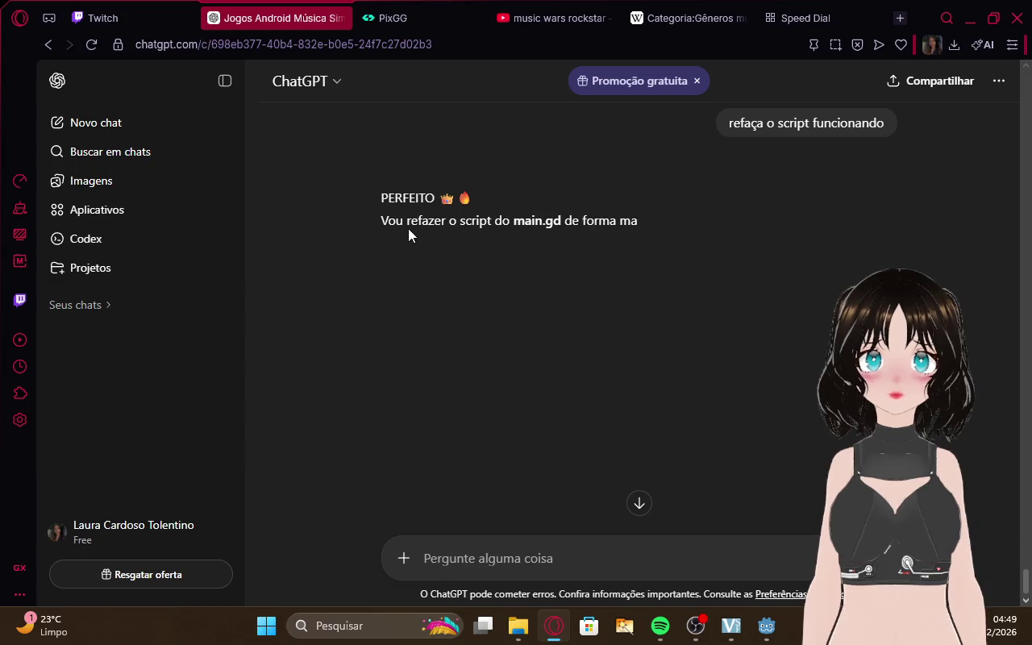
# Read ChatGPT's rewritten main.gd with the $Button check, then bring back Godot's Main.gd editor
pyautogui.scroll(-2, 809, 273)
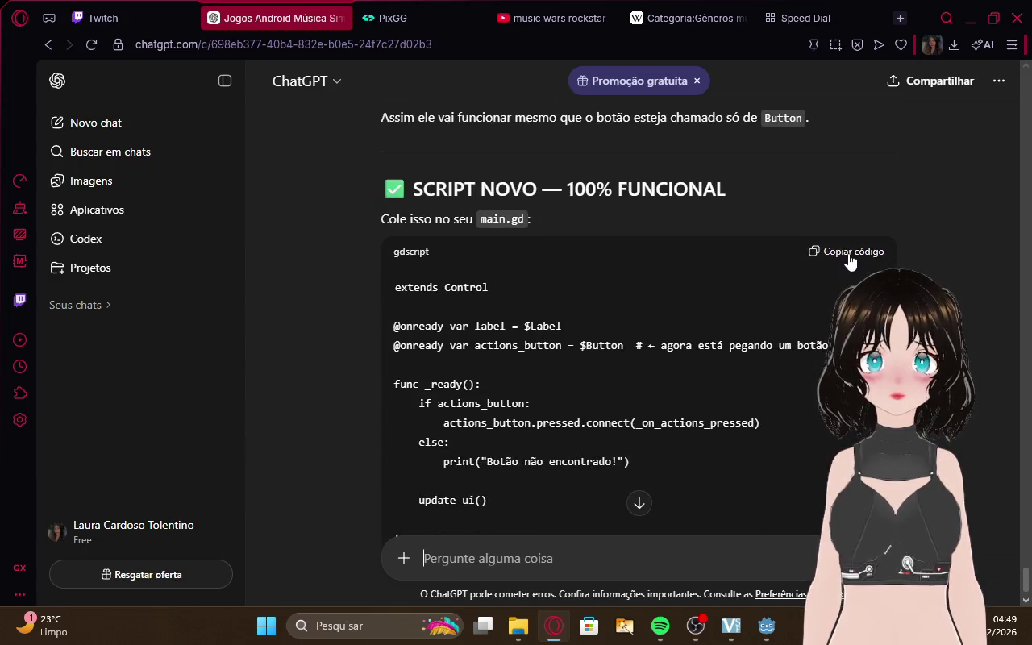
pyautogui.scroll(-5, 698, 267)
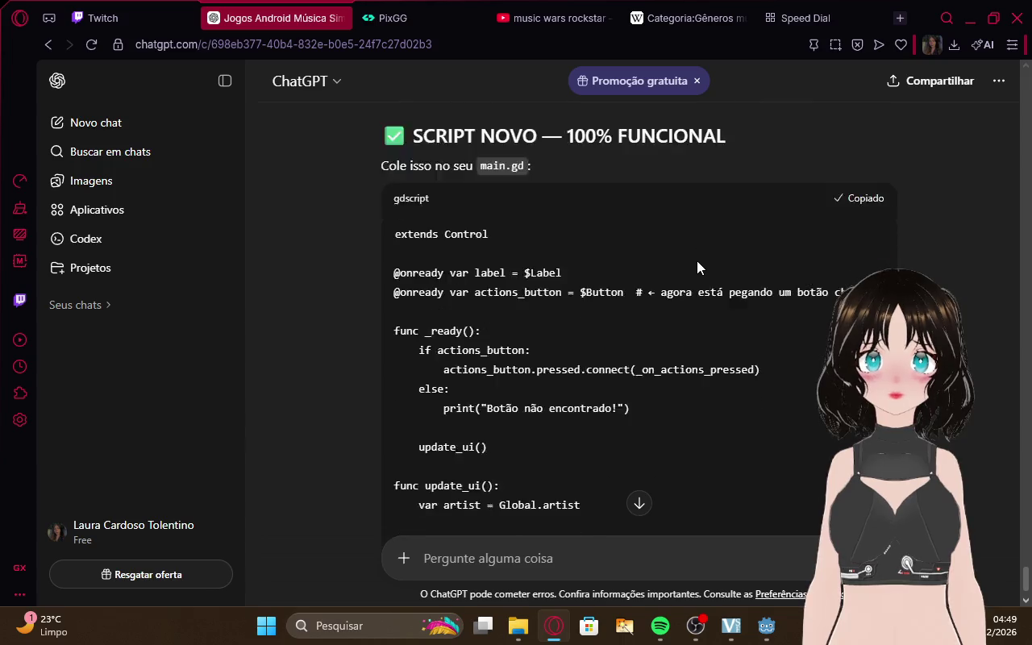
pyautogui.scroll(-3, 698, 266)
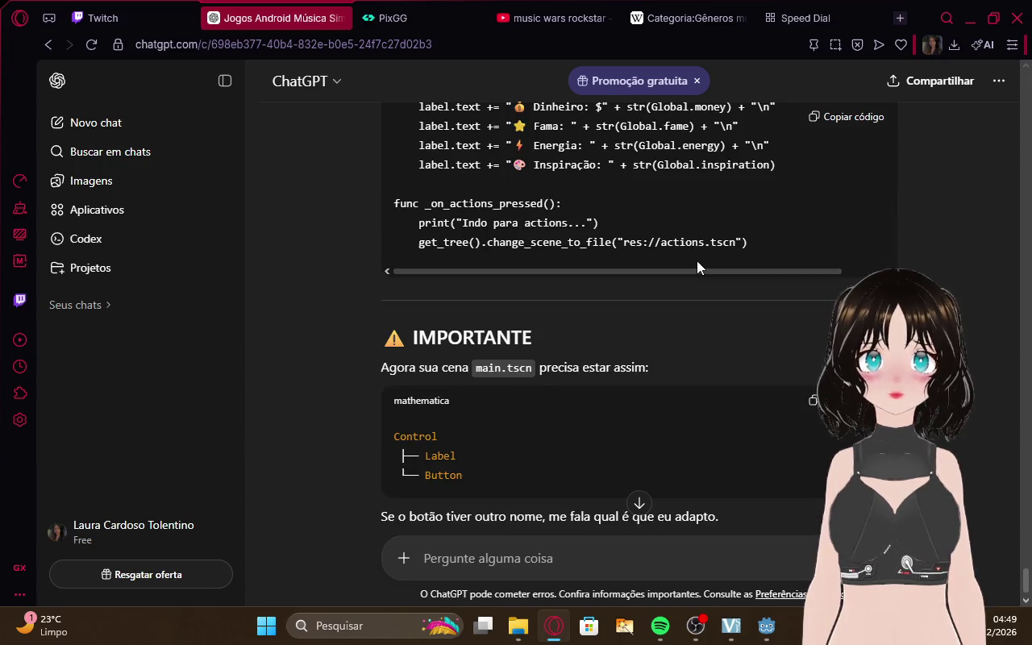
pyautogui.scroll(-2, 697, 260)
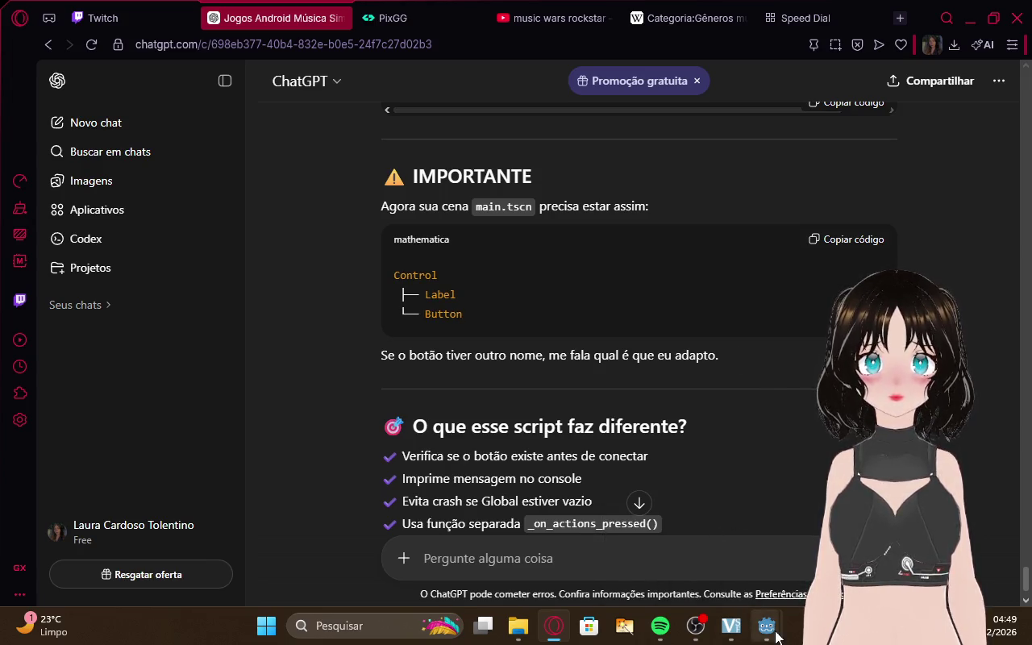
pyautogui.moveTo(766, 626)
pyautogui.moveTo(740, 557)
pyautogui.click(791, 554)
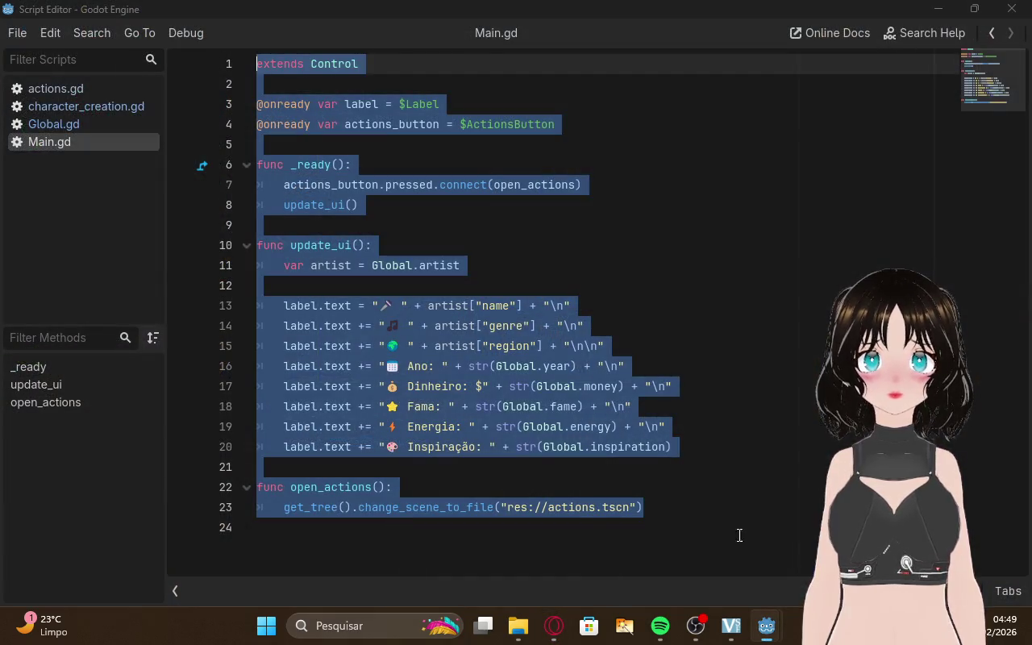
# Select all of Main.gd and paste the copied code over it
pyautogui.click(655, 507)
pyautogui.moveTo(655, 507)
pyautogui.mouseDown()
pyautogui.moveTo(274, 210)
pyautogui.moveTo(83, 6)
pyautogui.mouseUp()
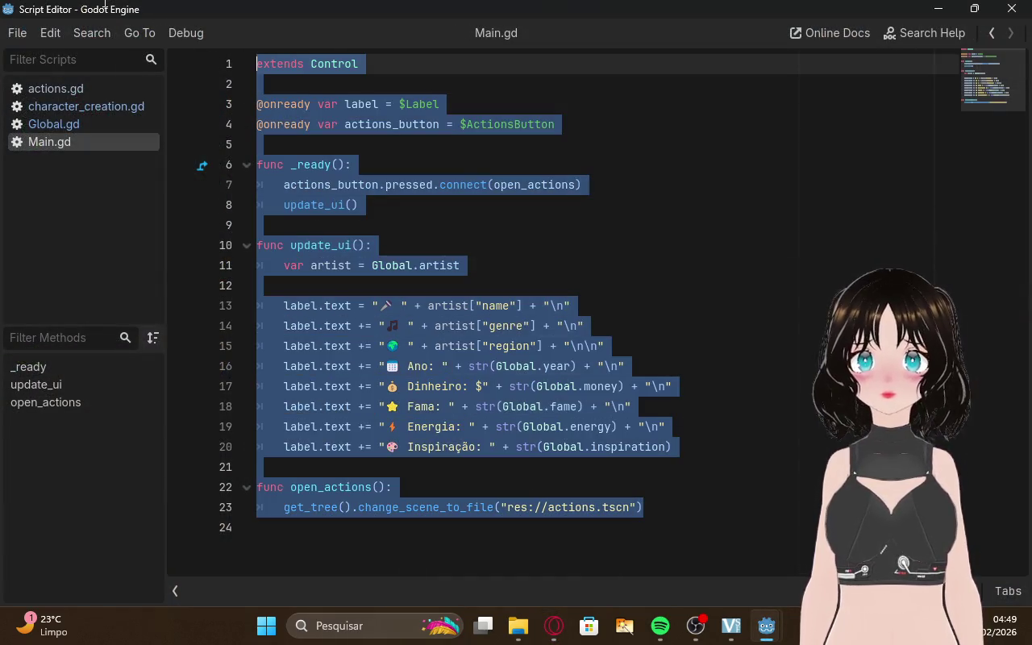
pyautogui.write('extends Control  @onready var label = $Label @onready var actions_button = $Button  # ← agora está pegando um botão chamado "Button"  func _ready(): \tif actions_button: \t\tactions_button.pressed.connect(_on_actions_pressed) \telse: \t\tprint("Botão não encontrado!")  \tupdate_ui()  func update_ui(): \tvar artist = Global.artist  \tif artist == null: \t\tlabel.text = "Nenhum artista encontrado." \t\treturn  \tlabel.text = "🎤 " + artist["name"] + "\\n" \tlabel.text += "🎵 " + artist["genre"] + "\\n" \tlabel.text += "🌍 " + artist["region"] + "\\n\\n" \tlabel.text += "📅 Ano: " + str(Global.year) + "\\n" \tlabel.text += "💰 Dinheiro: $" +')
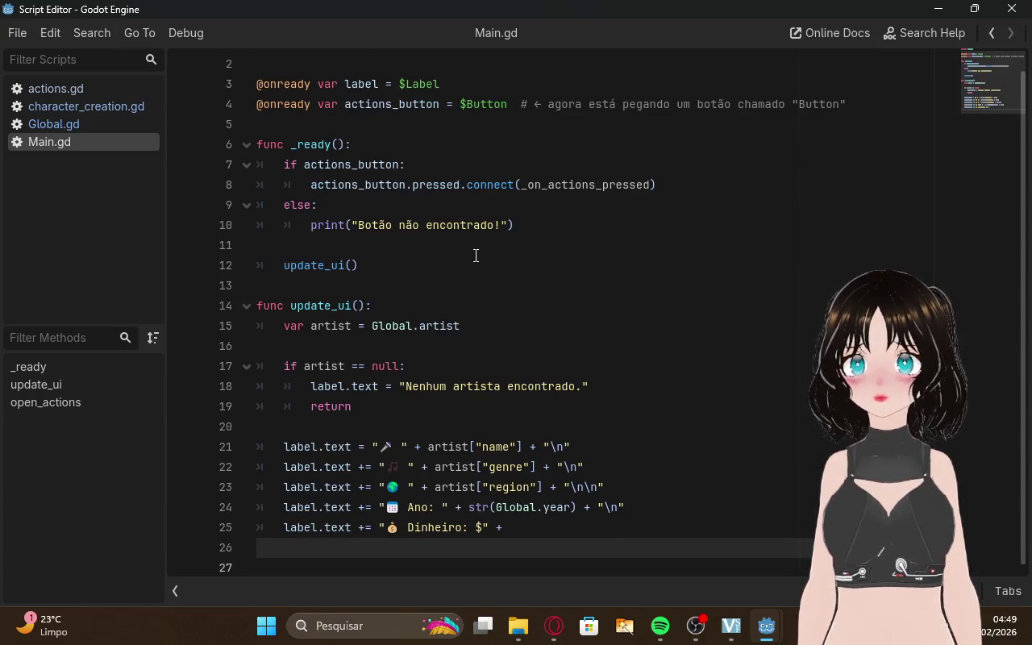
pyautogui.scroll(-1, 368, 293)
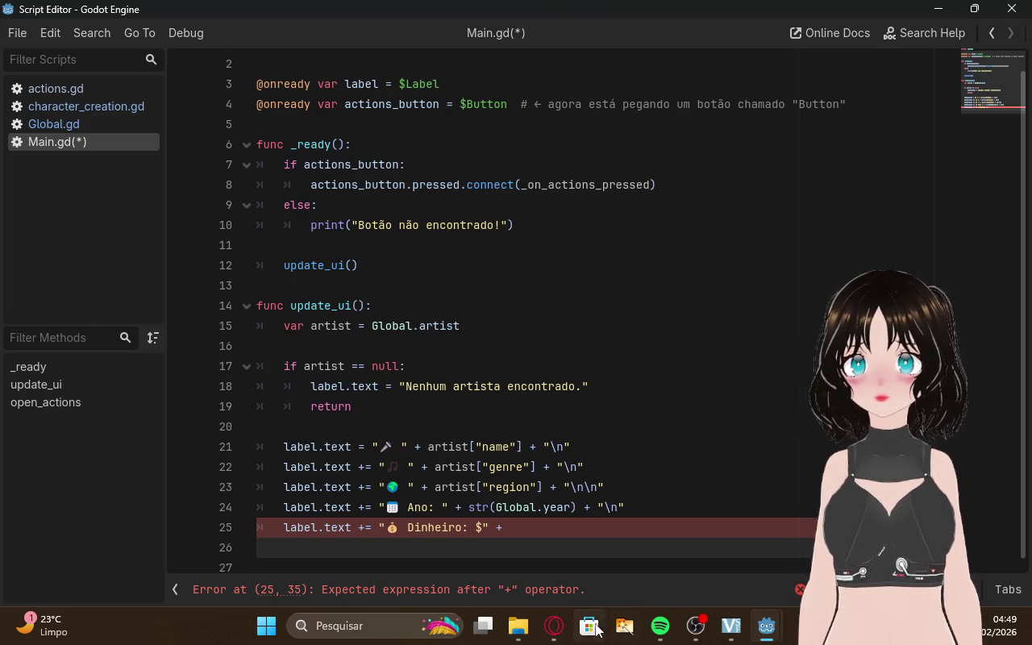
# Copy the new Main.gd code from ChatGPT's answer and return to the script
pyautogui.hotkey('alt', 'Tab')
pyautogui.scroll(10, 618, 376)
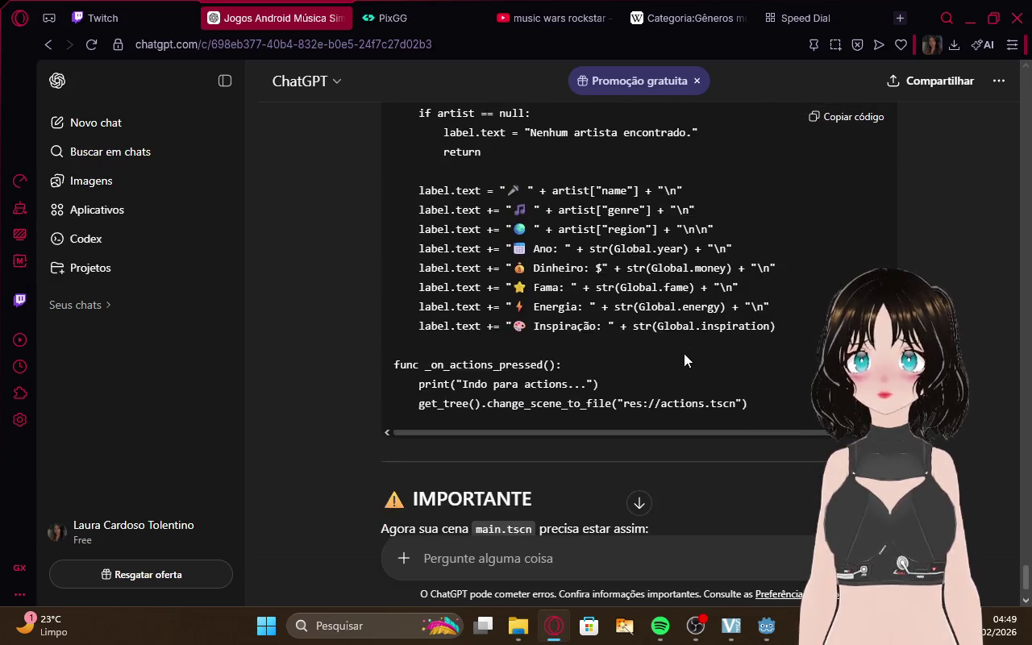
pyautogui.click(815, 333)
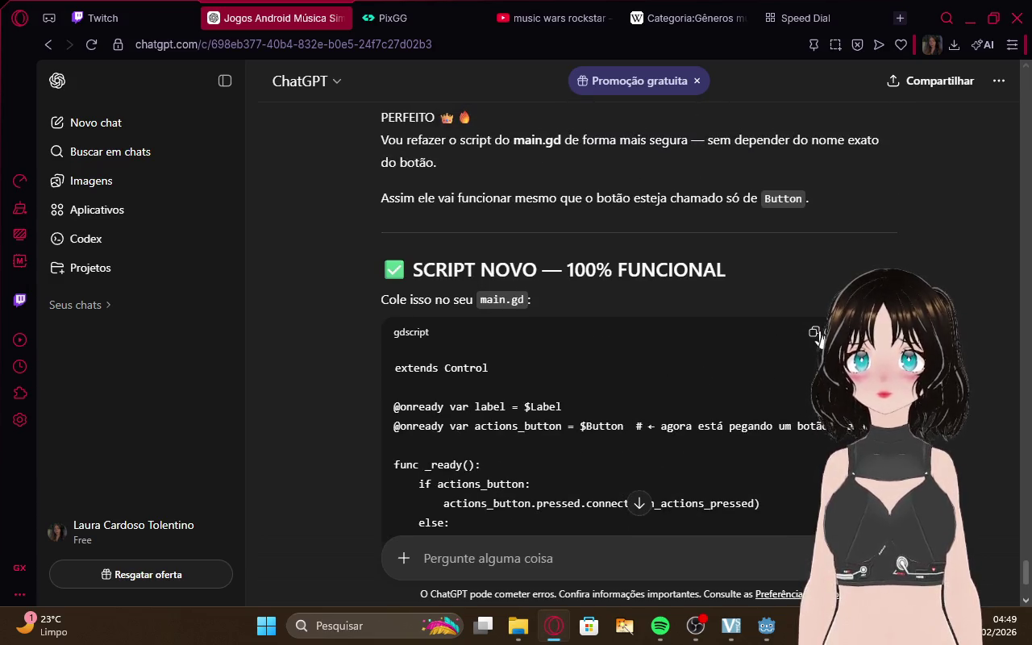
pyautogui.scroll(-5, 714, 342)
pyautogui.scroll(-1, 713, 341)
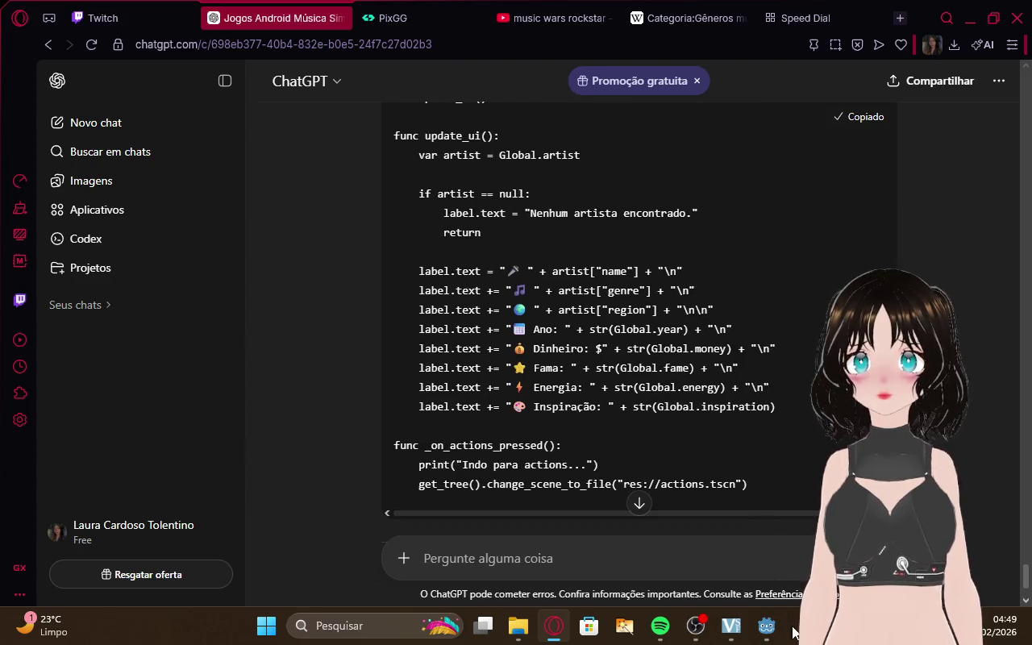
pyautogui.moveTo(780, 638)
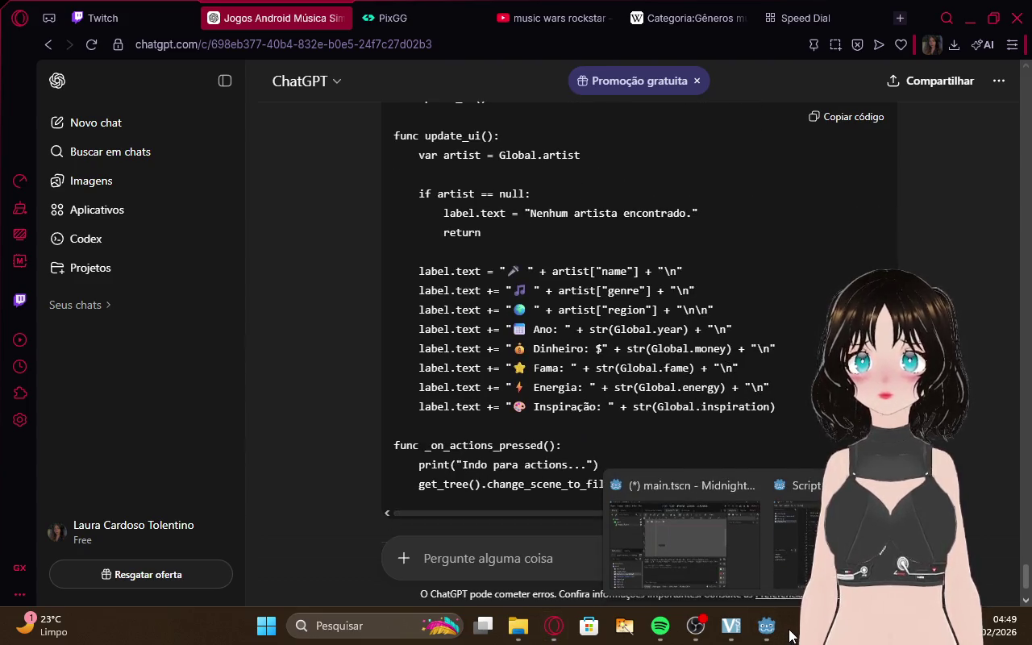
pyautogui.click(797, 532)
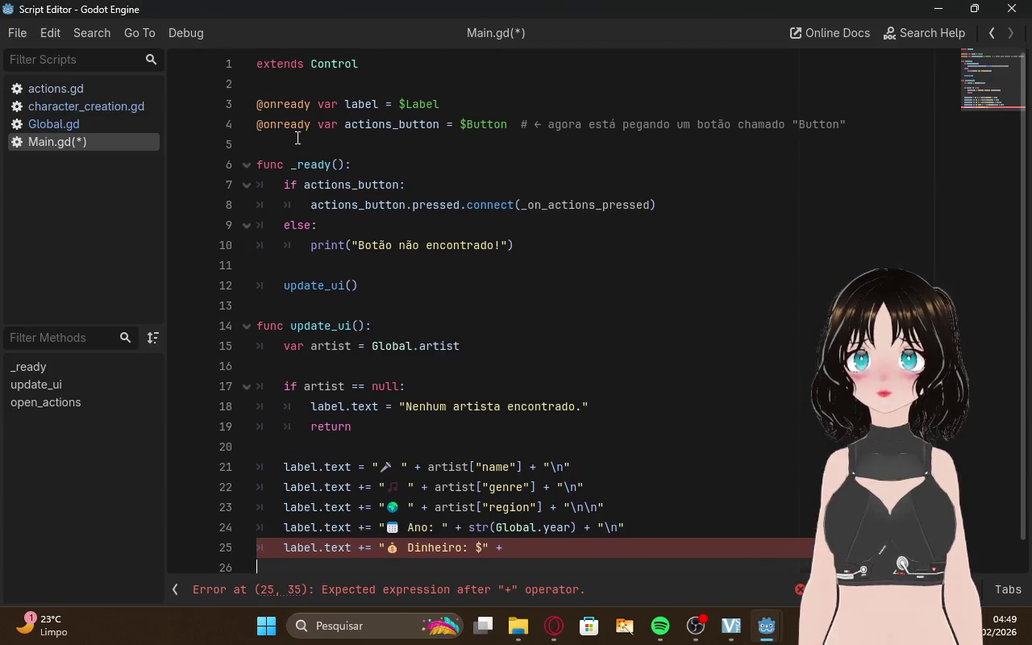
# Replace the whole broken Main.gd with the complete rewritten script
pyautogui.moveTo(258, 64)
pyautogui.mouseDown()
pyautogui.moveTo(395, 161)
pyautogui.moveTo(451, 568)
pyautogui.mouseUp()
pyautogui.press('BackSpace')
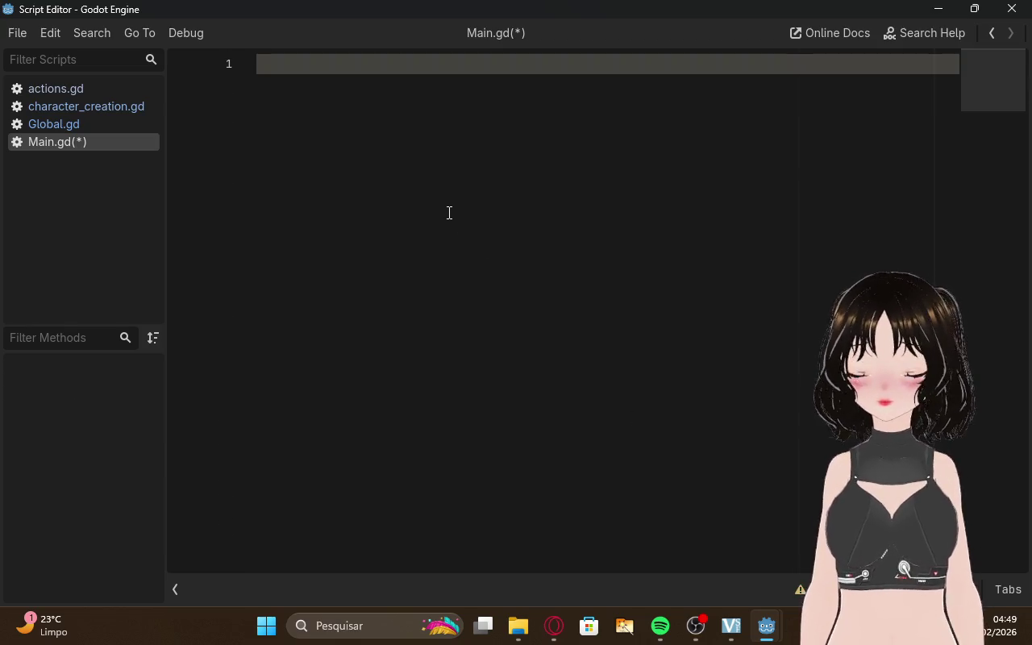
pyautogui.hotkey('ctrl', 'v')
pyautogui.hotkey('ctrl', 'Home')
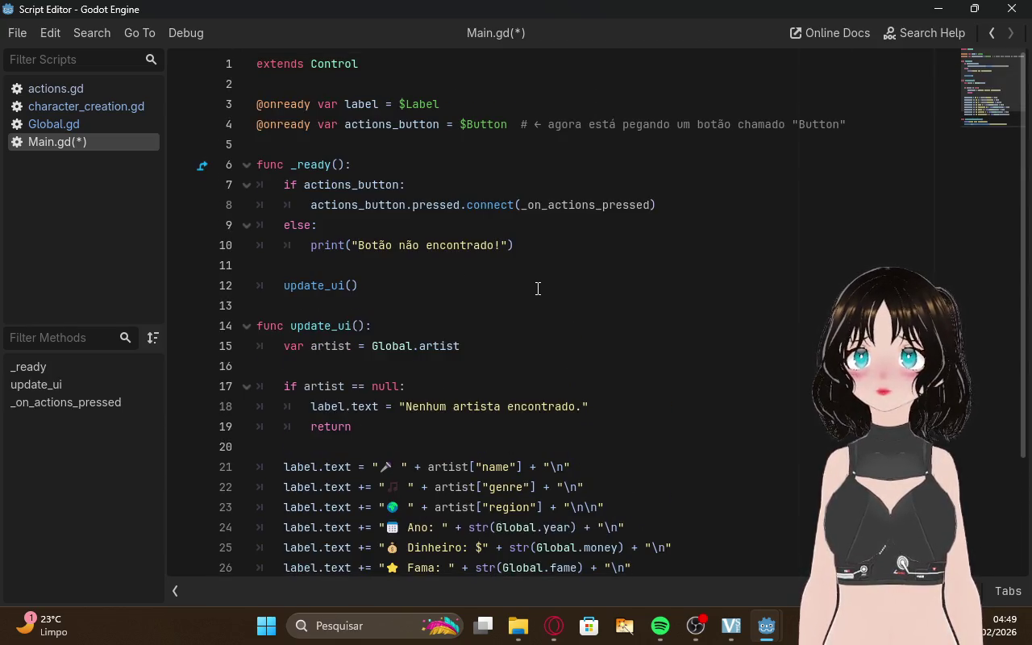
pyautogui.hotkey('ctrl', 'End')
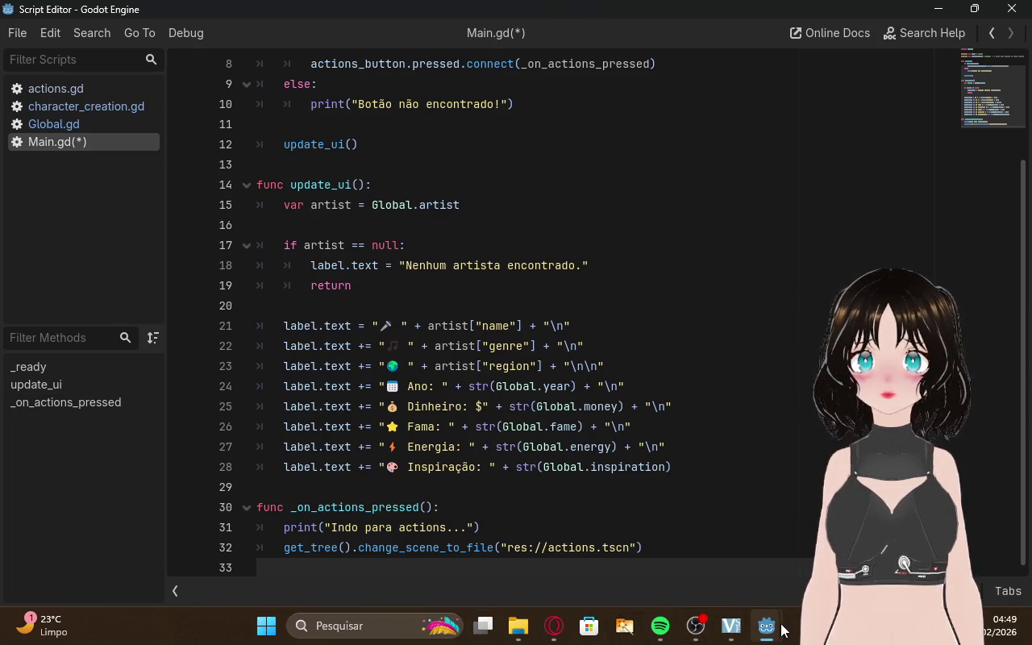
# Rename the ActionsButton node to Button in the main scene and run the game
pyautogui.moveTo(782, 630)
pyautogui.click(693, 536)
pyautogui.click(111, 165)
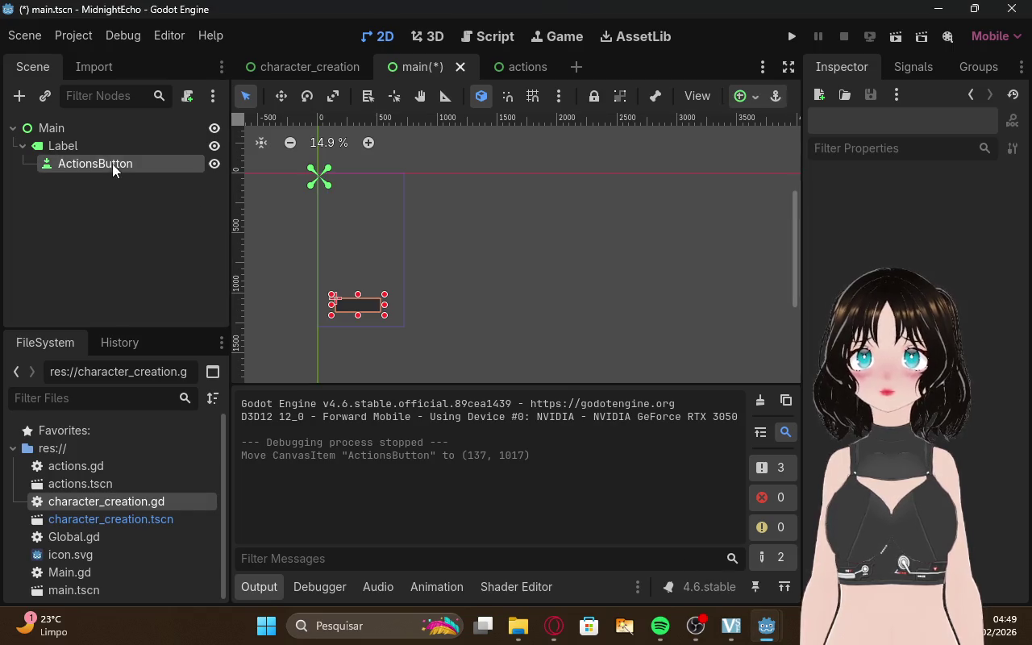
pyautogui.click(109, 163)
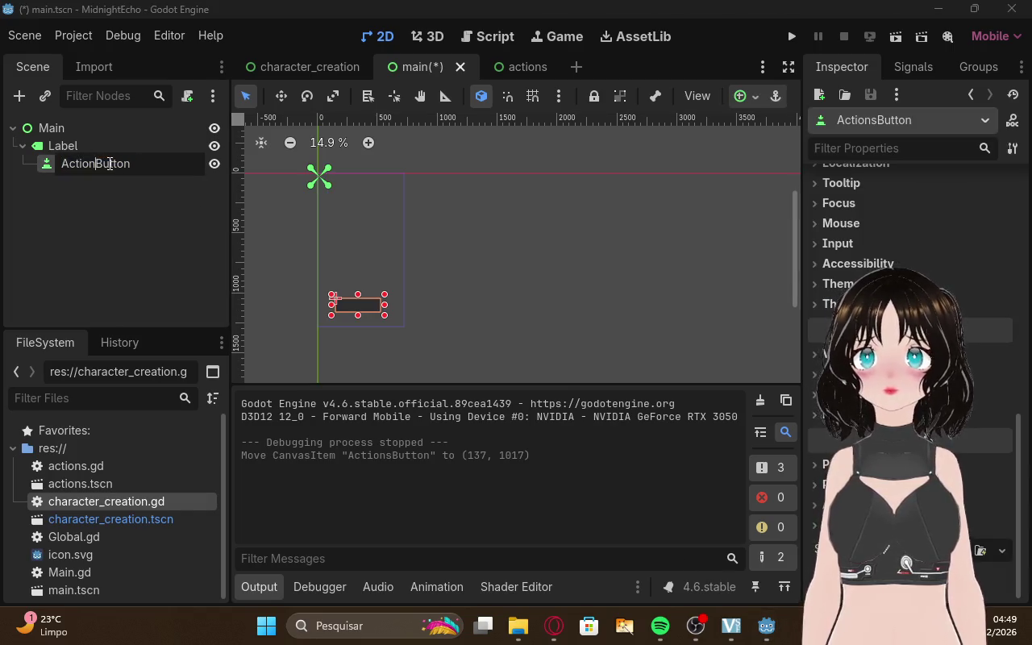
pyautogui.press('Return')
pyautogui.click(159, 232)
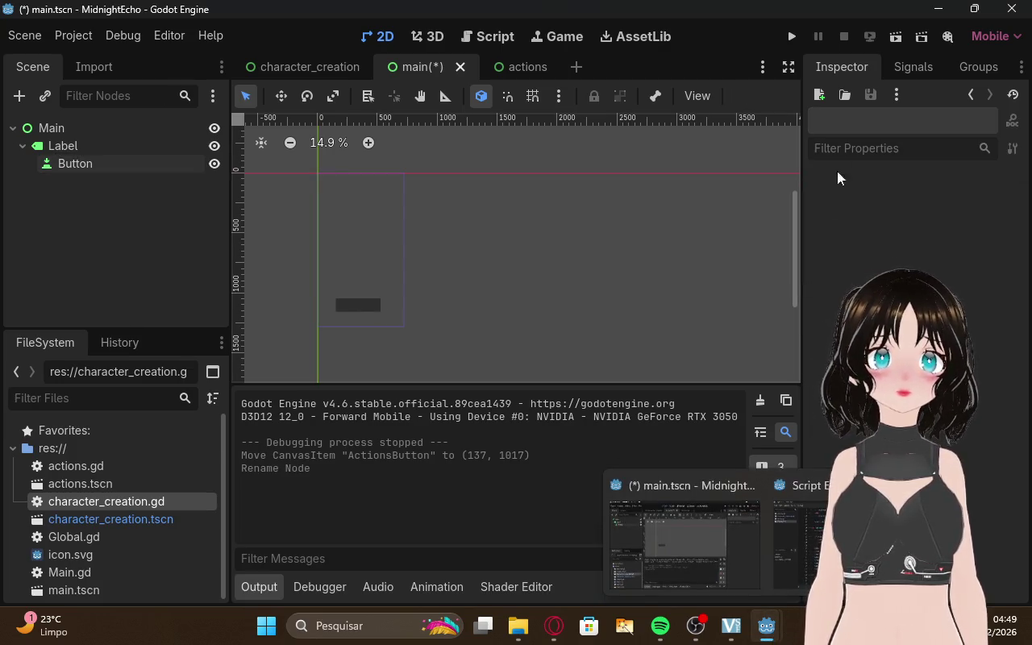
pyautogui.click(790, 37)
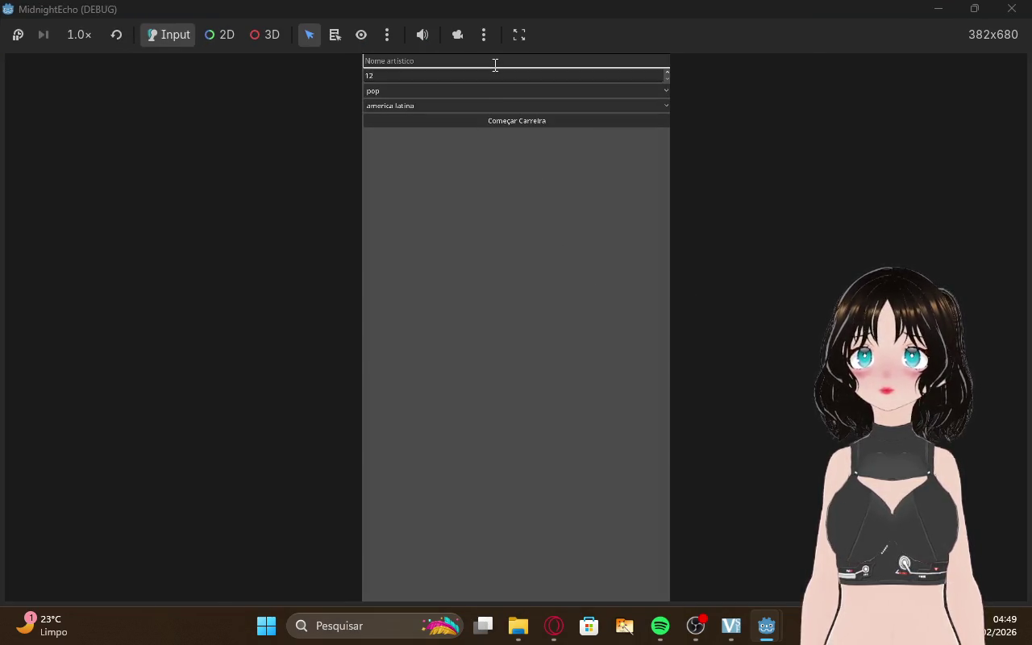
# Start a career in the running game, press the unlabelled button twice, then return to ChatGPT
pyautogui.click(499, 119)
pyautogui.click(543, 512)
pyautogui.click(543, 513)
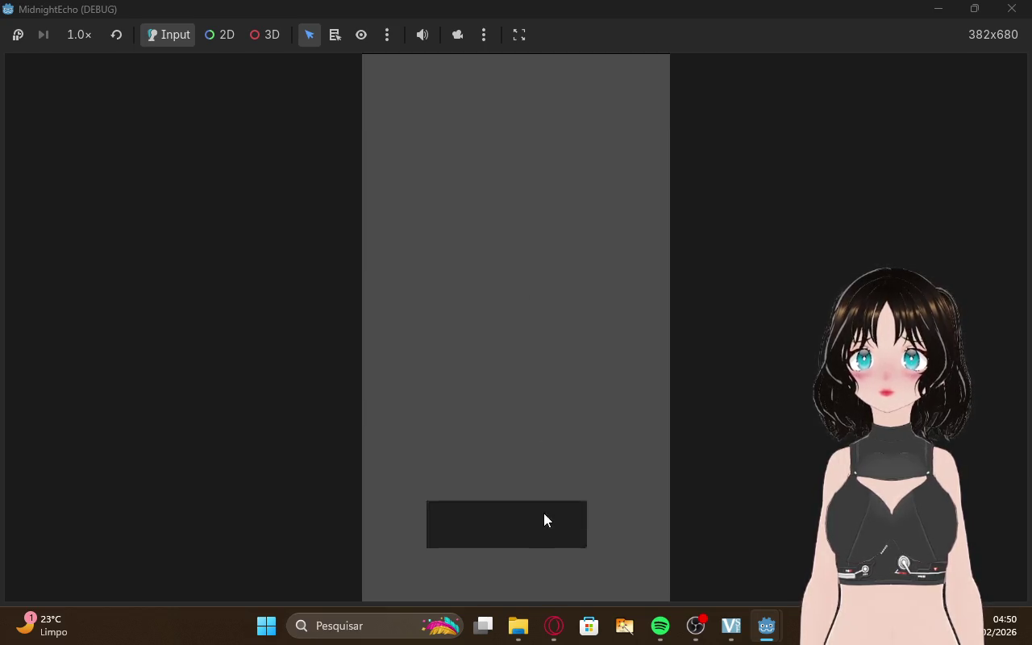
pyautogui.click(554, 625)
pyautogui.click(105, 18)
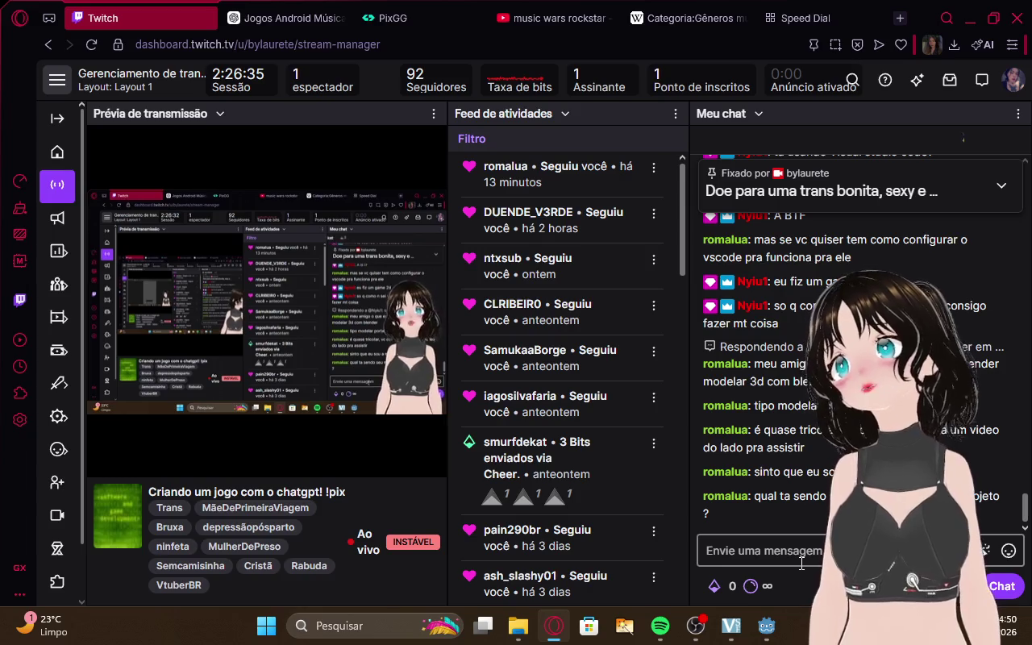
pyautogui.click(280, 5)
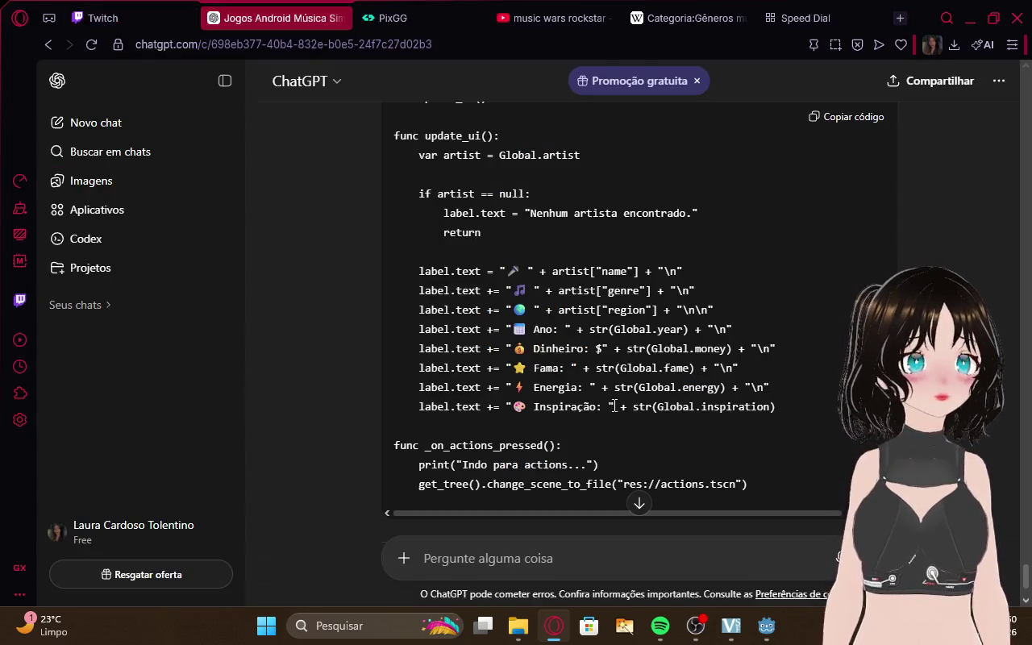
# Read ChatGPT's Control, Label and Button structure, then test the running game's button
pyautogui.scroll(-3, 638, 322)
pyautogui.scroll(-2, 639, 322)
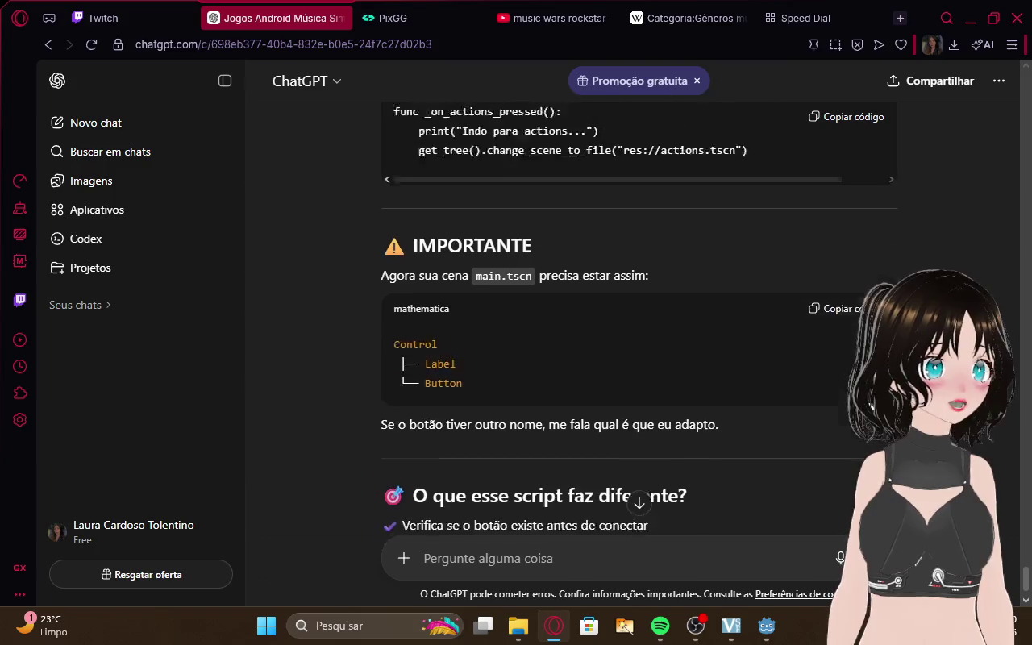
pyautogui.scroll(-1, 638, 322)
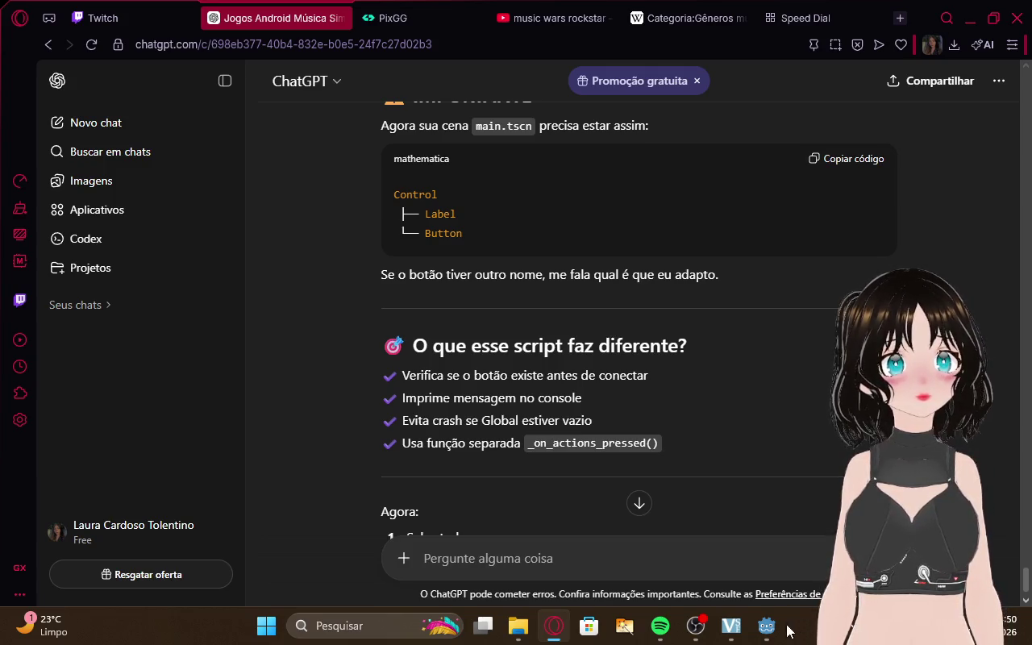
pyautogui.moveTo(786, 630)
pyautogui.click(750, 540)
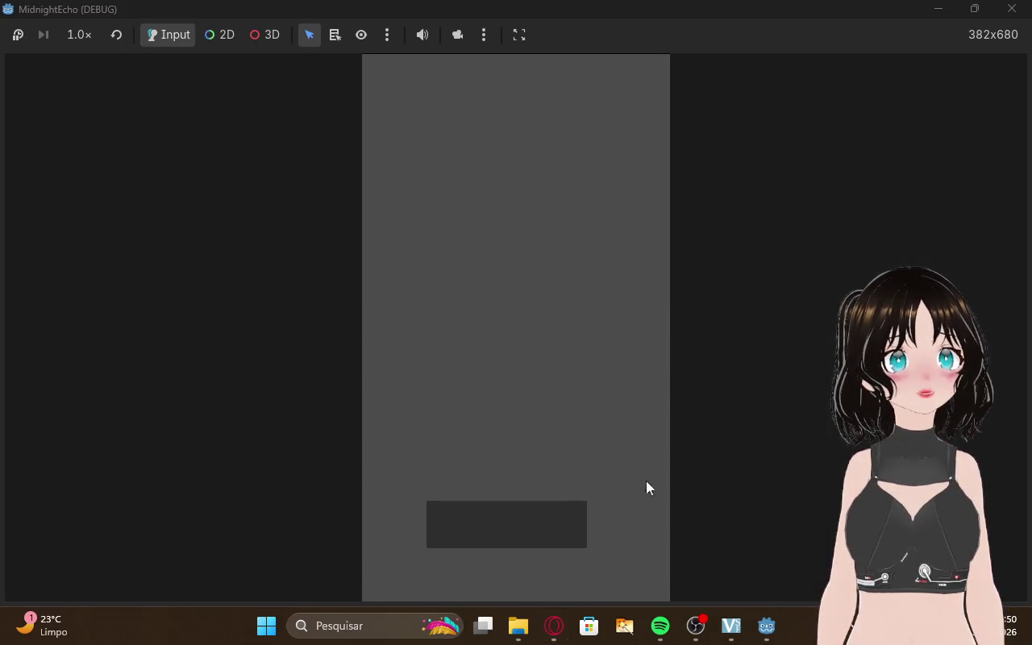
pyautogui.click(514, 534)
# Check the Main.gd script editor and the Twitch stream manager, then return to ChatGPT
pyautogui.moveTo(787, 622)
pyautogui.click(730, 560)
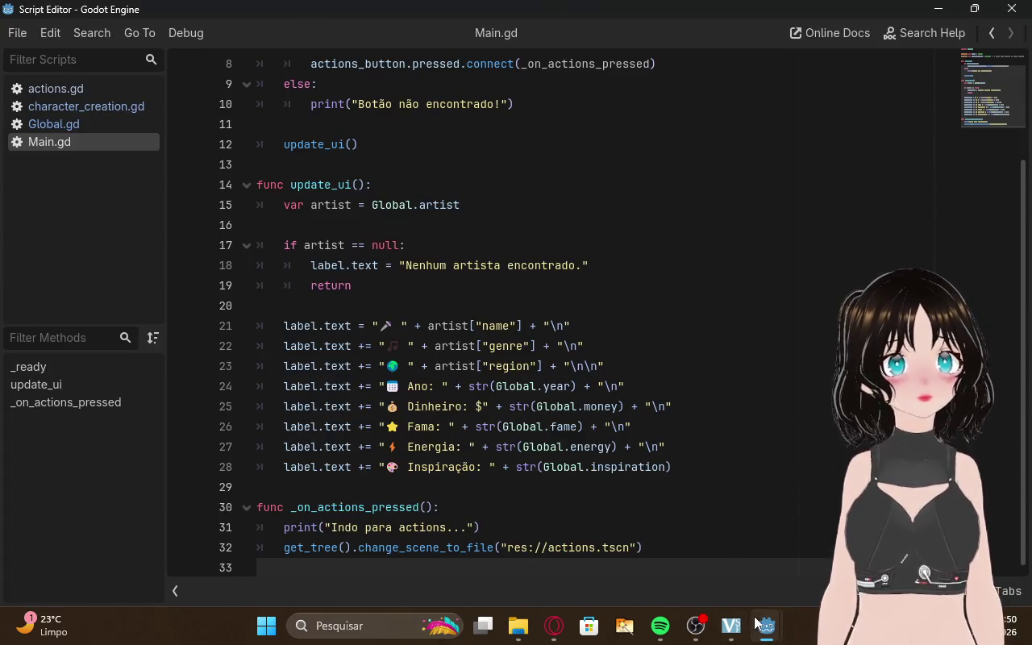
pyautogui.scroll(3, 475, 318)
pyautogui.scroll(-3, 476, 319)
pyautogui.moveTo(768, 637)
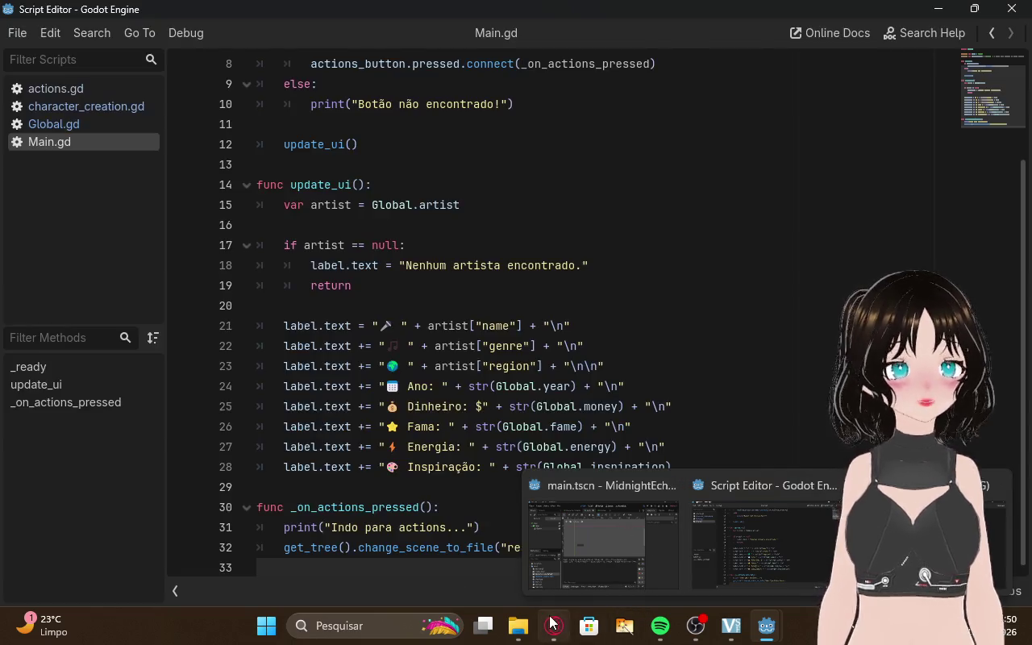
pyautogui.click(554, 625)
pyautogui.click(175, 6)
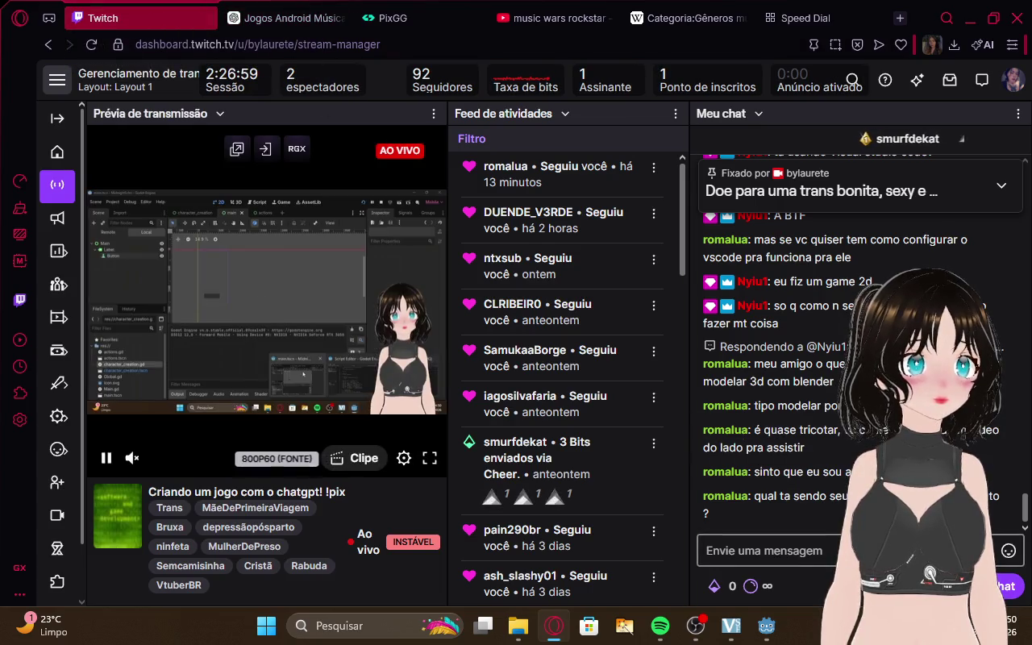
pyautogui.click(274, 18)
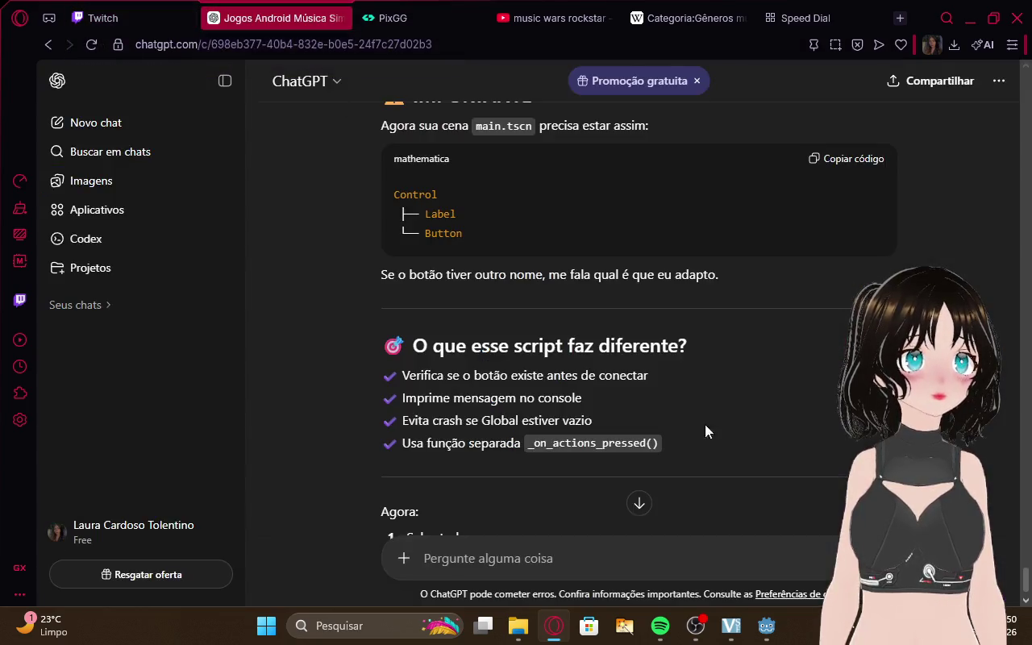
# Test the game's button once more and keep reading ChatGPT's answer
pyautogui.moveTo(766, 626)
pyautogui.click(564, 520)
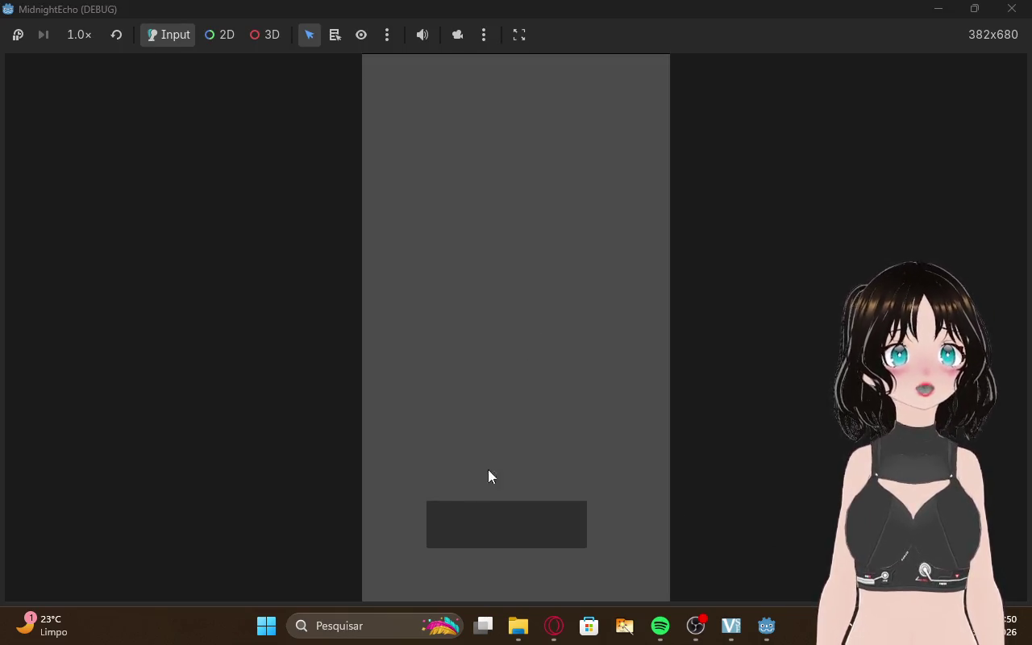
pyautogui.click(476, 535)
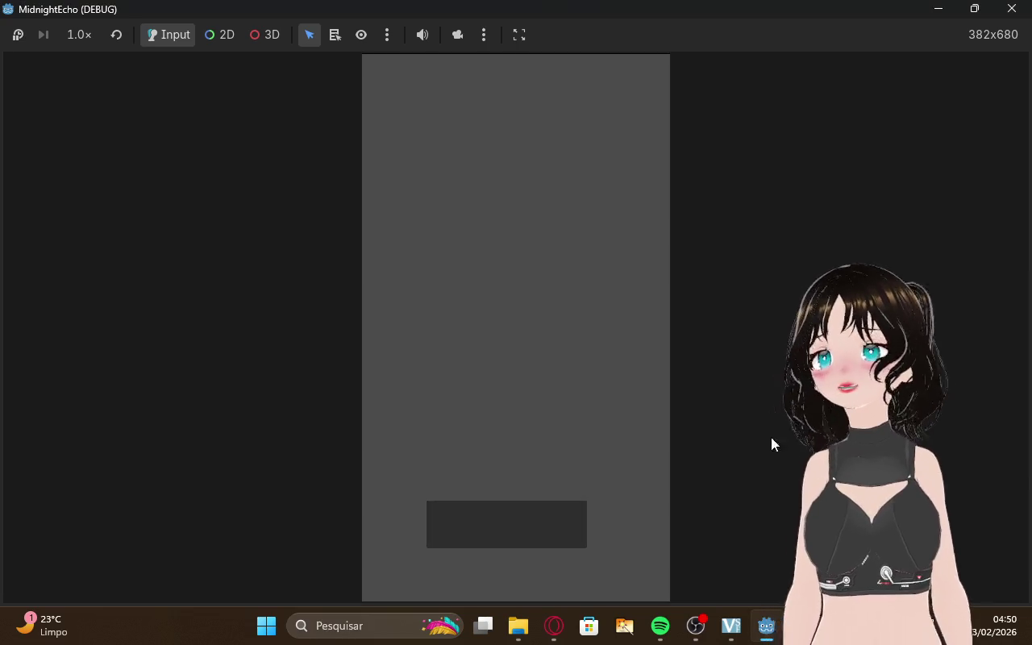
pyautogui.click(554, 626)
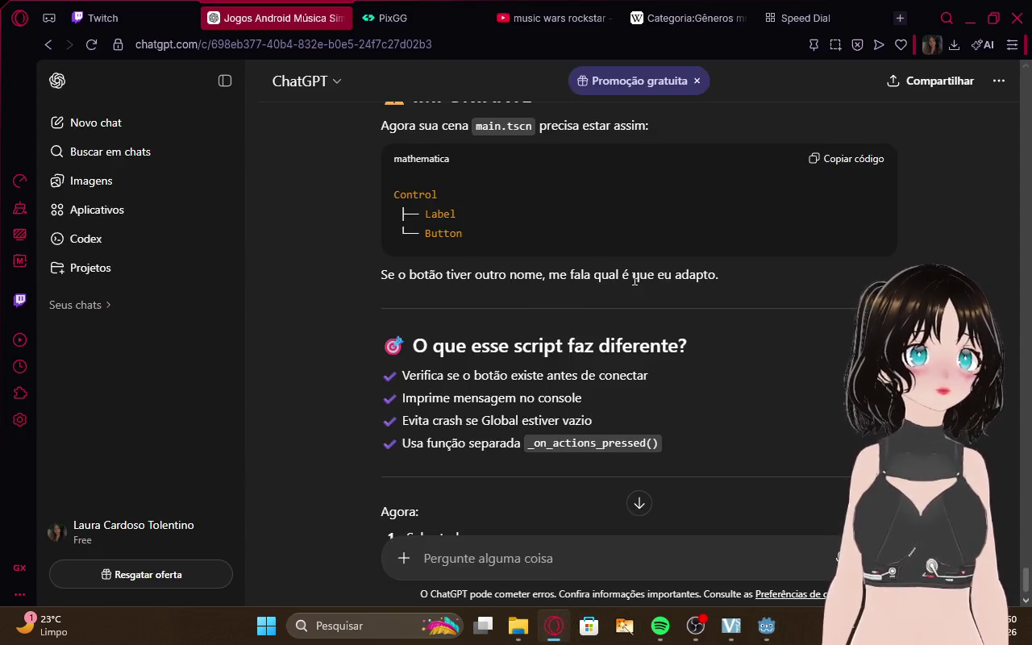
pyautogui.scroll(-2, 596, 286)
pyautogui.scroll(-2, 636, 280)
# Screenshot the Godot editor showing Button nested under Label, then return to ChatGPT
pyautogui.moveTo(766, 626)
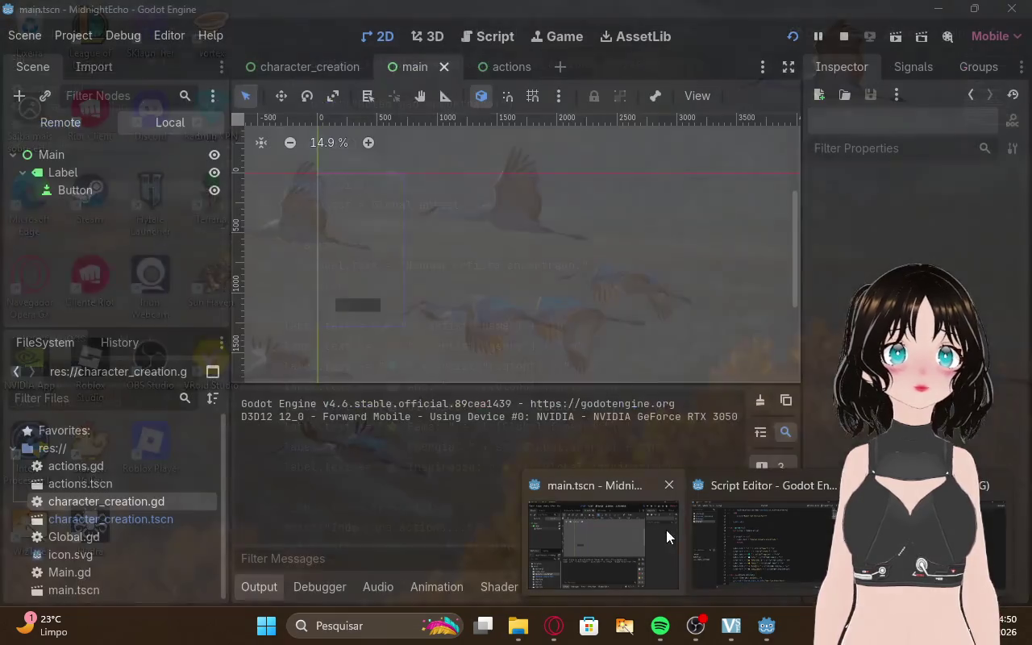
pyautogui.click(666, 529)
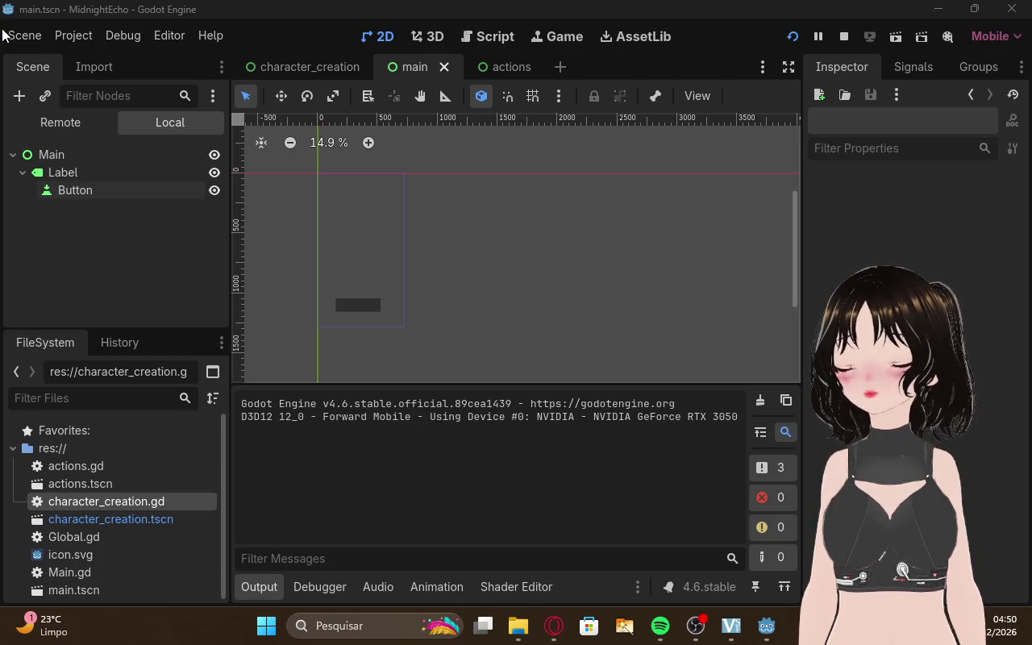
pyautogui.press('super')
pyautogui.click(48, 246)
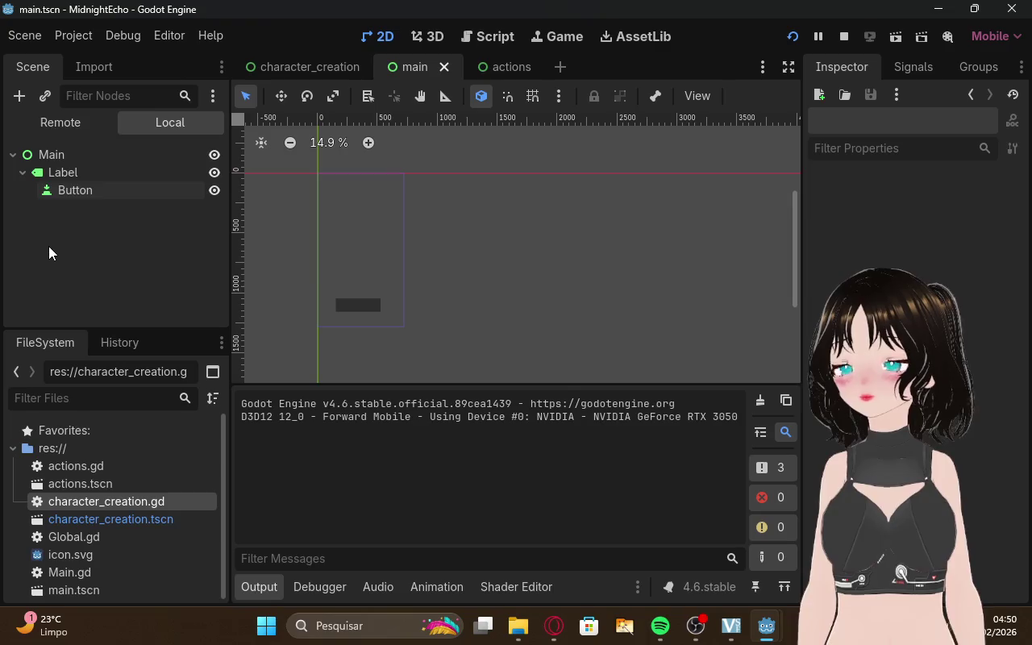
pyautogui.press('super+shift+s')
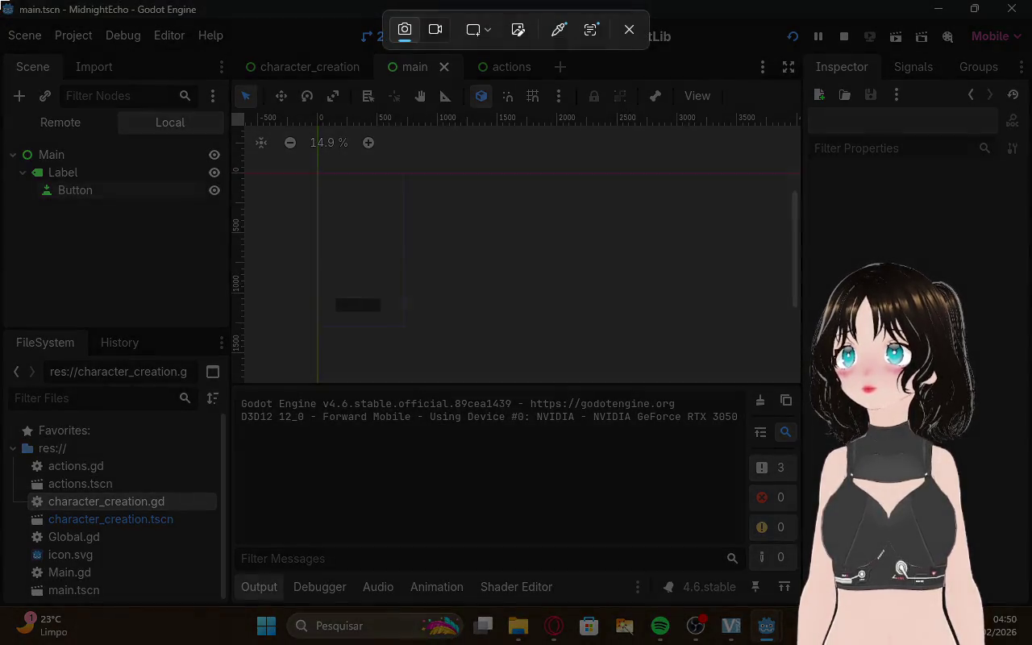
pyautogui.moveTo(1, 1); pyautogui.dragTo(877, 603)
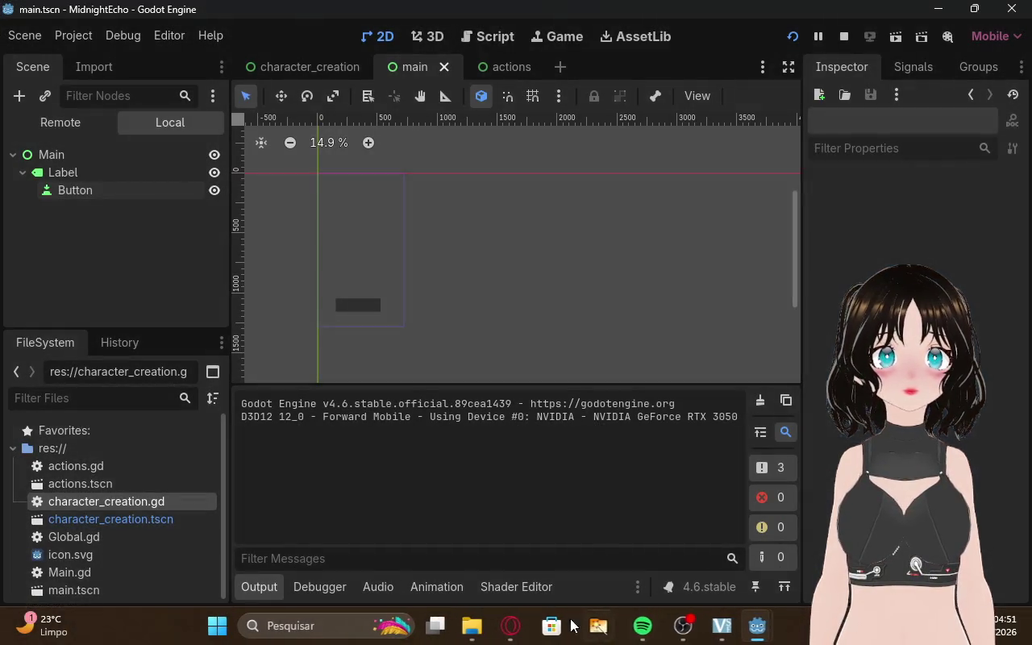
pyautogui.click(553, 620)
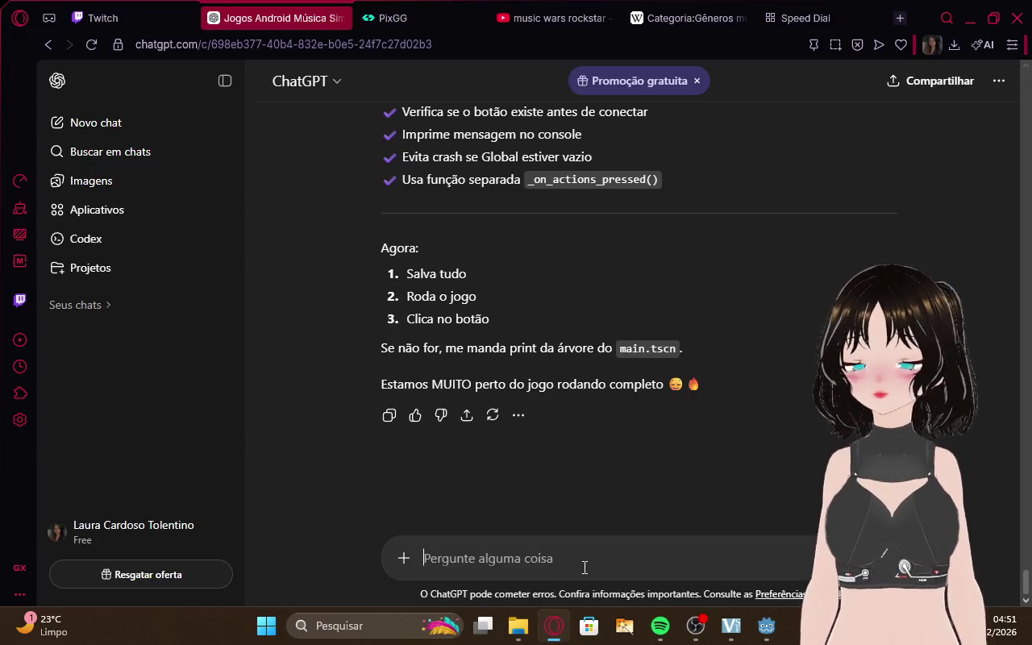
# Send ChatGPT 'esta assim chat' with the scene-tree screenshot attached
pyautogui.write('wsta')
pyautogui.press('BackSpace')
pyautogui.press('BackSpace')
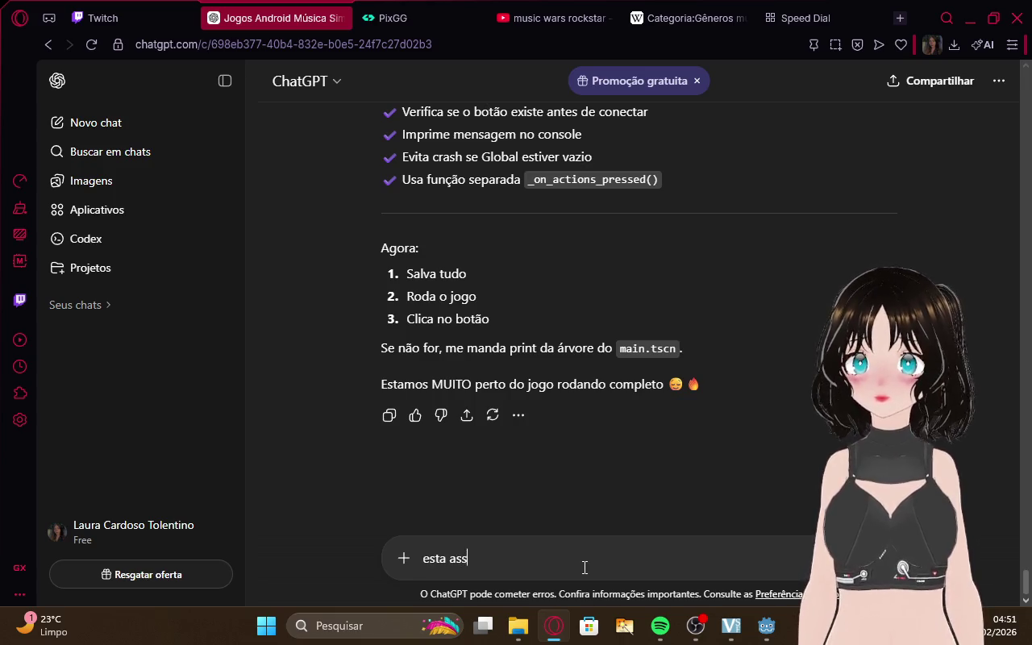
pyautogui.write('chat')
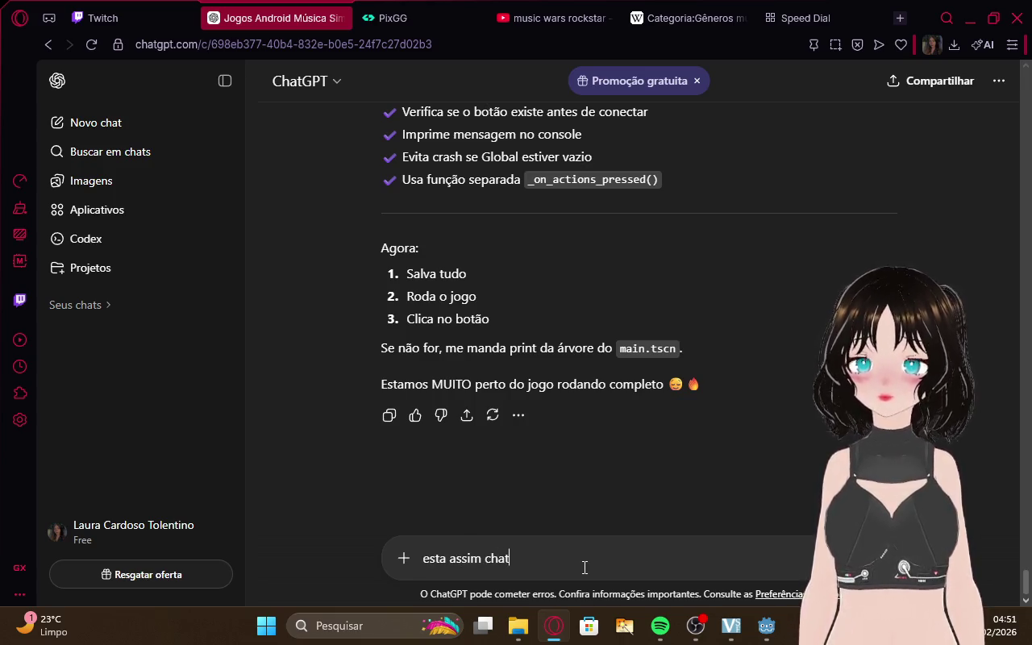
pyautogui.hotkey('ctrl', 'v')
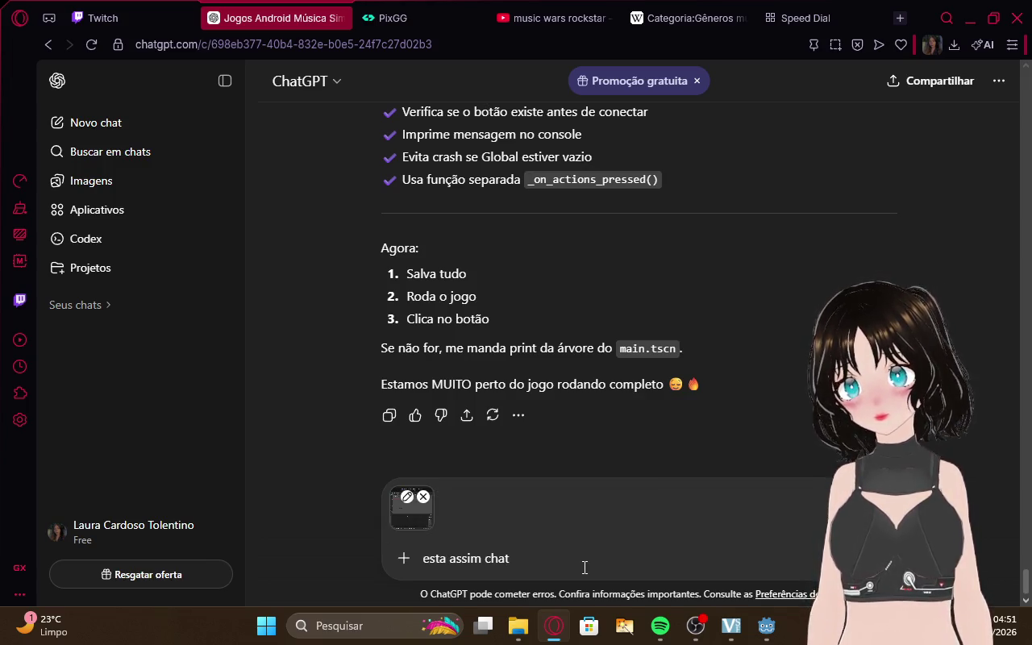
pyautogui.click(153, 9)
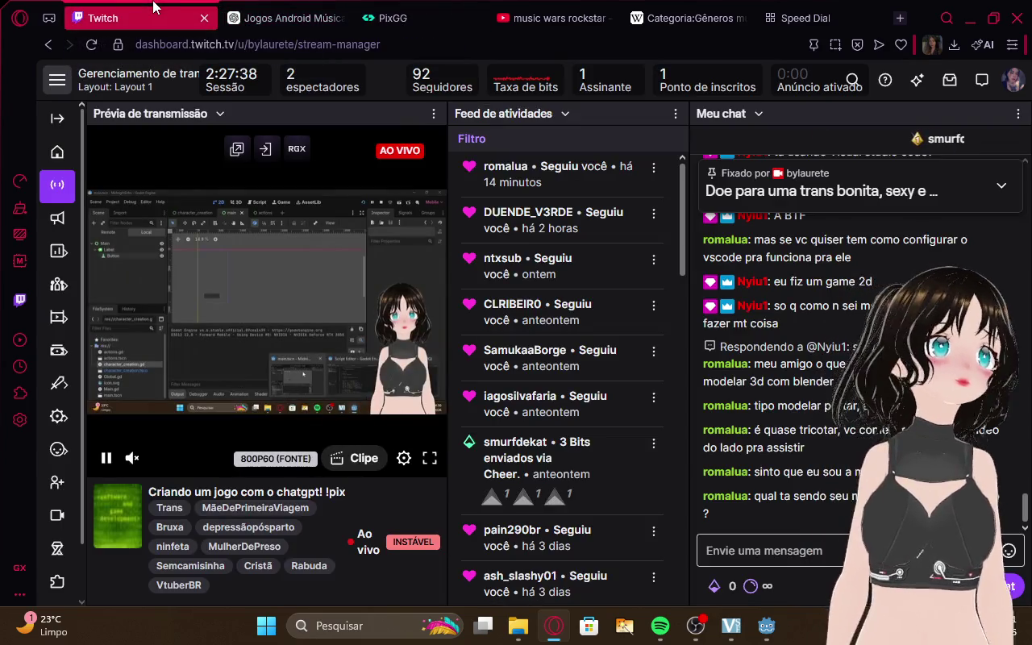
pyautogui.click(274, 18)
pyautogui.press('Return')
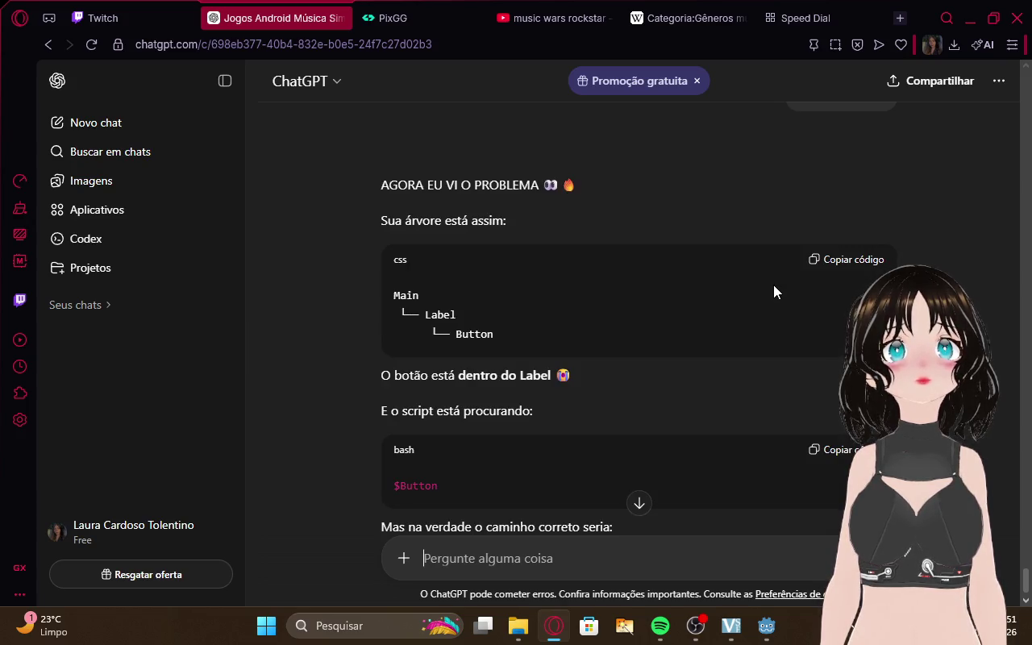
# Read ChatGPT's fix steps recommending dragging Button out of Label, then return to Godot's Main.gd
pyautogui.scroll(-5, 729, 359)
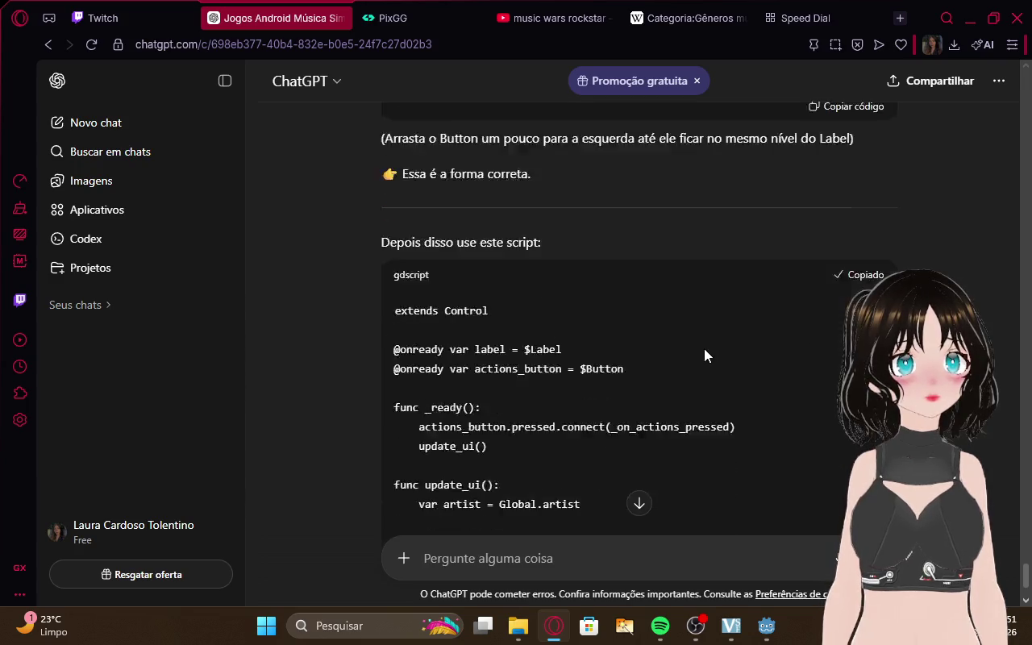
pyautogui.scroll(-5, 703, 349)
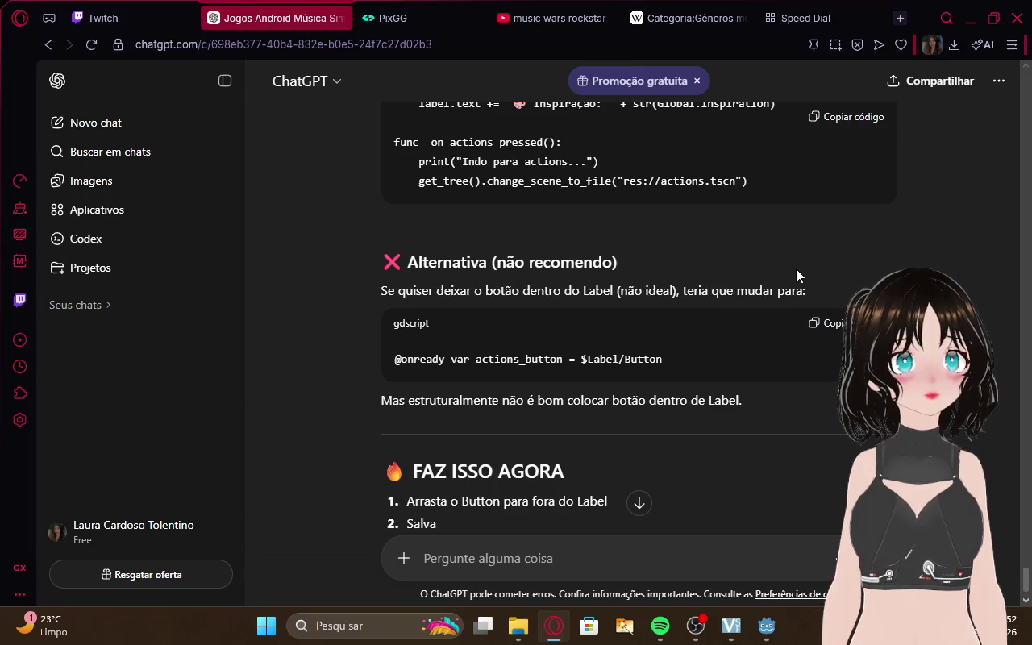
pyautogui.scroll(2, 796, 275)
pyautogui.scroll(8, 796, 275)
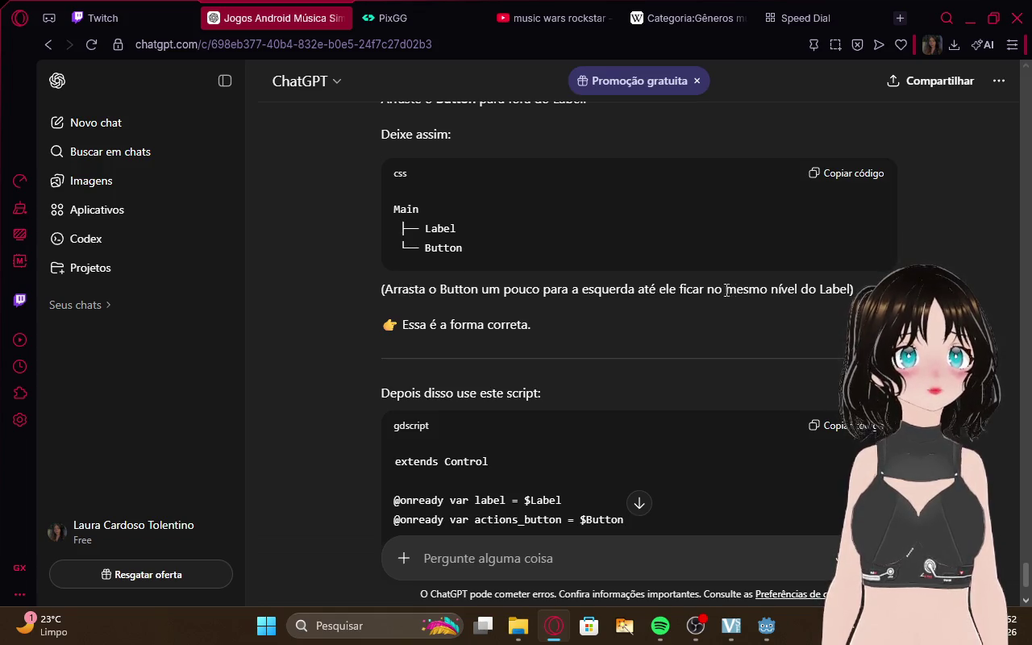
pyautogui.scroll(3, 789, 303)
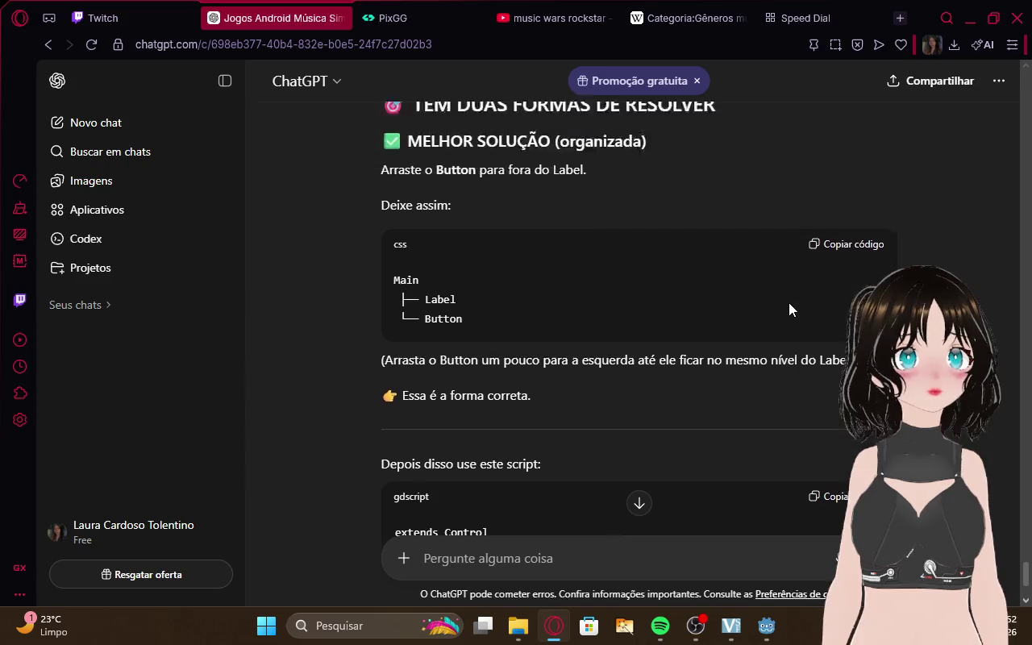
pyautogui.scroll(-6, 786, 306)
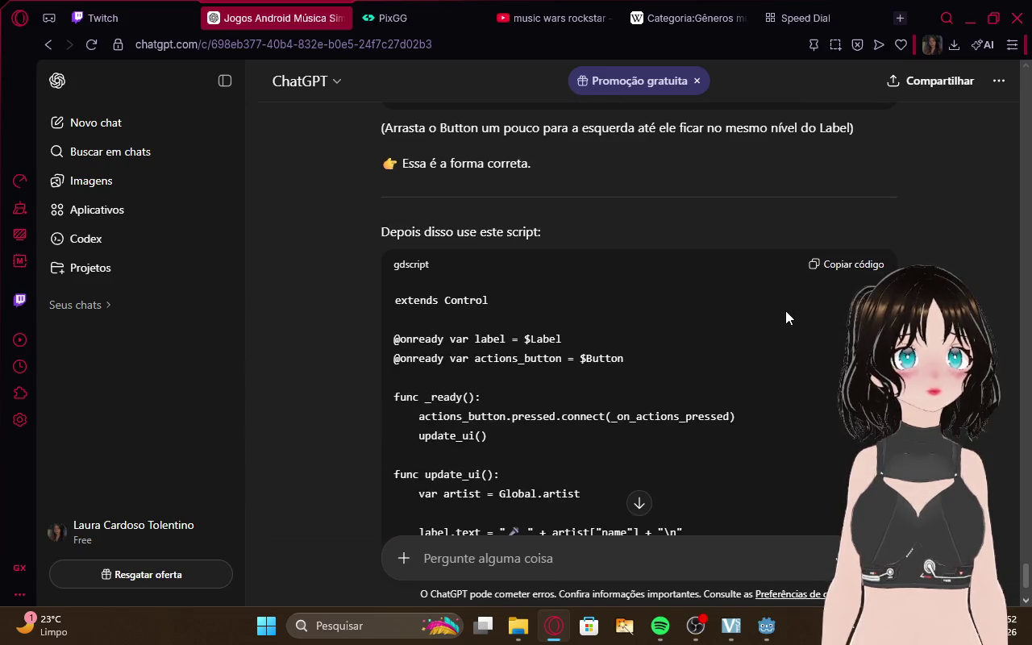
pyautogui.scroll(-15, 785, 311)
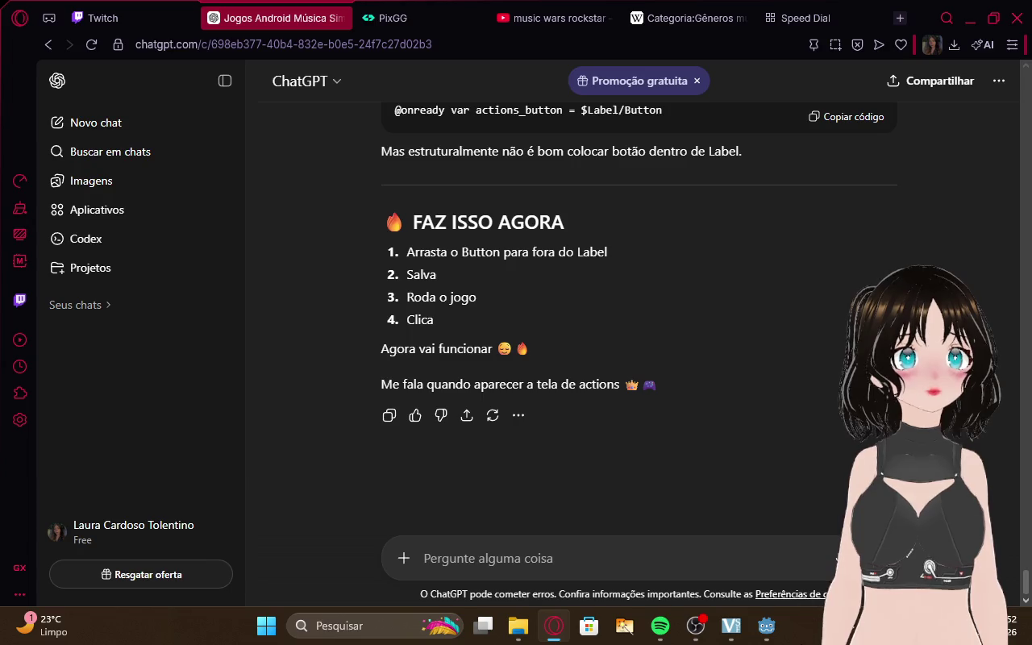
pyautogui.moveTo(766, 626)
pyautogui.click(697, 559)
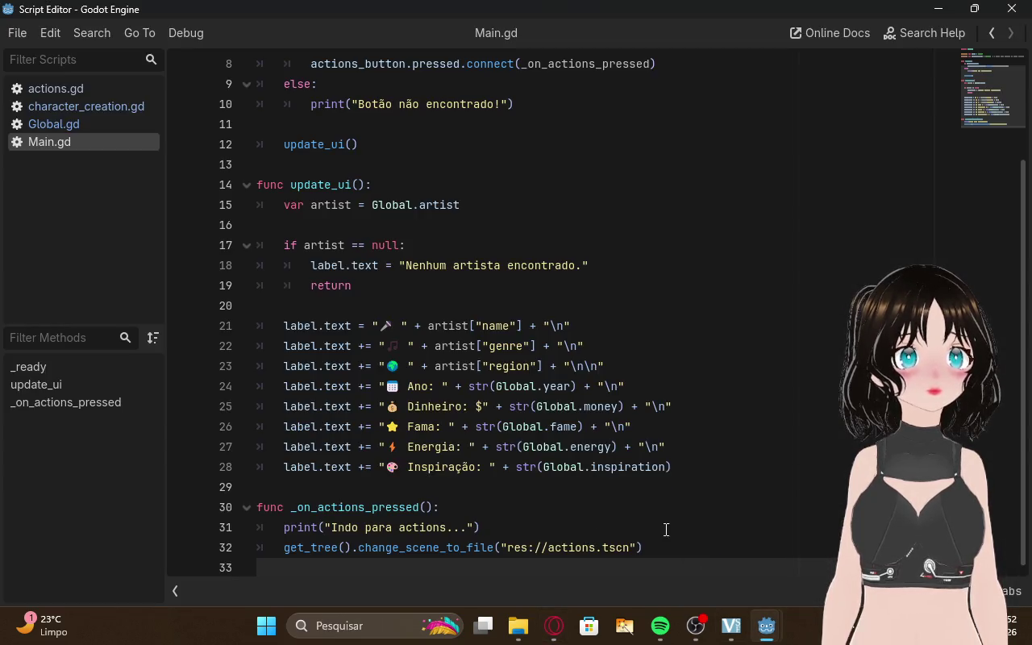
# Replace all Main.gd code with ChatGPT's simpler script and bring up the running game
pyautogui.moveTo(669, 551); pyautogui.dragTo(165, 4)
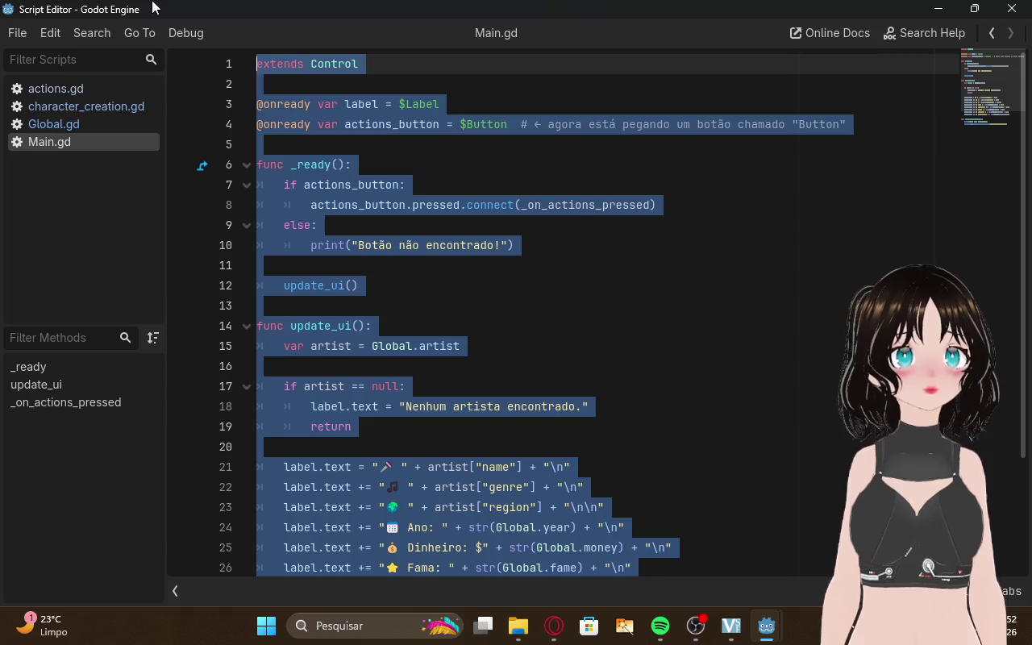
pyautogui.press('Delete')
pyautogui.write('extends Control  @onready var label = $Label @onready var actions_button = $Button  func _ready(): \tactions_button.pressed.connect(_on_actions_pressed) \tupdate_ui()  func update_ui(): \tvar artist = Global.artist  \tlabel.text = "🎤 " + artist["name"] + "\\n" \tlabel.text += "🎵 " + artist["genre"] + "\\n" \tlabel.text += "🌍 " + artist["region"] + "\\n\\n" \tlabel.text += "📅 Ano: " + str(Global.year) + "\\n" \tlabel.text += "💰 Dinheiro: $" + str(Global.money) + "\\n" \tlabel.text += "⭐ Fama: " + str(Global.fame) + "\\n" \tlabel.text += "⚡ Energia: " + str(Global.energy) + "\\n" \tlabel.text += "🎨 Inspiração: " + str(Global.inspiration)  func _on_actions_pressed(): \tprint("Indo para actions...") \tget_tree().change_scene_to_file("res://actions.tscn")')
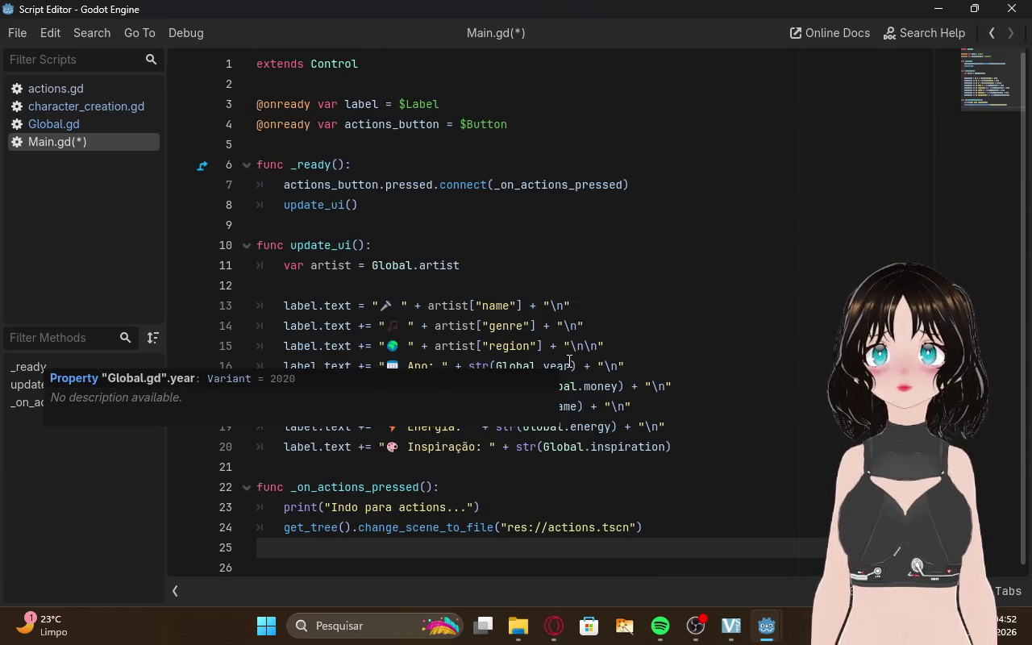
pyautogui.moveTo(766, 625)
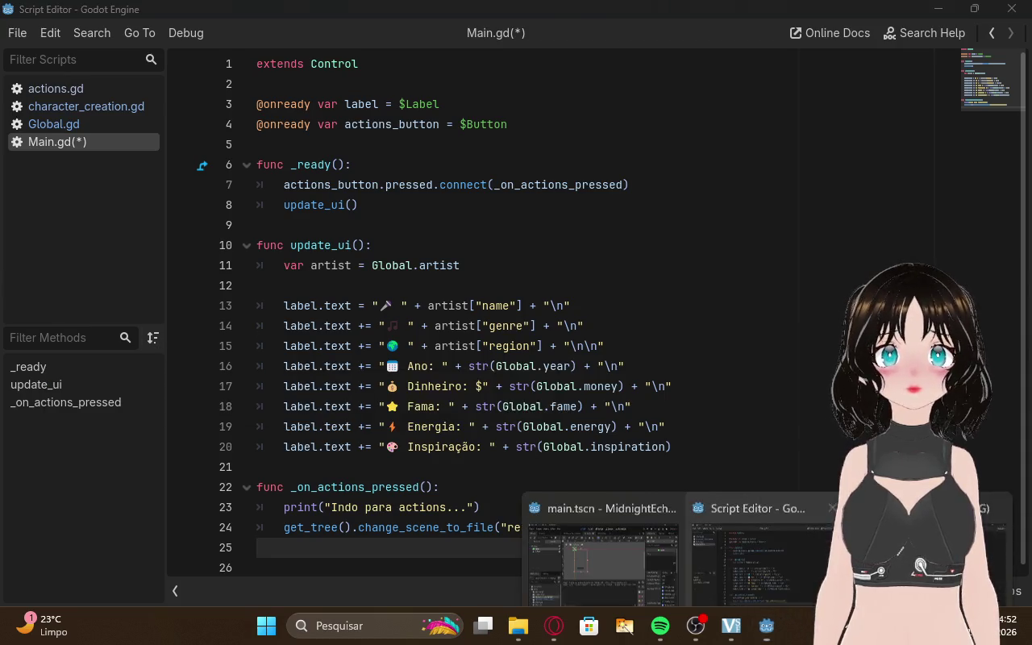
pyautogui.click(943, 565)
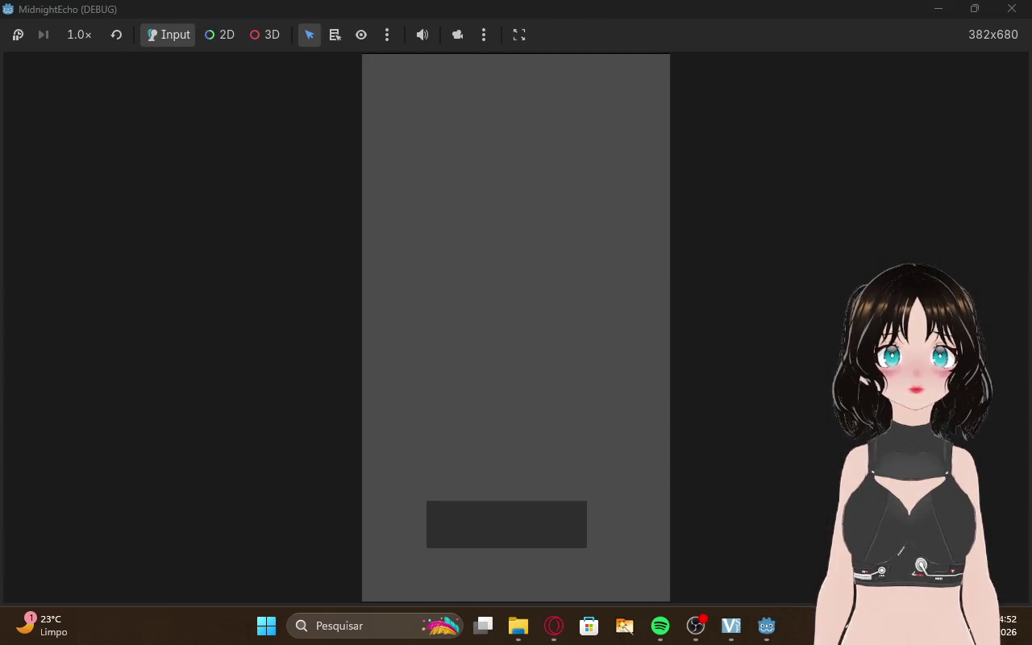
# Close the old game, rerun main.tscn, fill the character form, start a career, then switch to ChatGPT
pyautogui.click(117, 41)
pyautogui.click(1003, 8)
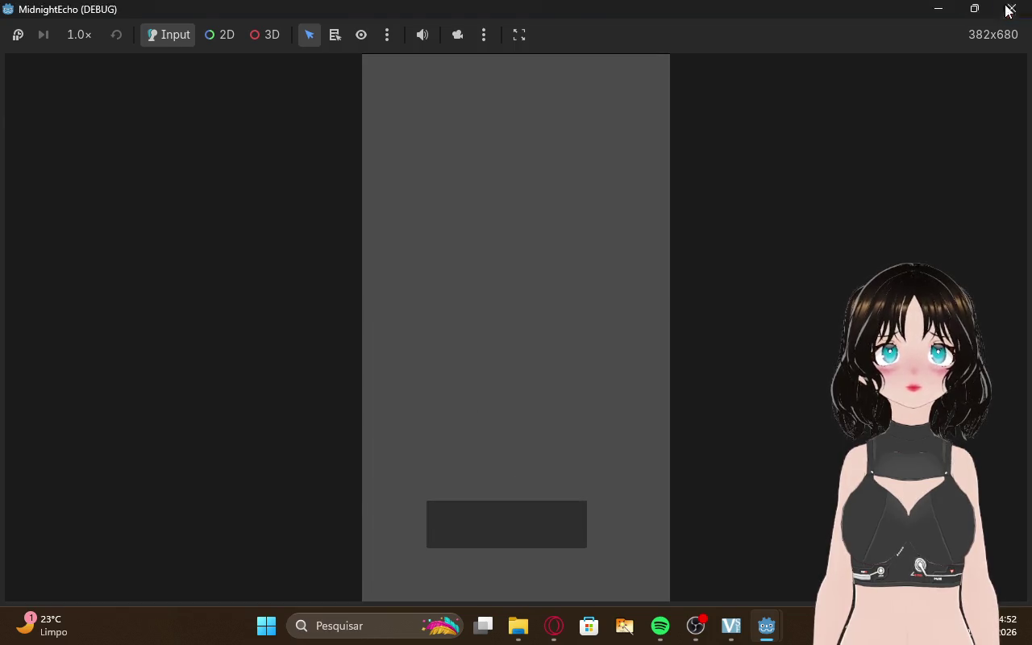
pyautogui.click(939, 8)
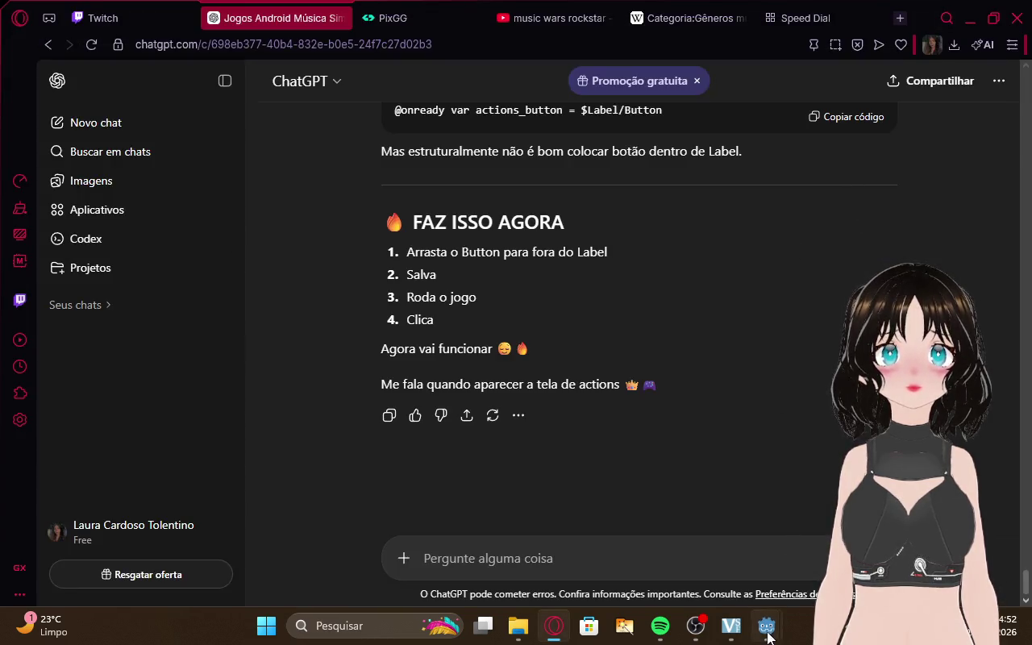
pyautogui.moveTo(768, 637)
pyautogui.click(702, 542)
pyautogui.click(791, 36)
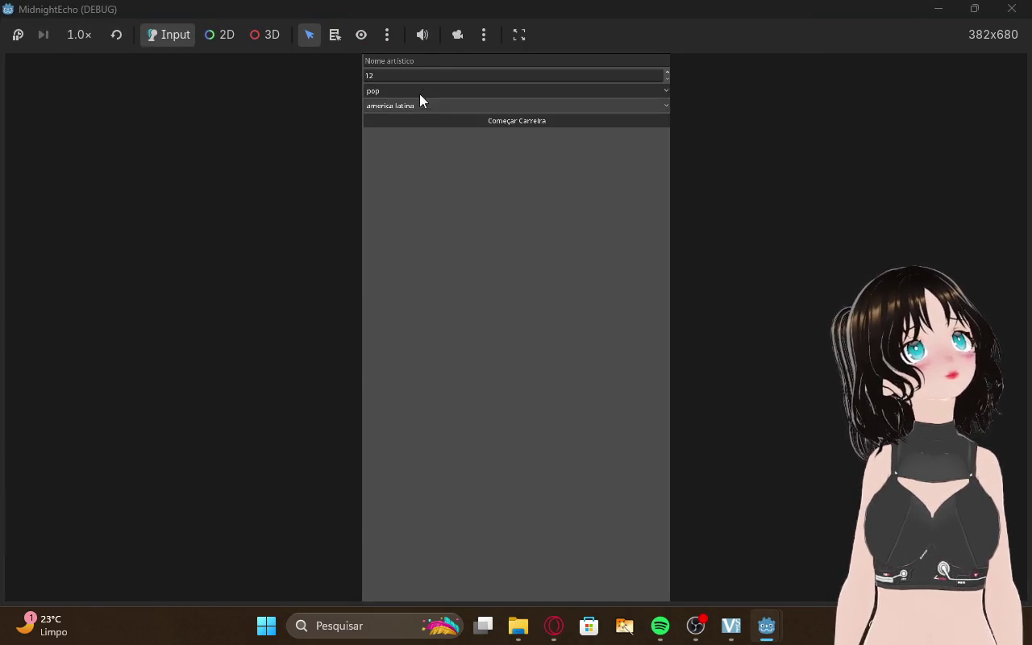
pyautogui.click(424, 65)
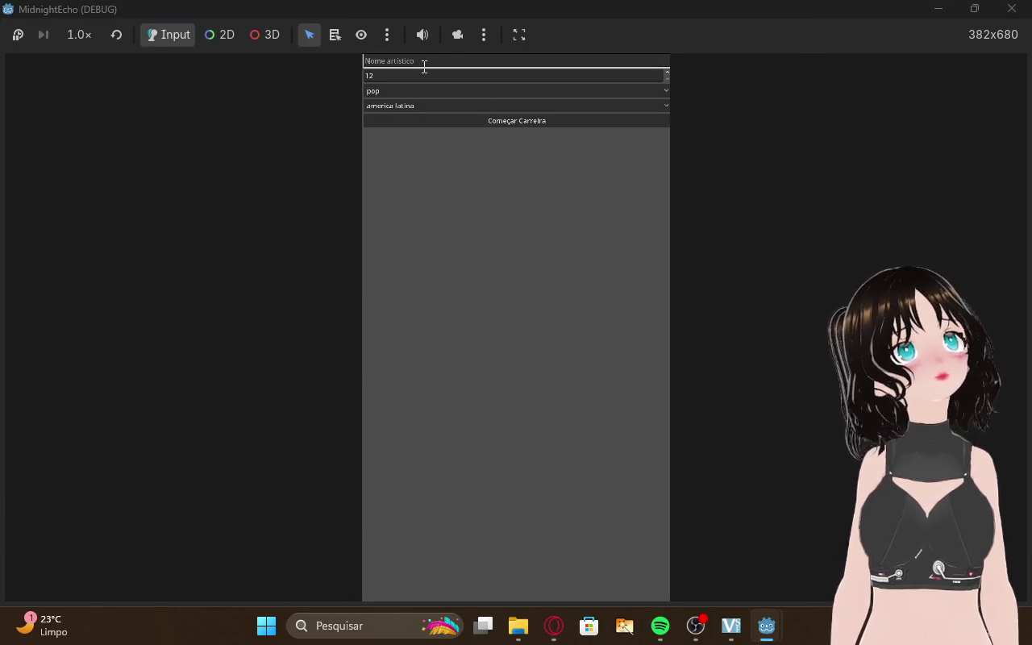
pyautogui.click(479, 122)
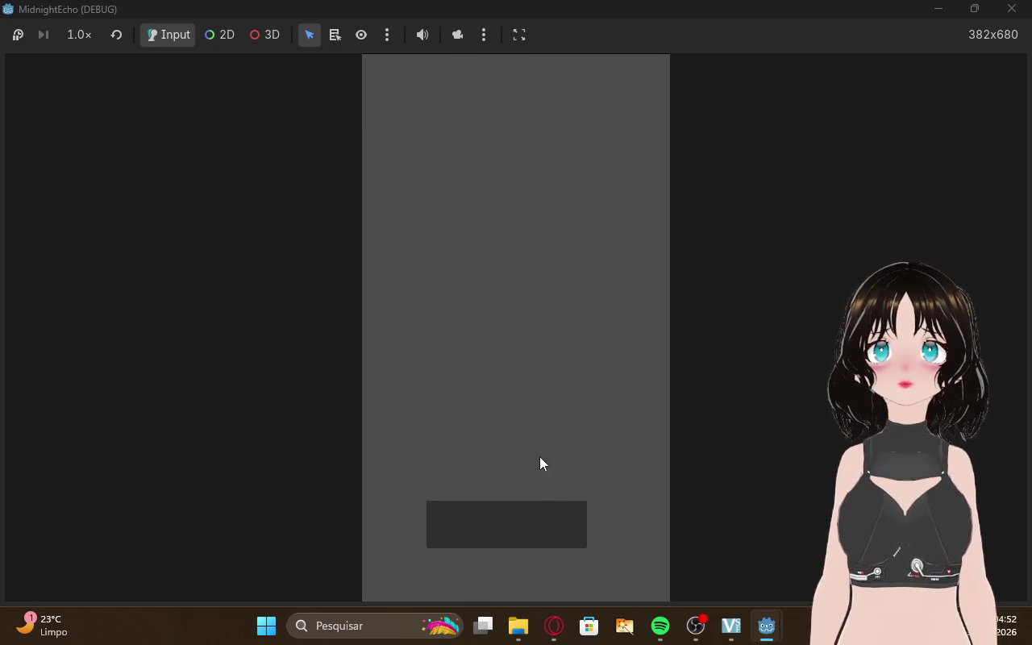
pyautogui.click(557, 629)
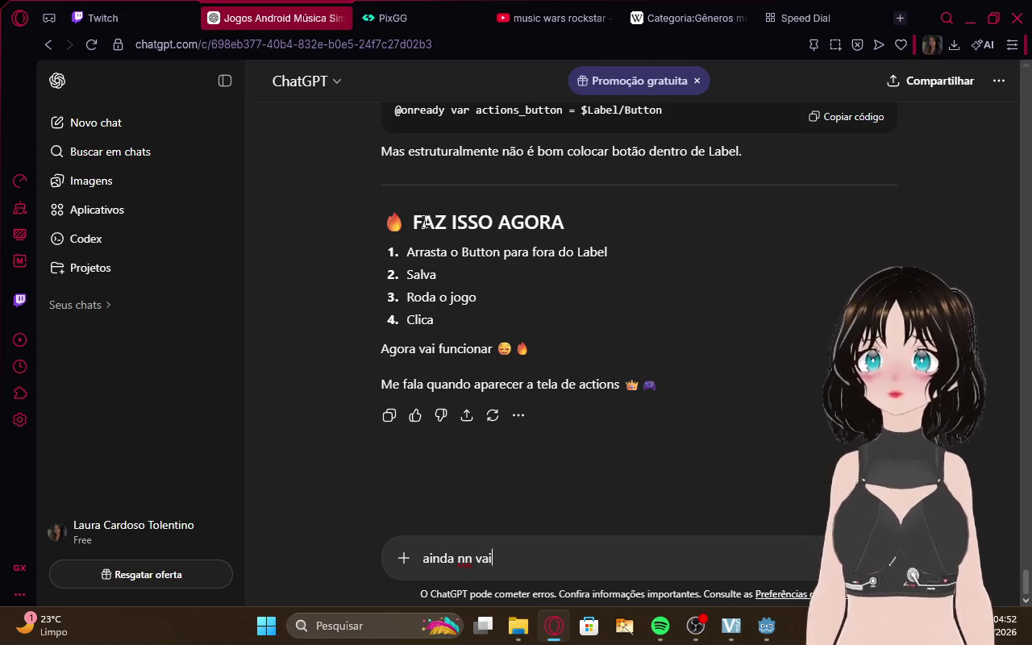
# Send ChatGPT the message 'ainda nn vai', check the Twitch tab, and return for the reply
pyautogui.press('Return')
pyautogui.click(153, 12)
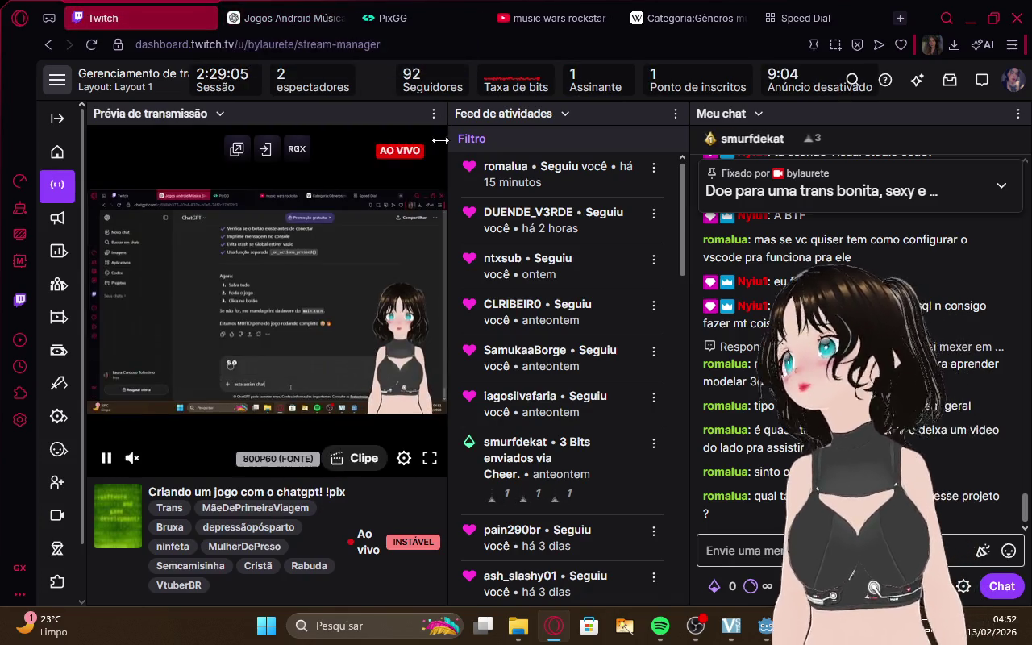
pyautogui.hotkey('ctrl', 'Tab')
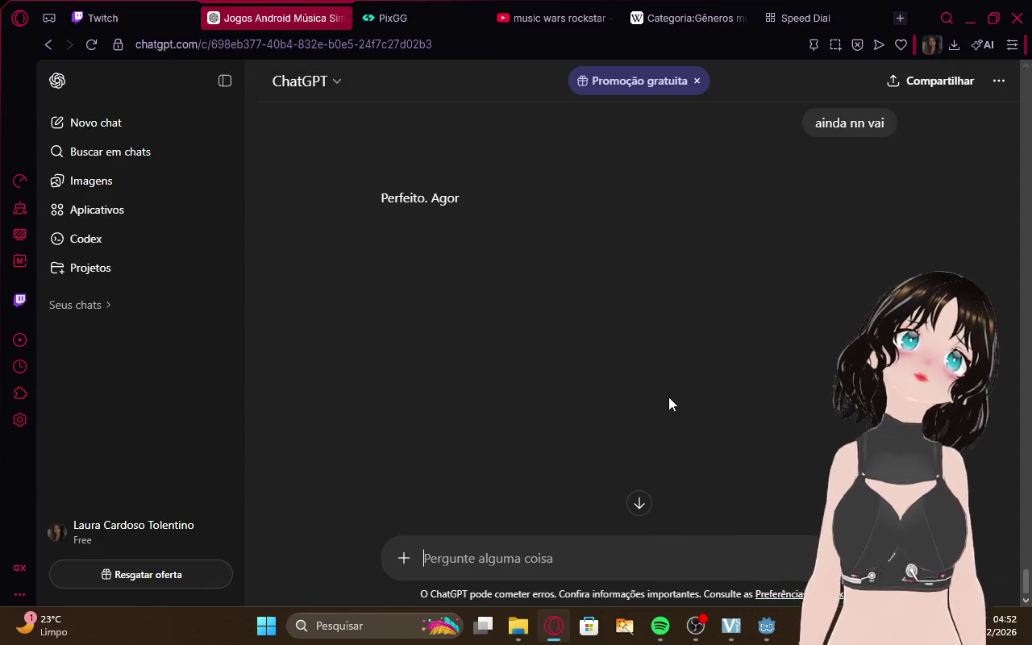
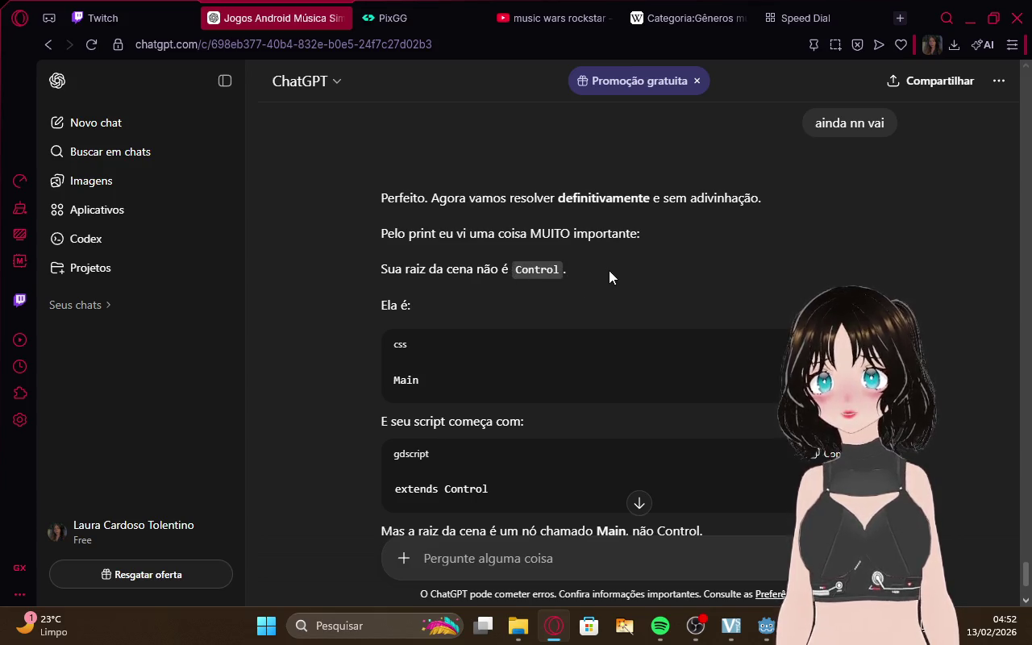
# Read further down the ChatGPT reply, then save Main.gd in the Script Editor
pyautogui.moveTo(766, 626)
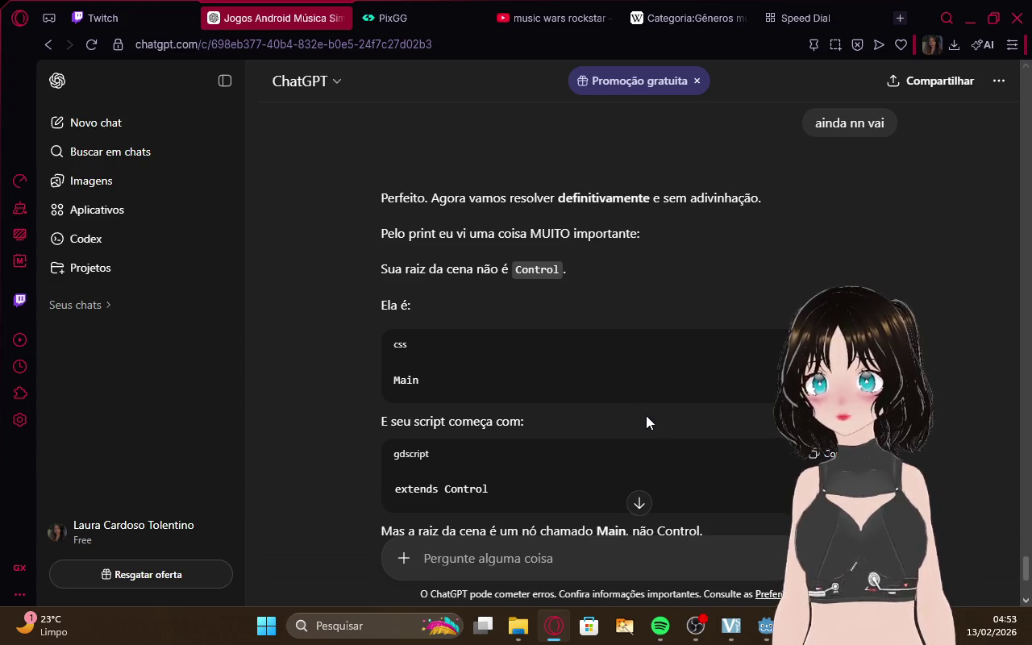
pyautogui.scroll(-3, 645, 415)
pyautogui.scroll(-2, 662, 386)
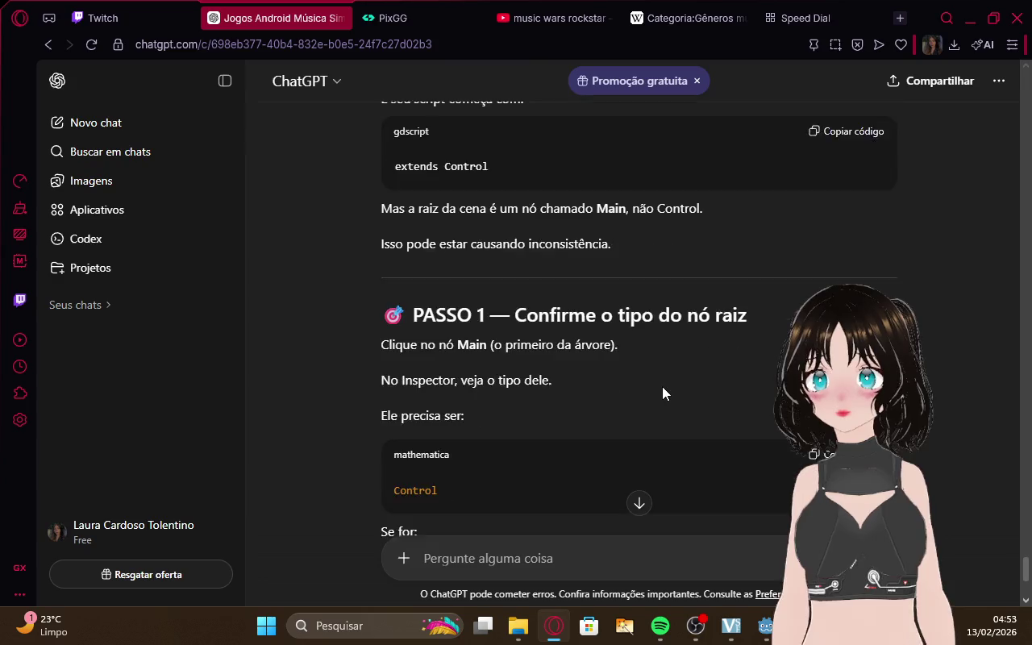
pyautogui.scroll(-3, 661, 387)
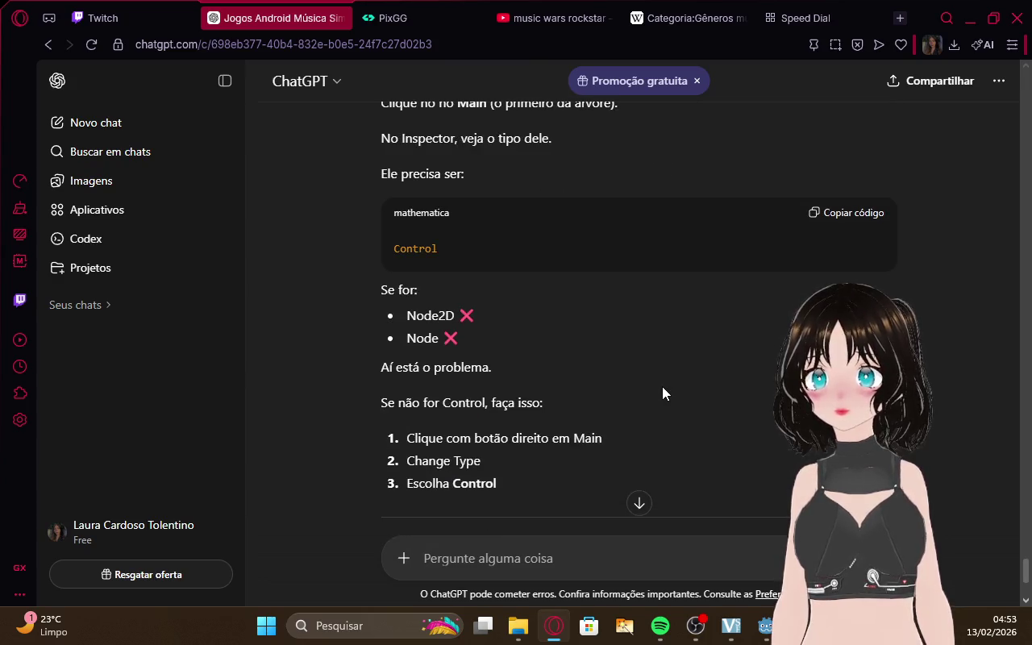
pyautogui.scroll(-3, 662, 387)
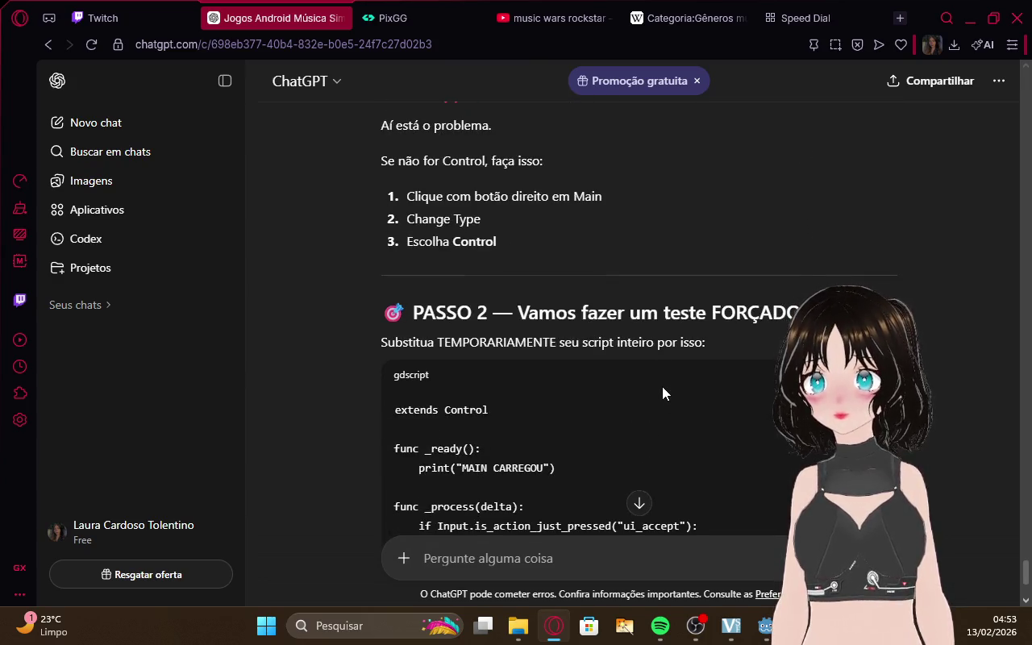
pyautogui.scroll(-1, 662, 393)
pyautogui.scroll(-2, 662, 393)
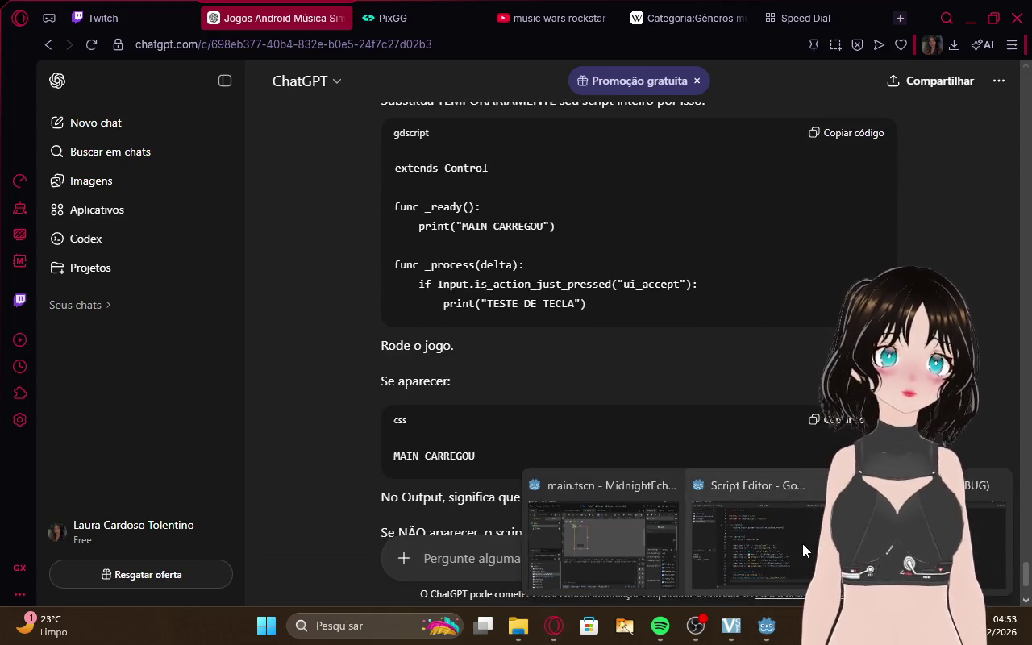
pyautogui.click(802, 544)
pyautogui.hotkey('ctrl', 's')
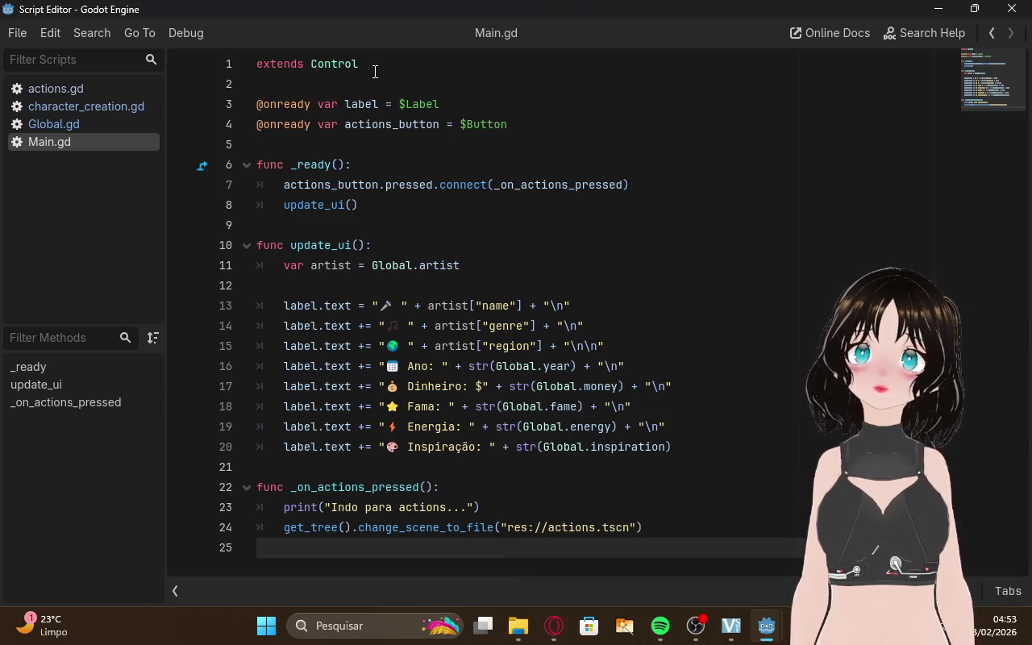
# Briefly change line 1 to extend Main, revert to extends Control, save, and return to ChatGPT
pyautogui.moveTo(362, 66); pyautogui.dragTo(346, 62)
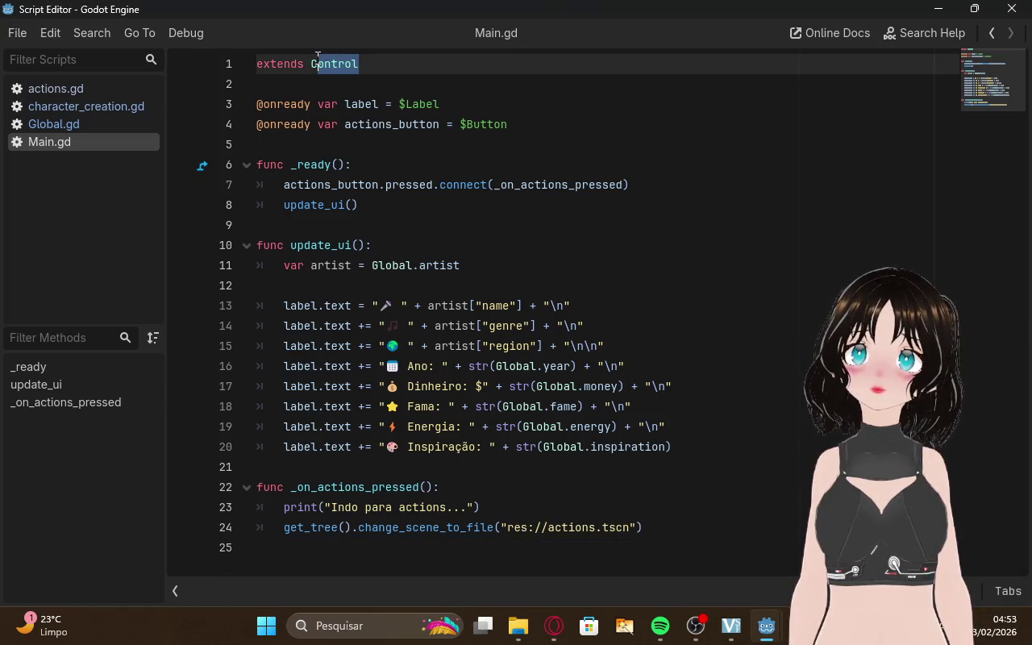
pyautogui.press('BackSpace')
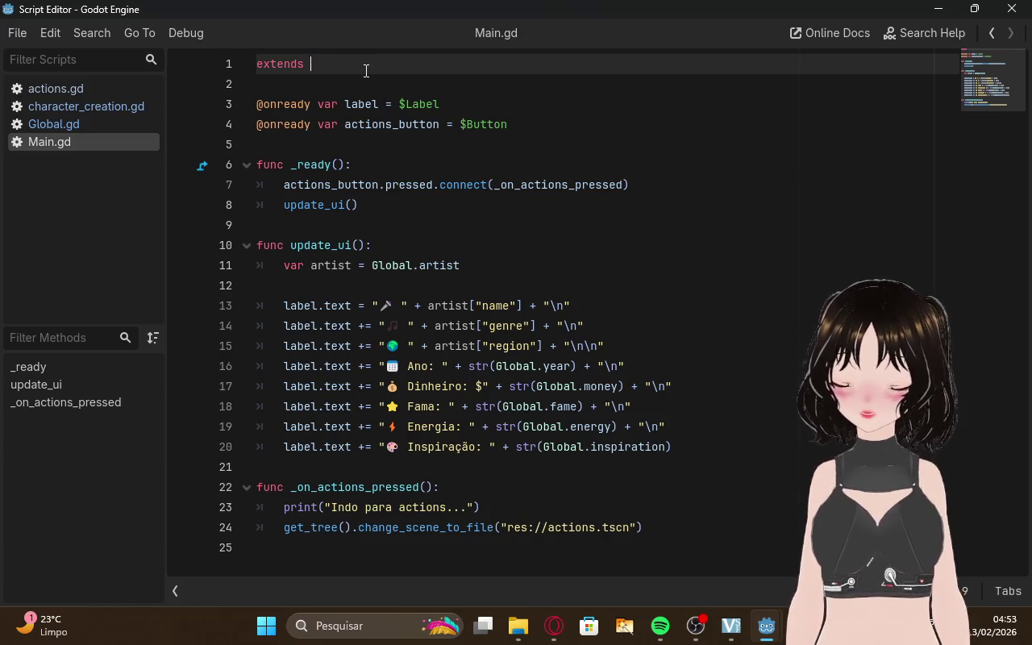
pyautogui.write('MAin')
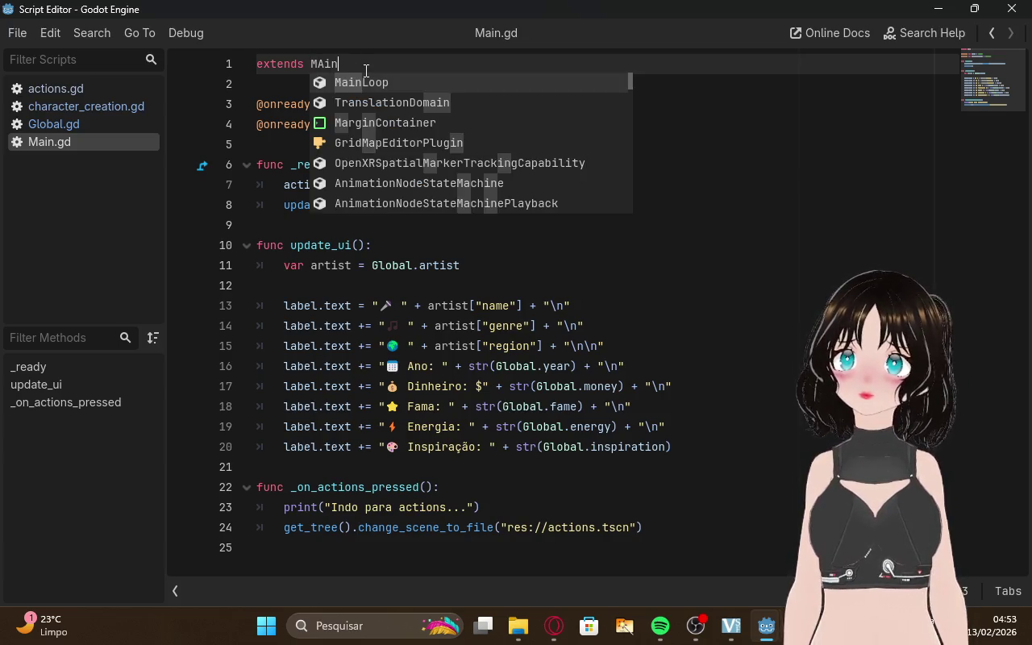
pyautogui.press('BackSpace')
pyautogui.press('BackSpace')
pyautogui.press('BackSpace')
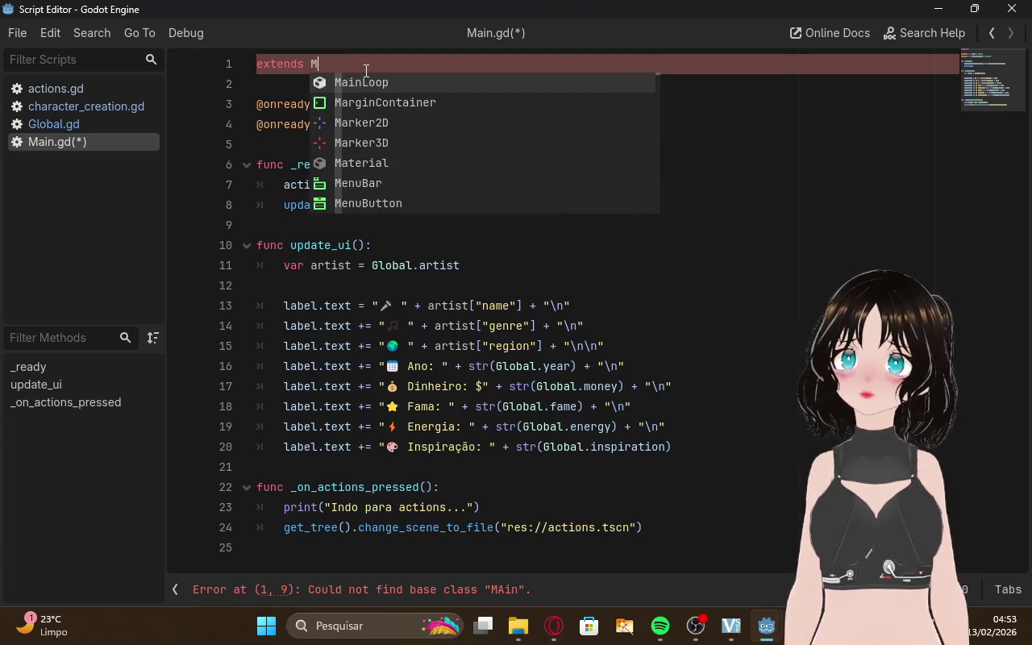
pyautogui.write('a')
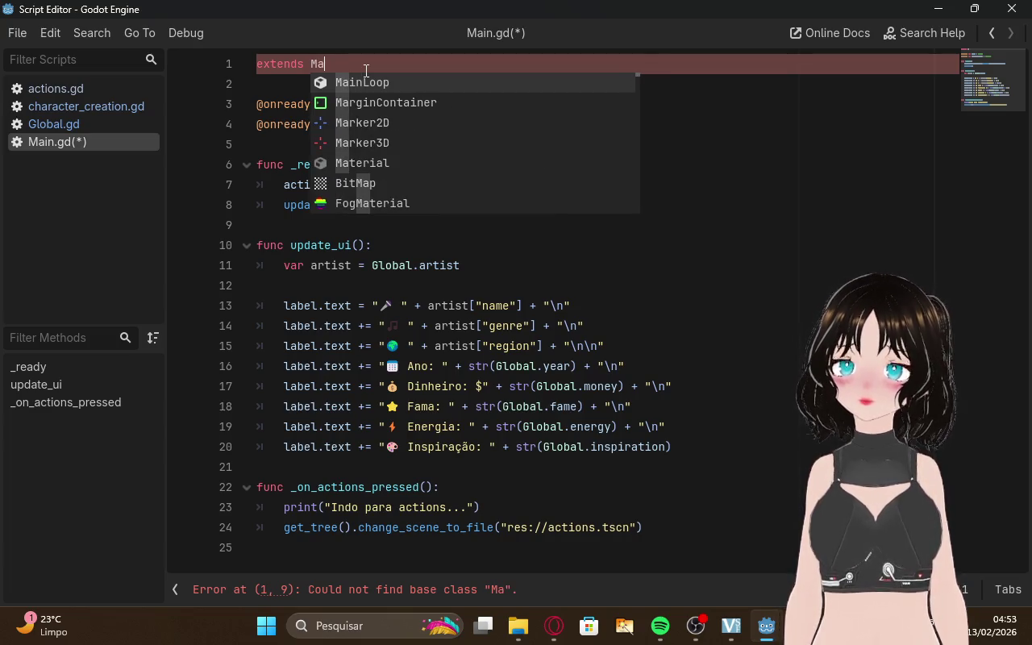
pyautogui.write('in')
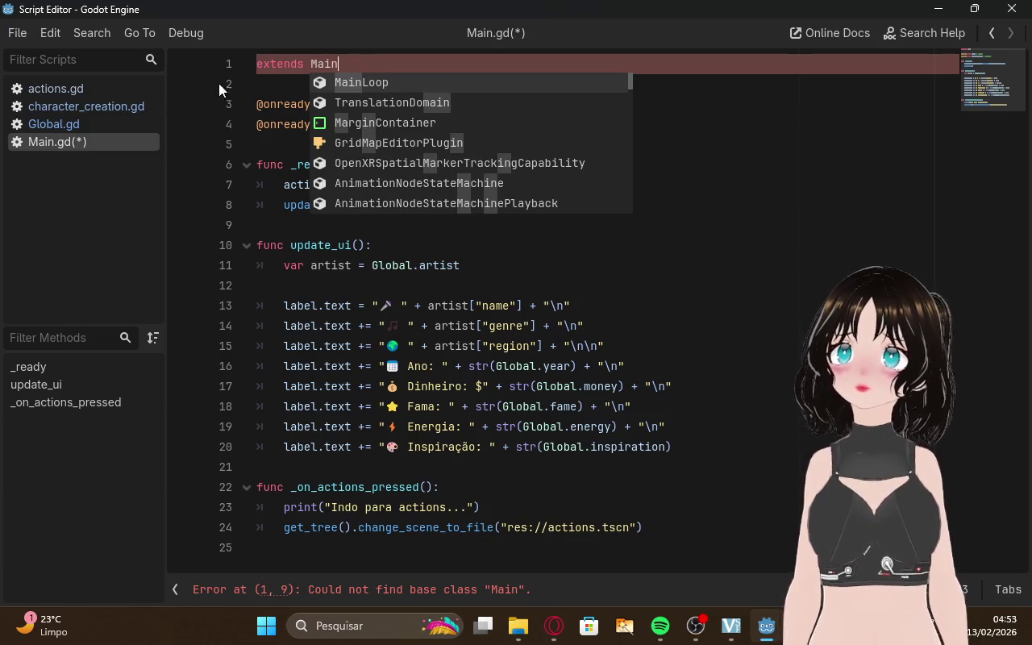
pyautogui.press('BackSpace')
pyautogui.press('BackSpace')
pyautogui.press('BackSpace')
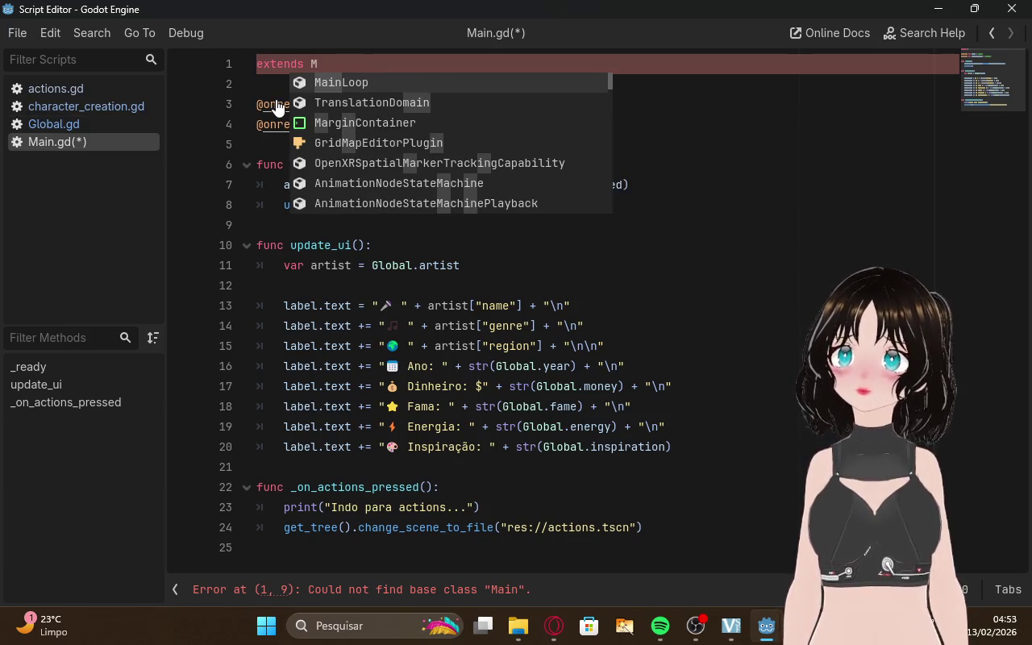
pyautogui.write('Ai')
pyautogui.hotkey('ctrl', 'z')
pyautogui.hotkey('ctrl', 'z')
pyautogui.hotkey('ctrl', 'z')
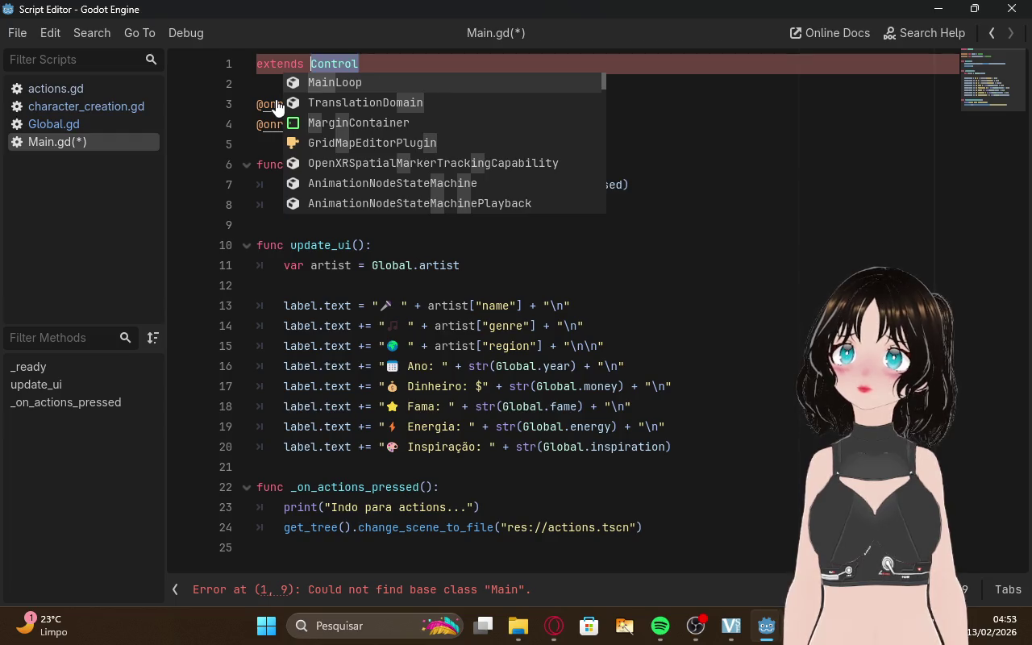
pyautogui.hotkey('ctrl', 's')
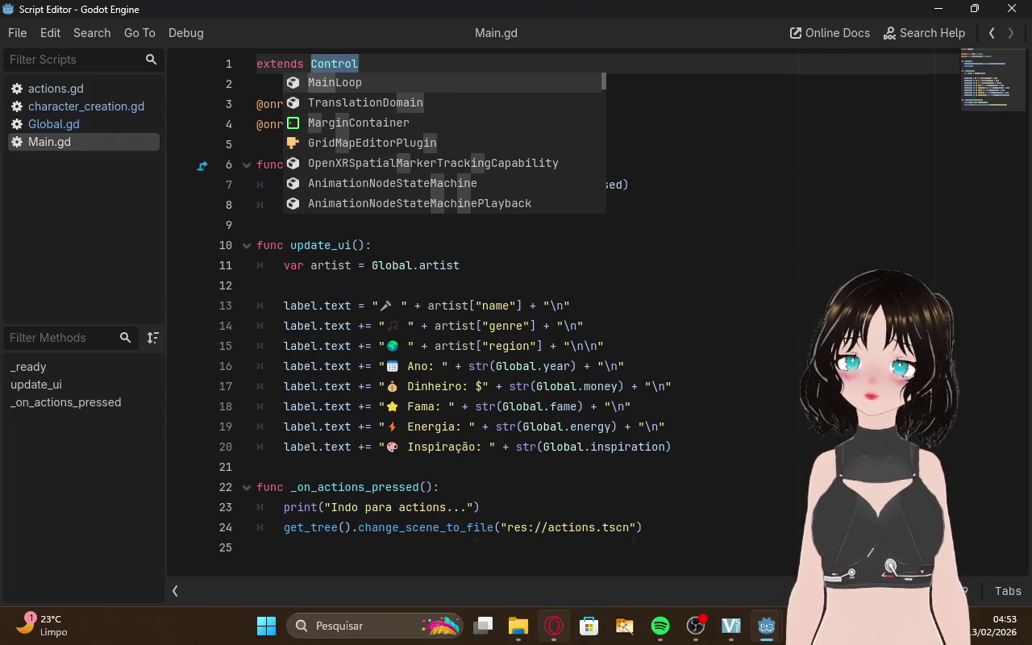
pyautogui.hotkey('alt', 'Tab')
pyautogui.scroll(1, 600, 279)
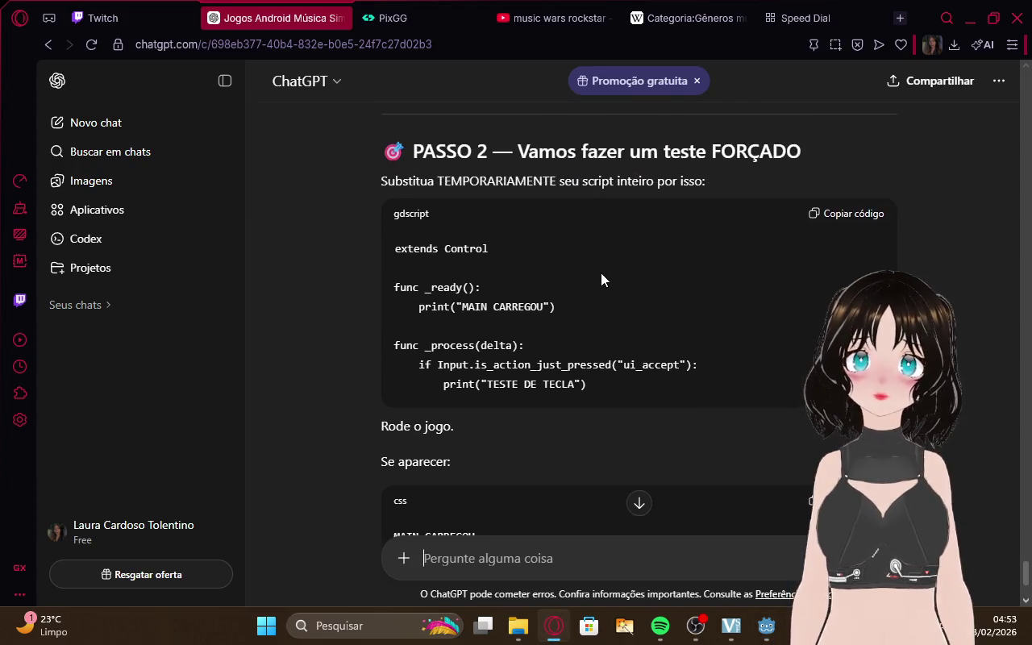
pyautogui.moveTo(770, 624)
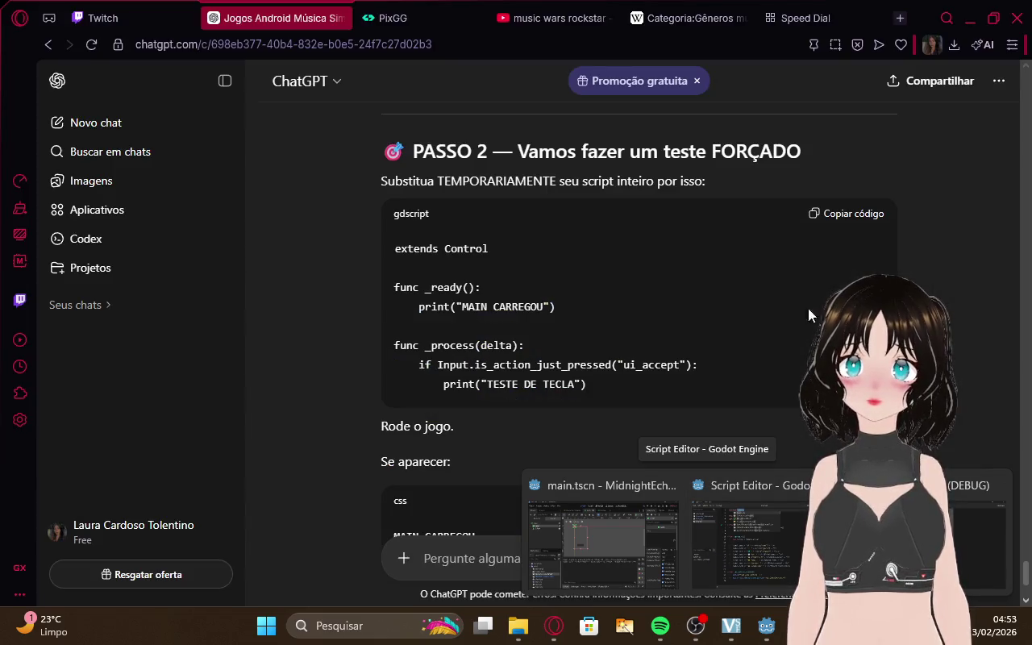
pyautogui.click(787, 549)
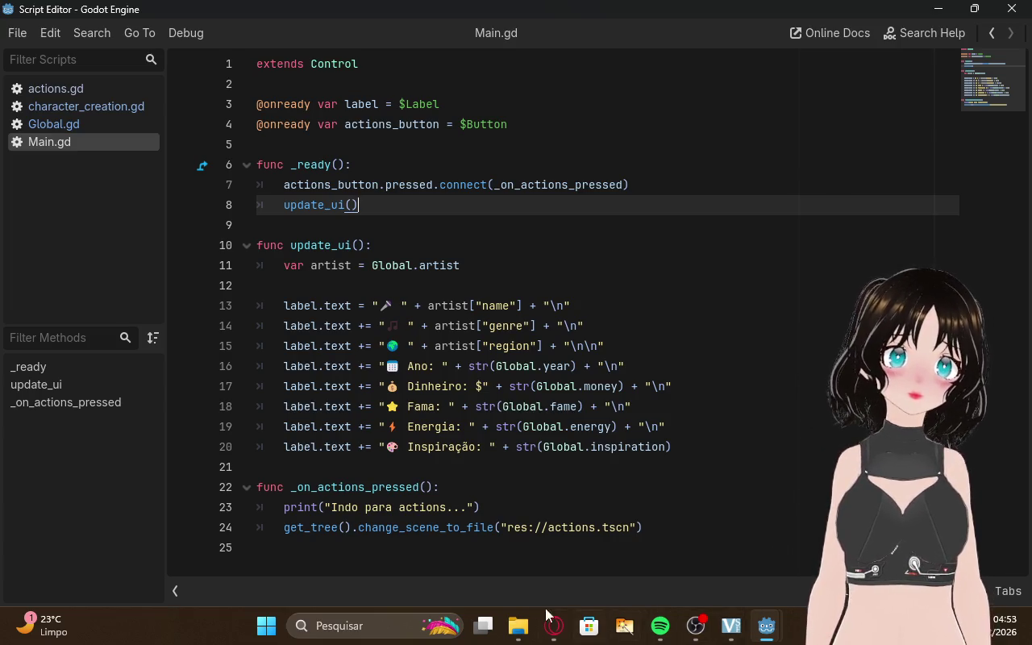
pyautogui.click(559, 624)
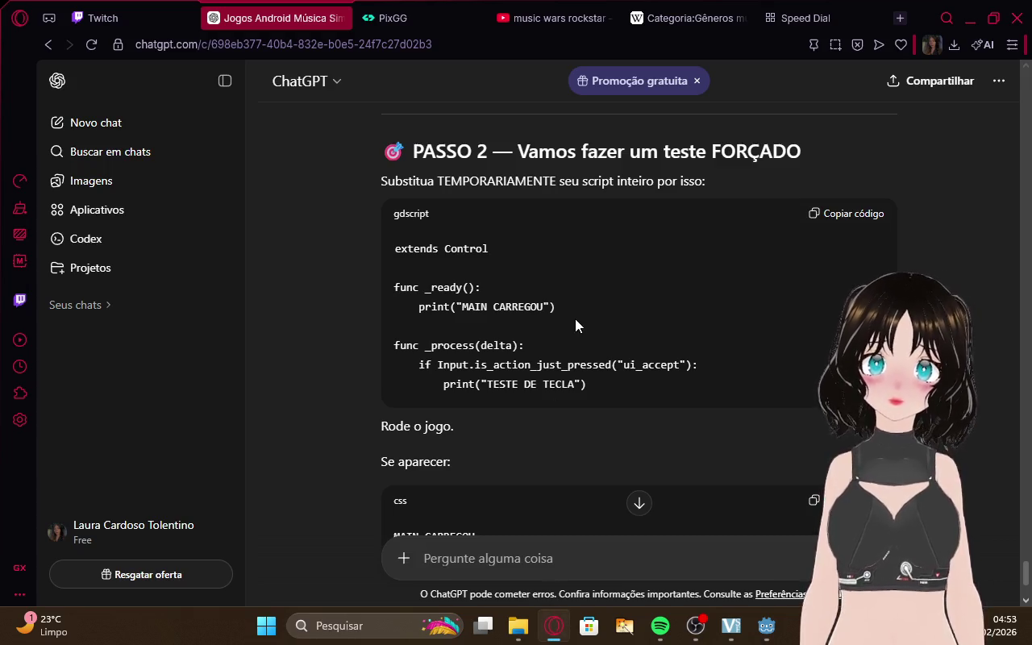
pyautogui.scroll(-1, 575, 321)
pyautogui.scroll(-1, 574, 319)
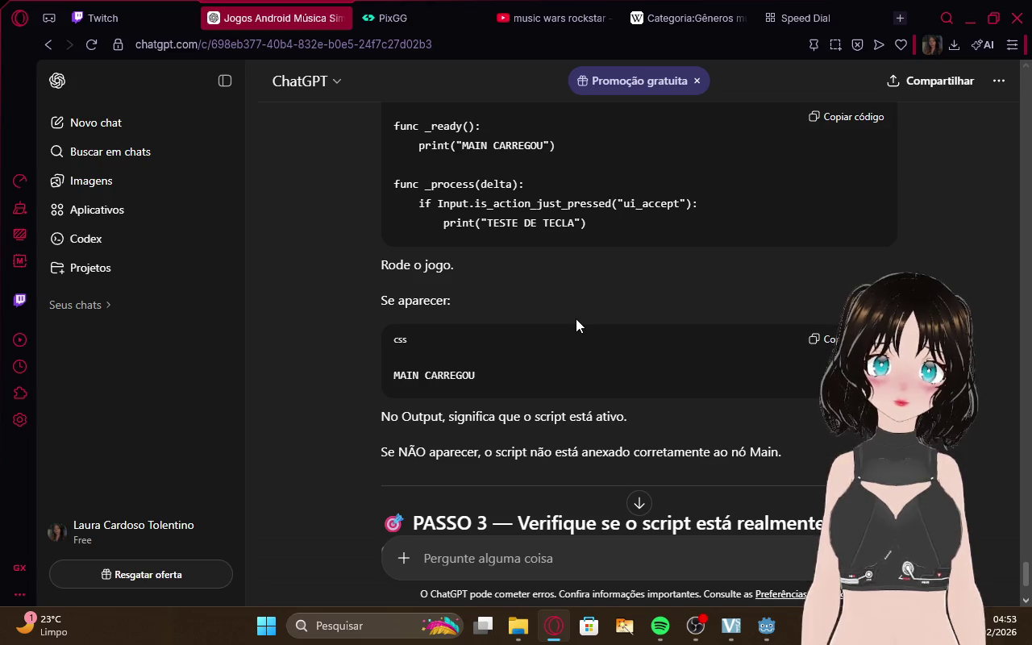
pyautogui.scroll(-4, 576, 320)
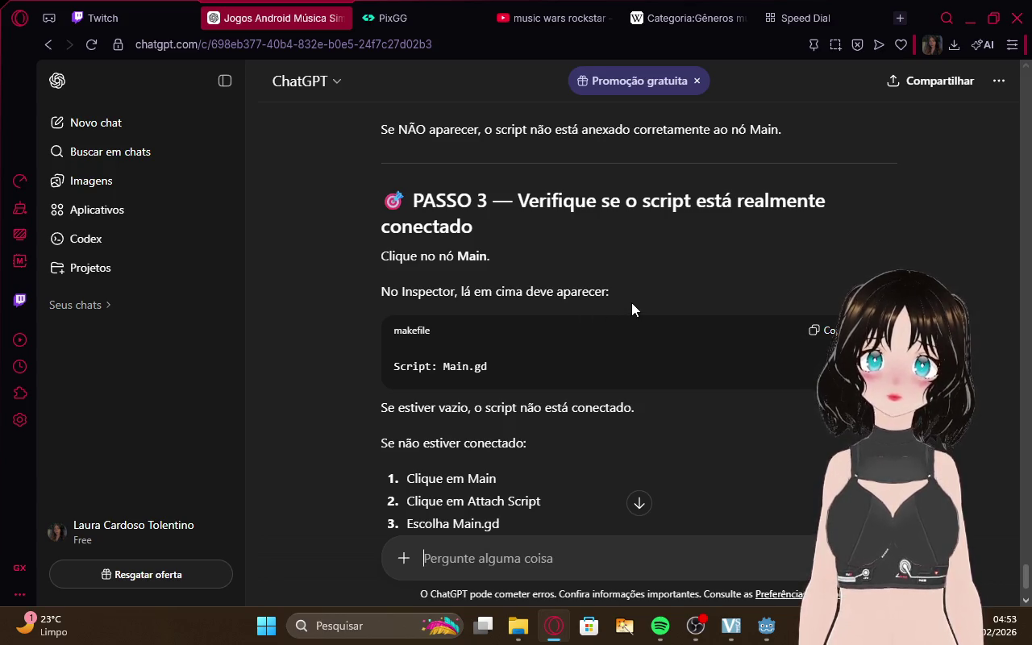
pyautogui.scroll(-1, 632, 302)
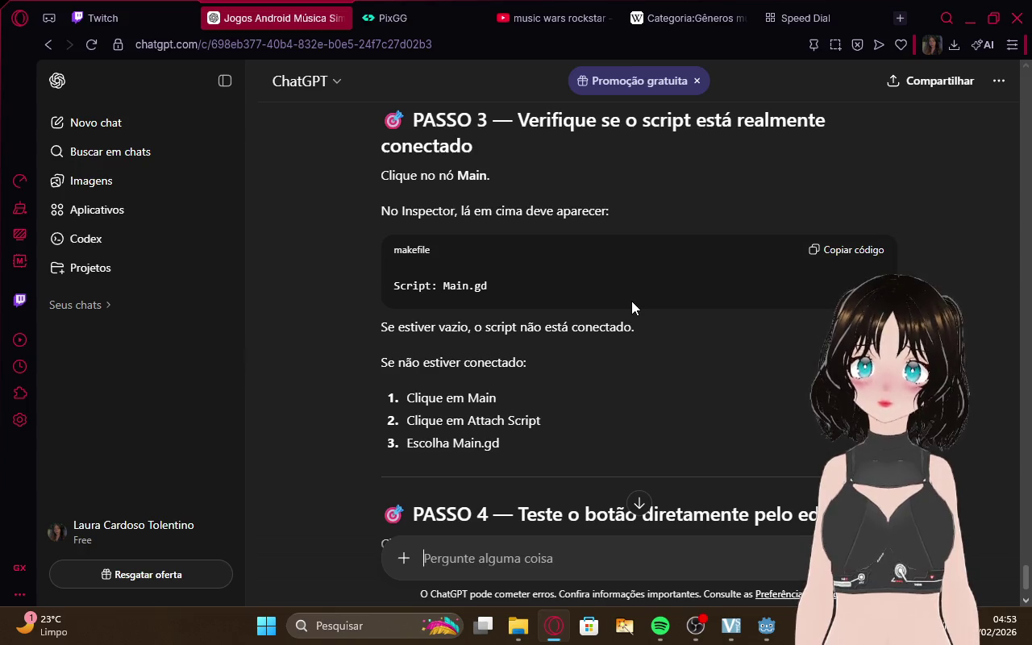
pyautogui.moveTo(765, 634)
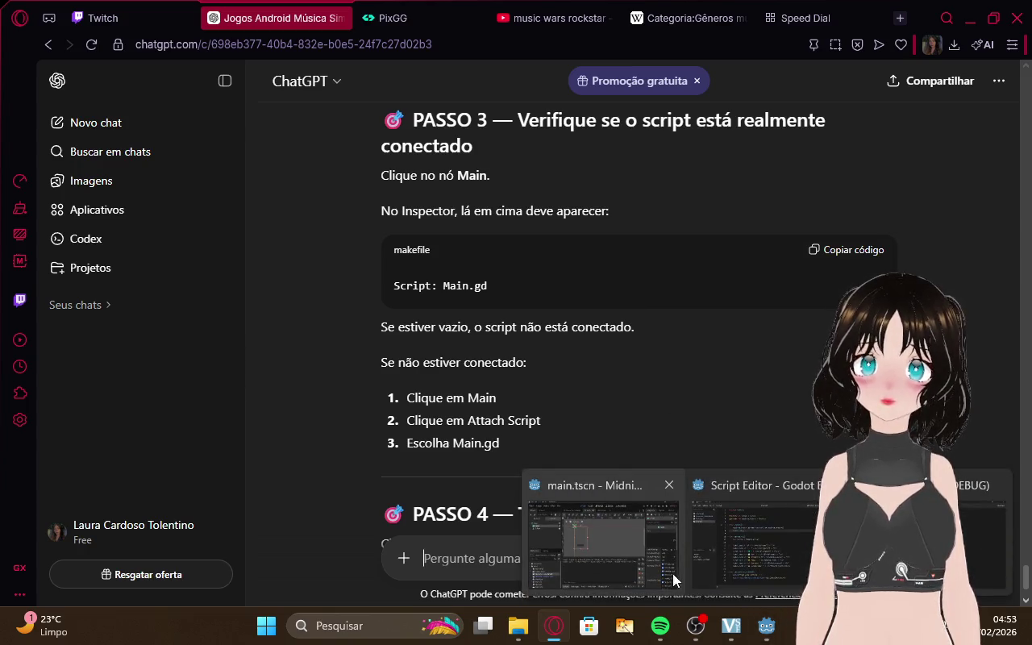
# Attach the existing main.gd script to the Main node, then check the Main and Label nodes
pyautogui.click(672, 574)
pyautogui.rightClick(76, 150)
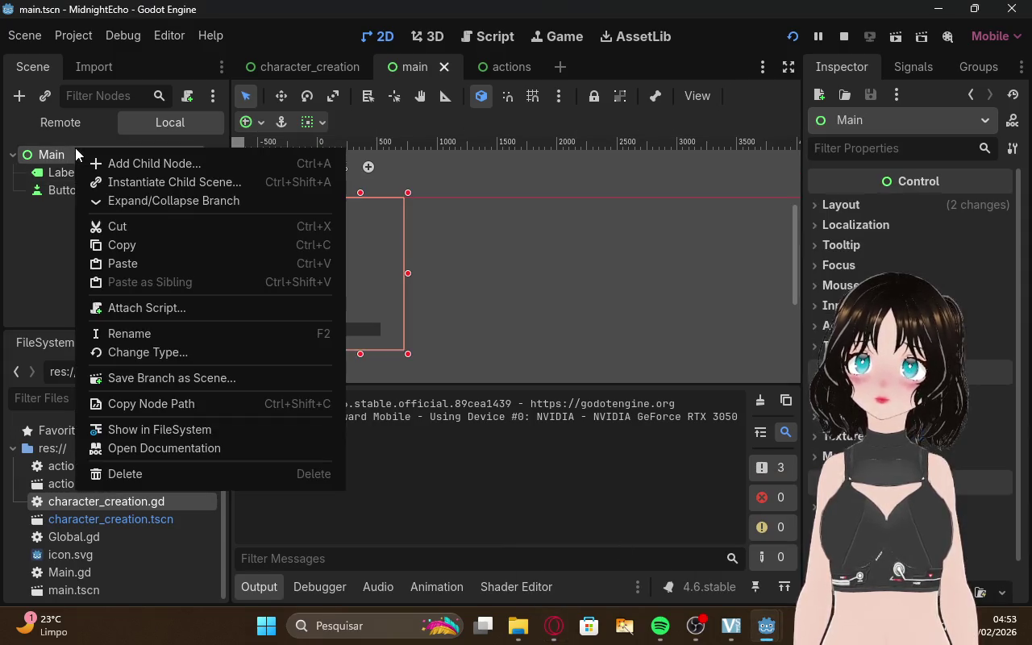
pyautogui.click(157, 307)
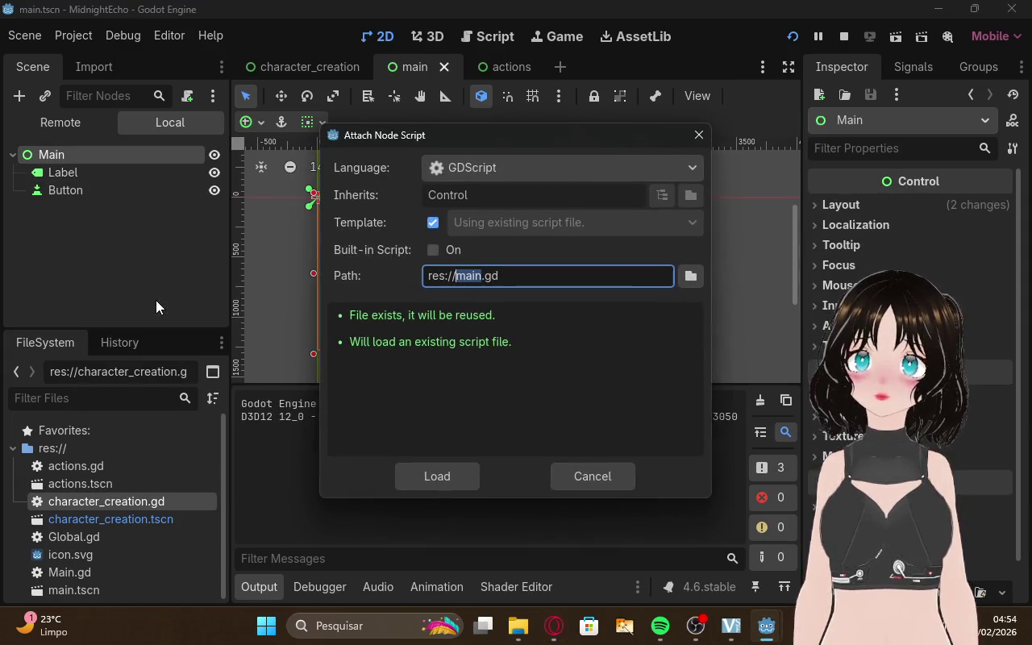
pyautogui.click(464, 469)
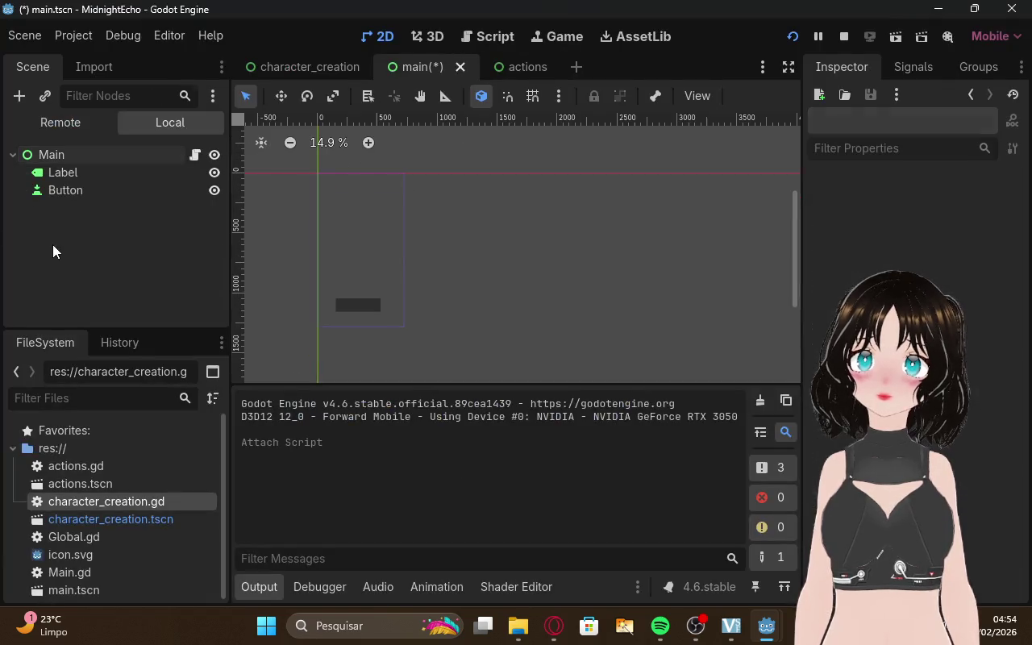
pyautogui.click(75, 156)
pyautogui.click(75, 174)
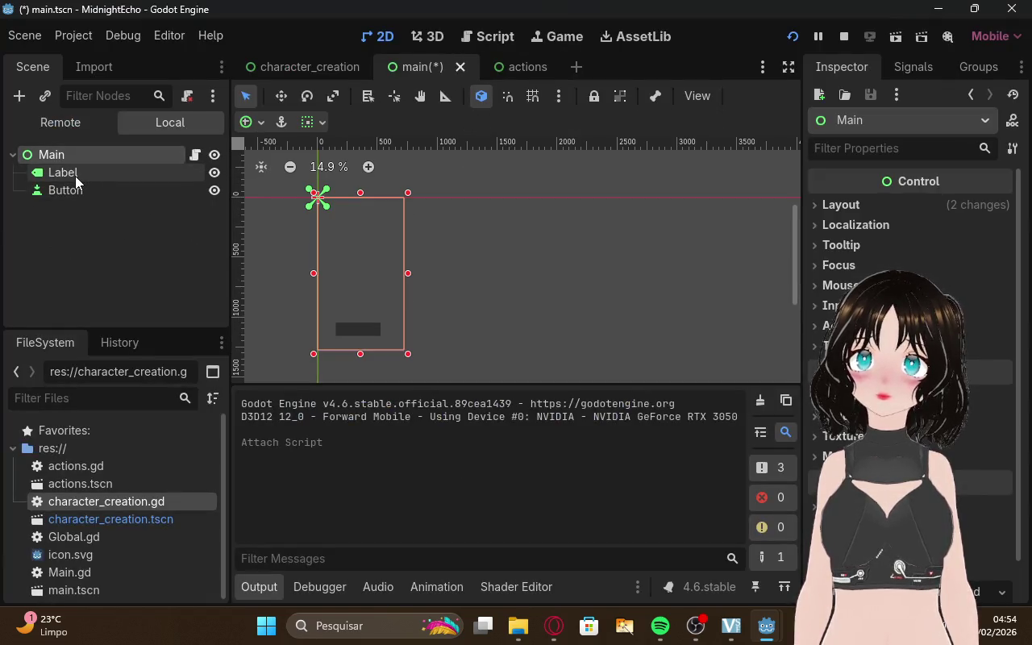
pyautogui.click(77, 157)
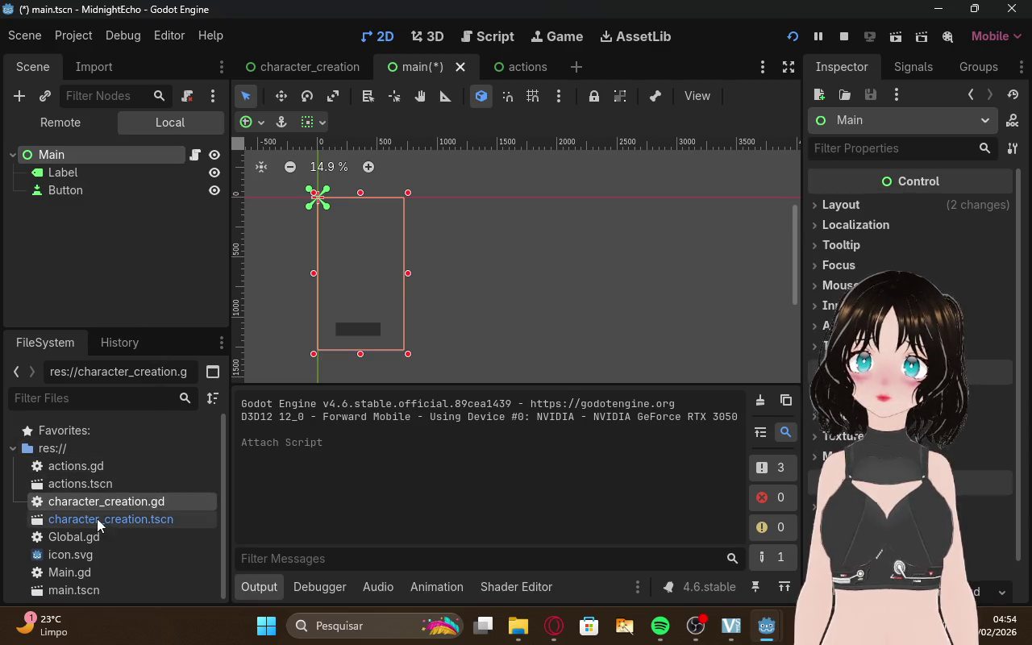
# Reattach main.gd to Main by loading it, then run the project so main.tscn saves
pyautogui.rightClick(94, 154)
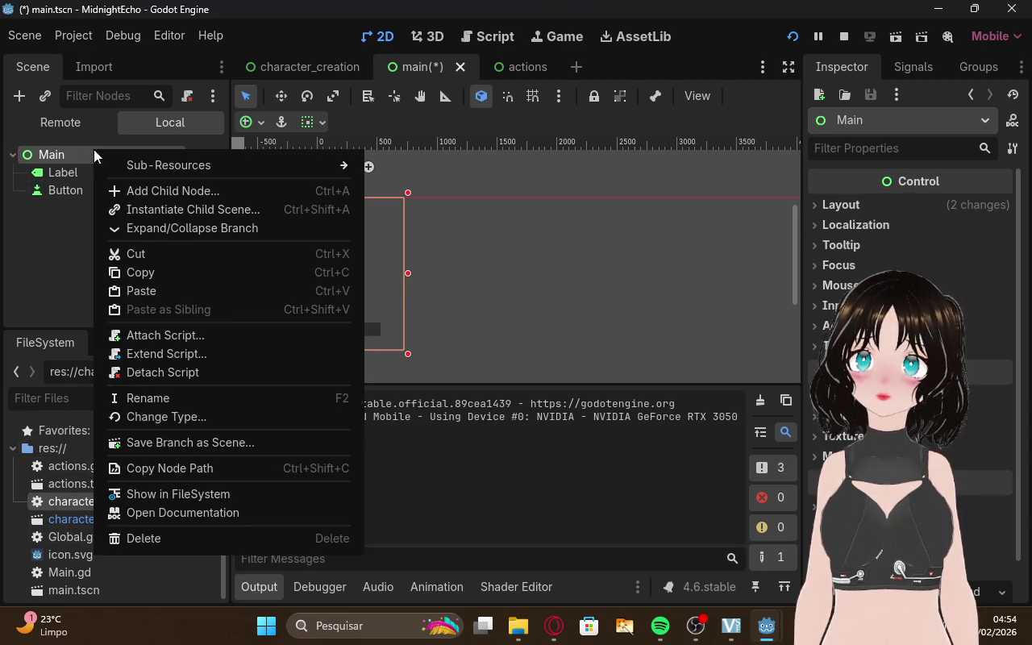
pyautogui.click(156, 335)
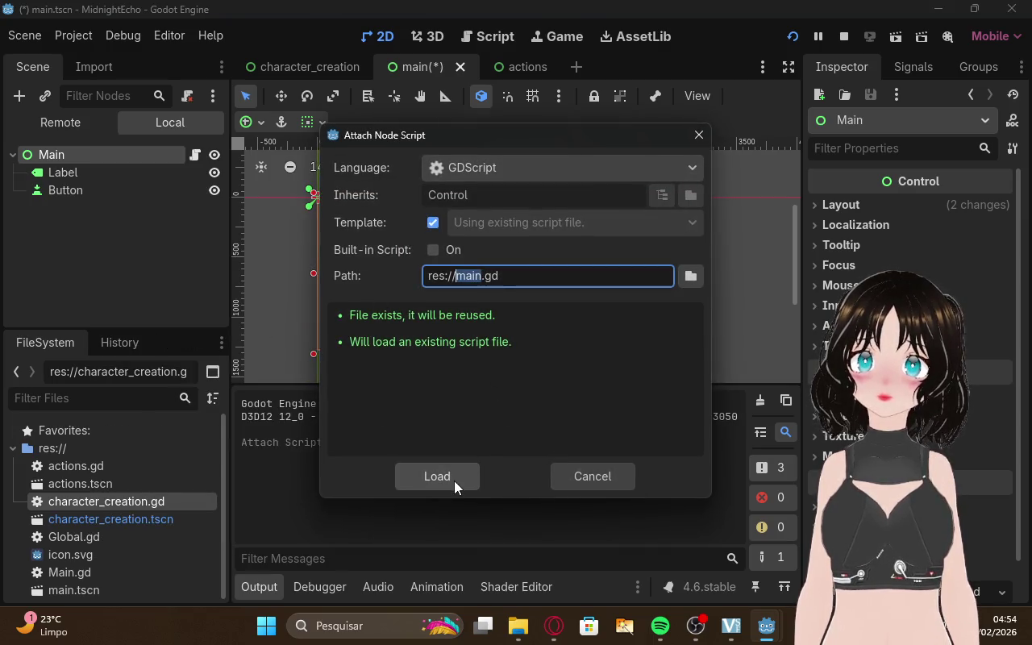
pyautogui.click(436, 476)
pyautogui.moveTo(766, 625)
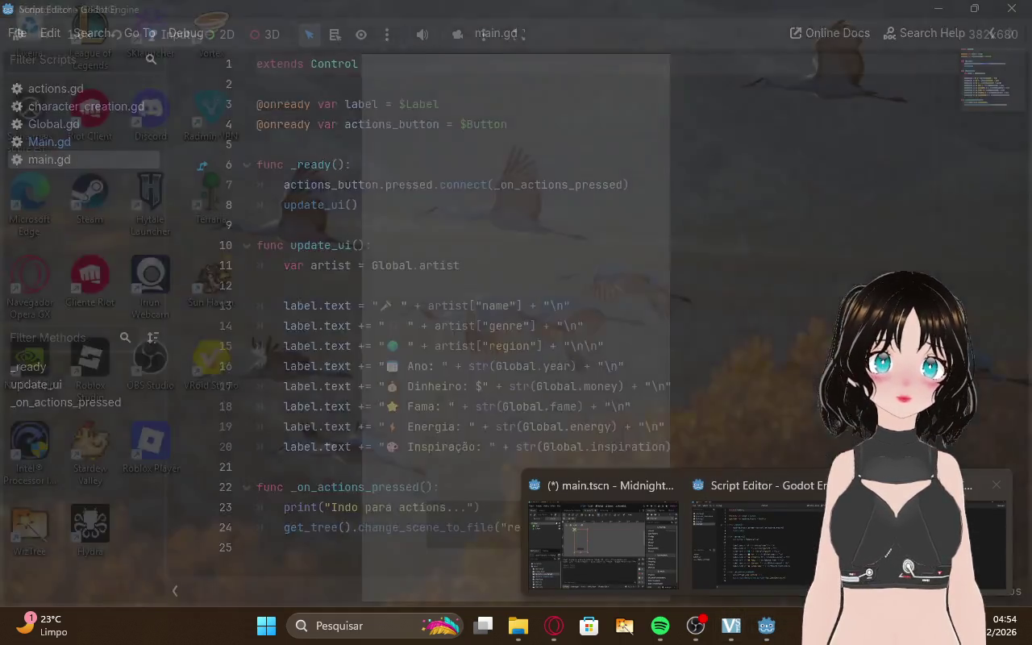
pyautogui.click(996, 485)
pyautogui.click(790, 36)
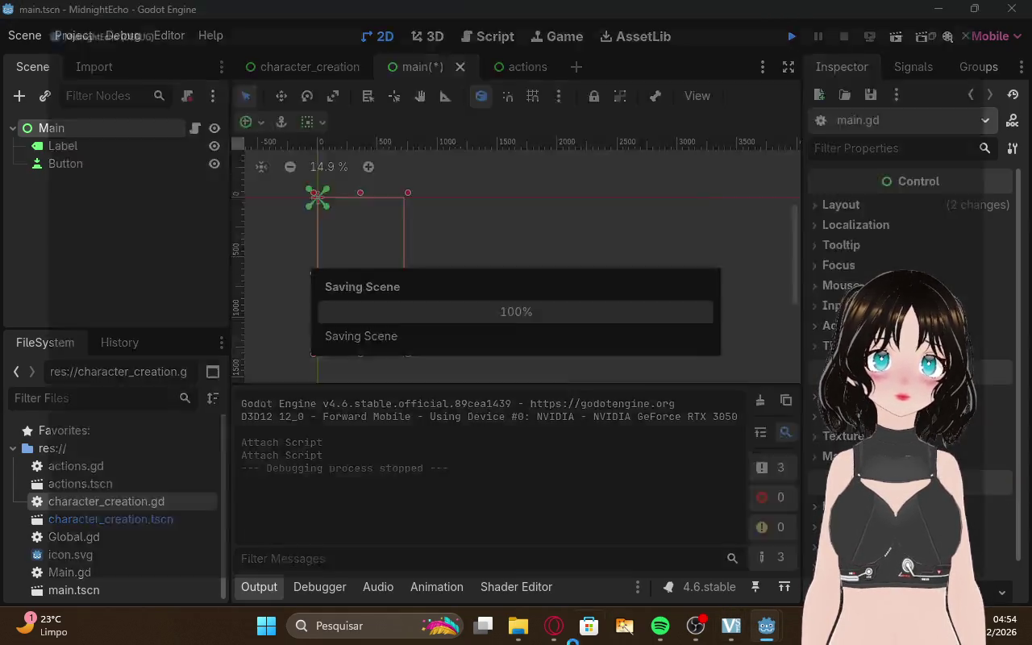
pyautogui.click(554, 625)
# Glance between the stream dashboard and the ChatGPT instructions in the browser
pyautogui.click(181, 6)
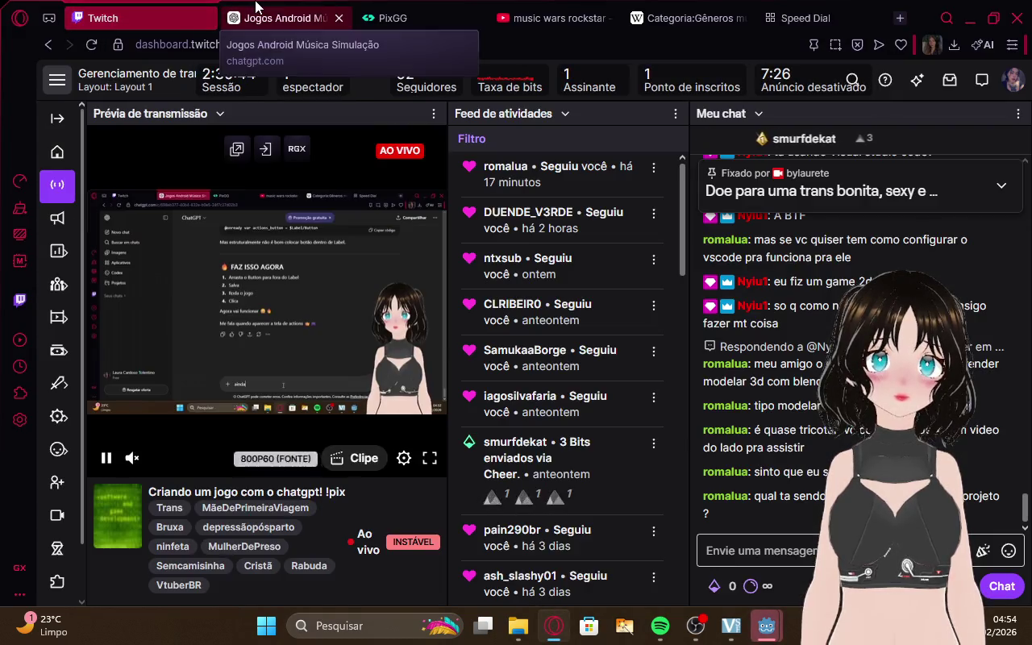
pyautogui.click(242, 10)
pyautogui.click(181, 10)
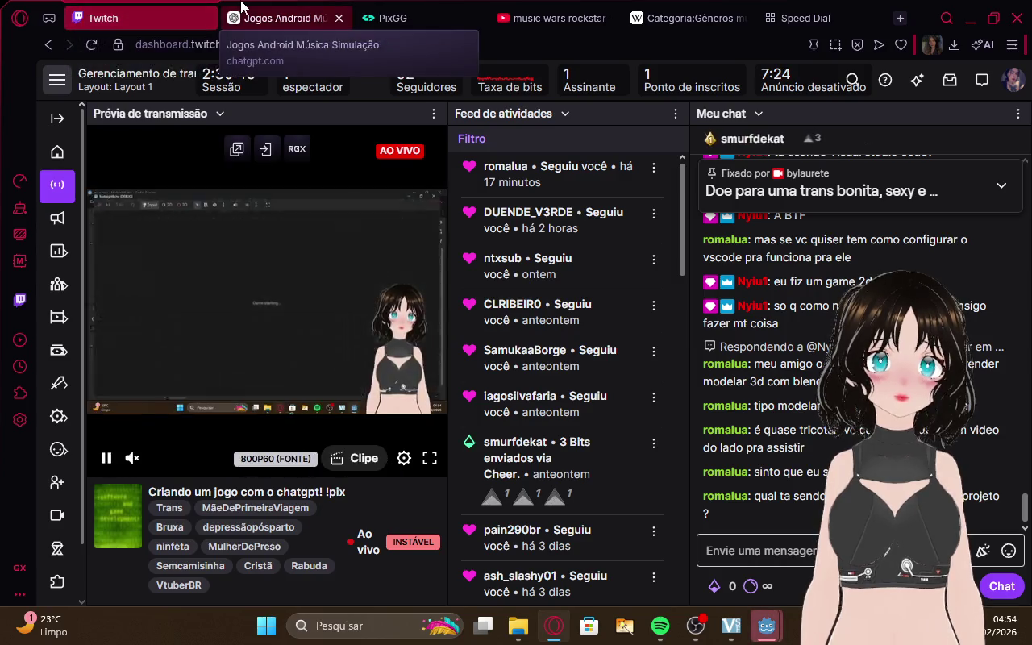
pyautogui.click(227, 8)
# In the game, start a career from the name form and open the nine-button actions screen
pyautogui.click(766, 625)
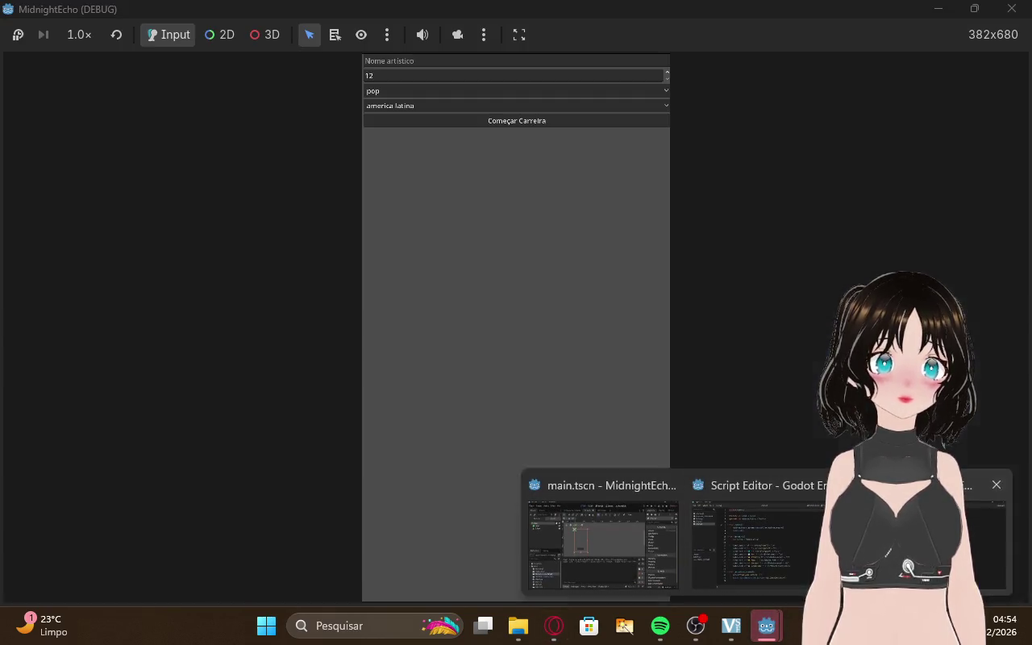
pyautogui.click(422, 63)
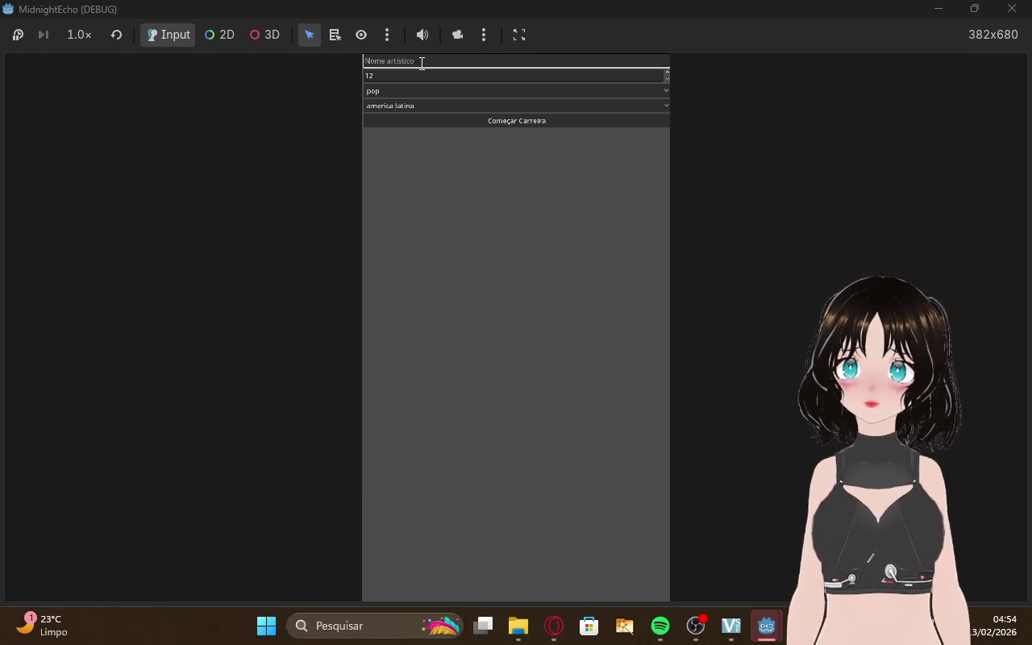
pyautogui.click(448, 119)
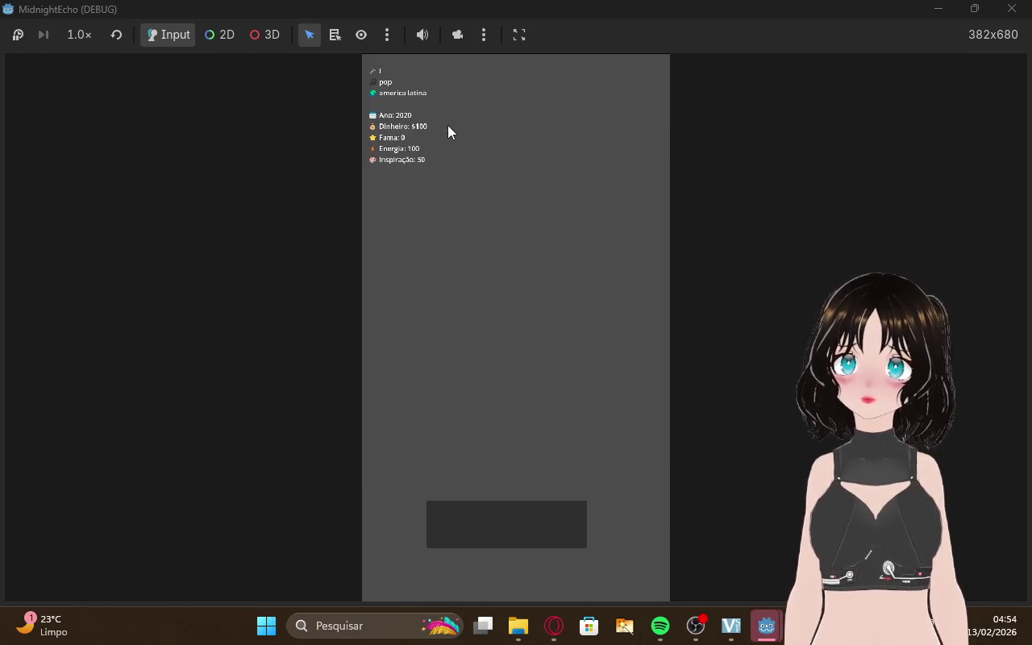
pyautogui.click(534, 524)
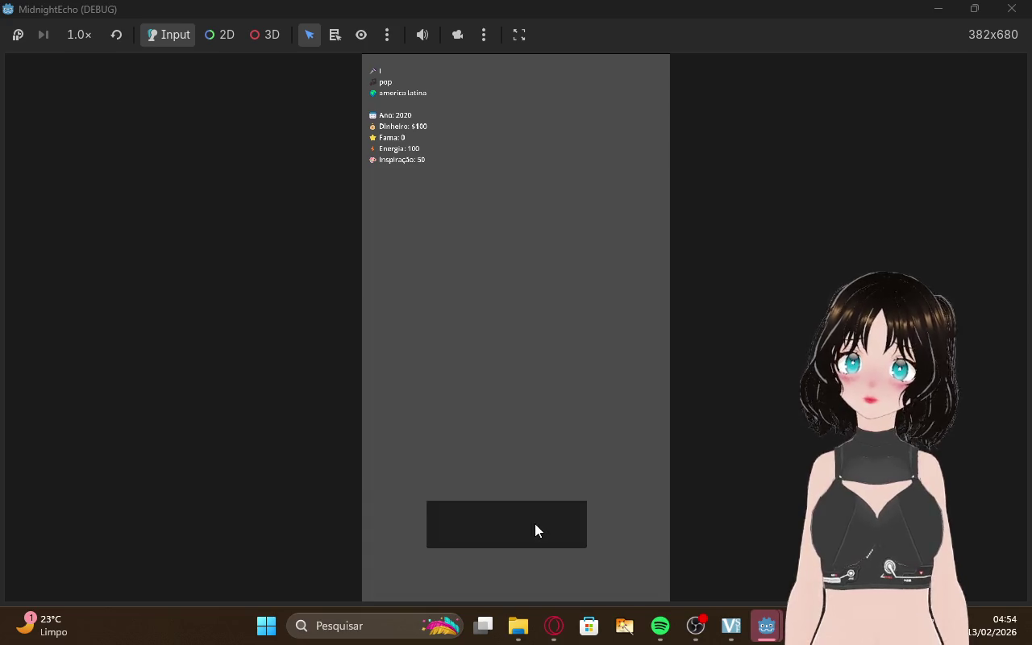
pyautogui.click(566, 635)
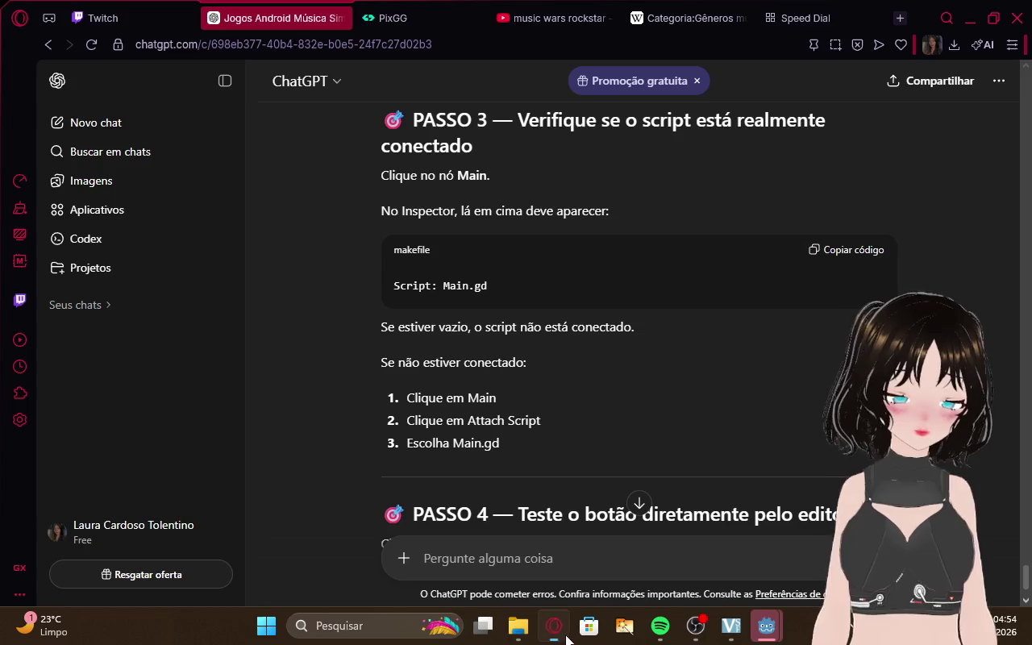
# Scroll to the end of ChatGPT's reply and write back 'era isso chat'
pyautogui.scroll(-3, 506, 346)
pyautogui.scroll(-10, 557, 509)
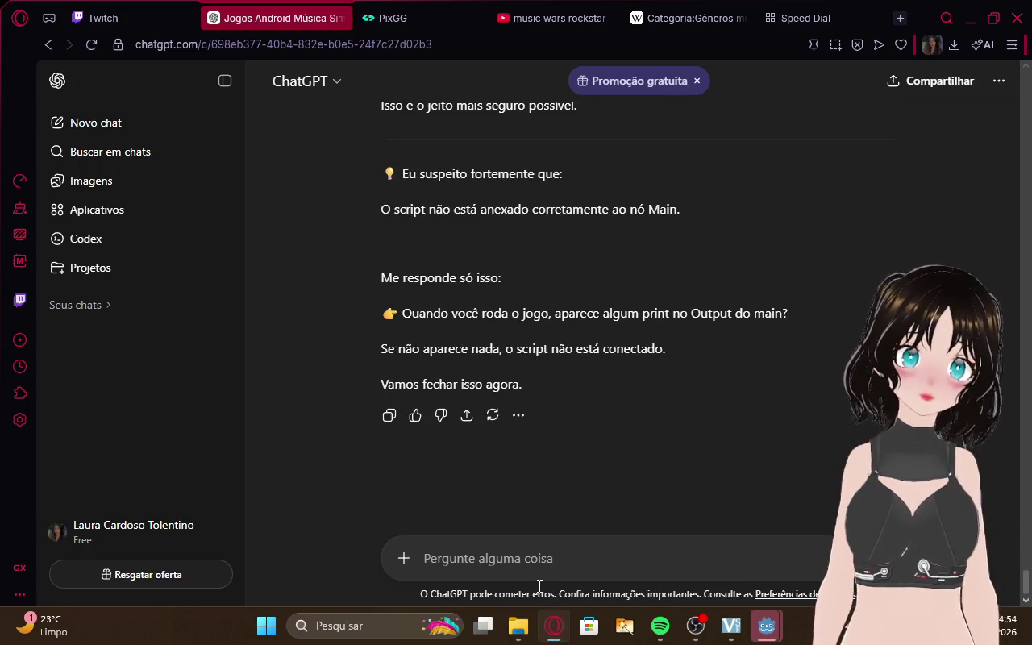
pyautogui.write('era')
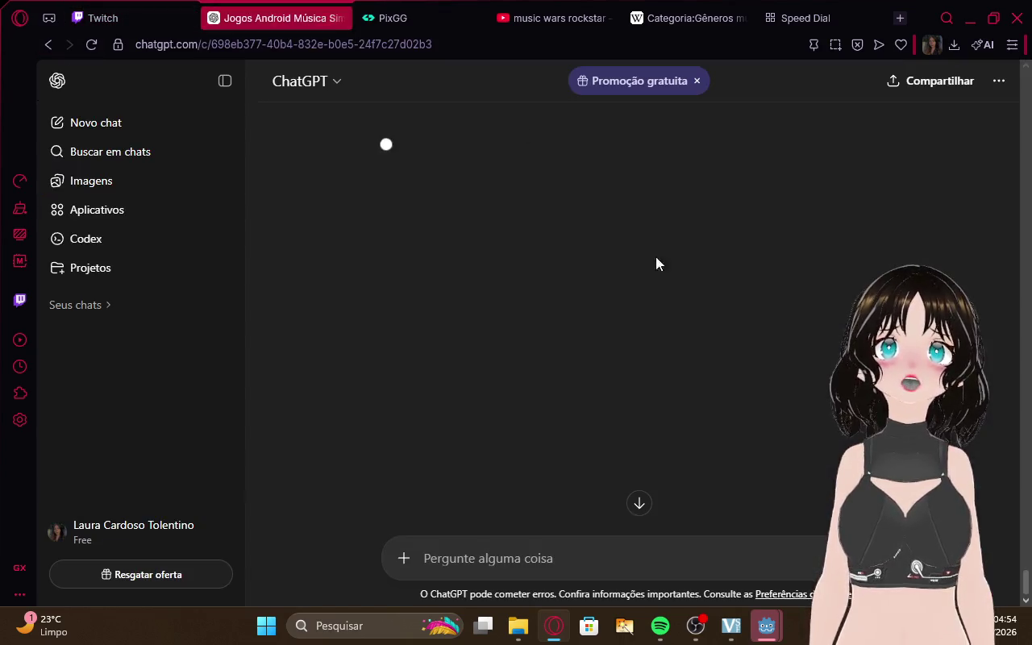
# Return to the Godot editor, open the actions scene, and bring up its root Control's context menu
pyautogui.moveTo(774, 629)
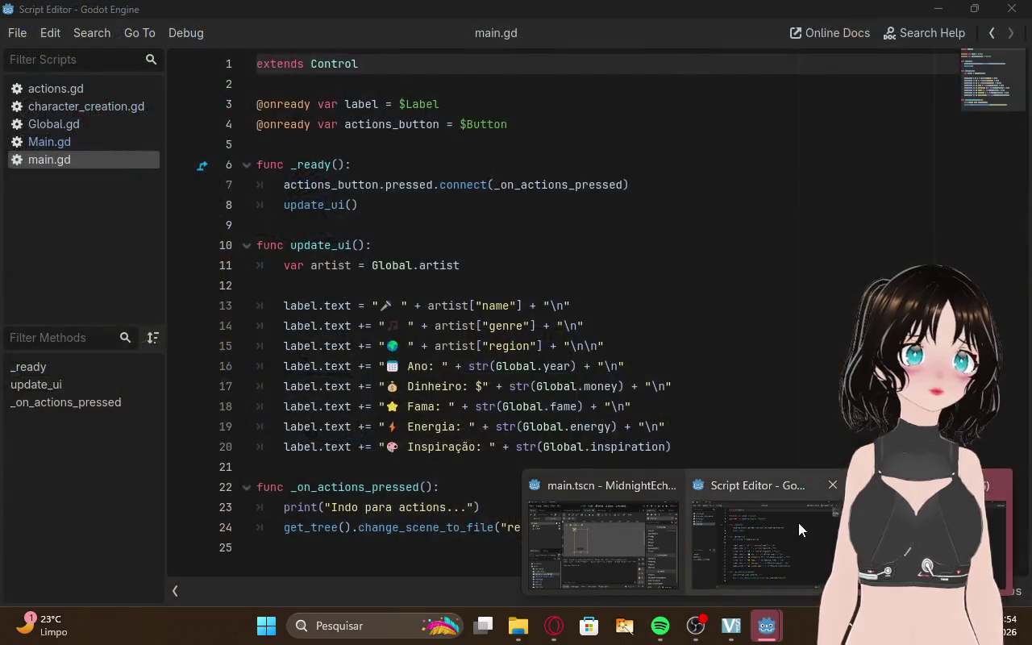
pyautogui.click(798, 523)
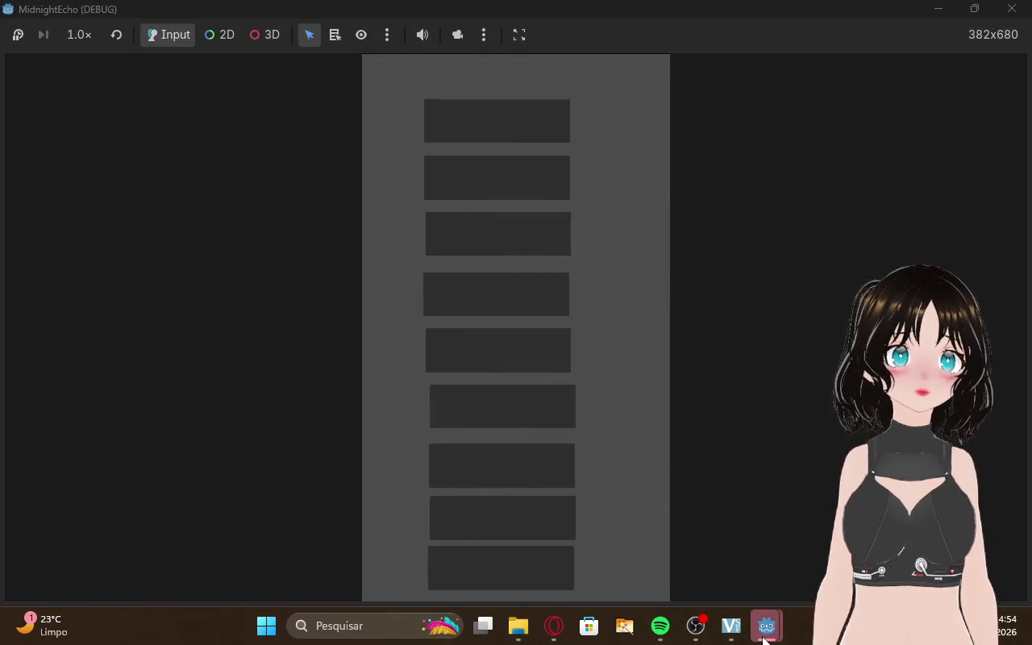
pyautogui.moveTo(766, 626)
pyautogui.click(755, 555)
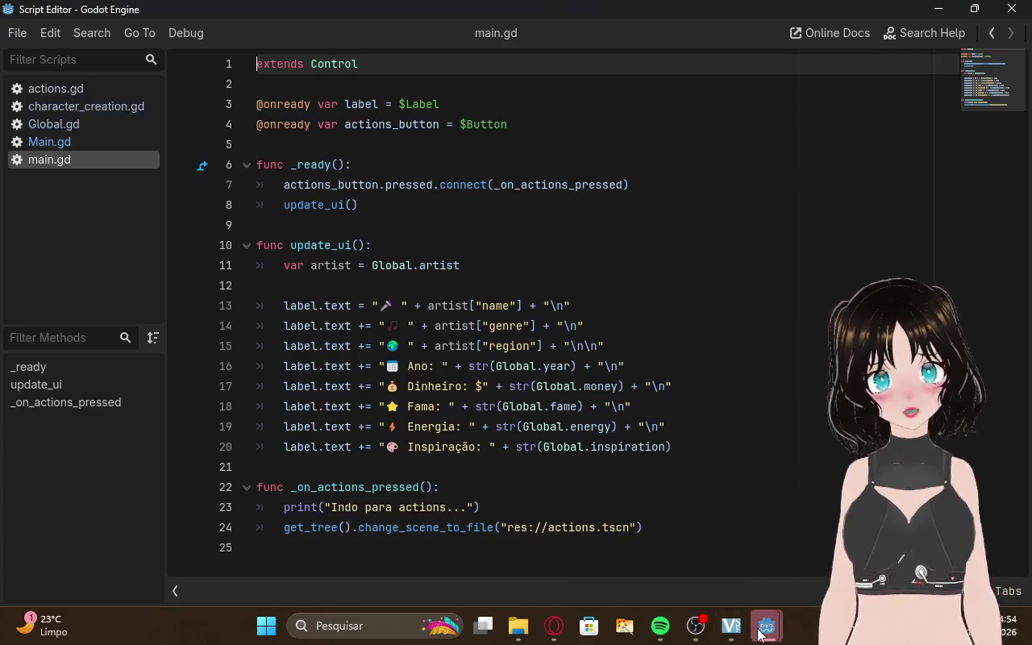
pyautogui.click(640, 538)
pyautogui.click(506, 74)
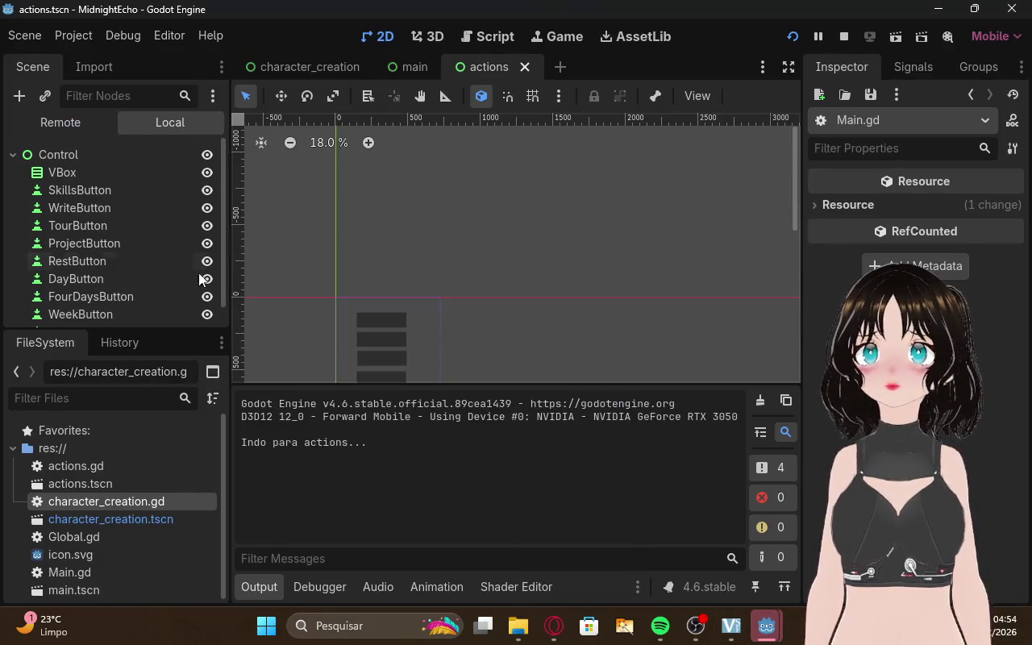
pyautogui.rightClick(92, 152)
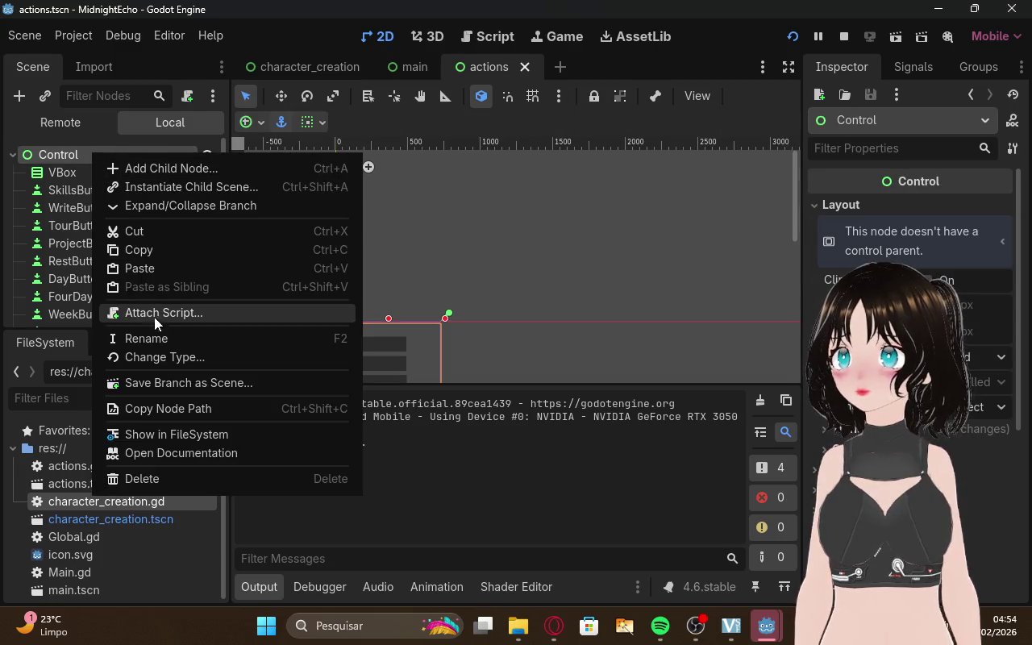
# Attach actions.gd to the actions scene's root Control and run the game
pyautogui.click(154, 313)
pyautogui.press('Return')
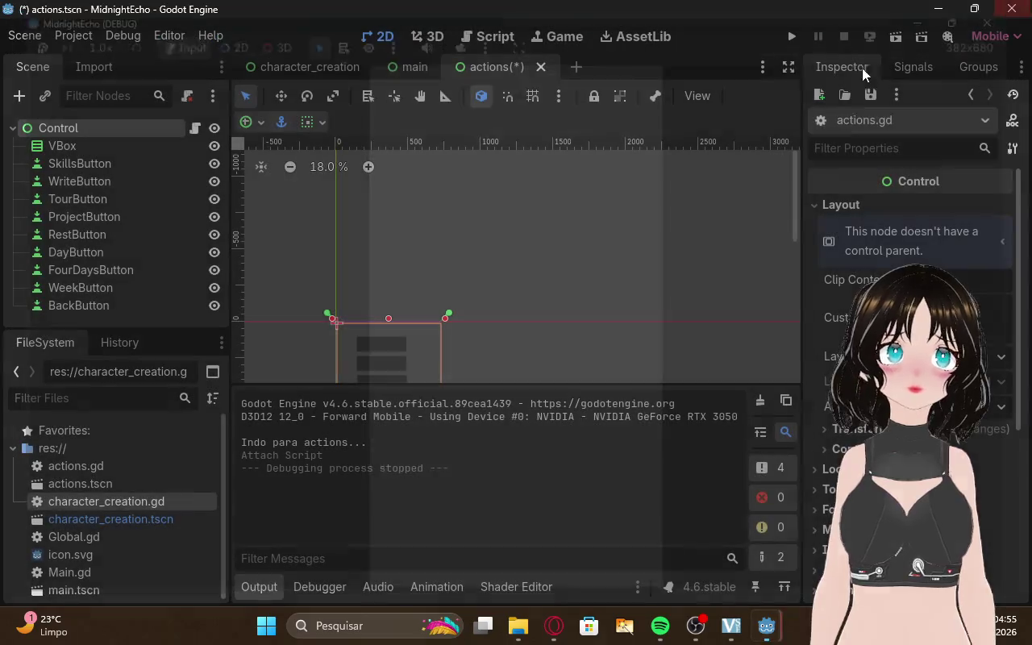
pyautogui.click(789, 38)
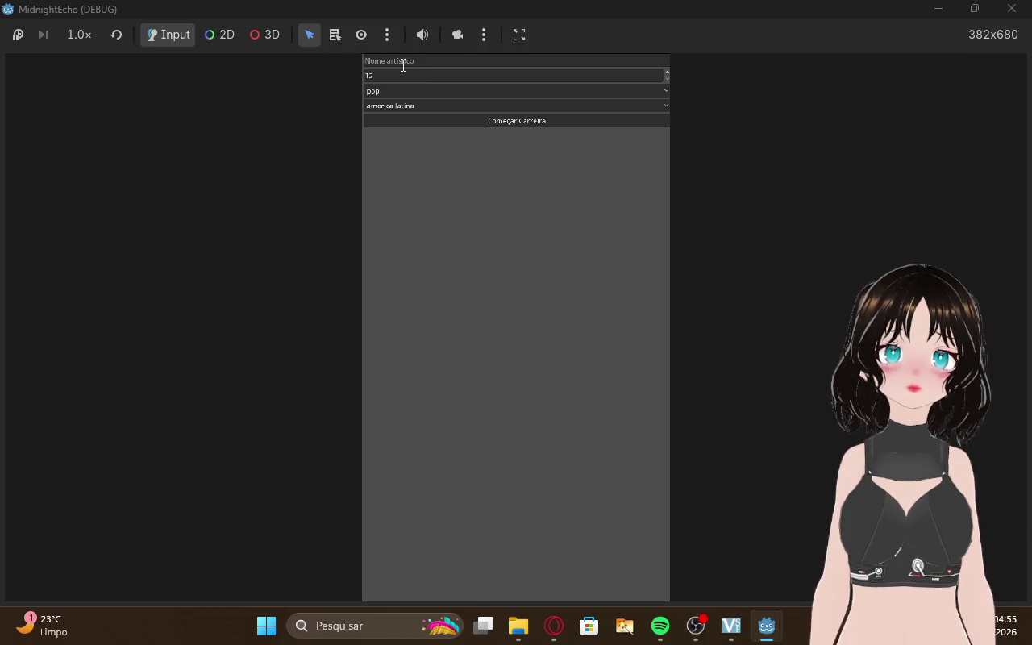
# Start a career and press the actions button, which stops at actions.gd line 10
pyautogui.click(401, 63)
pyautogui.click(470, 125)
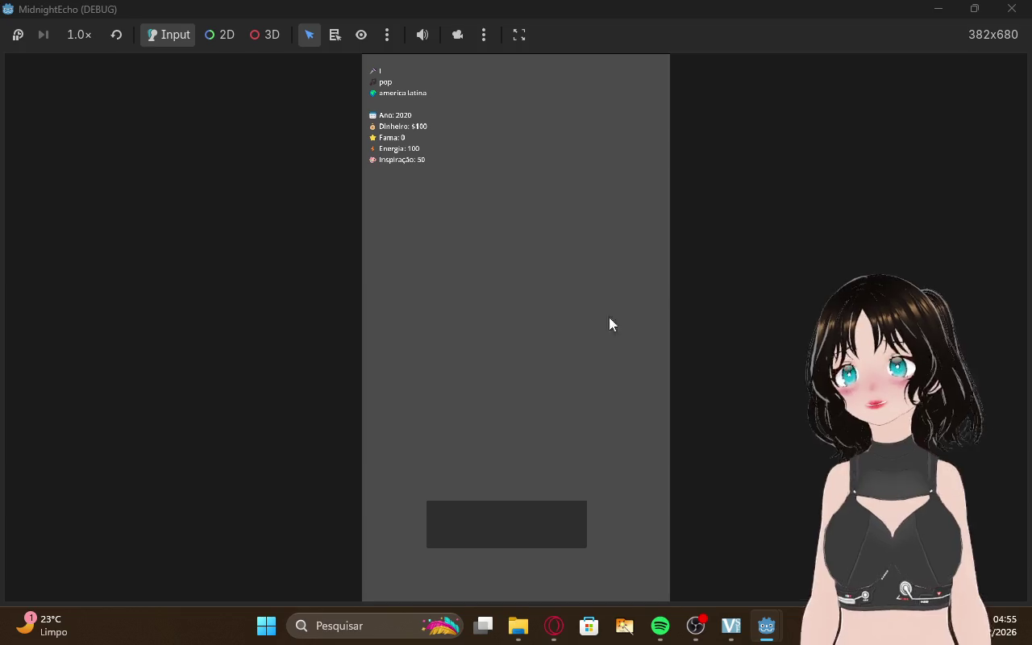
pyautogui.click(554, 625)
pyautogui.click(122, 7)
pyautogui.click(274, 18)
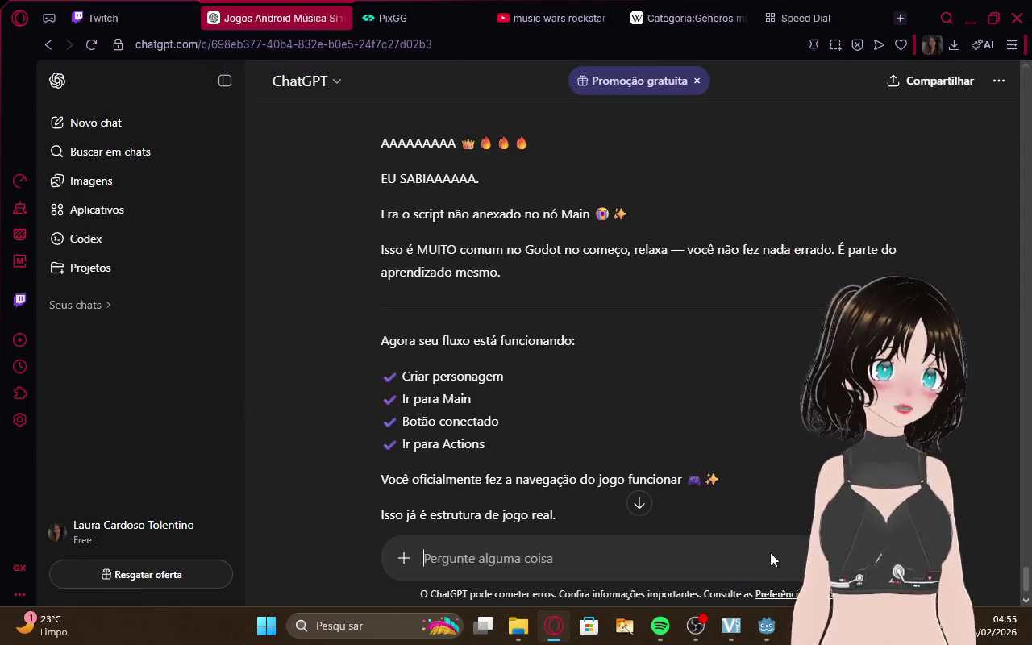
pyautogui.click(766, 625)
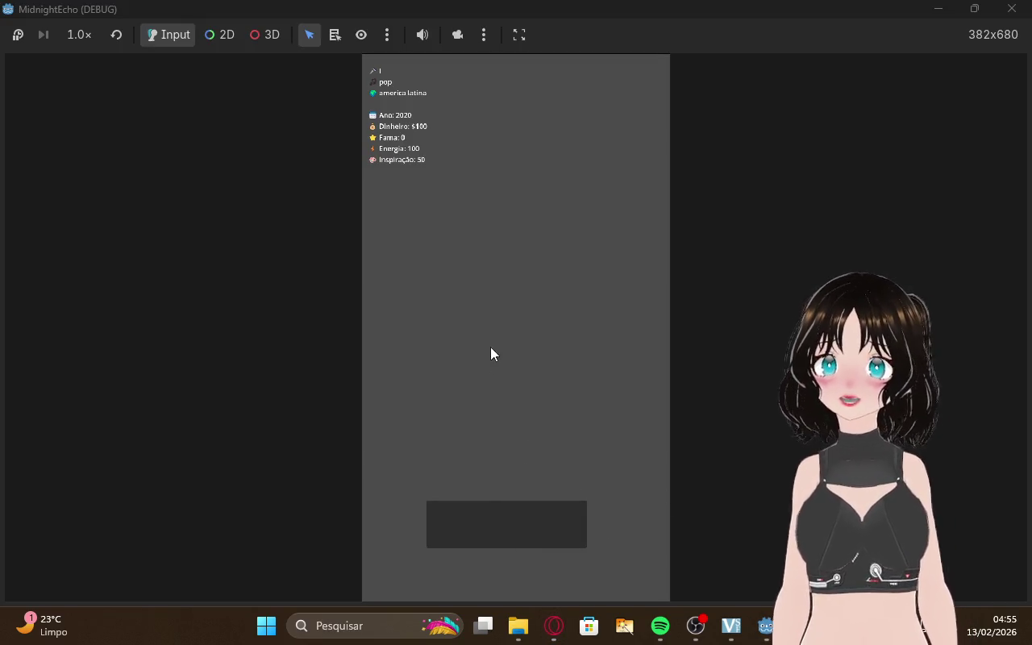
pyautogui.click(484, 503)
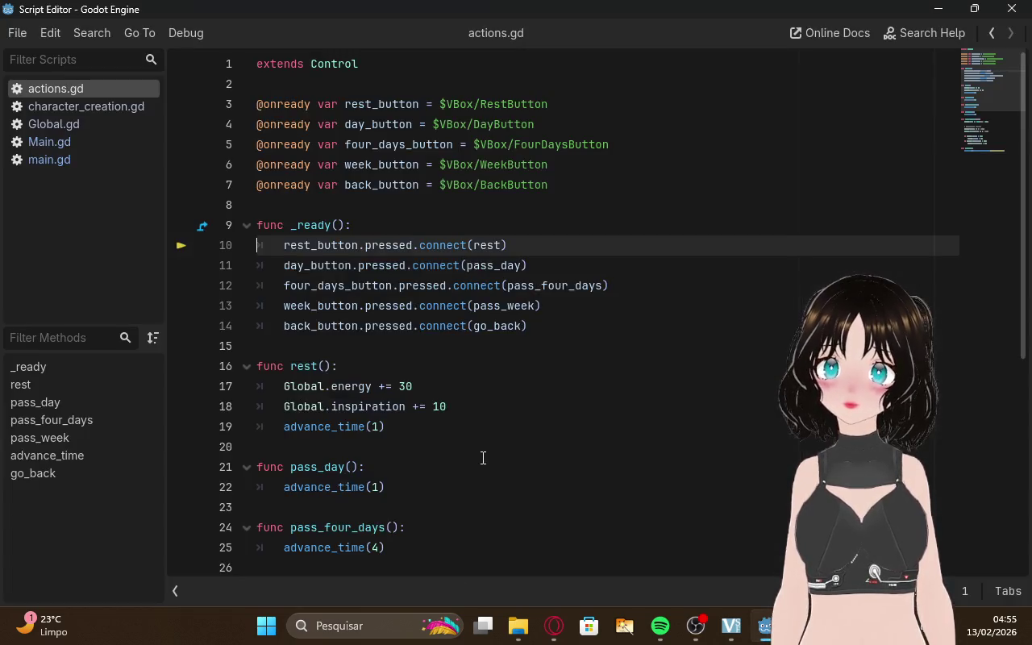
pyautogui.moveTo(766, 625)
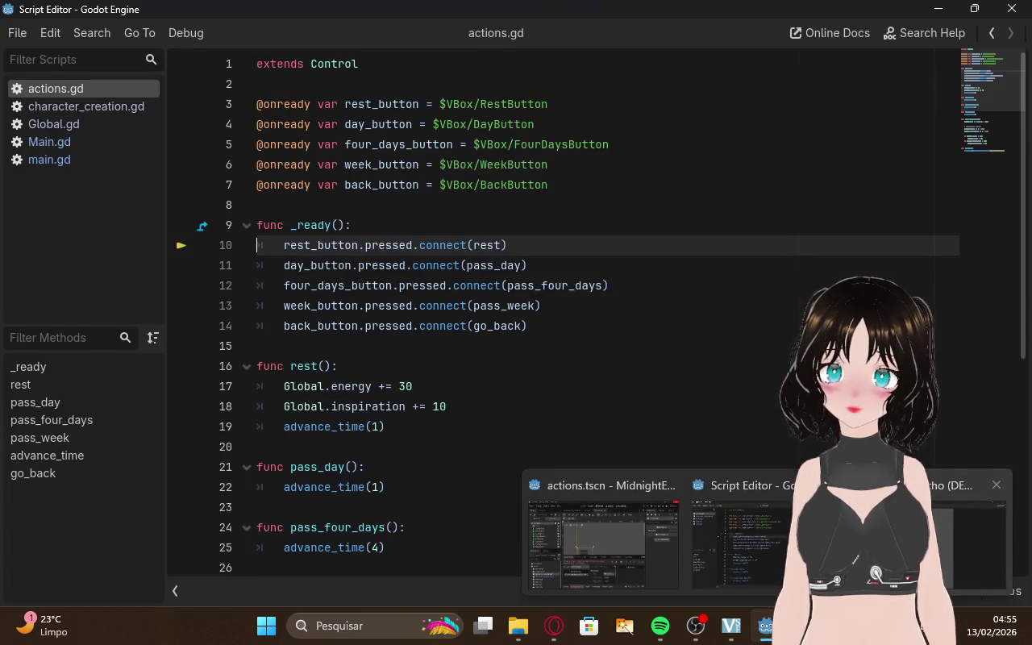
pyautogui.click(786, 520)
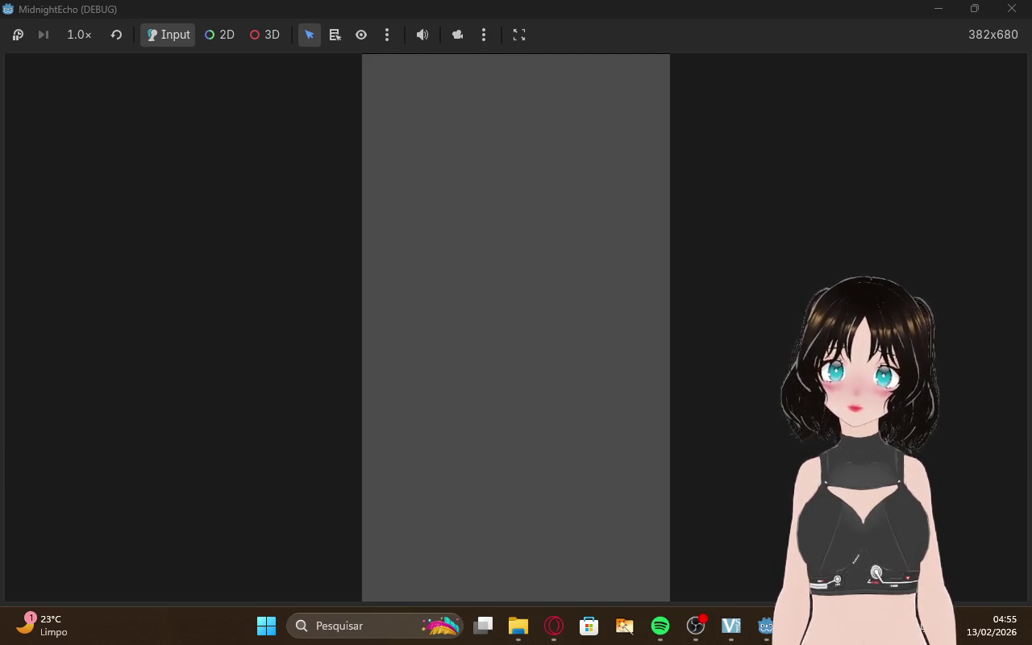
pyautogui.moveTo(766, 626)
pyautogui.click(673, 548)
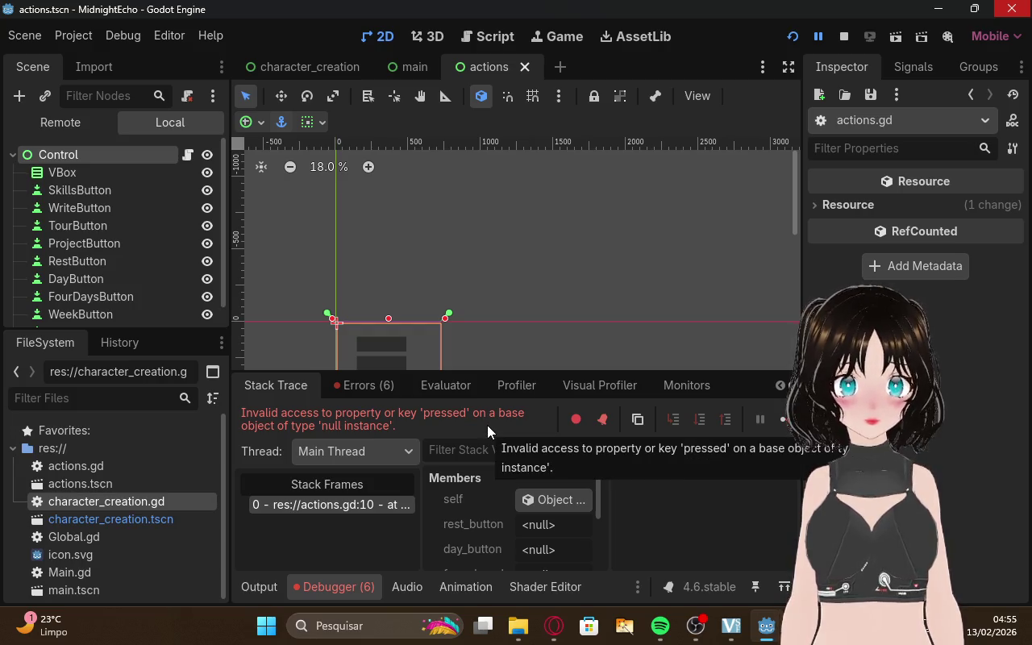
# Review the node-not-found errors in the debugger, then relaunch the game
pyautogui.scroll(-3, 539, 509)
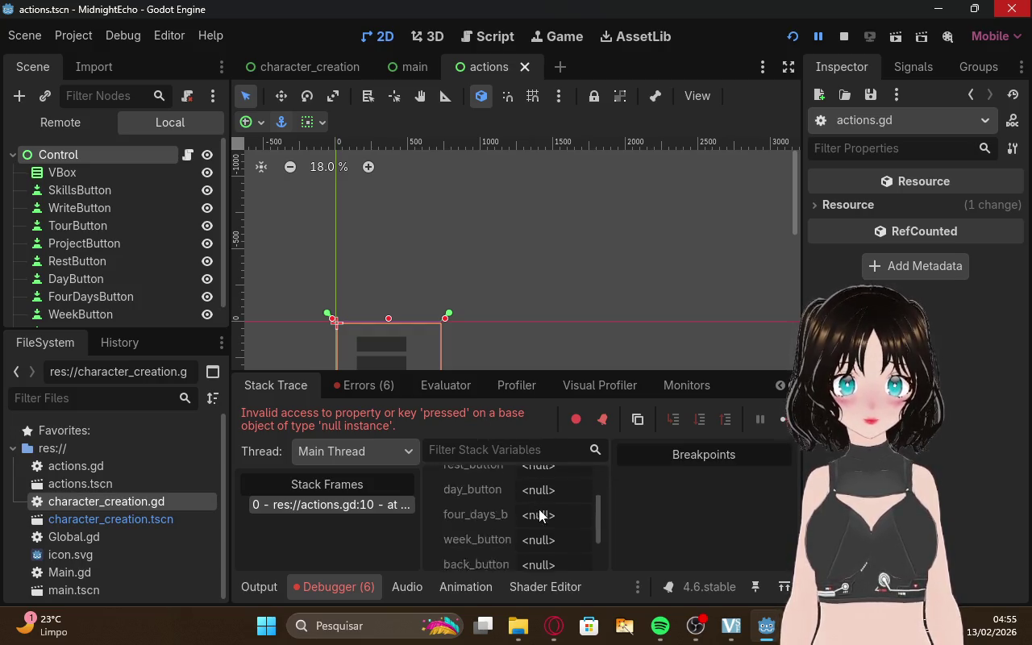
pyautogui.scroll(-1, 538, 508)
pyautogui.click(363, 384)
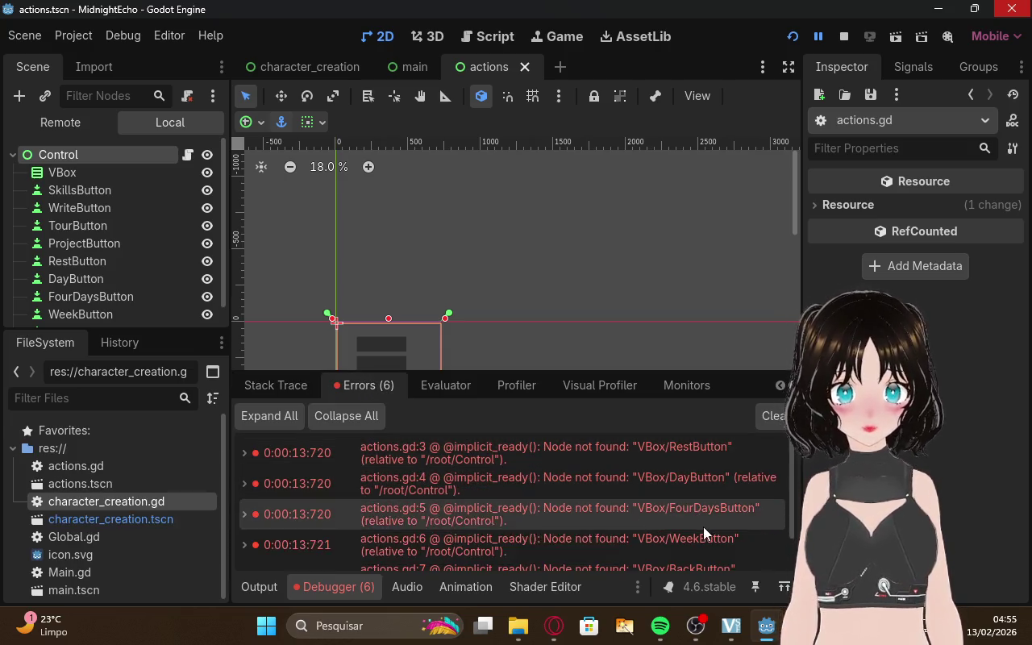
pyautogui.scroll(-1, 709, 519)
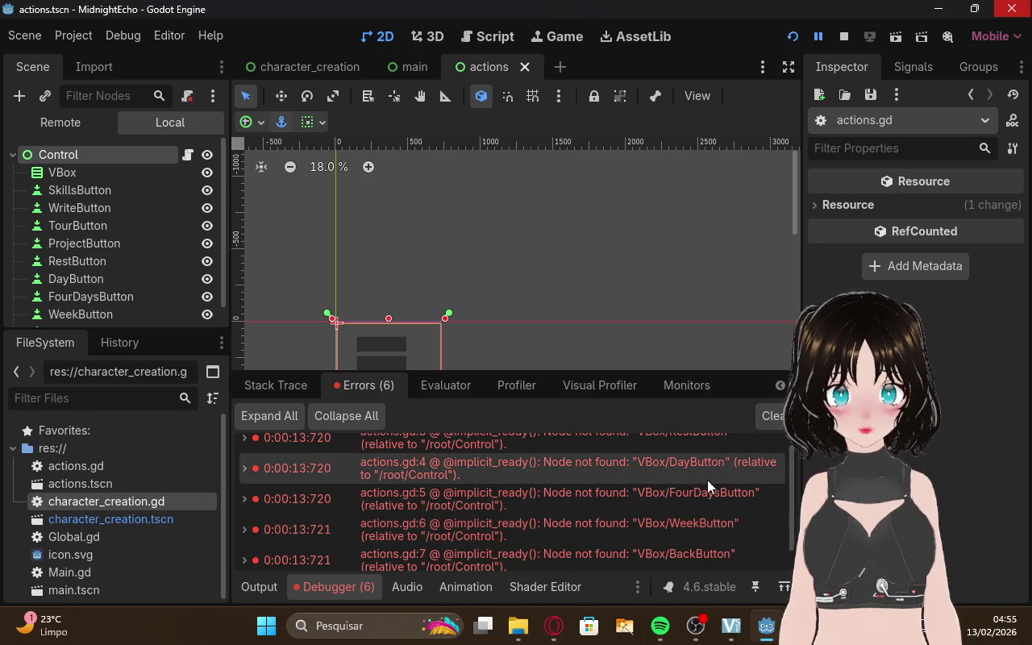
pyautogui.scroll(-1, 707, 479)
pyautogui.scroll(1, 707, 479)
pyautogui.scroll(1, 707, 479)
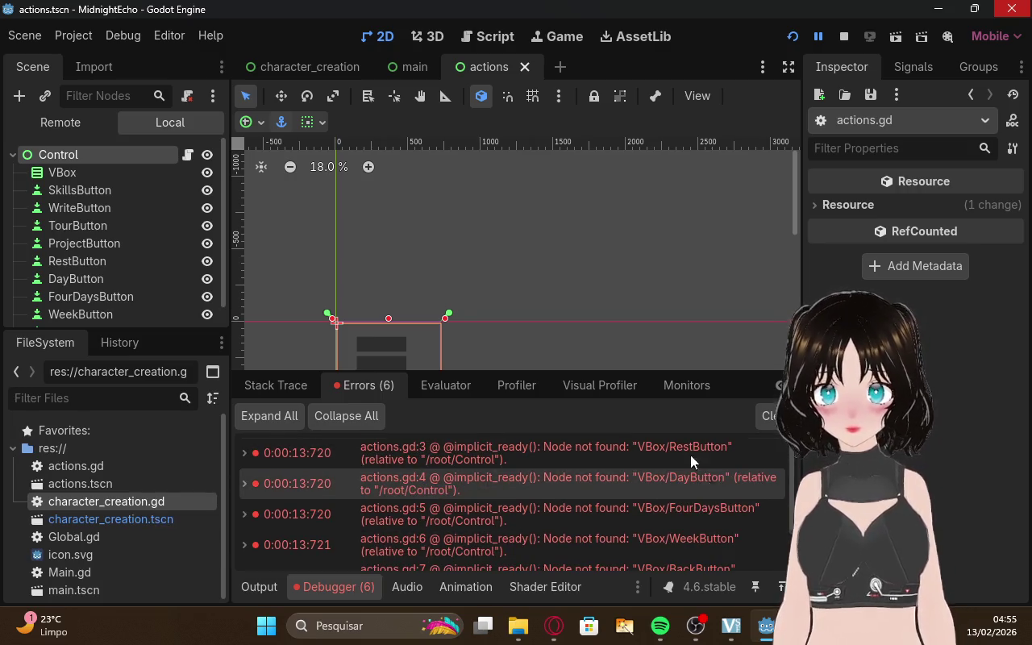
pyautogui.click(795, 39)
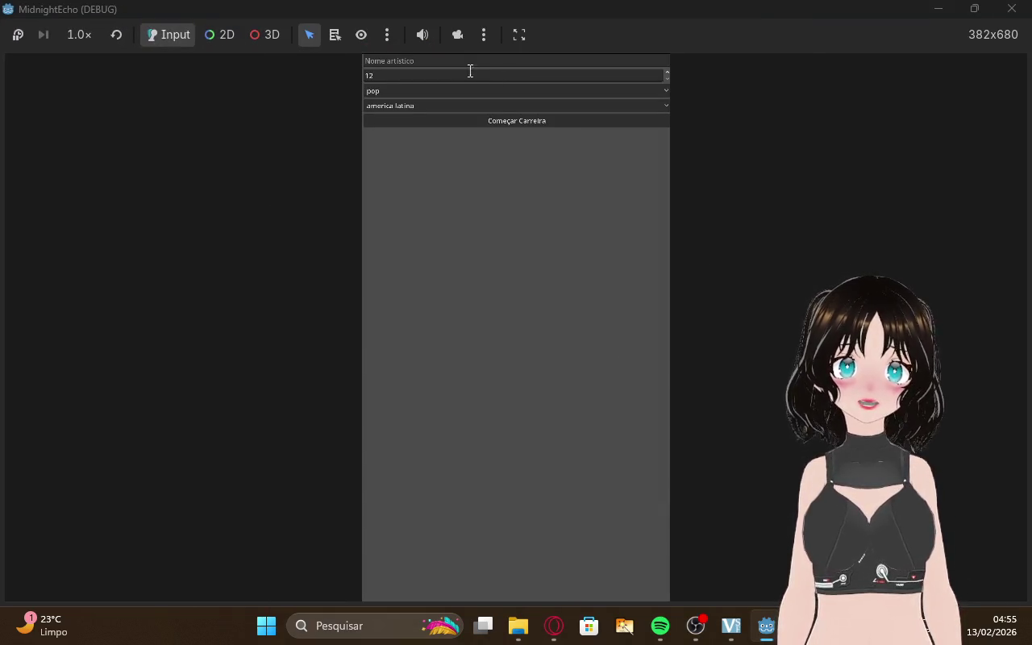
# Create the artist 'lura' and start the career, glancing at ChatGPT meanwhile
pyautogui.click(453, 66)
pyautogui.write('lura')
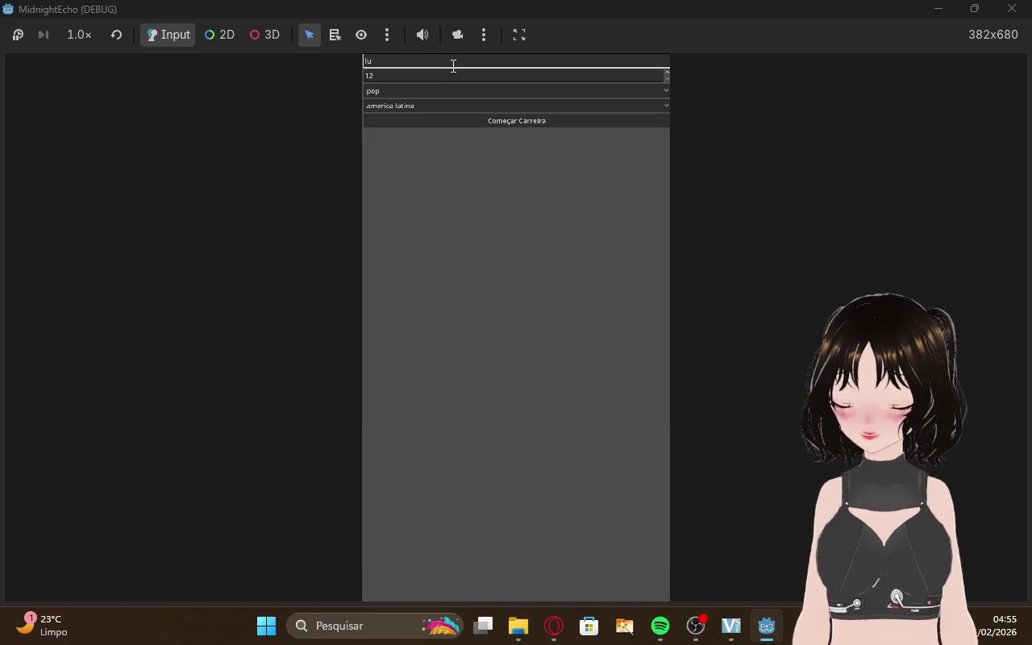
pyautogui.click(486, 122)
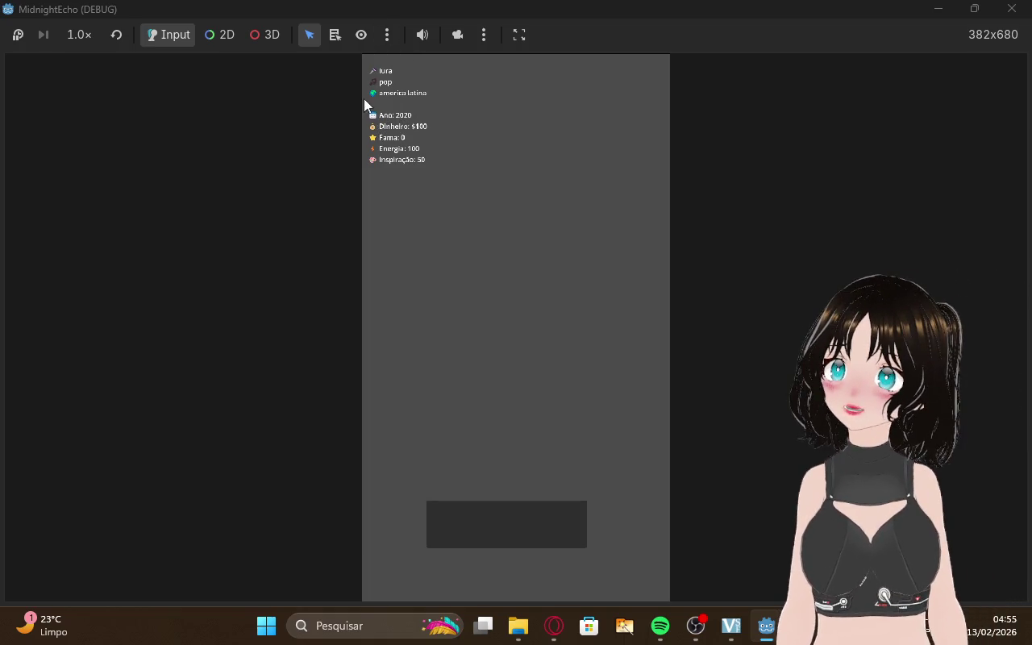
pyautogui.click(553, 626)
pyautogui.click(95, 18)
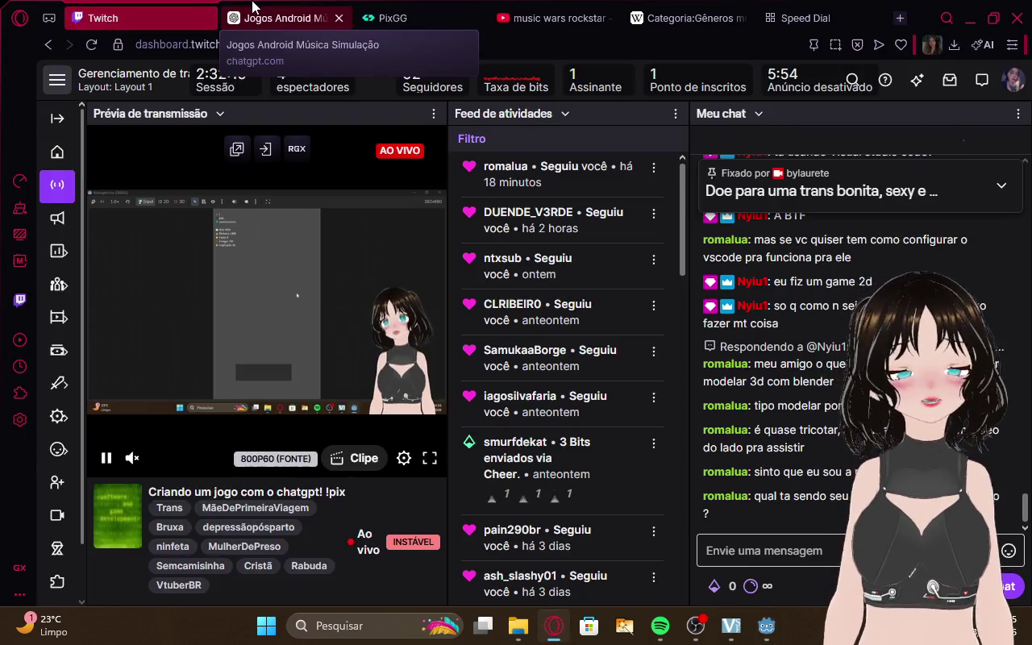
pyautogui.click(276, 18)
# Open the actions screen, which crashes, then inspect Global.gd and the debugger's error list
pyautogui.moveTo(769, 627)
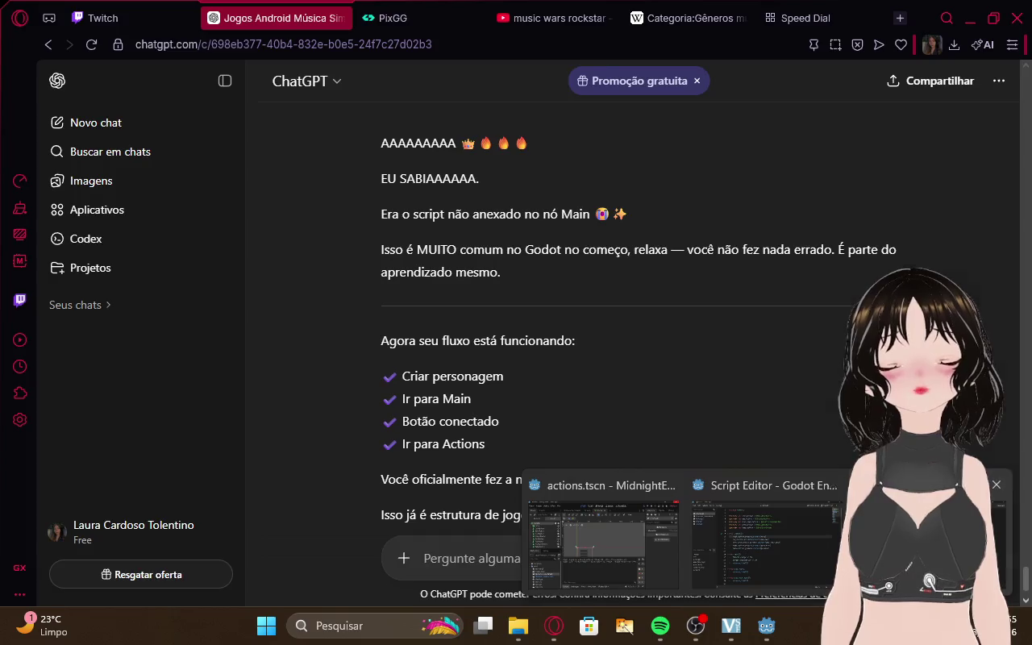
pyautogui.click(919, 556)
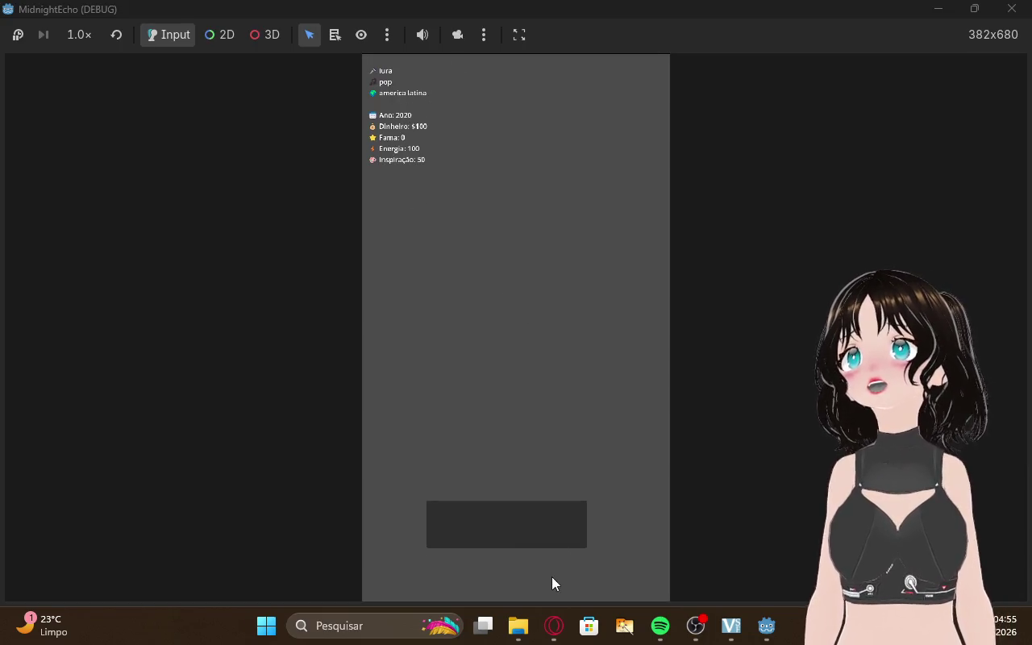
pyautogui.click(506, 533)
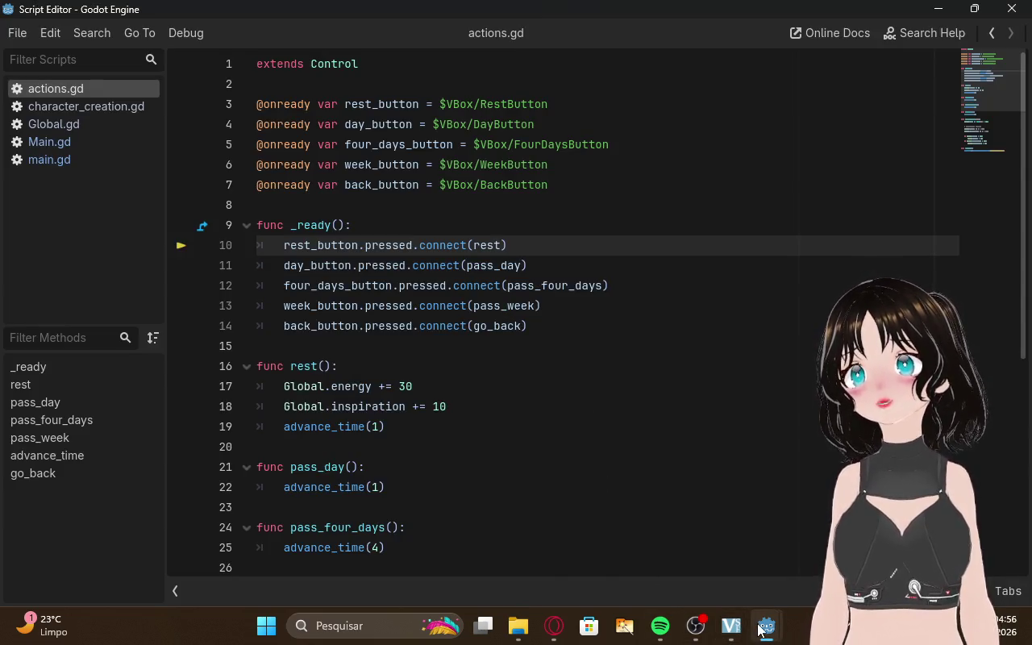
pyautogui.moveTo(762, 627)
pyautogui.click(669, 557)
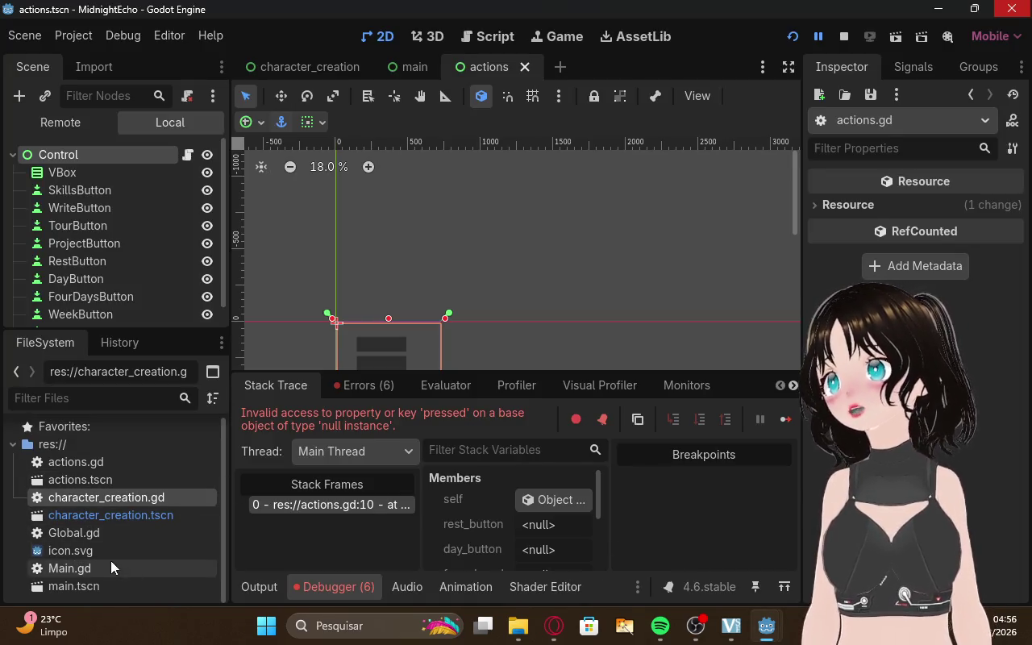
pyautogui.click(100, 532)
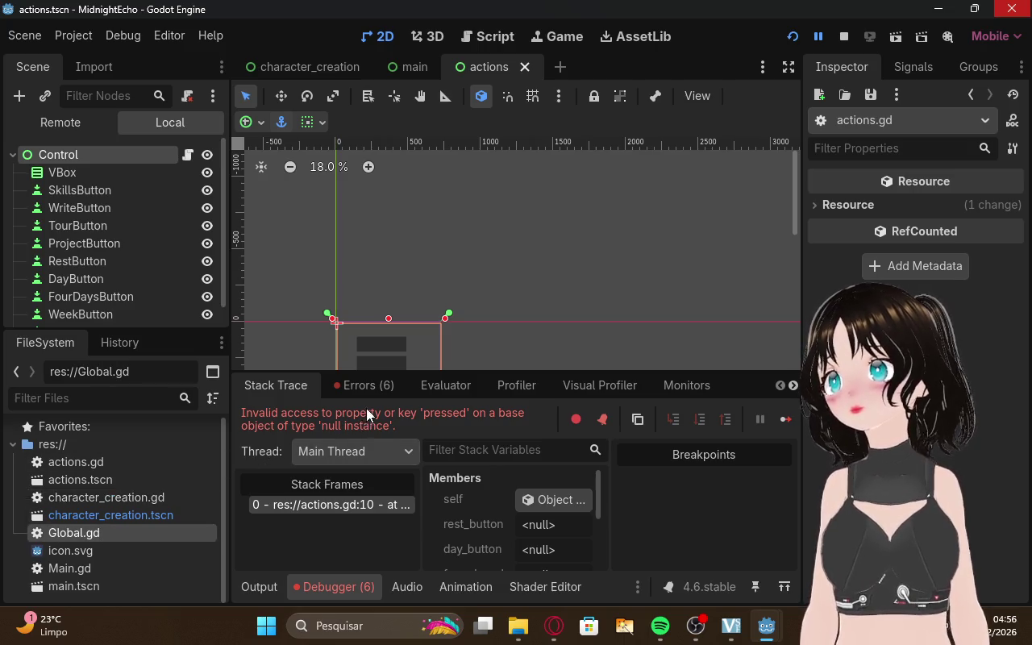
pyautogui.click(363, 392)
pyautogui.click(564, 625)
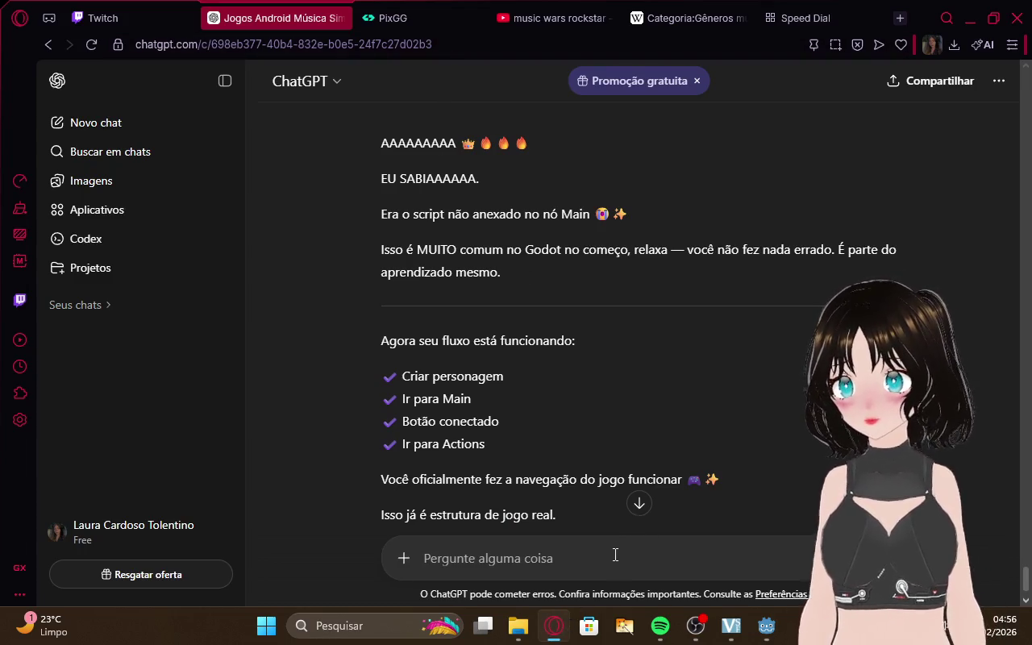
# Send ChatGPT a message beginning 'quando' about the crash on the actions screen, and read the reply
pyautogui.write('quando eu aperto para ir para ações crasha')
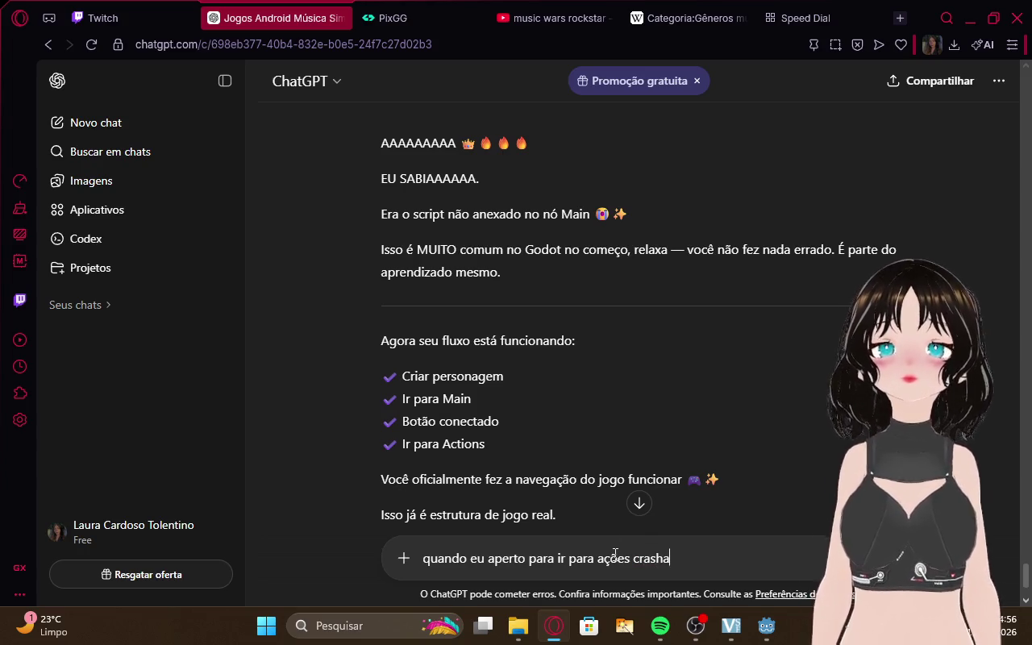
pyautogui.press('Return')
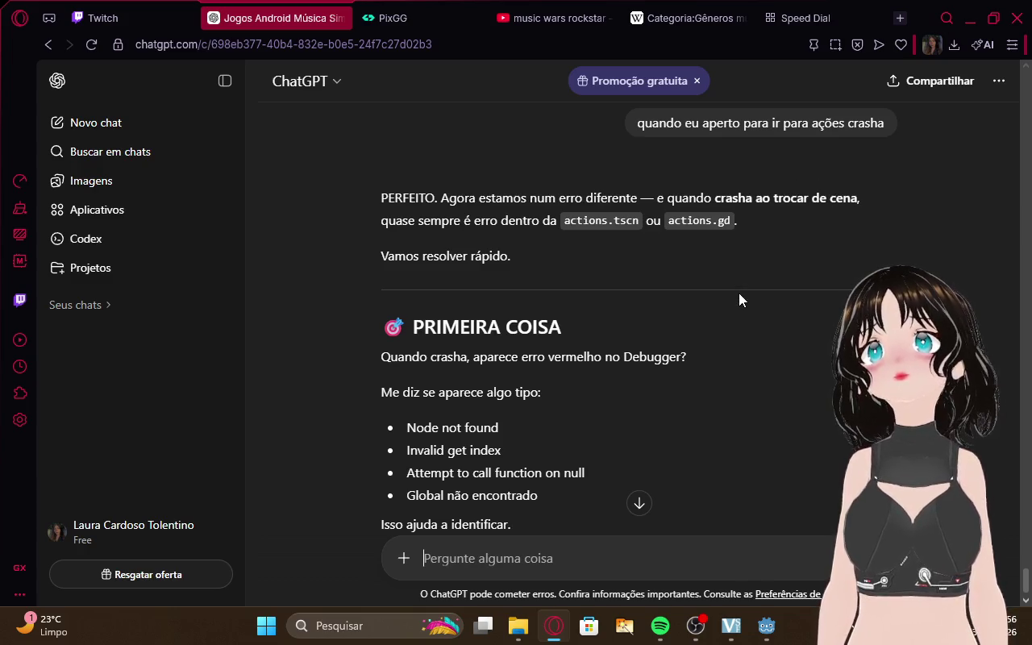
pyautogui.scroll(-2, 738, 293)
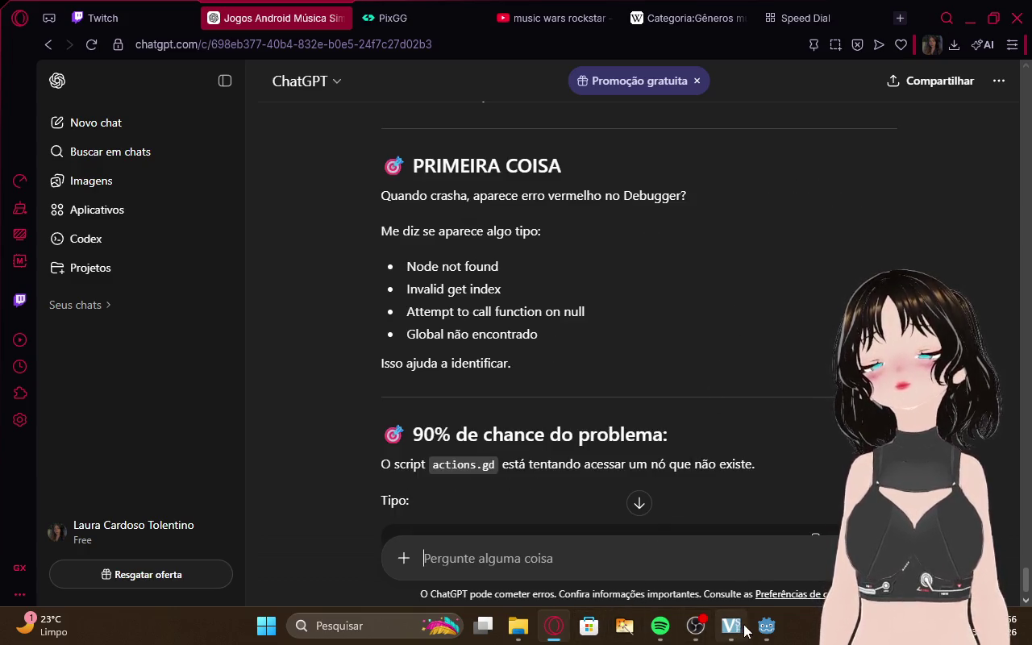
# Expand the first VBox/RestButton node-not-found error in the debugger and view its script line
pyautogui.moveTo(754, 625)
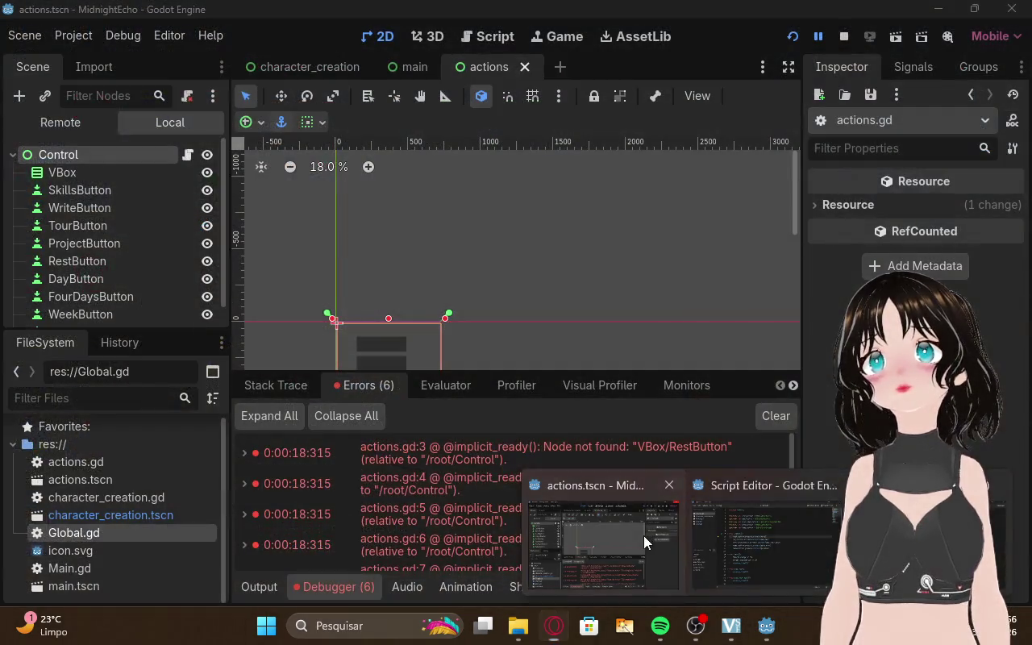
pyautogui.click(641, 532)
pyautogui.rightClick(564, 444)
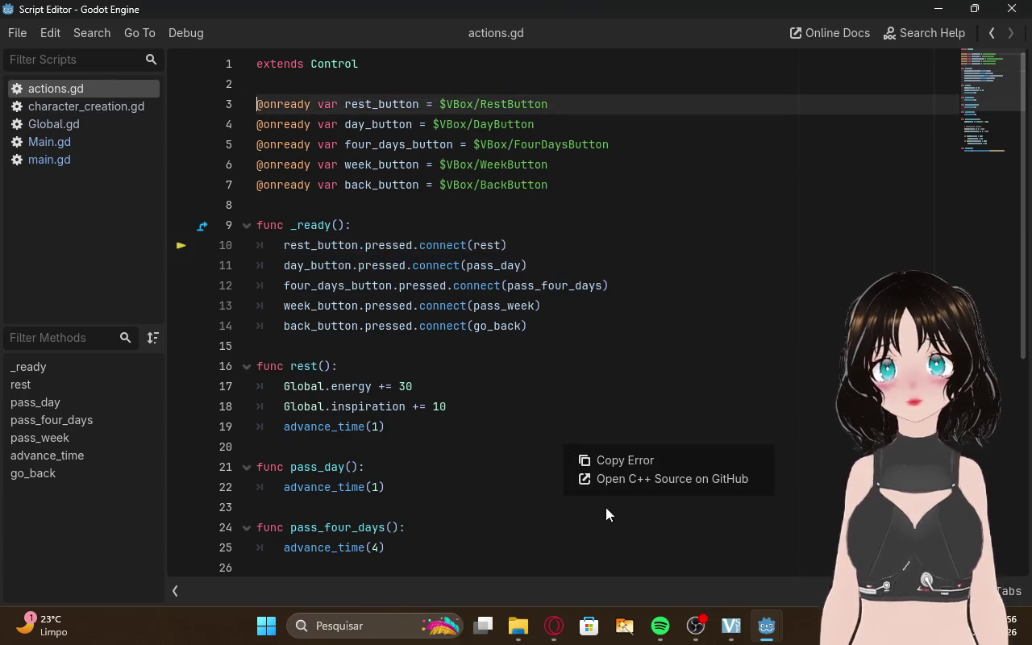
pyautogui.click(554, 625)
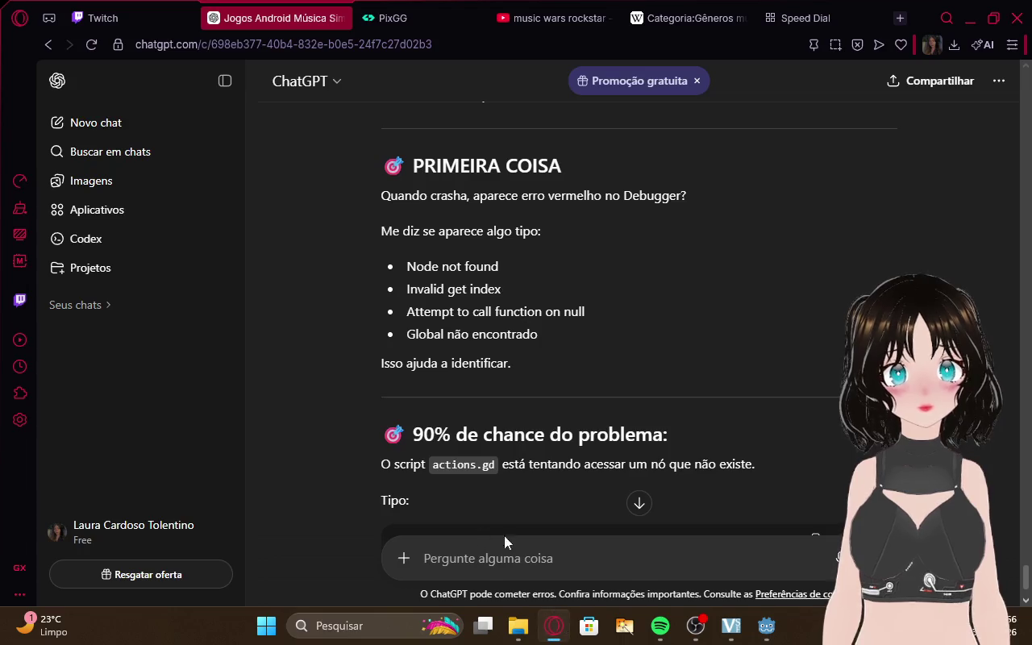
pyautogui.moveTo(766, 633)
pyautogui.click(640, 551)
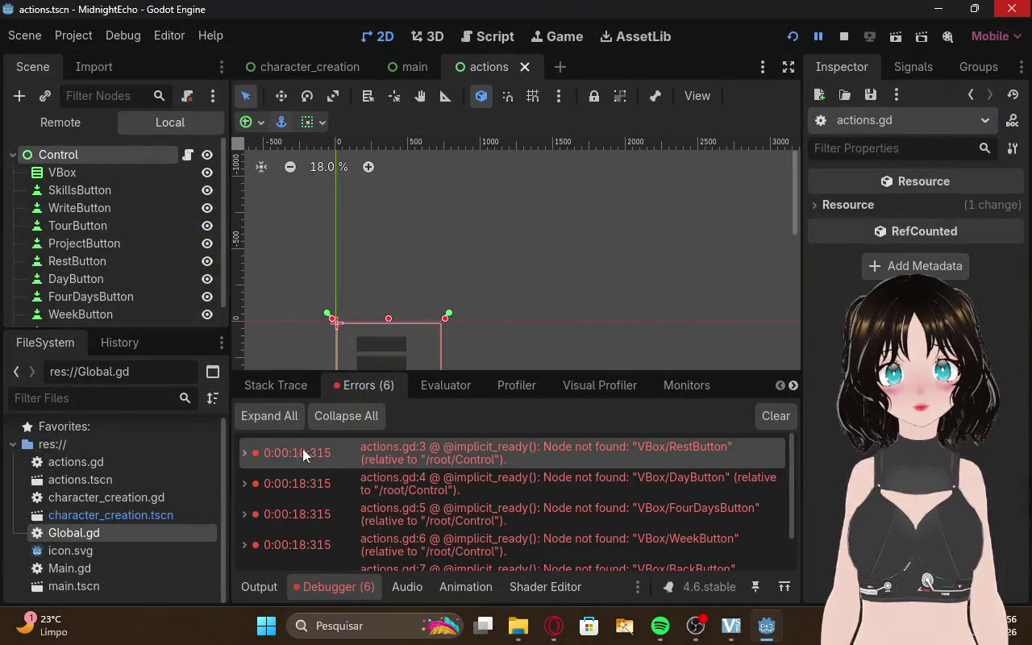
pyautogui.doubleClick(245, 449)
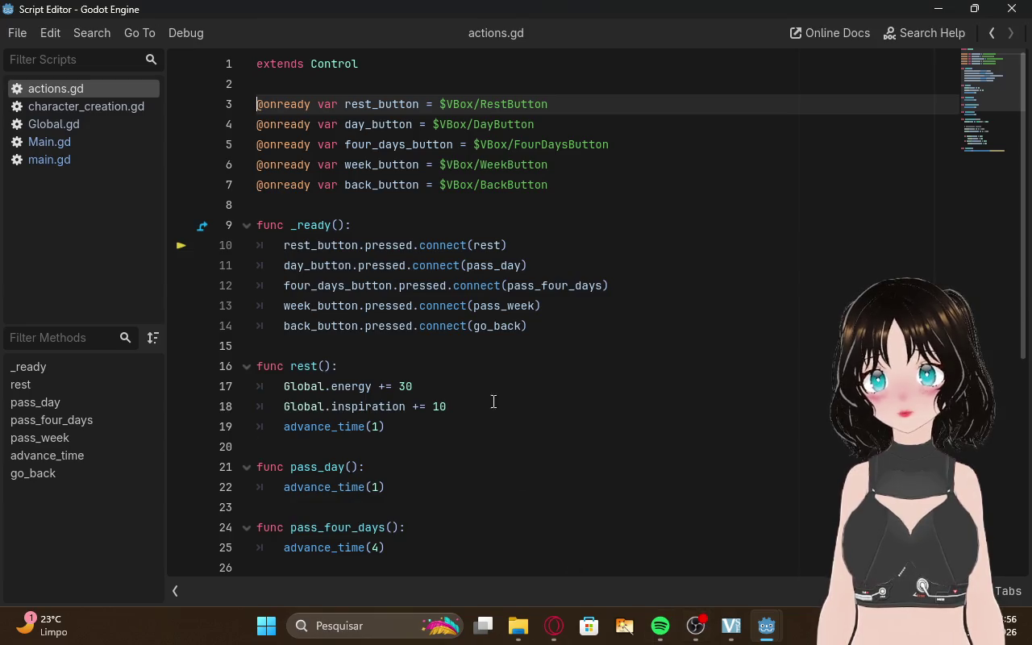
pyautogui.hotkey('alt', 'Tab')
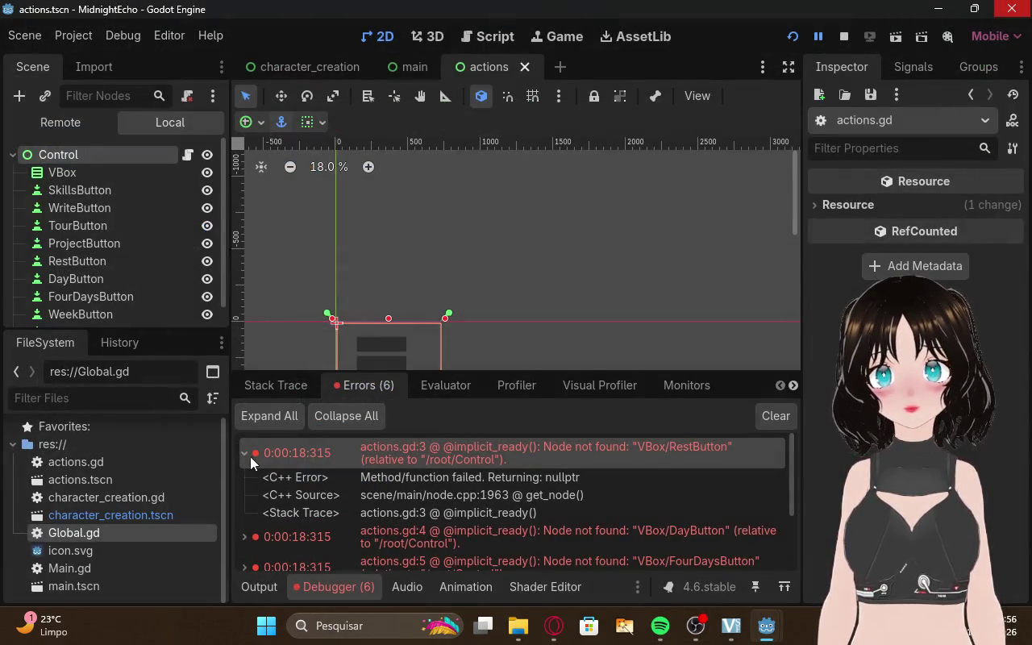
# Copy the RestButton error text and go back to the ChatGPT conversation
pyautogui.rightClick(306, 448)
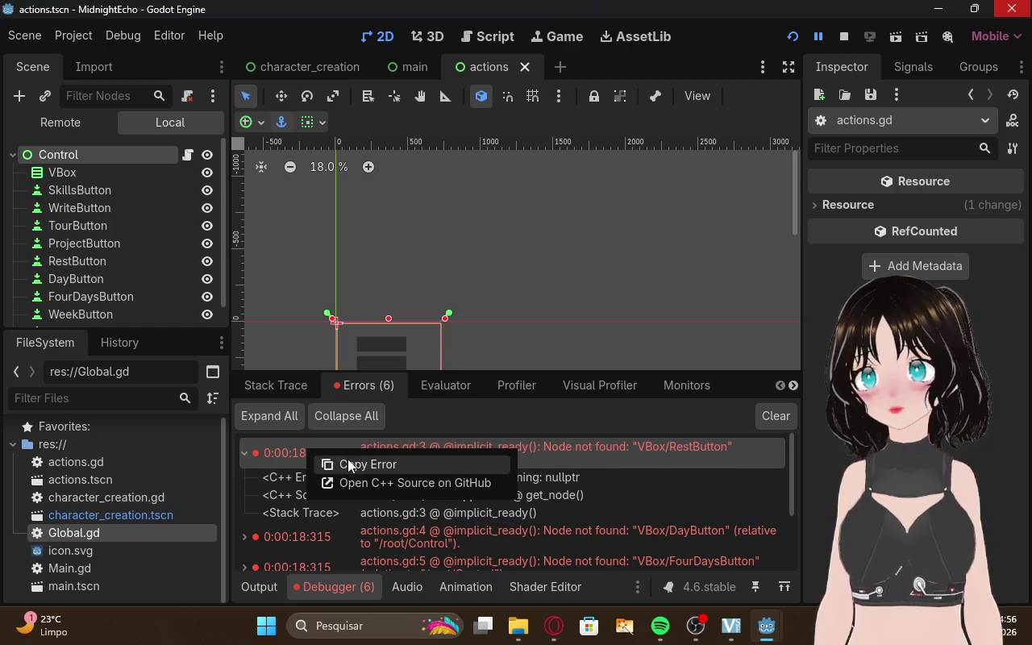
pyautogui.click(347, 464)
pyautogui.click(554, 626)
pyautogui.scroll(-10, 560, 499)
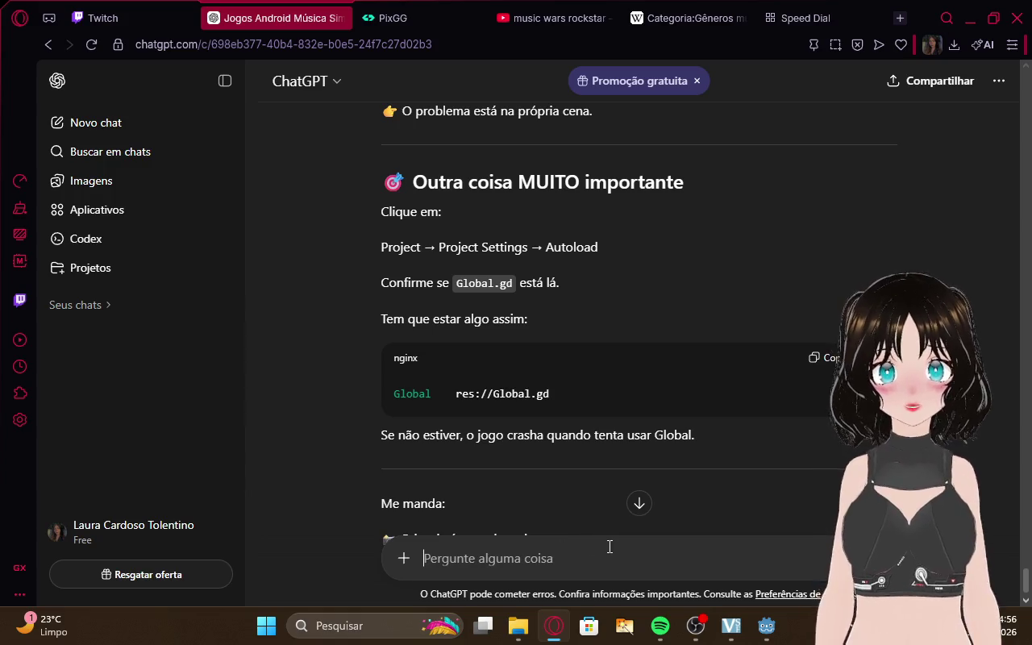
# Paste the RestButton error into the ChatGPT message and copy the DayButton error from Godot
pyautogui.hotkey('ctrl', 'v')
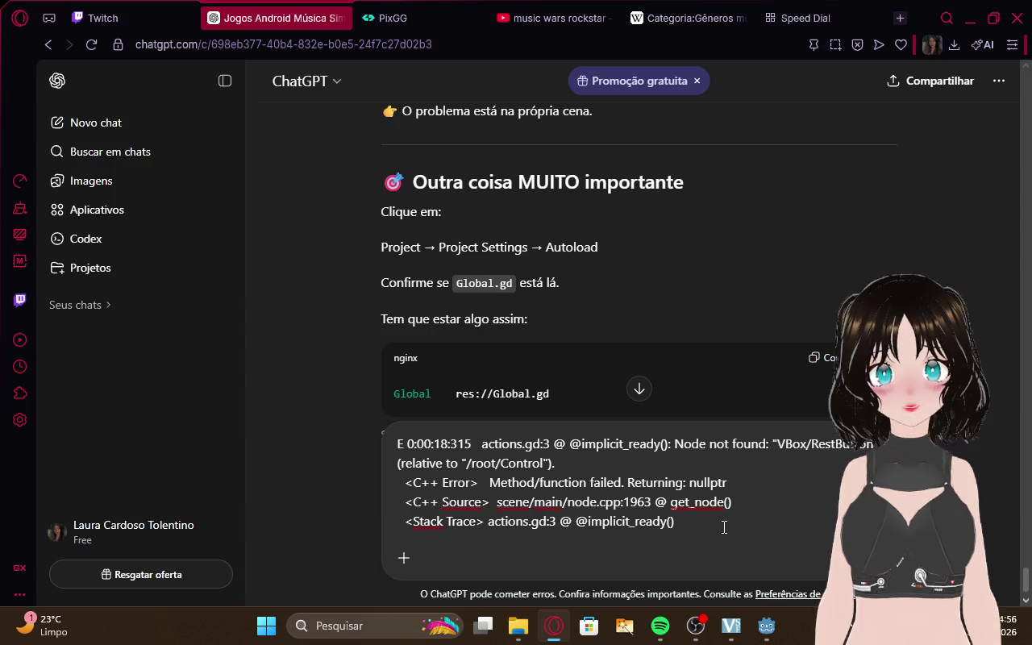
pyautogui.hotkey('shift', 'Return')
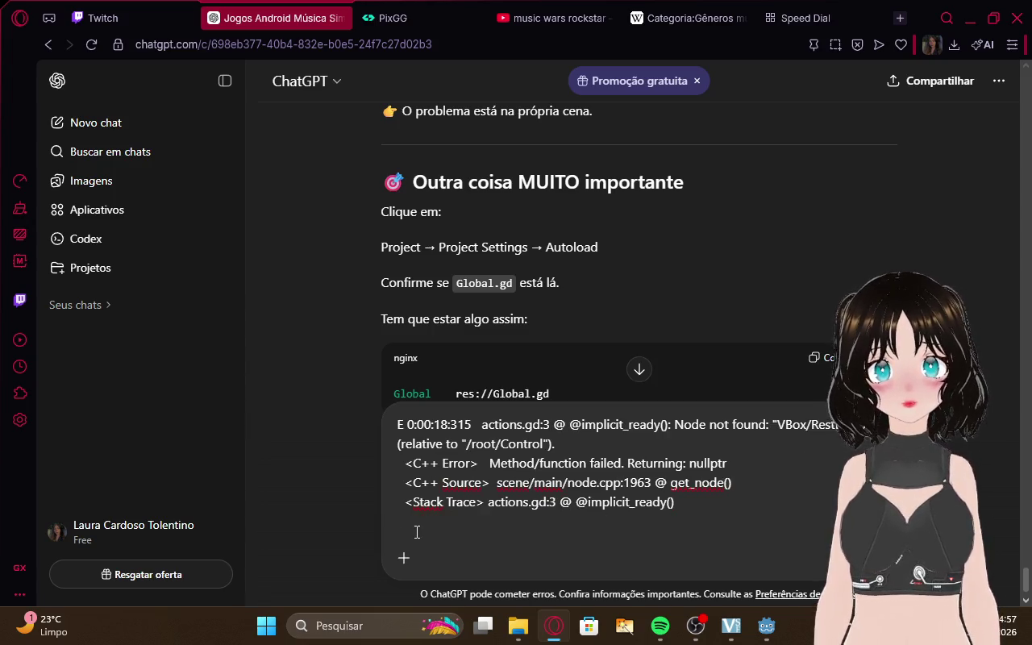
pyautogui.moveTo(766, 626)
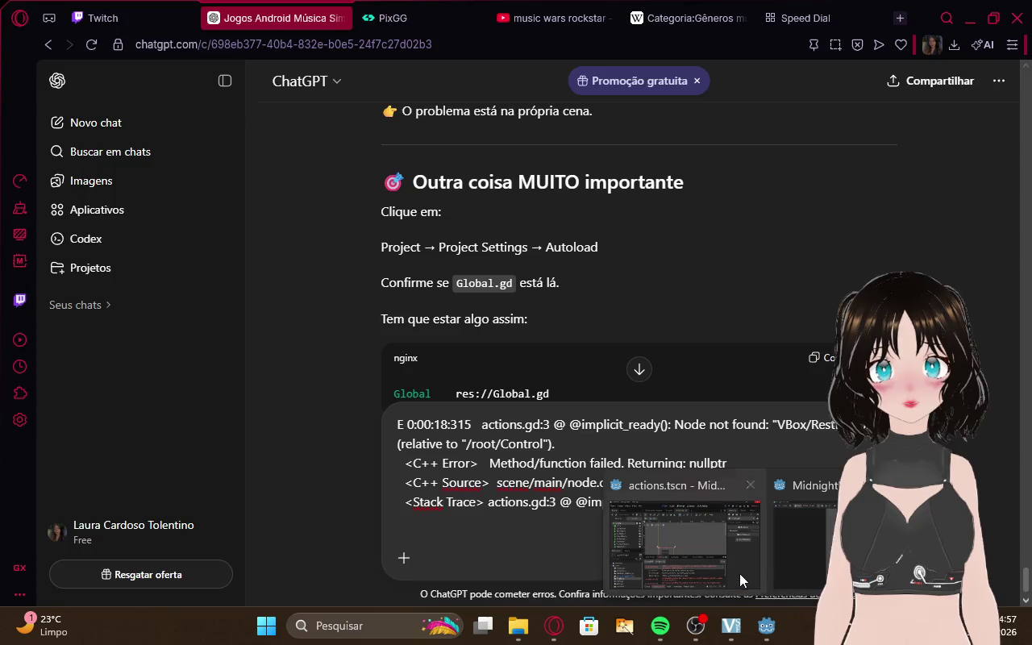
pyautogui.click(739, 573)
pyautogui.rightClick(309, 530)
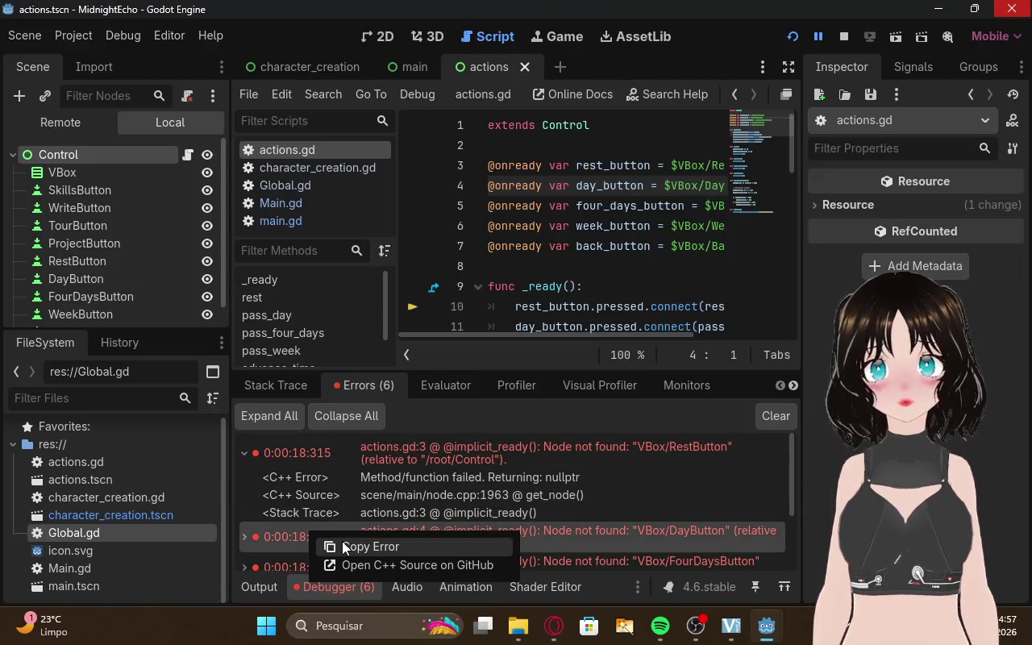
pyautogui.click(343, 546)
# Paste the DayButton error on a new line below the RestButton error in ChatGPT
pyautogui.scroll(-1, 489, 524)
pyautogui.scroll(-3, 489, 520)
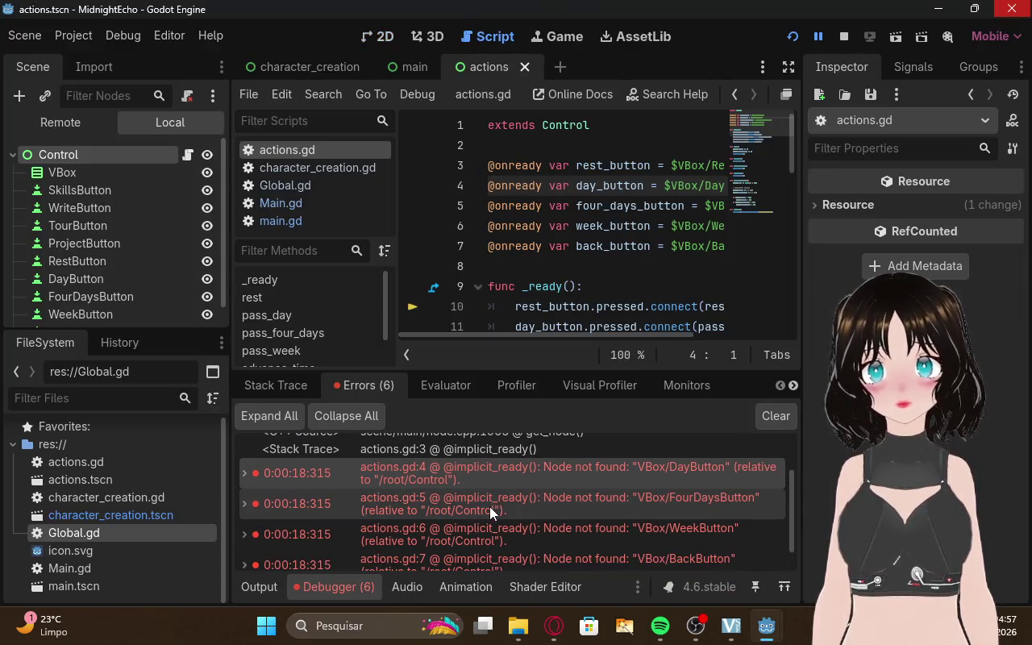
pyautogui.click(554, 629)
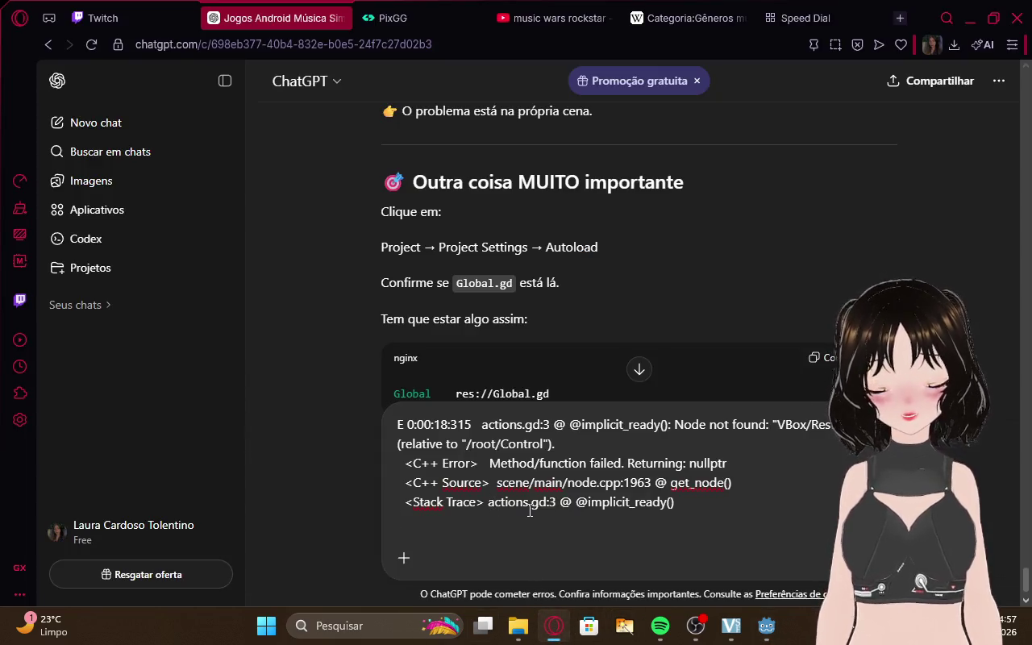
pyautogui.hotkey('shift', 'Return')
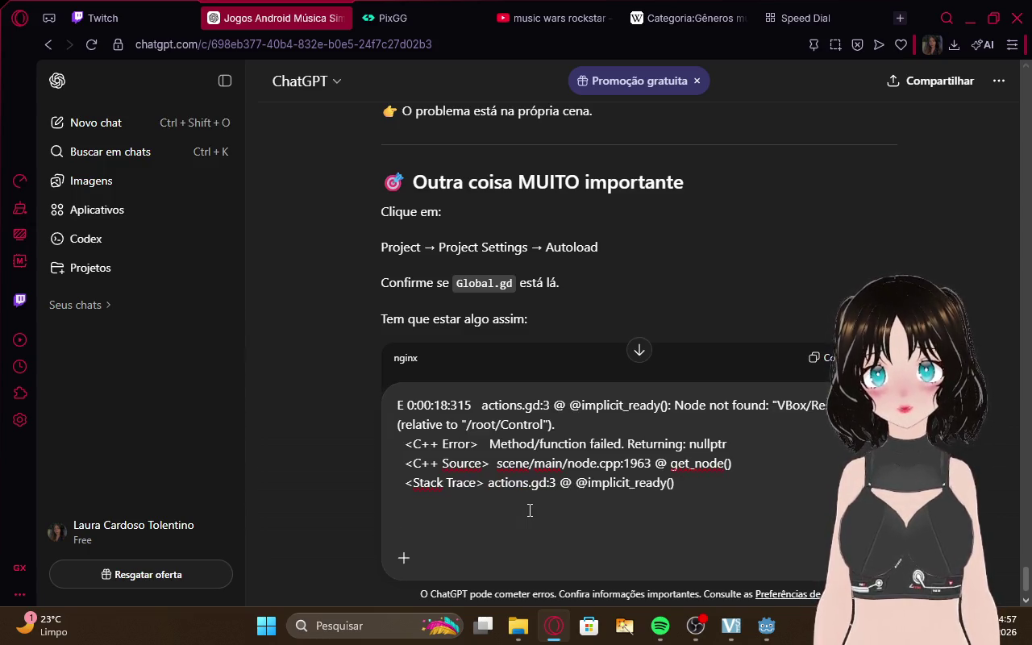
pyautogui.hotkey('ctrl', 'v')
pyautogui.scroll(-5, 573, 457)
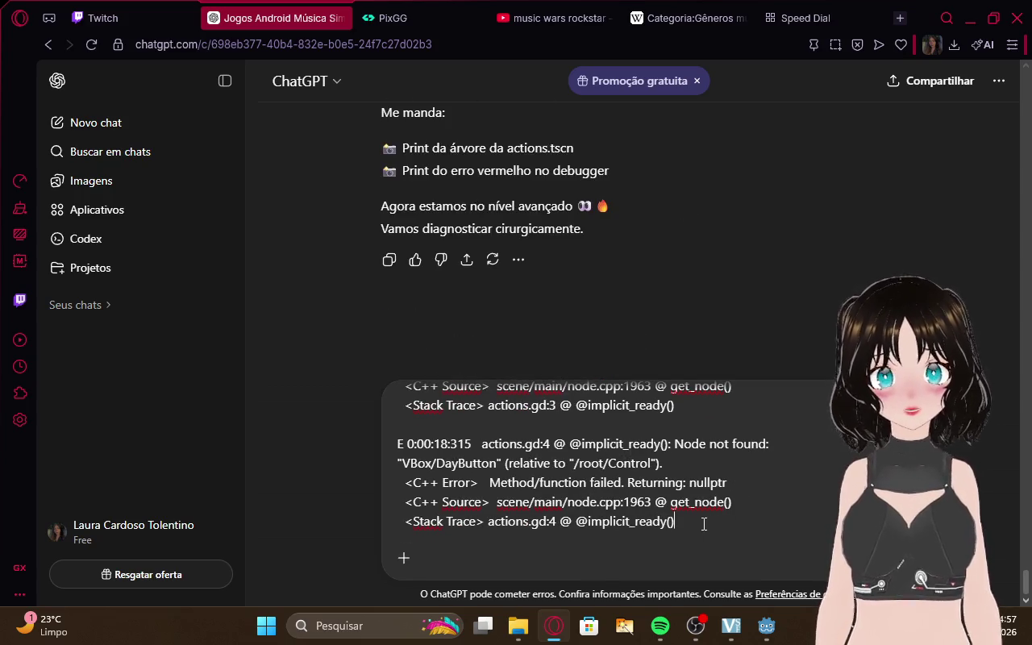
pyautogui.scroll(1, 704, 524)
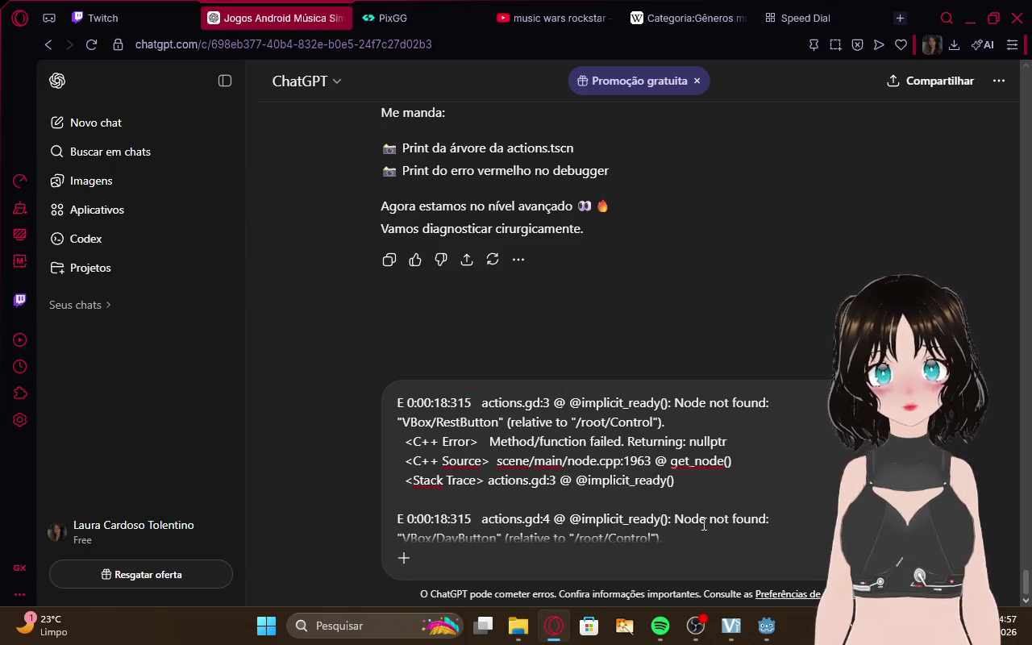
pyautogui.scroll(-2, 704, 524)
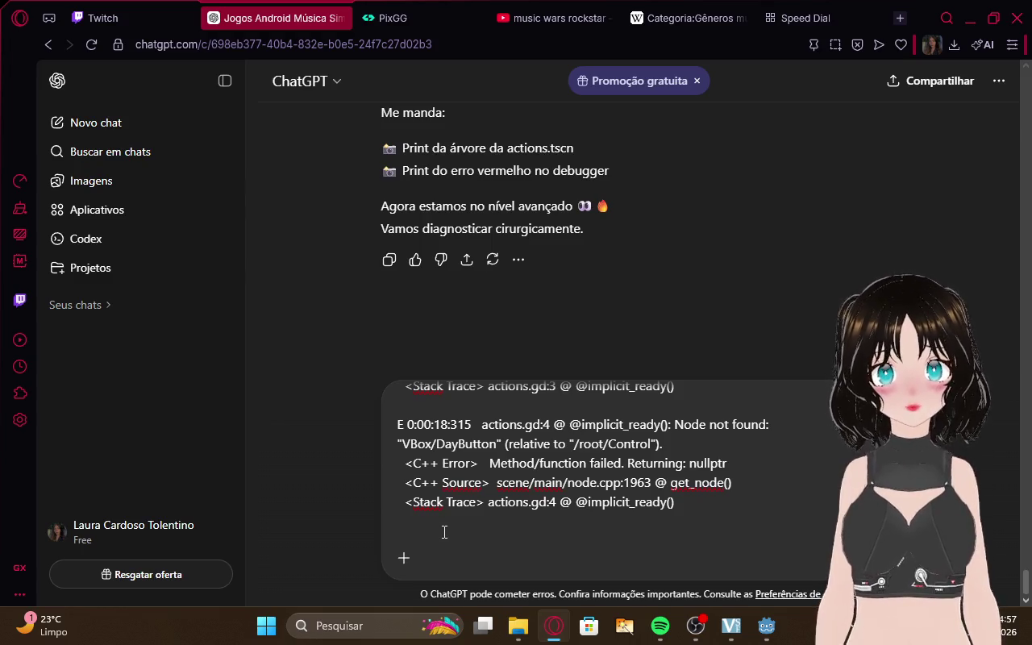
pyautogui.scroll(2, 443, 532)
pyautogui.hotkey('shift', 'Return')
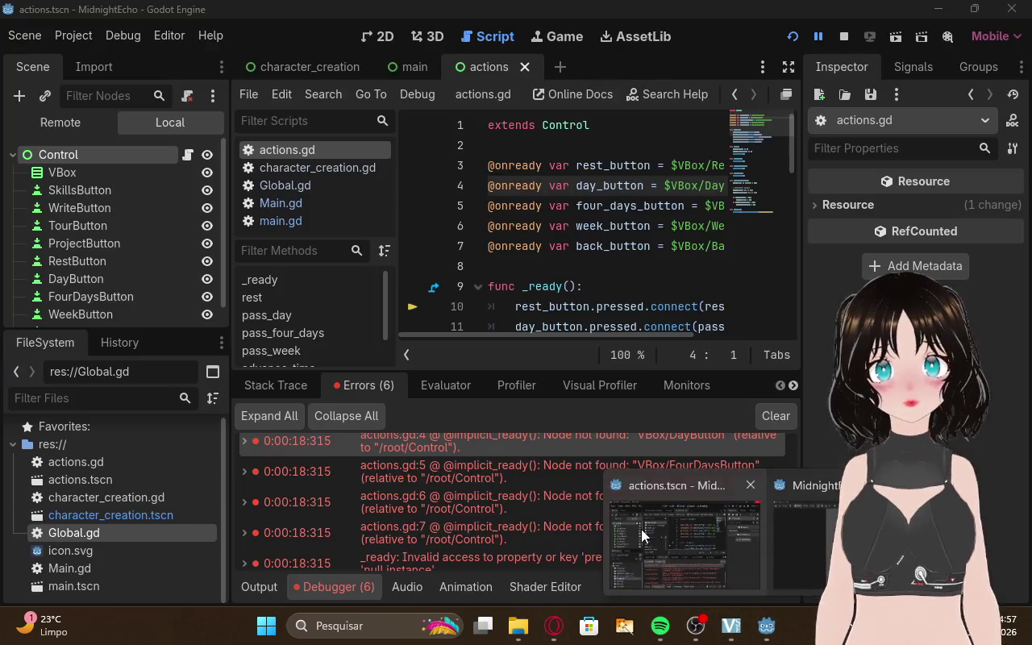
# Copy the FourDaysButton error from Godot's error list
pyautogui.click(643, 536)
pyautogui.rightClick(368, 471)
pyautogui.click(403, 484)
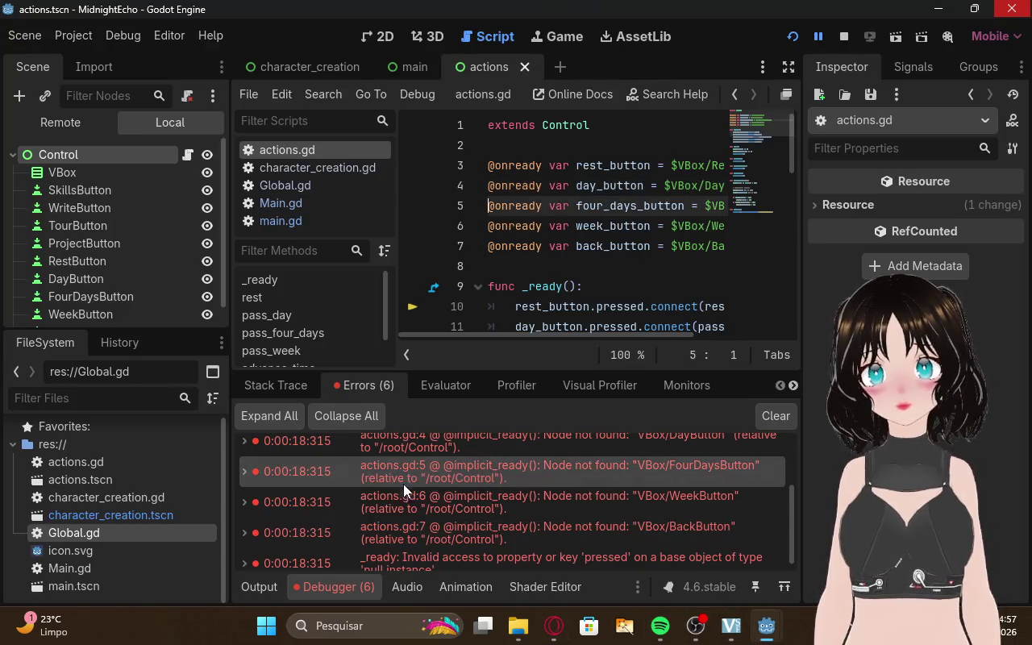
# Open Notepad and replace the old note with the FourDaysButton error
pyautogui.scroll(-1, 378, 484)
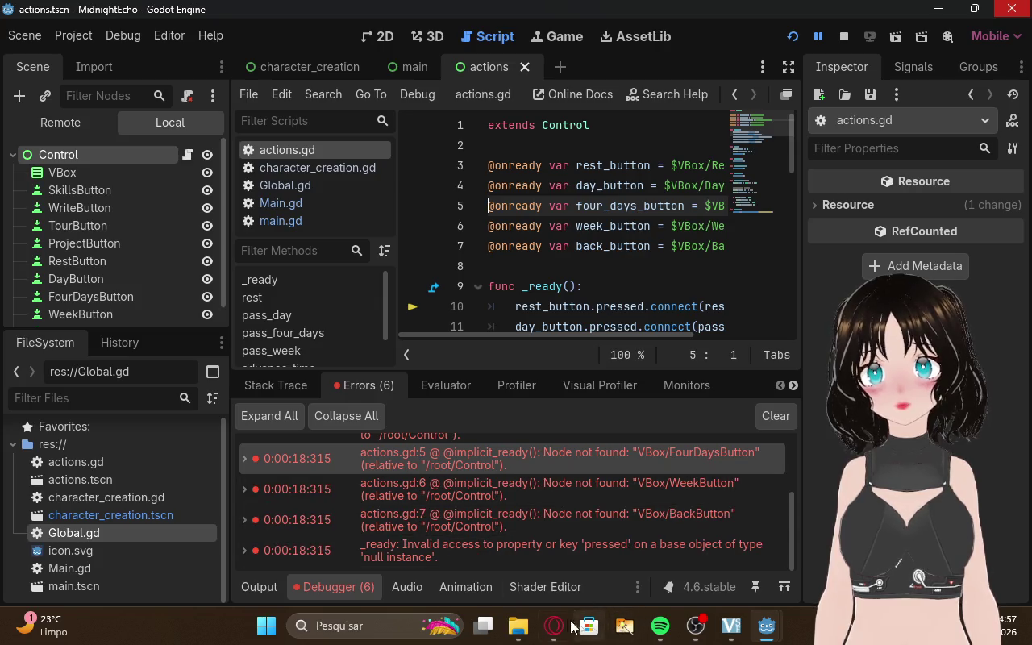
pyautogui.click(323, 621)
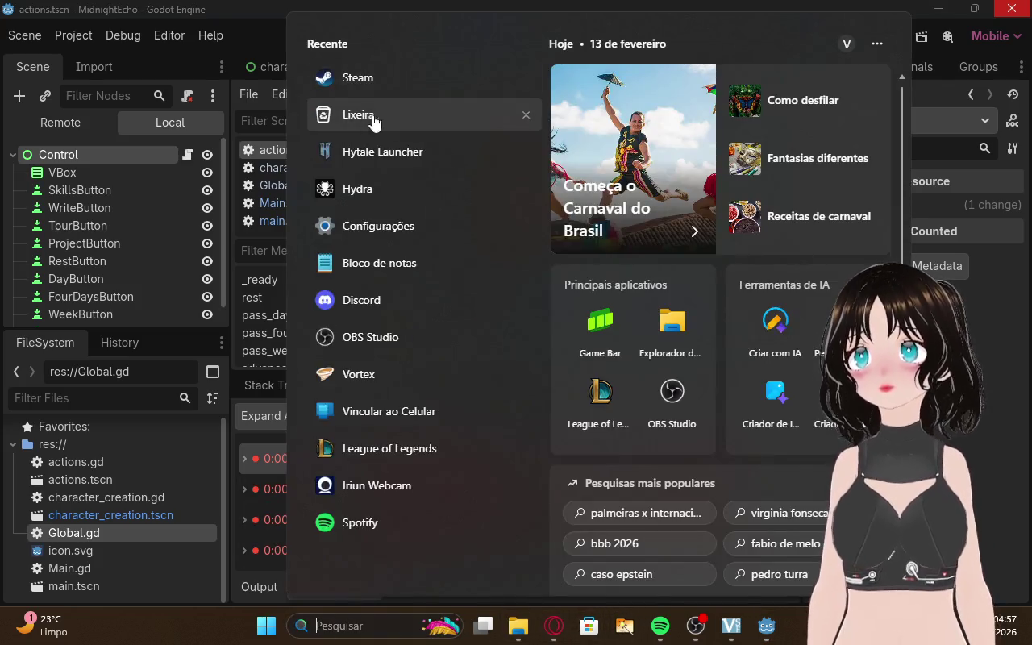
pyautogui.click(393, 272)
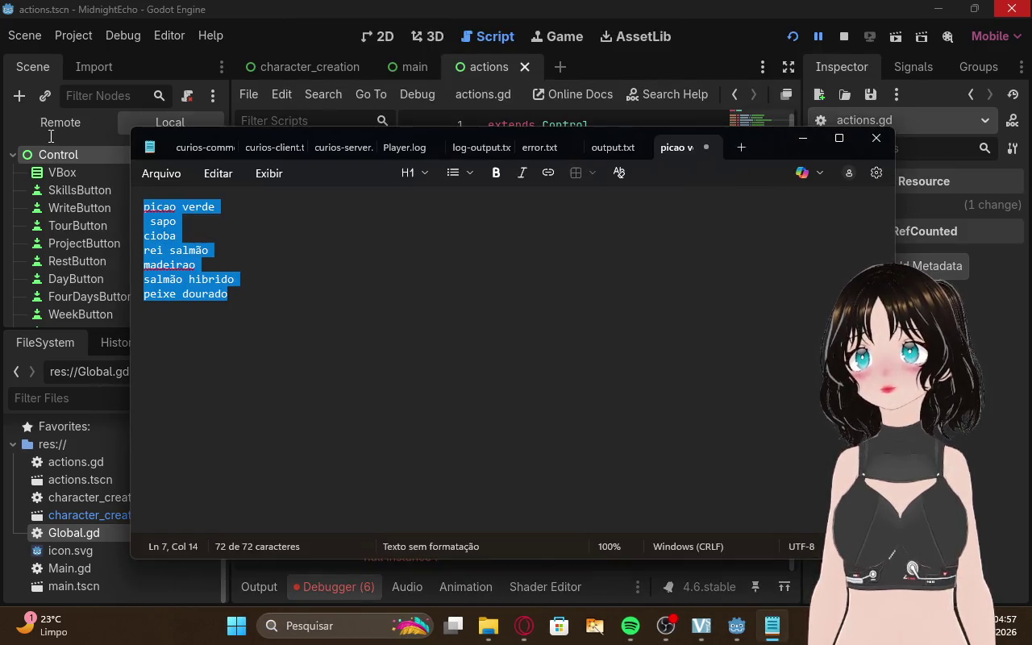
pyautogui.hotkey('ctrl', 'v')
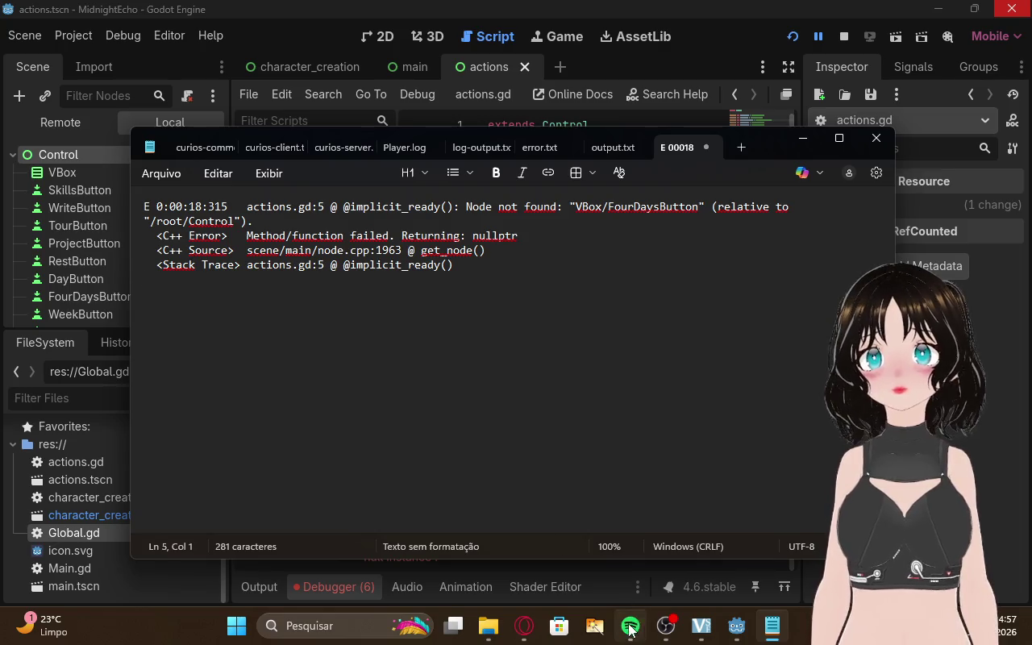
# Move the RestButton and DayButton errors from the ChatGPT message into the Notepad log
pyautogui.click(524, 627)
pyautogui.hotkey('ctrl', 'a')
pyautogui.hotkey('ctrl', 'v')
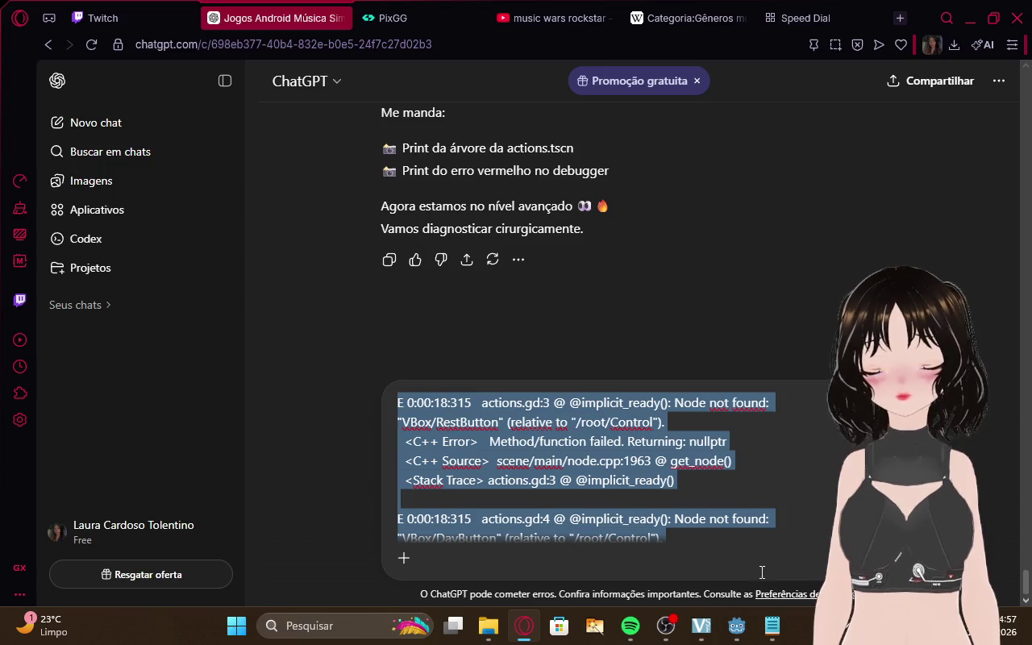
pyautogui.press('BackSpace')
pyautogui.click(772, 625)
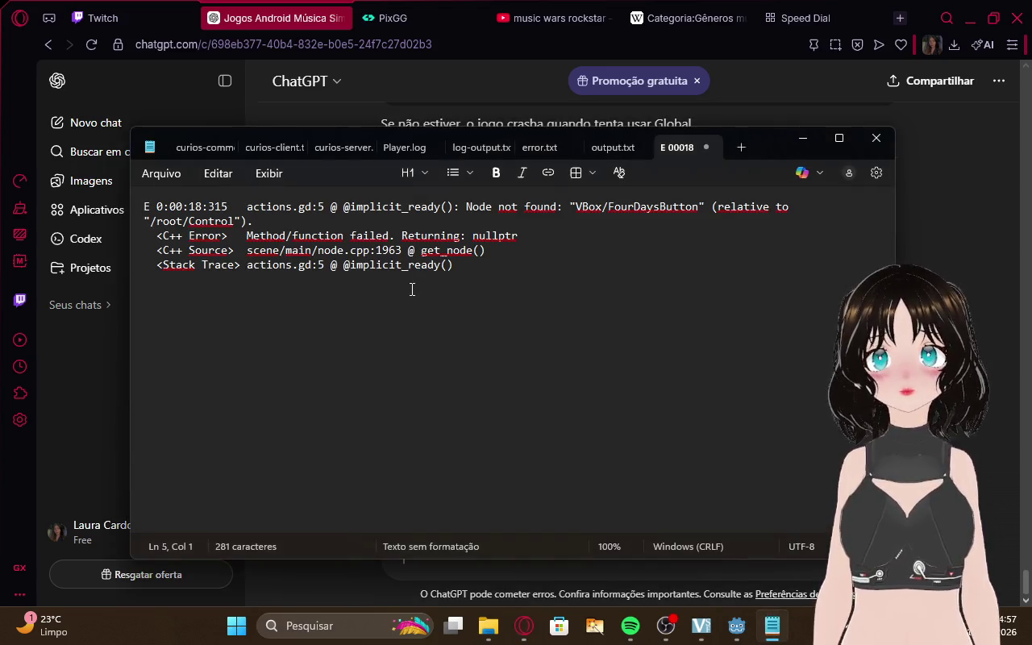
pyautogui.hotkey('ctrl', 'v')
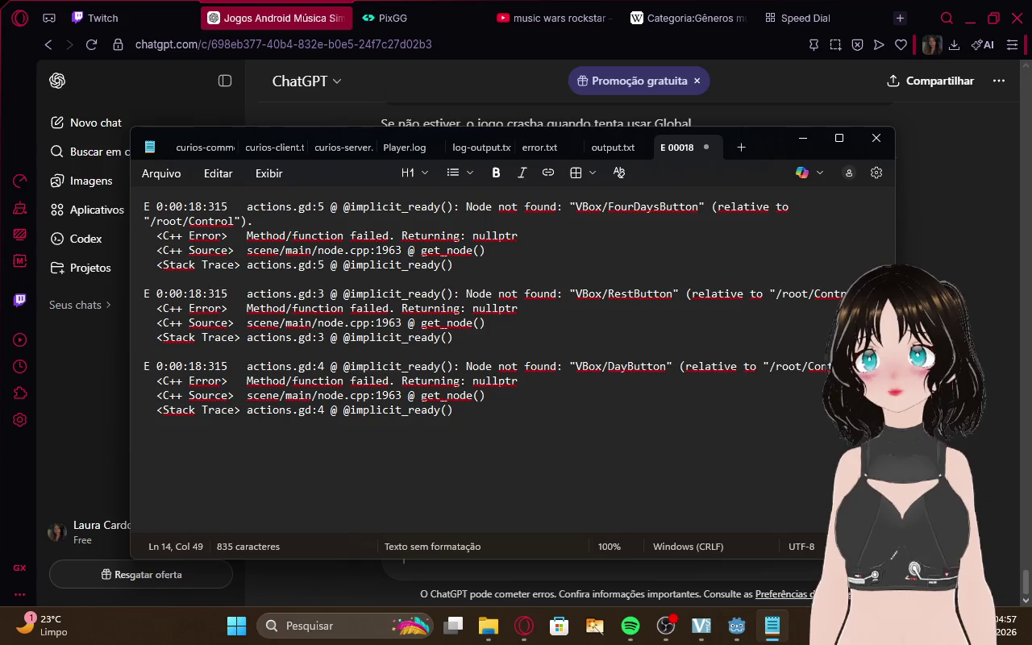
pyautogui.press('Return')
pyautogui.press('Return')
# Copy the WeekButton and BackButton errors from Godot and append them to the Notepad log
pyautogui.click(736, 626)
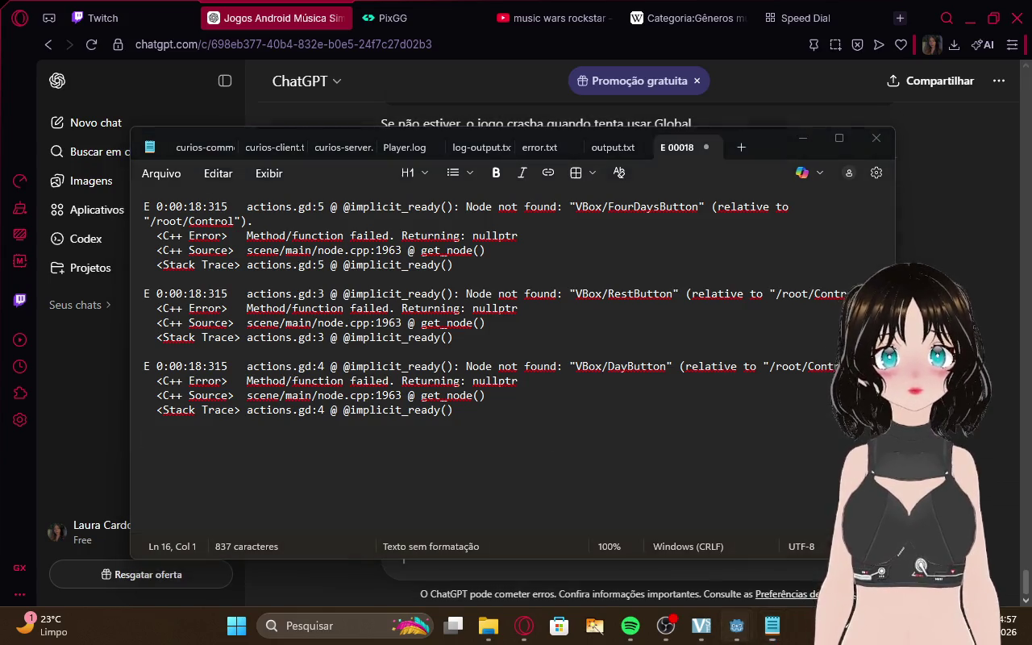
pyautogui.click(694, 547)
pyautogui.rightClick(346, 497)
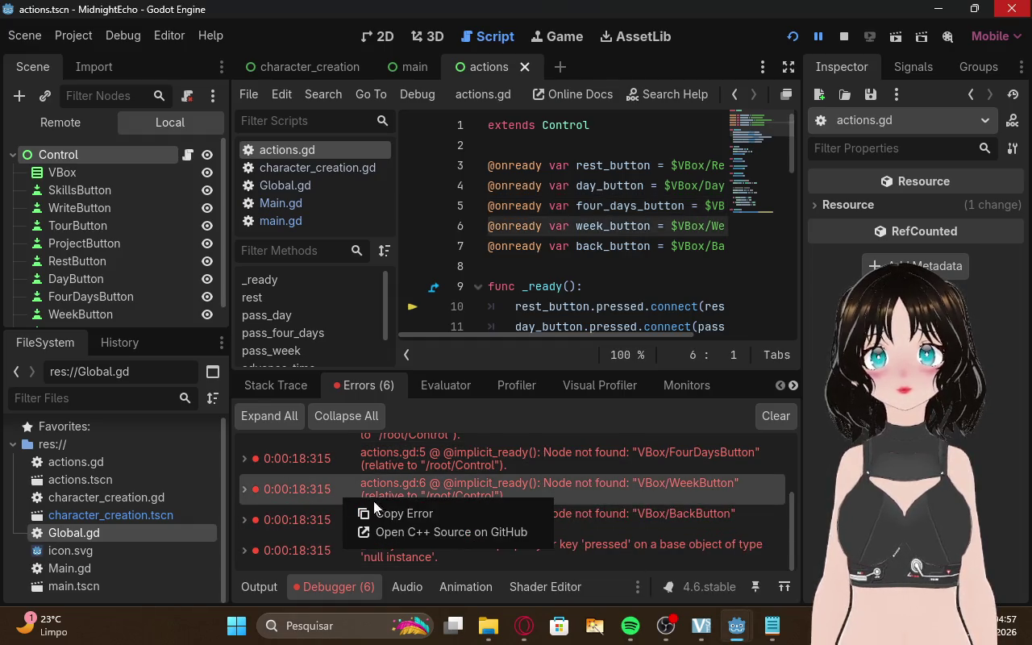
pyautogui.click(394, 514)
pyautogui.click(764, 626)
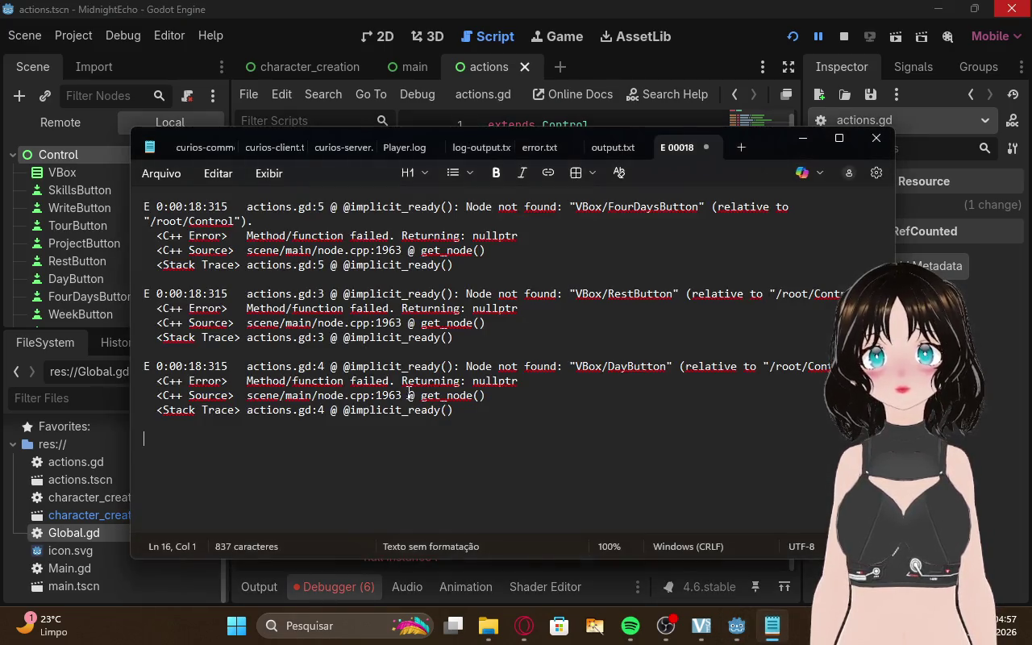
pyautogui.hotkey('ctrl', 'v')
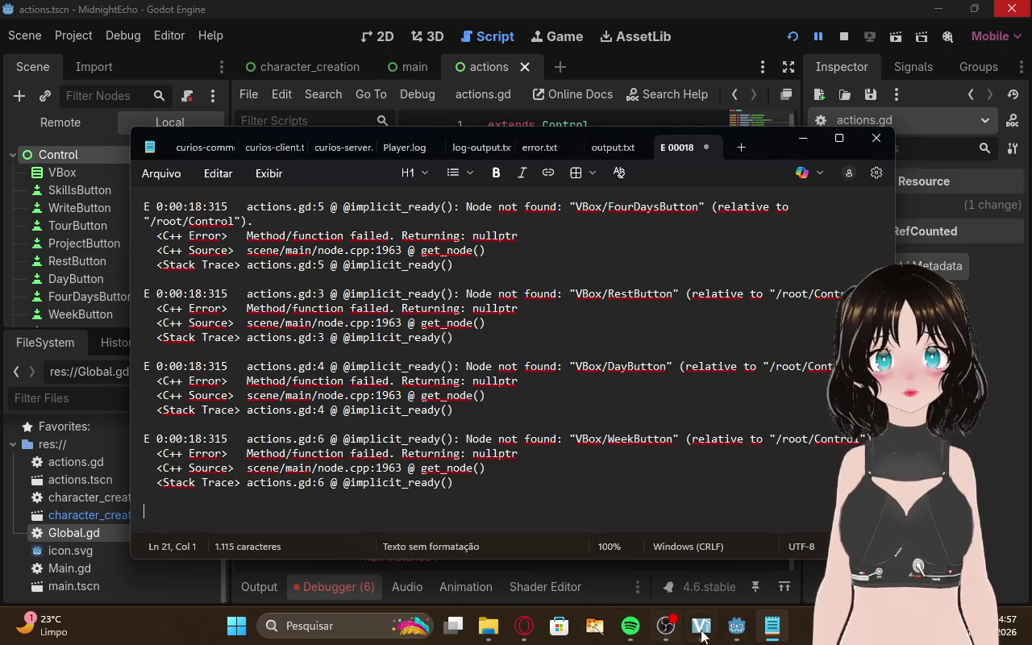
pyautogui.click(737, 626)
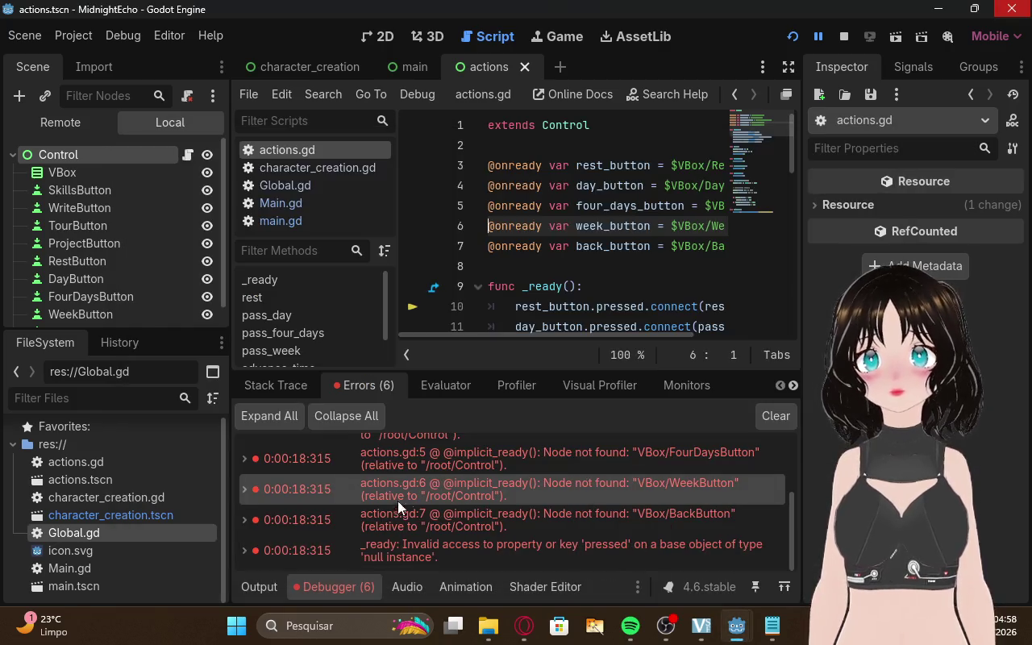
pyautogui.rightClick(348, 515)
pyautogui.click(395, 525)
pyautogui.click(774, 629)
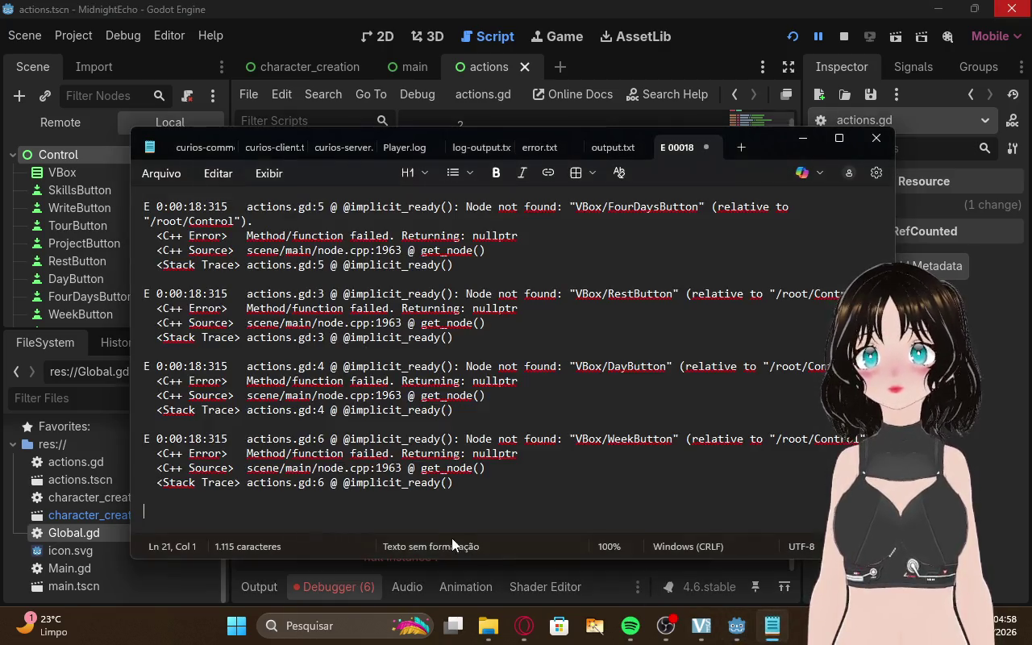
pyautogui.hotkey('ctrl', 'v')
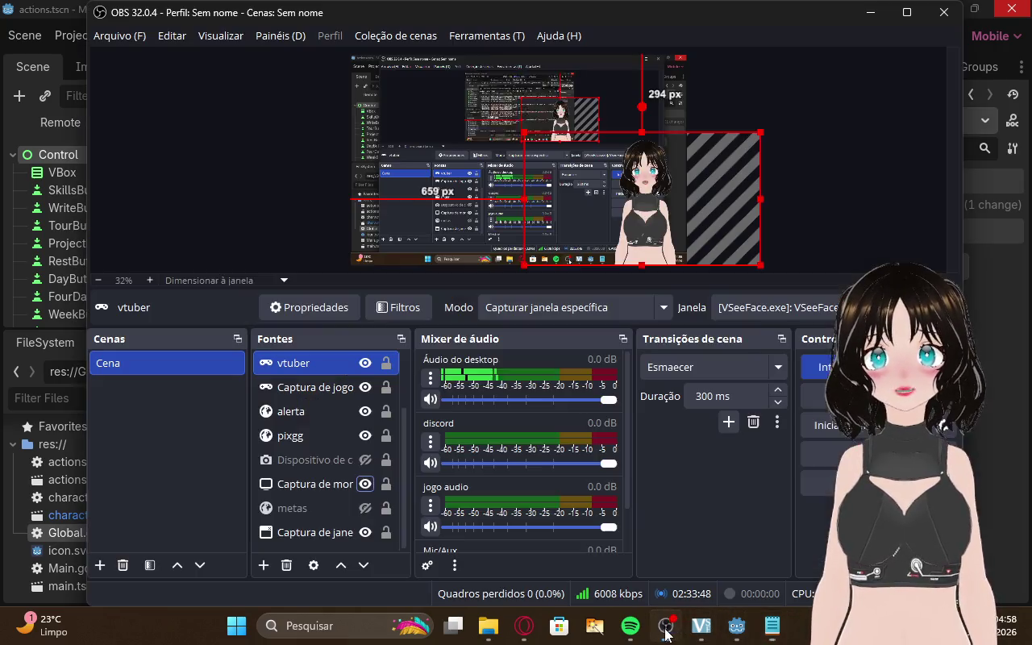
# Append Godot's null instance error to the Notepad log
pyautogui.click(665, 626)
pyautogui.moveTo(736, 625)
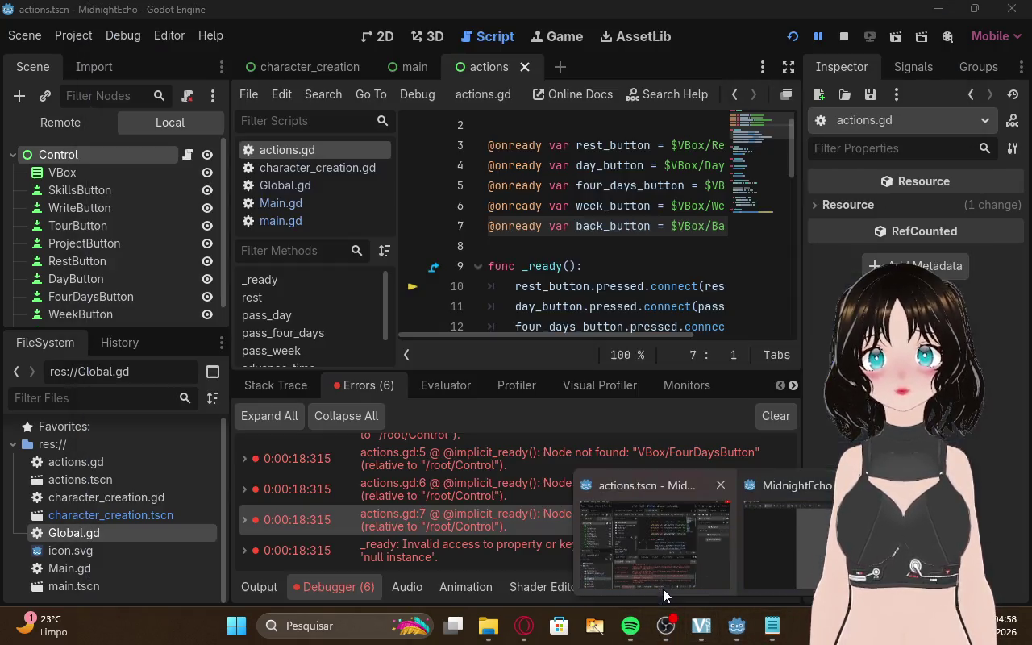
pyautogui.click(663, 589)
pyautogui.rightClick(436, 556)
pyautogui.click(451, 568)
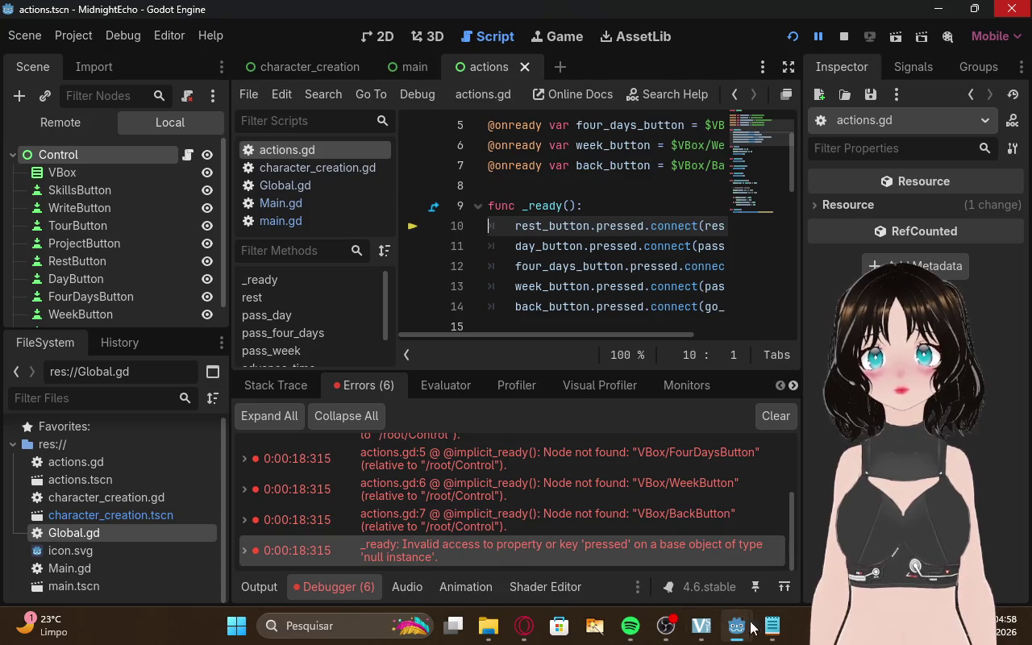
pyautogui.click(767, 625)
pyautogui.hotkey('ctrl', 'v')
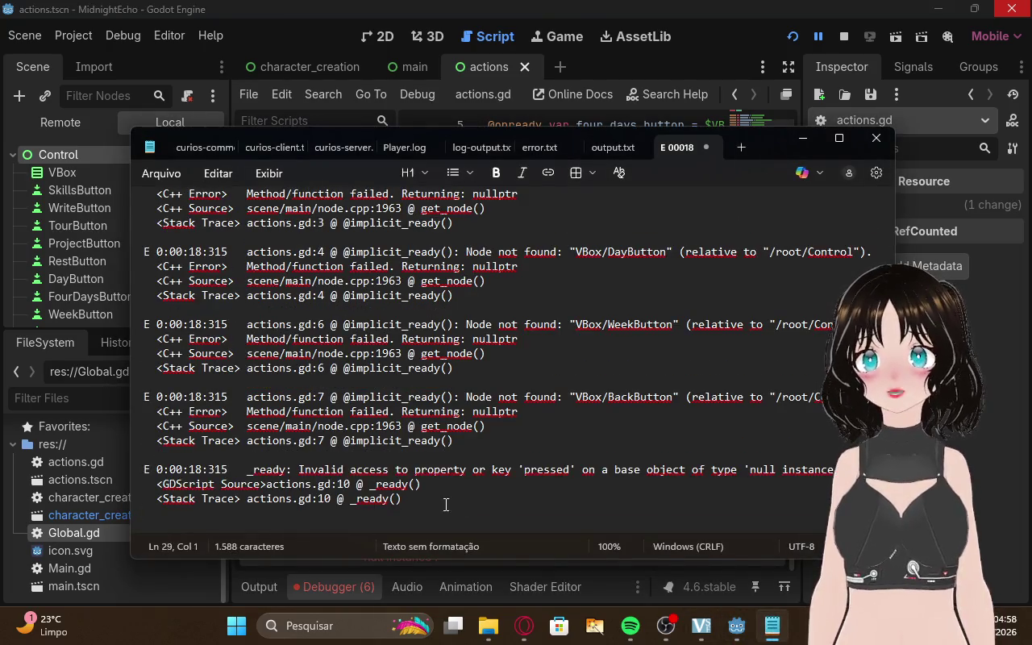
# Cut the entire error log out of Notepad, leaving it empty
pyautogui.hotkey('ctrl', 'a')
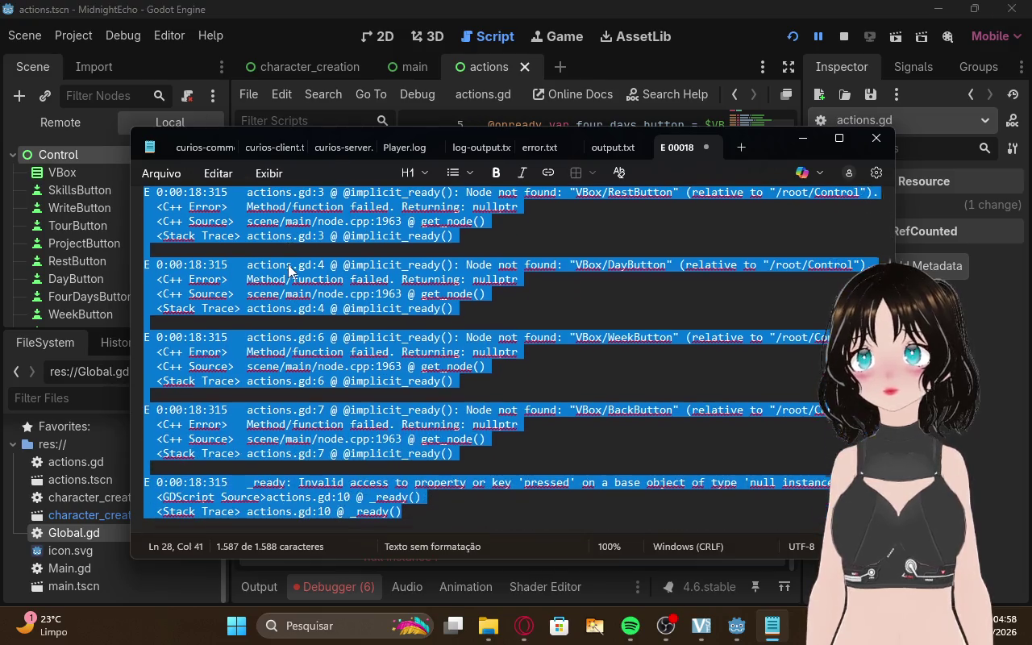
pyautogui.moveTo(419, 509)
pyautogui.mouseDown()
pyautogui.moveTo(293, 380)
pyautogui.moveTo(121, 145)
pyautogui.moveTo(38, 3)
pyautogui.mouseUp()
pyautogui.hotkey('ctrl', 'x')
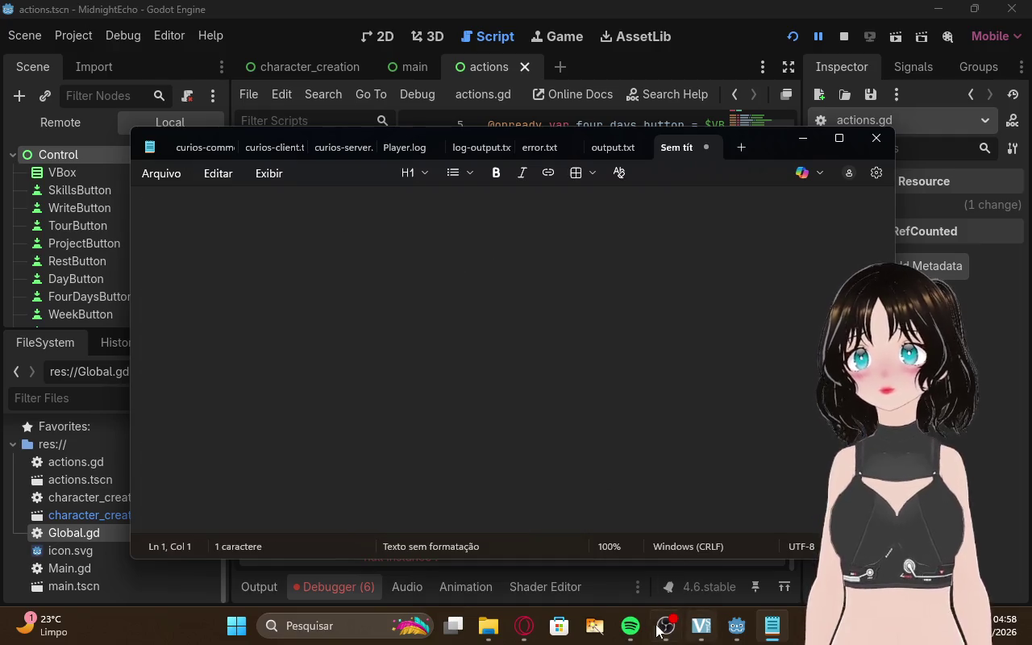
pyautogui.click(524, 626)
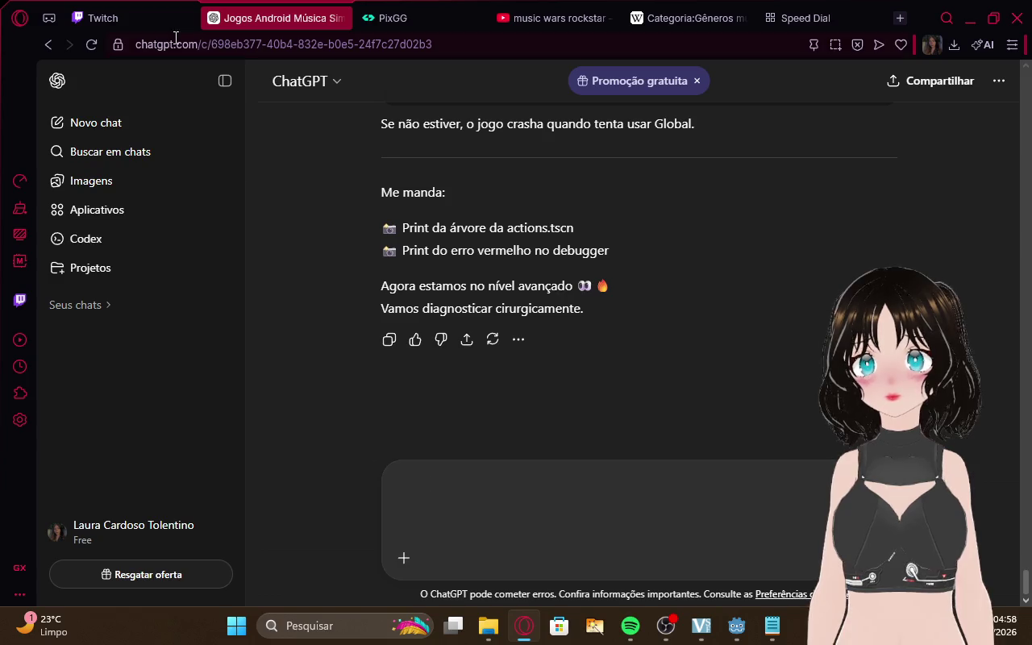
# Paste the full actions.gd error log into ChatGPT, add 'os erros' below, and send
pyautogui.hotkey('ctrl', 'v')
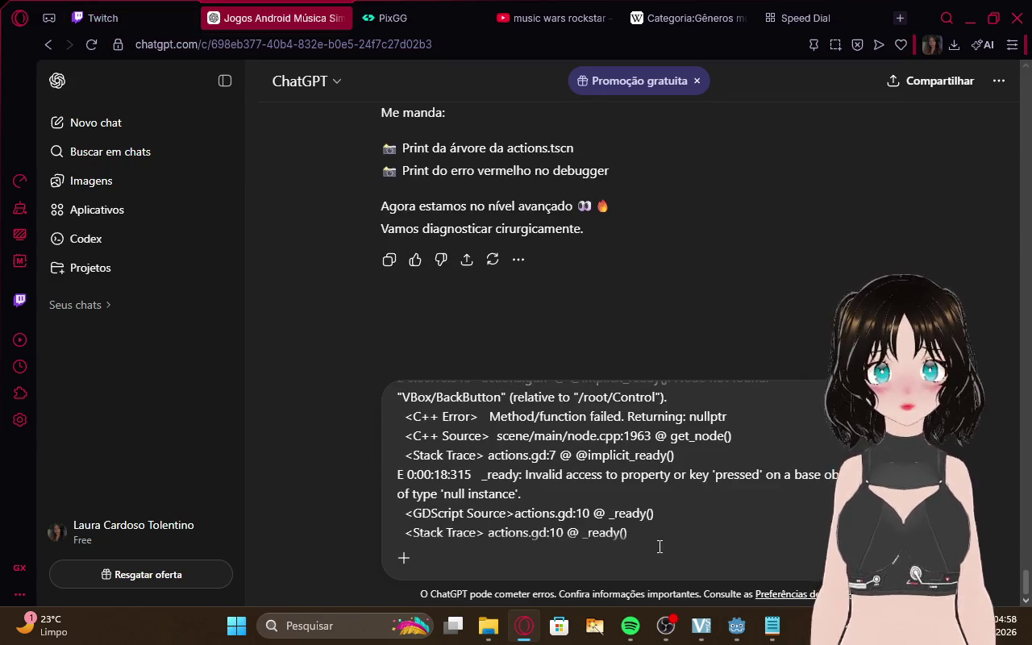
pyautogui.hotkey('shift', 'Return')
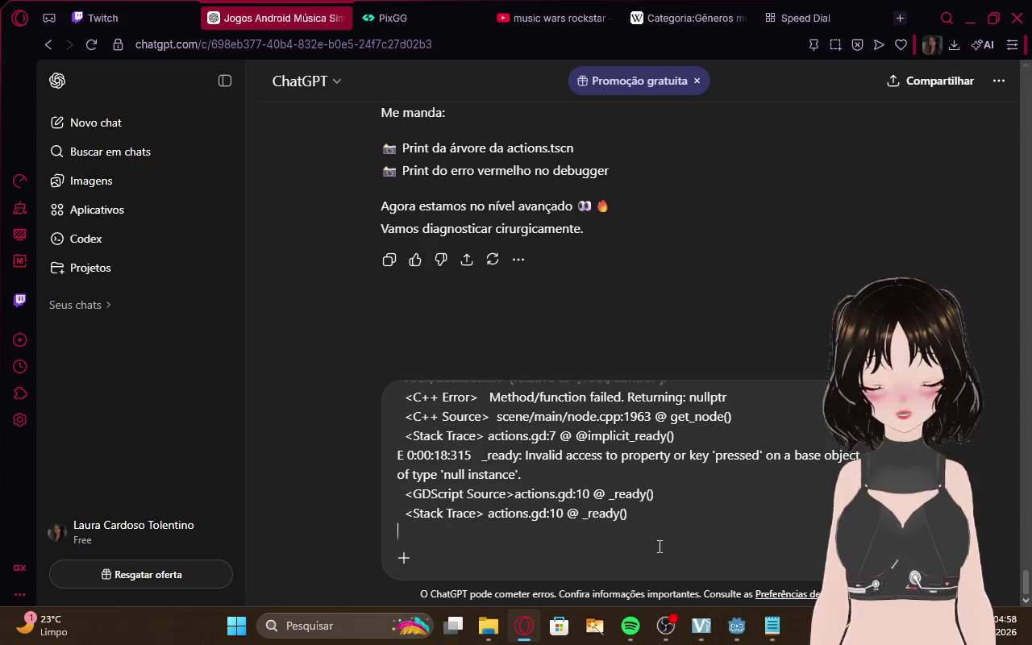
pyautogui.write('os erros')
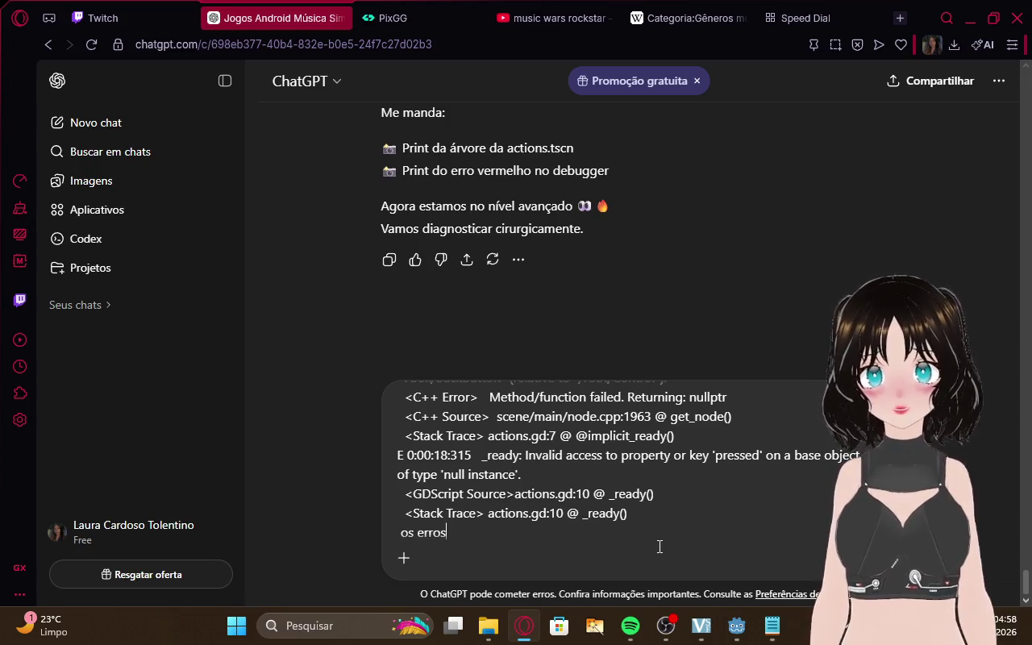
pyautogui.press('Return')
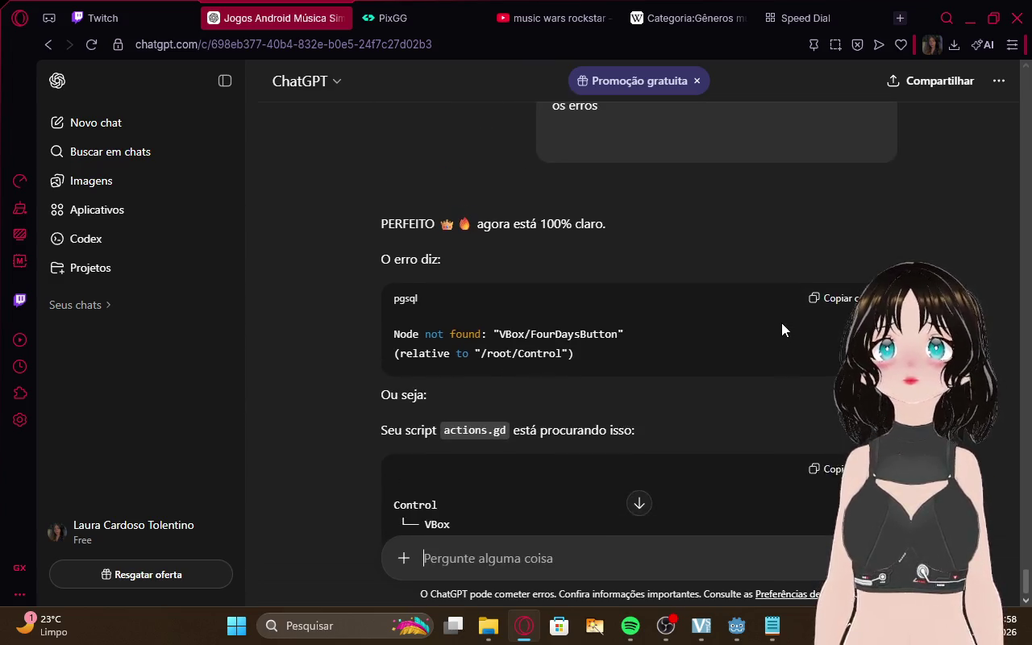
# Read through ChatGPT's PASSO 1–3 VBox button layout, then return to Godot's actions.tscn window
pyautogui.scroll(4, 782, 314)
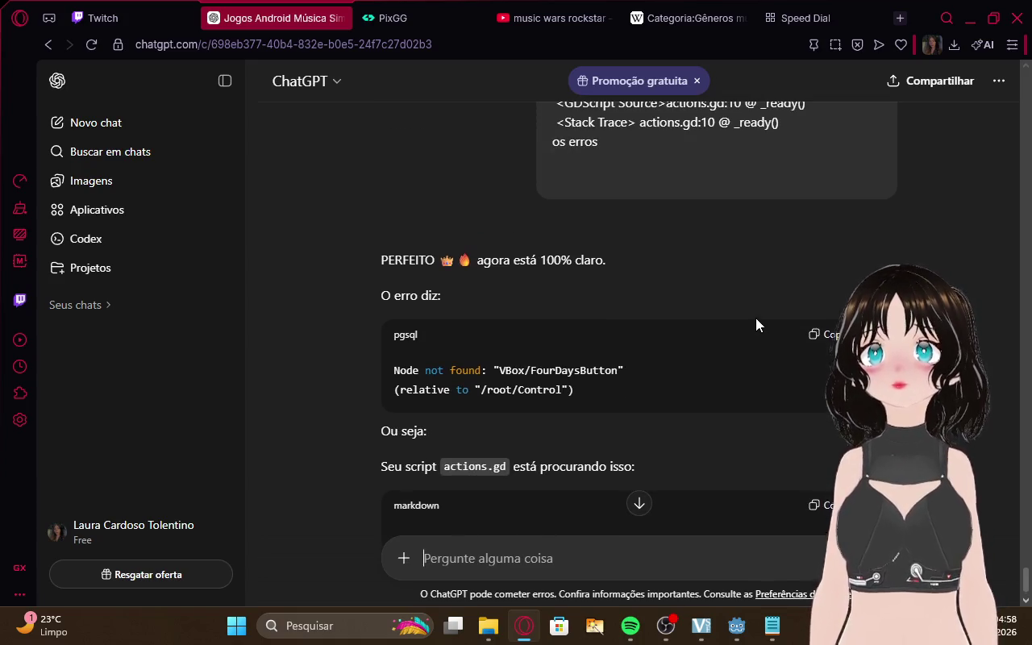
pyautogui.scroll(-2, 756, 317)
pyautogui.click(157, 17)
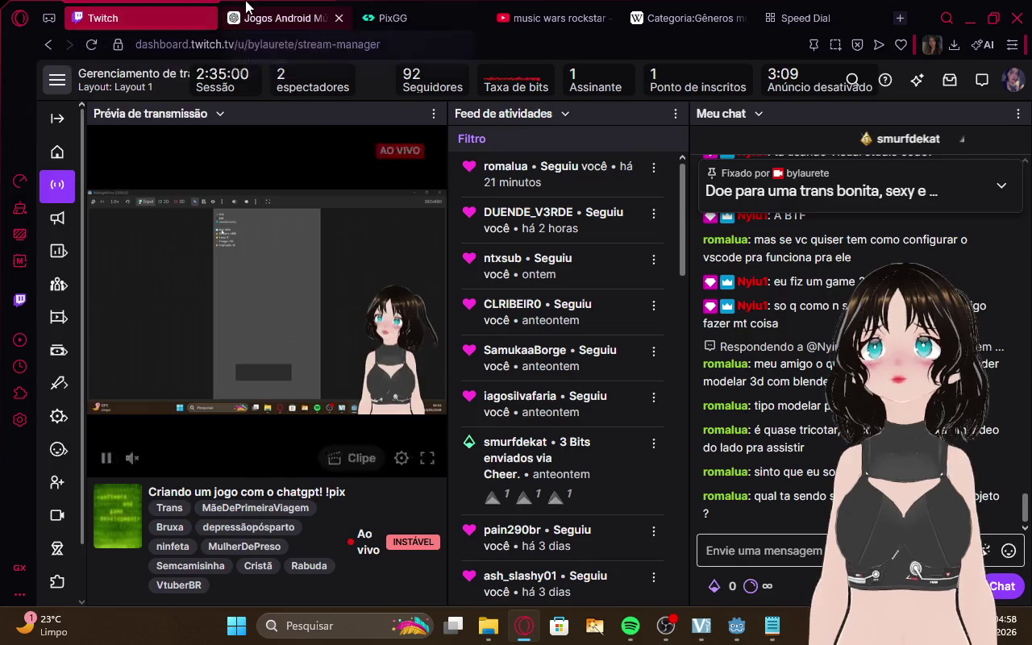
pyautogui.click(258, 9)
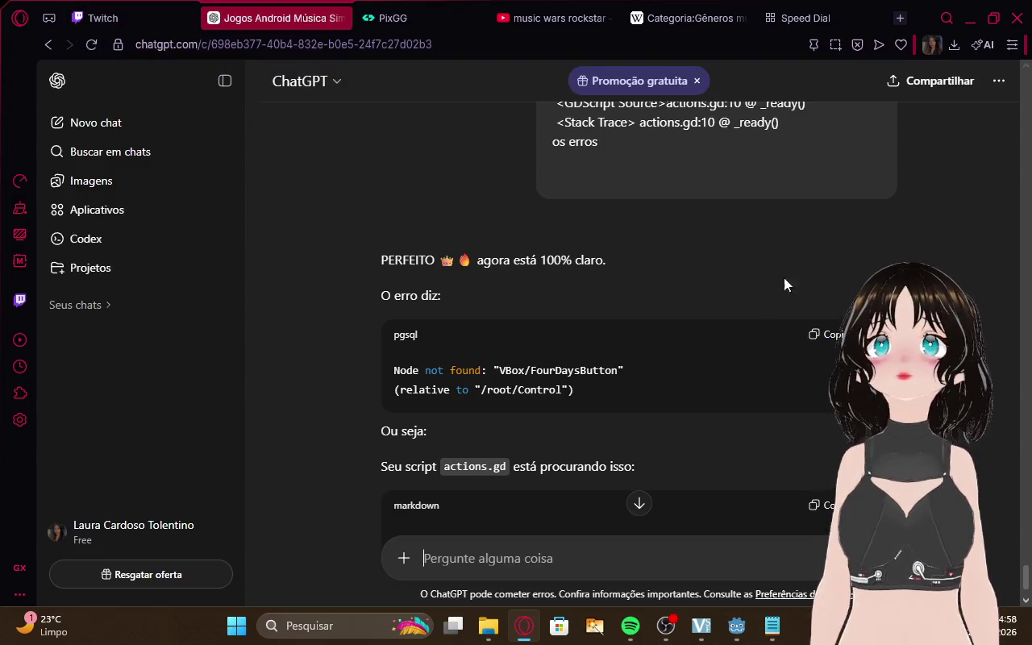
pyautogui.scroll(-4, 784, 278)
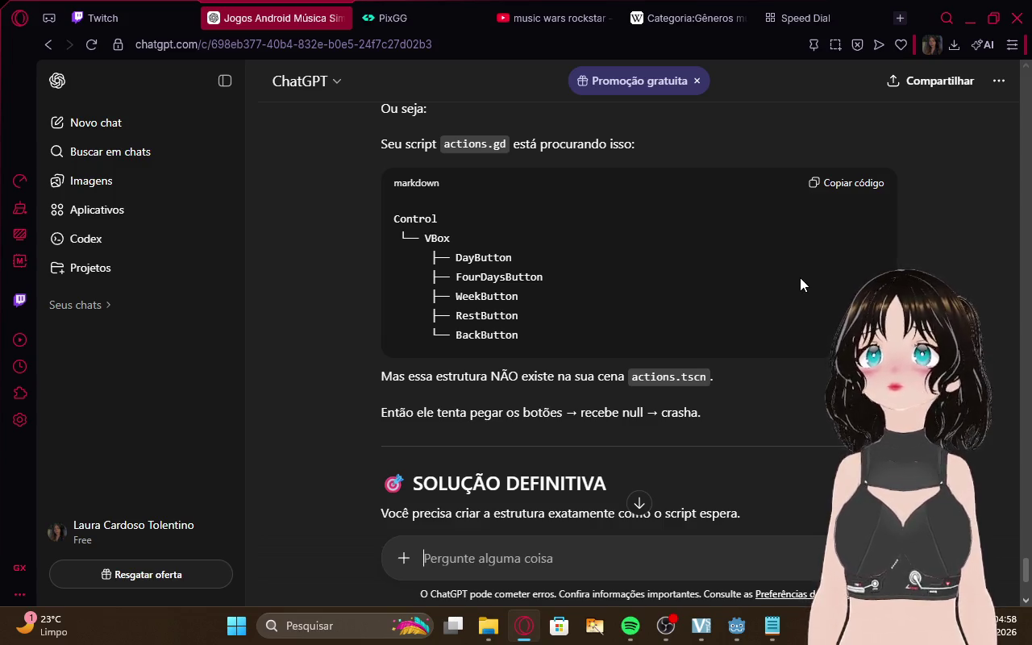
pyautogui.scroll(-2, 801, 278)
pyautogui.scroll(-1, 800, 278)
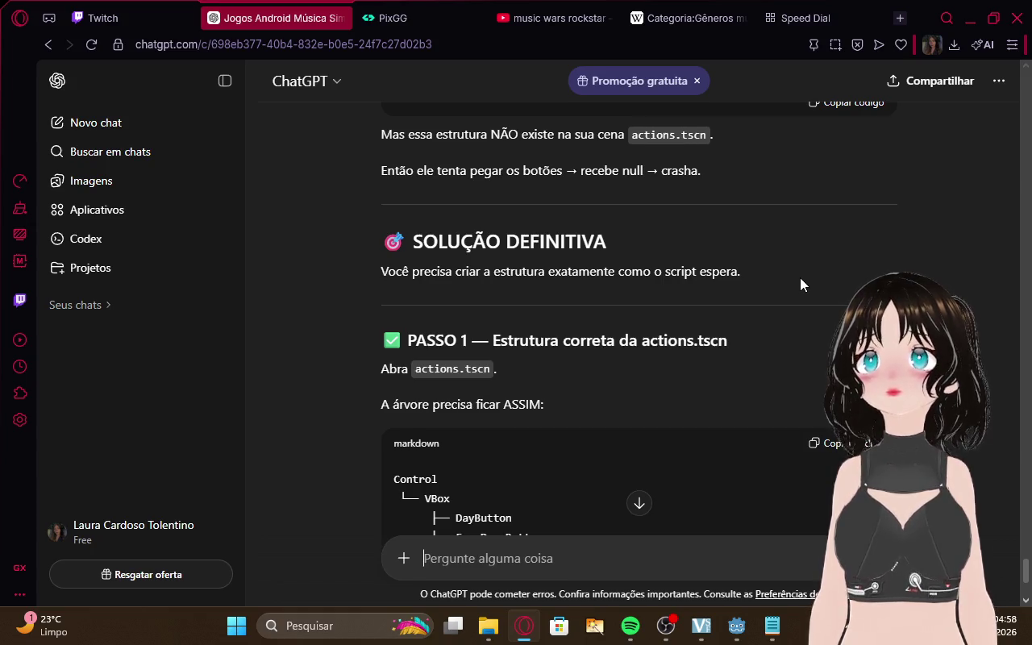
pyautogui.scroll(-2, 801, 278)
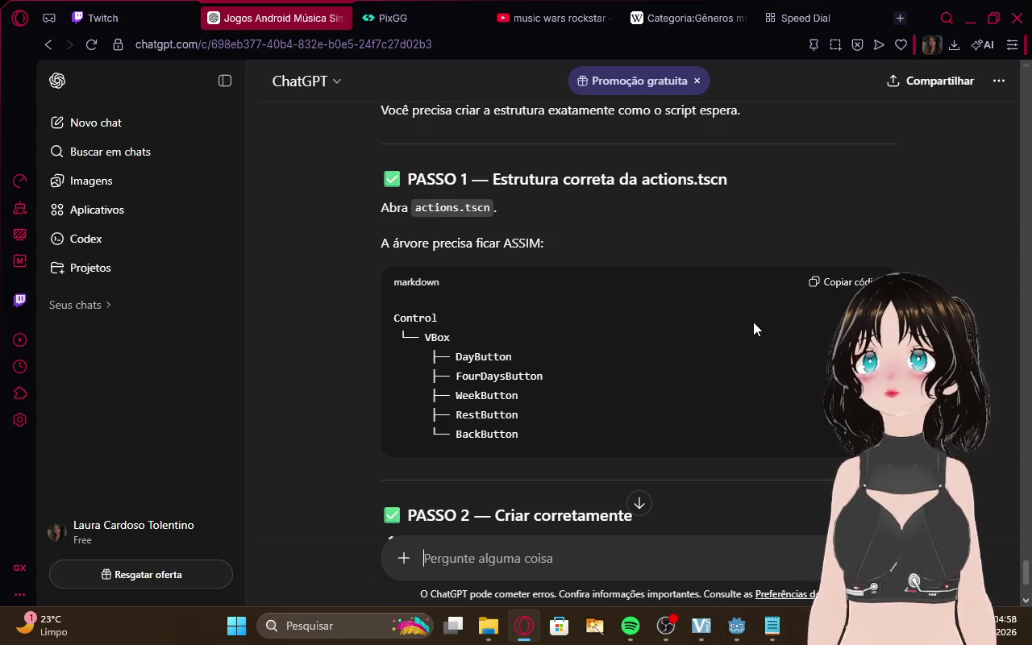
pyautogui.scroll(-3, 753, 321)
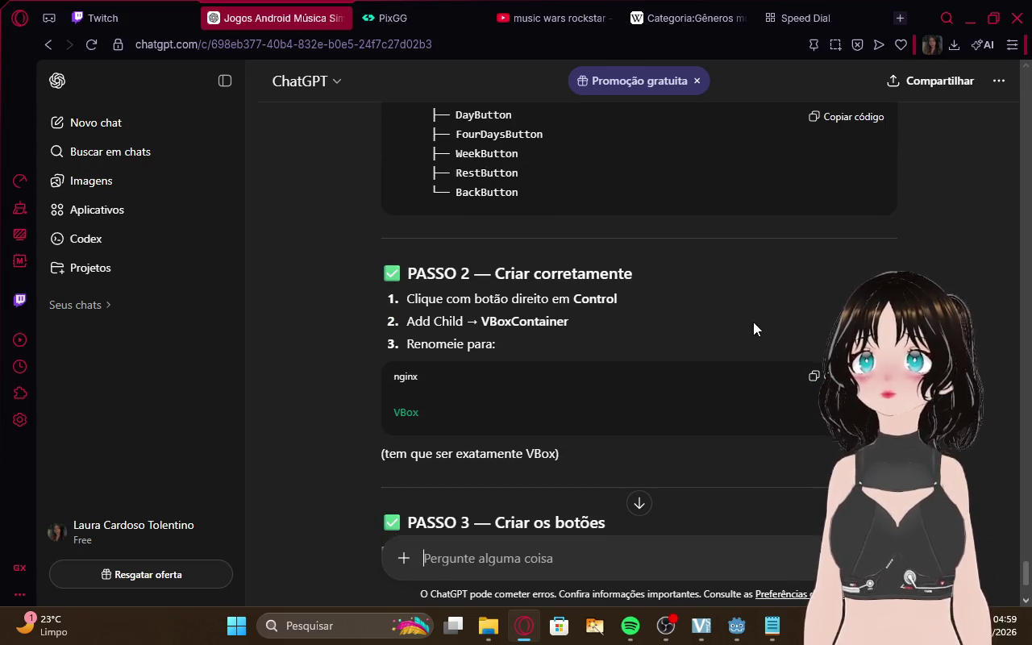
pyautogui.scroll(-1, 753, 322)
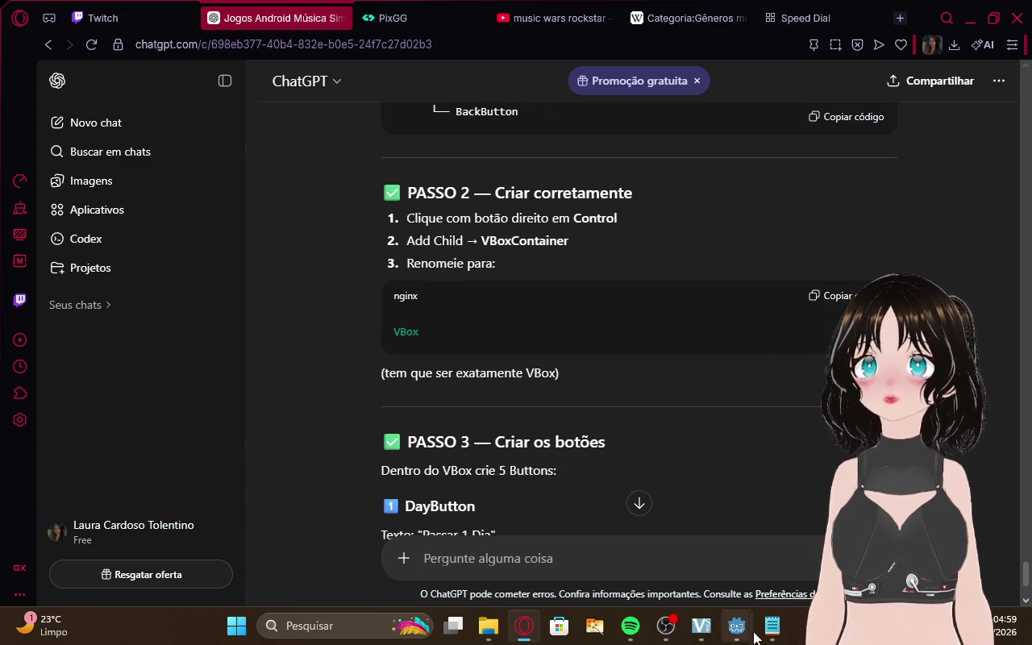
pyautogui.moveTo(659, 624)
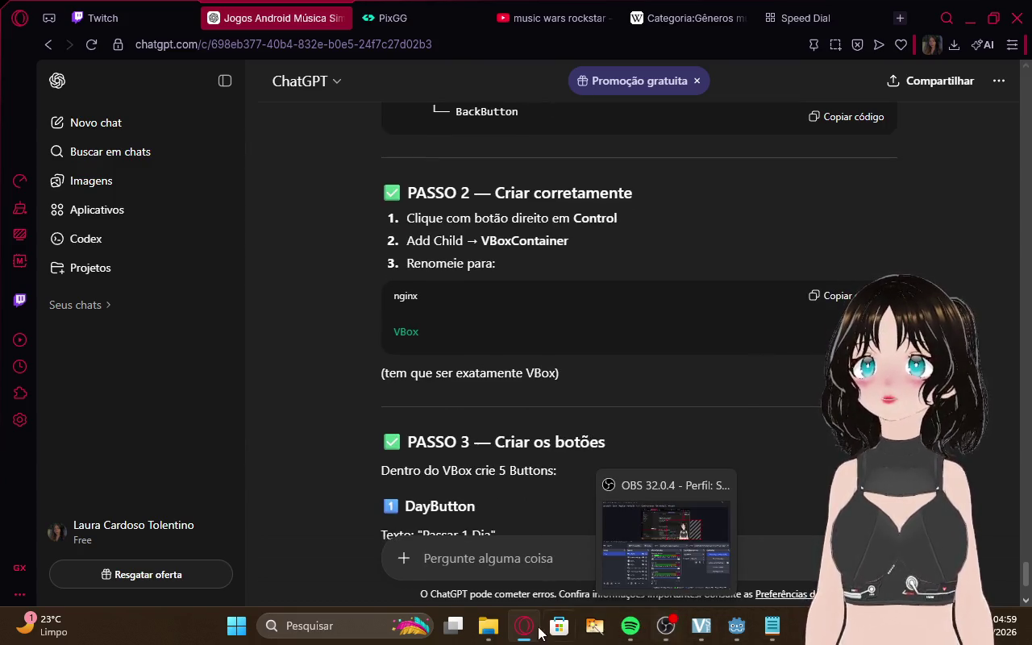
pyautogui.moveTo(736, 626)
pyautogui.click(656, 577)
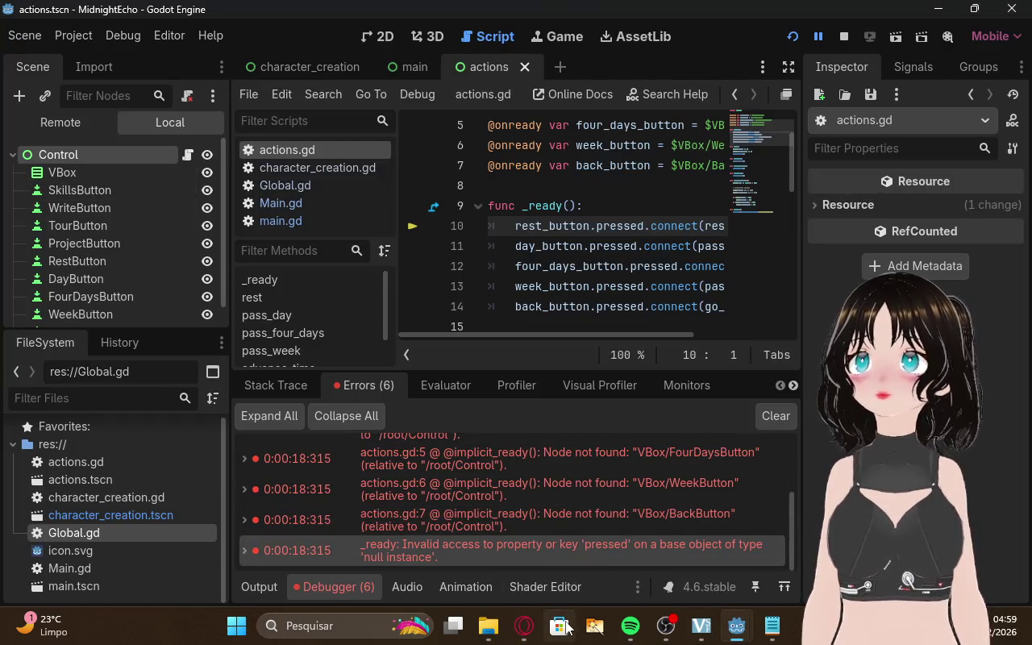
# Copy 'Passar 1 Dia' from ChatGPT and set it as DayButton's Text
pyautogui.click(524, 626)
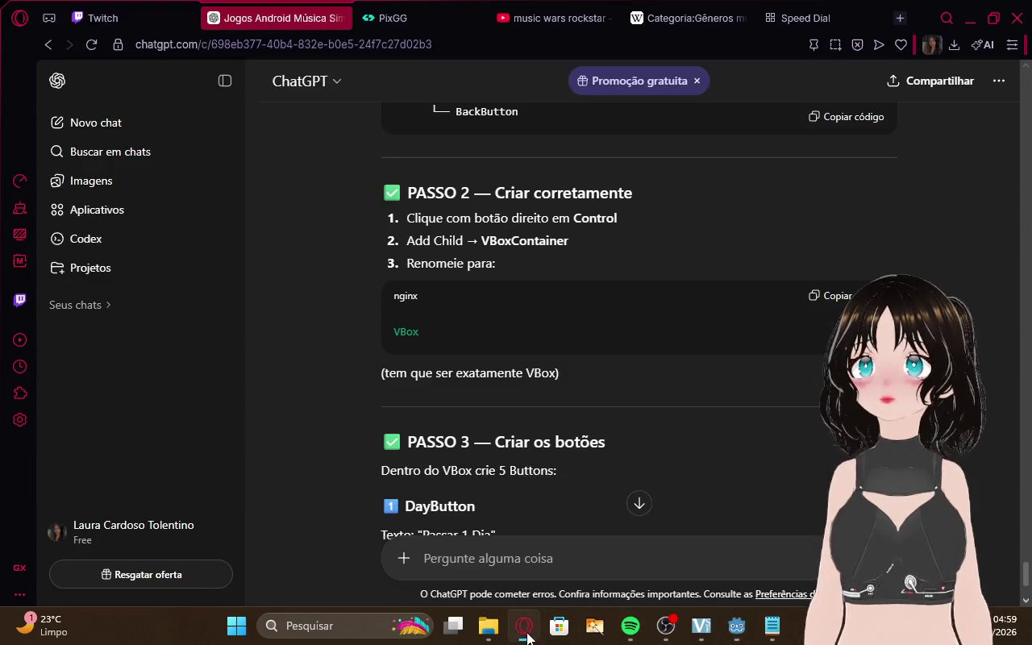
pyautogui.scroll(-2, 585, 352)
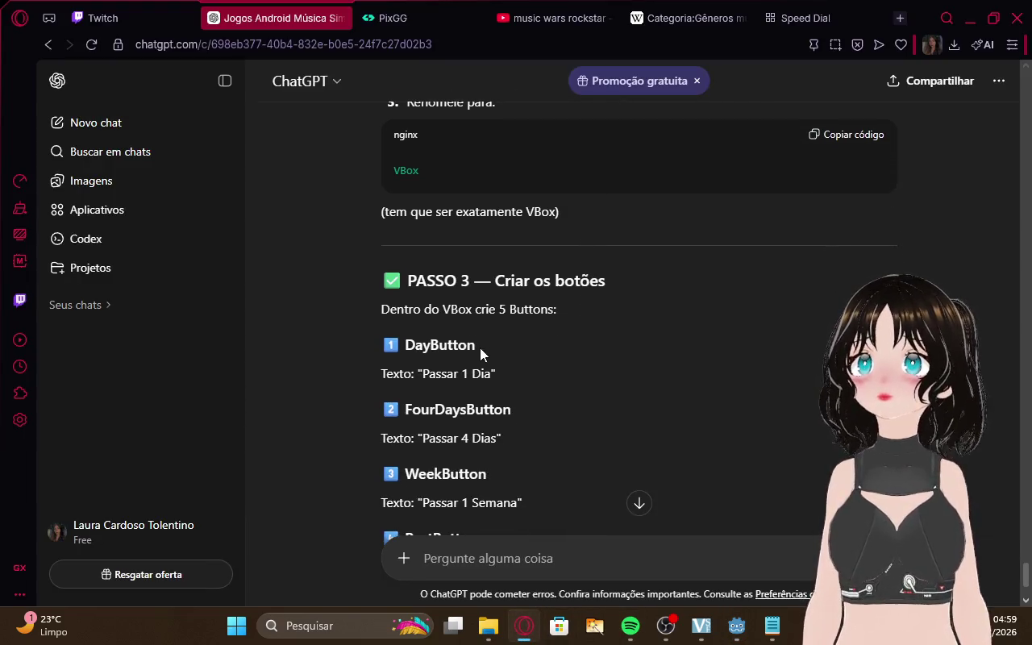
pyautogui.doubleClick(447, 348)
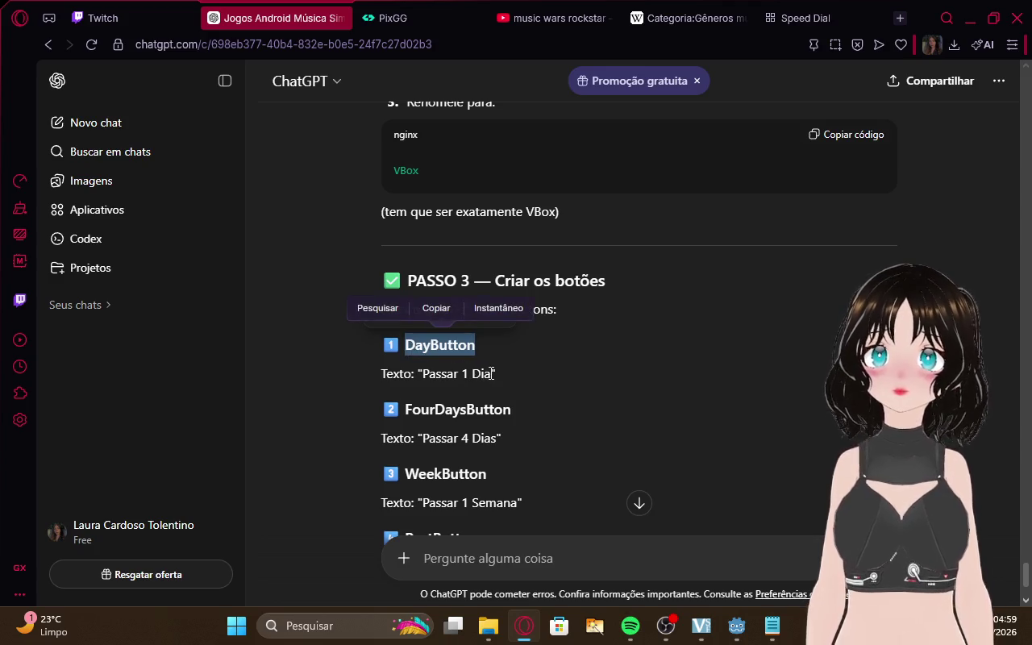
pyautogui.moveTo(491, 373); pyautogui.dragTo(424, 372)
pyautogui.click(451, 339)
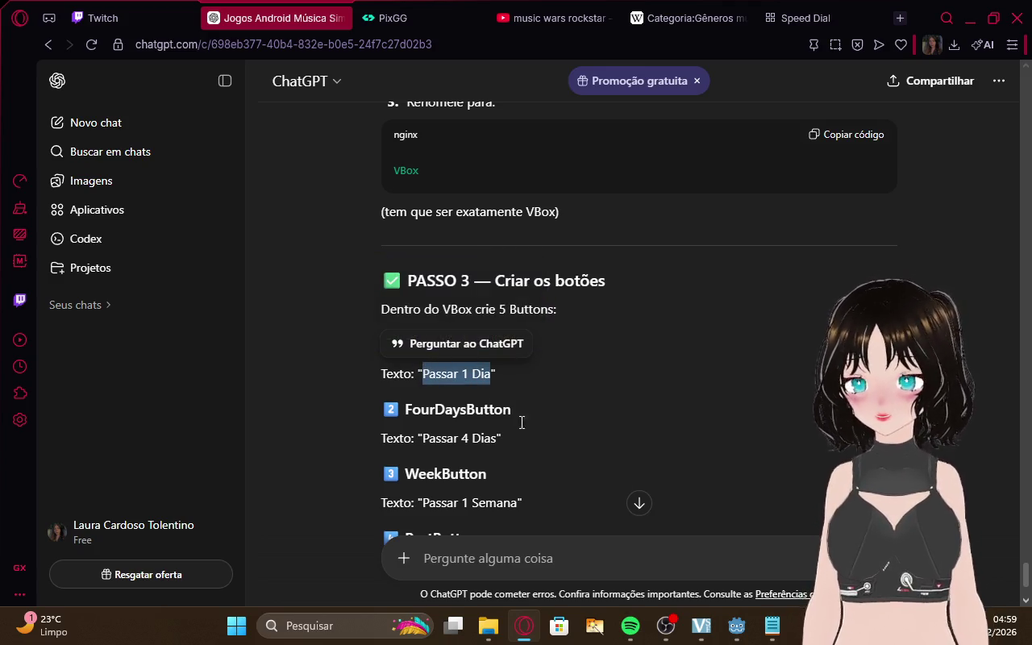
pyautogui.click(762, 627)
pyautogui.moveTo(748, 631)
pyautogui.click(706, 568)
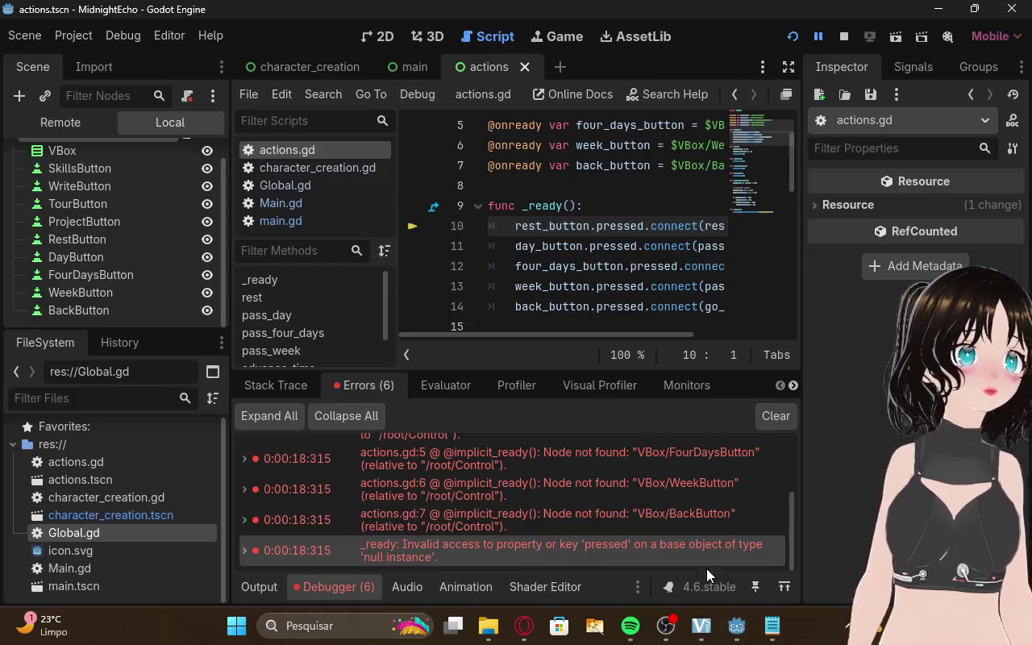
pyautogui.click(149, 257)
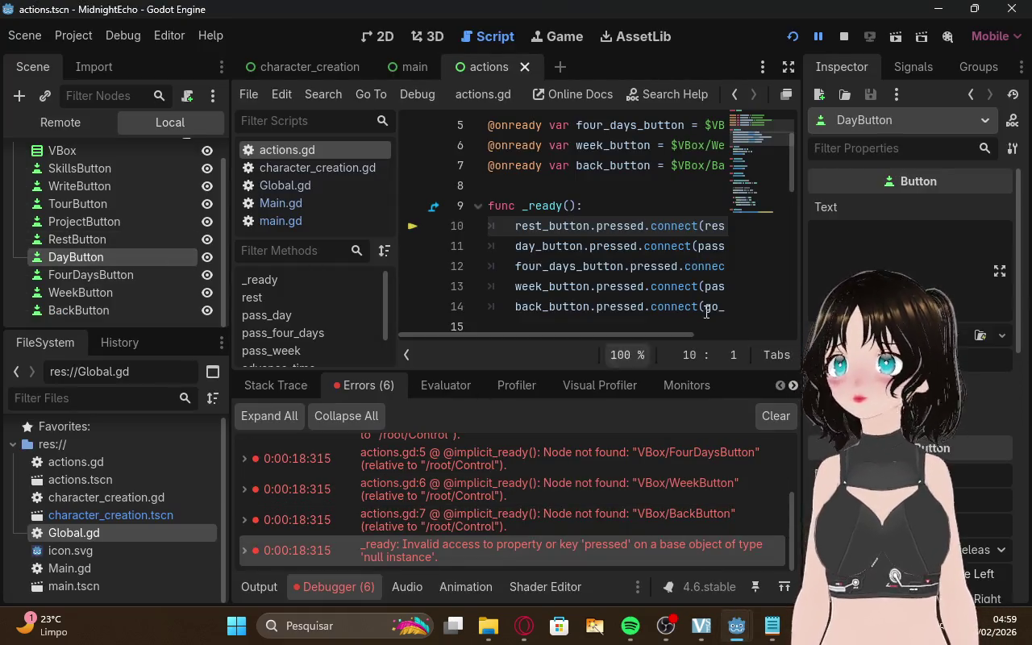
pyautogui.click(827, 235)
pyautogui.write('Passar 1 Dia')
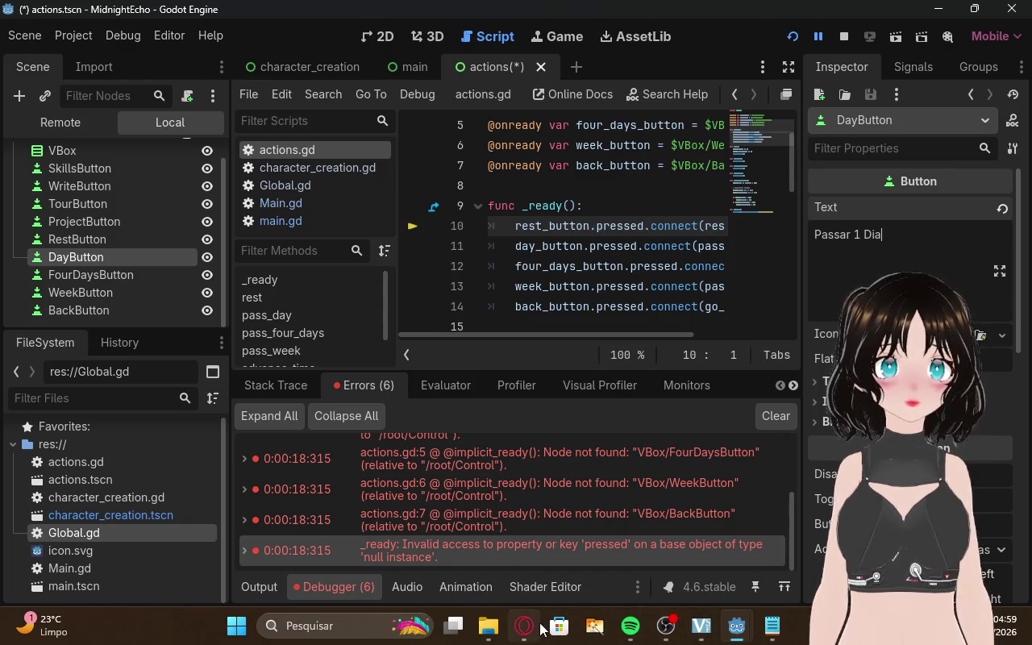
# Select FourDaysButton in the actions scene and start editing its Text field
pyautogui.click(538, 627)
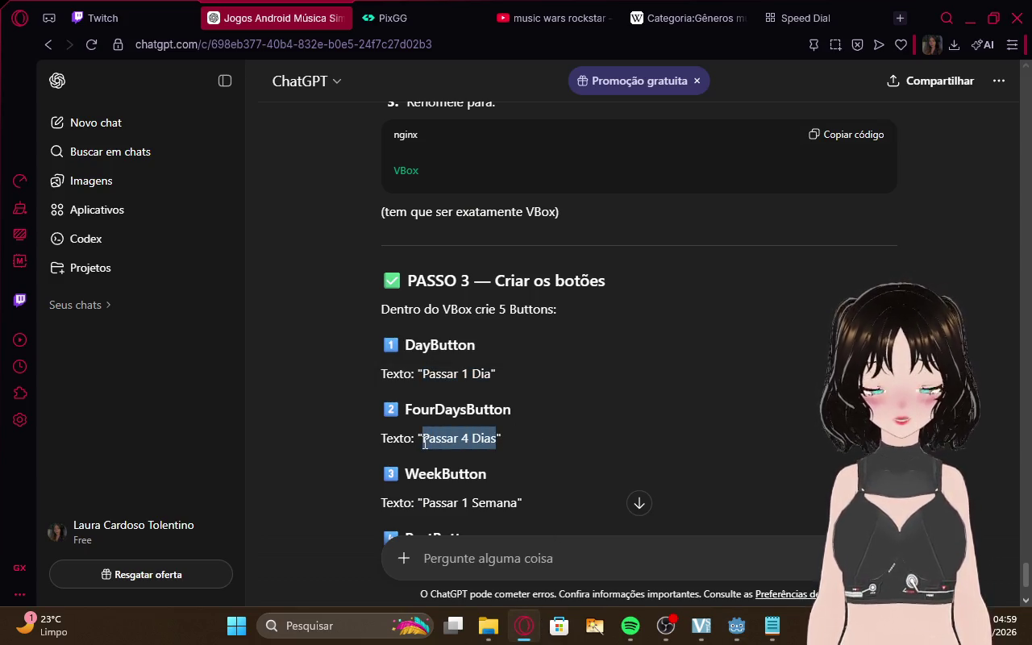
pyautogui.click(766, 625)
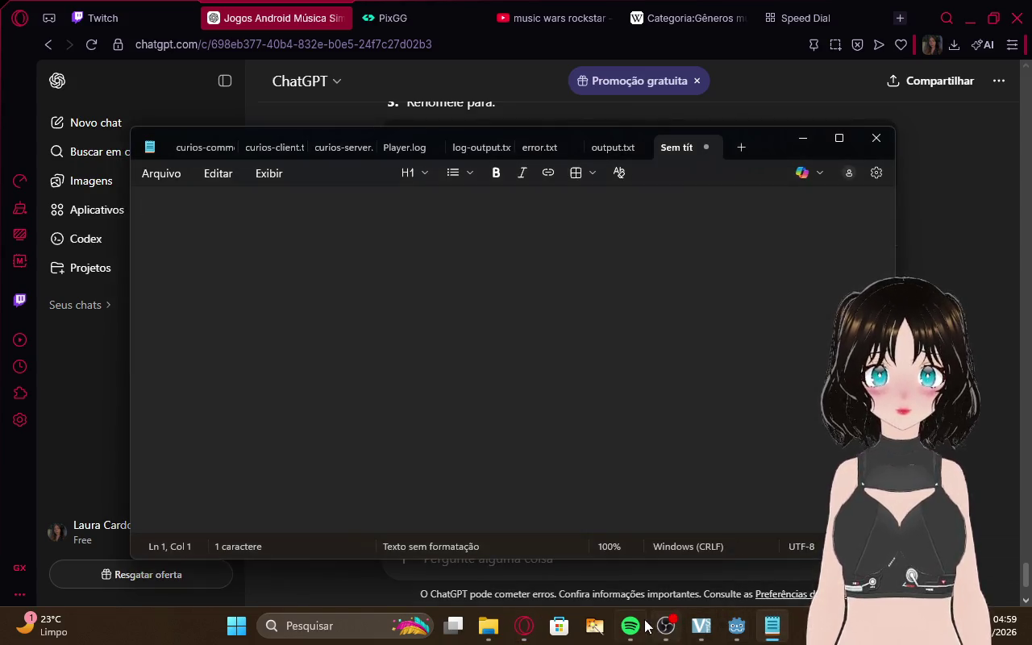
pyautogui.moveTo(736, 633)
pyautogui.click(633, 526)
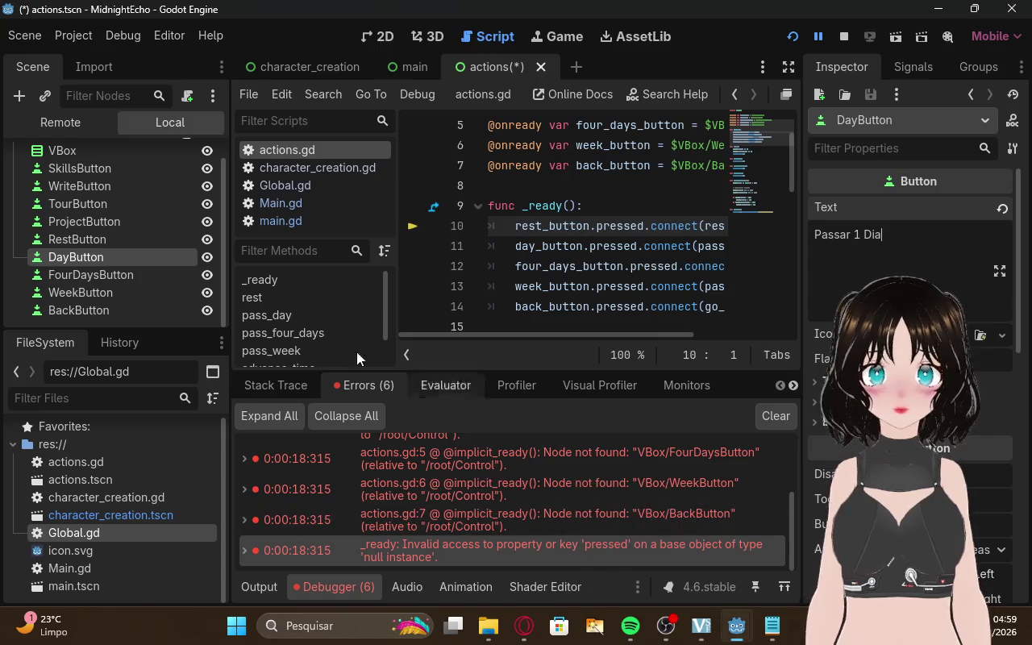
pyautogui.click(128, 277)
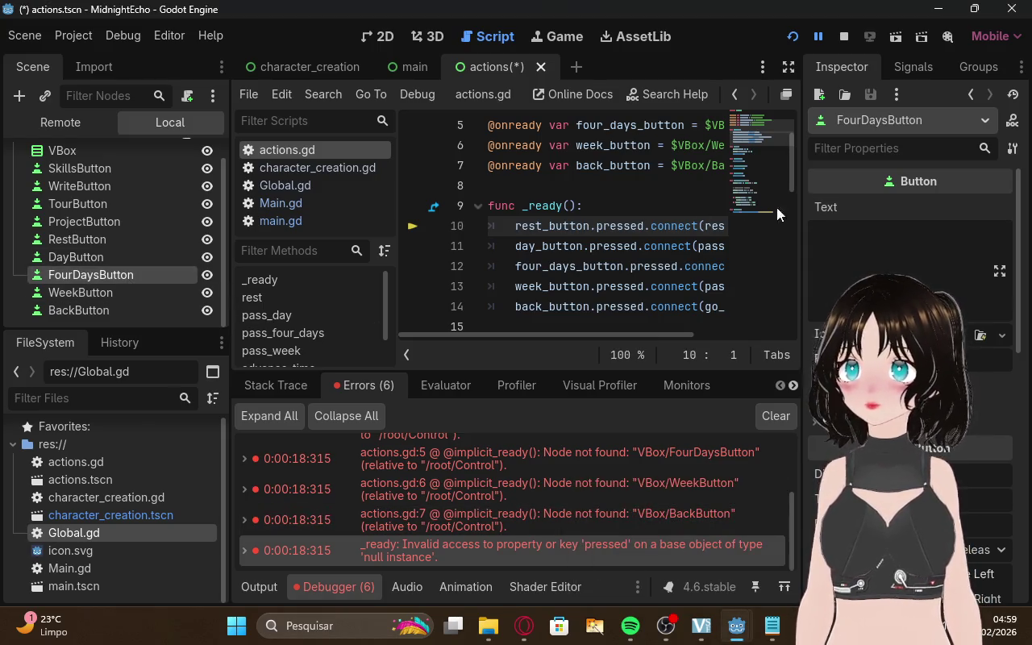
pyautogui.click(825, 232)
pyautogui.write('Passar 4 Dias')
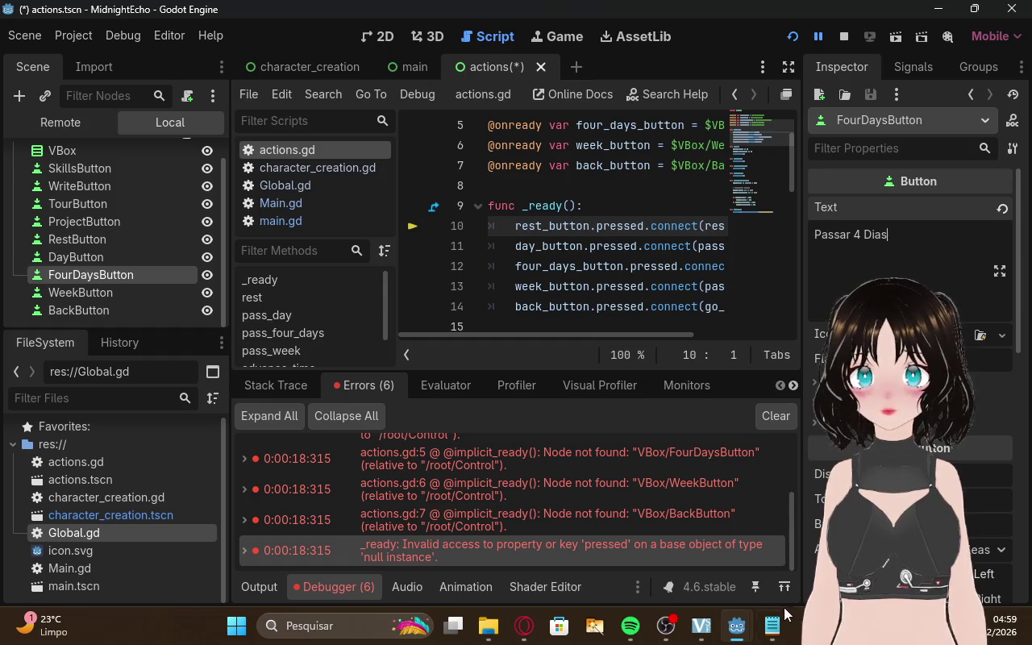
pyautogui.click(774, 624)
pyautogui.click(539, 628)
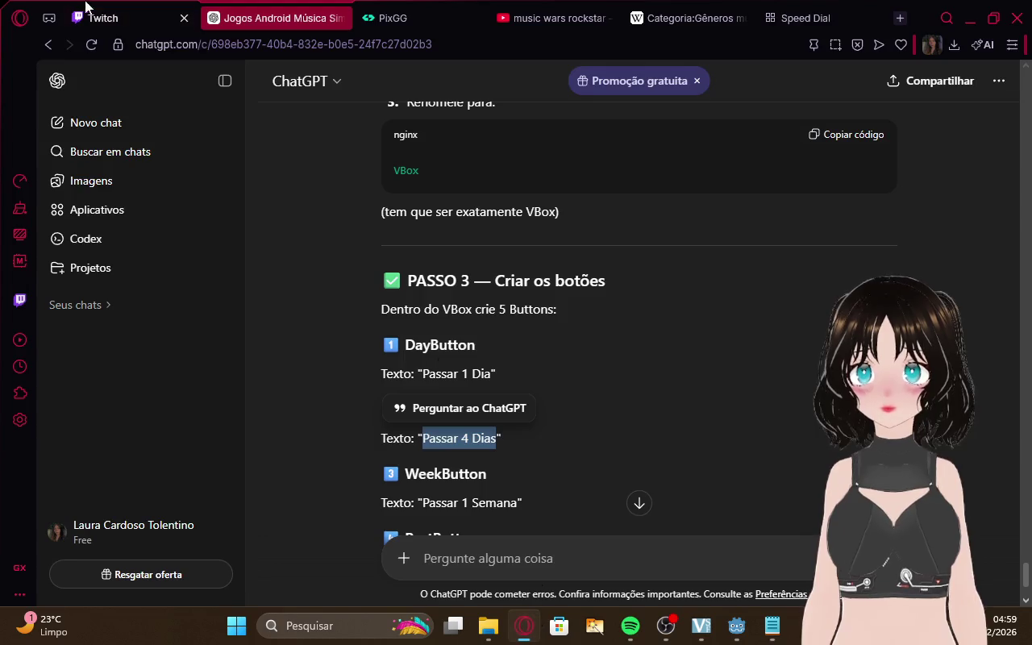
pyautogui.click(121, 16)
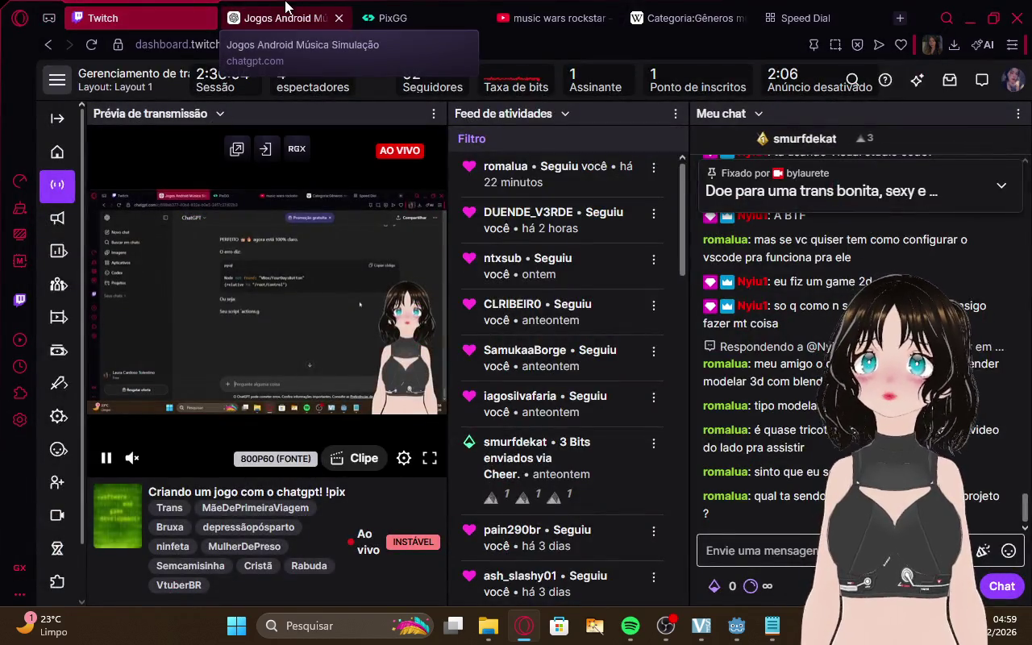
pyautogui.click(285, 10)
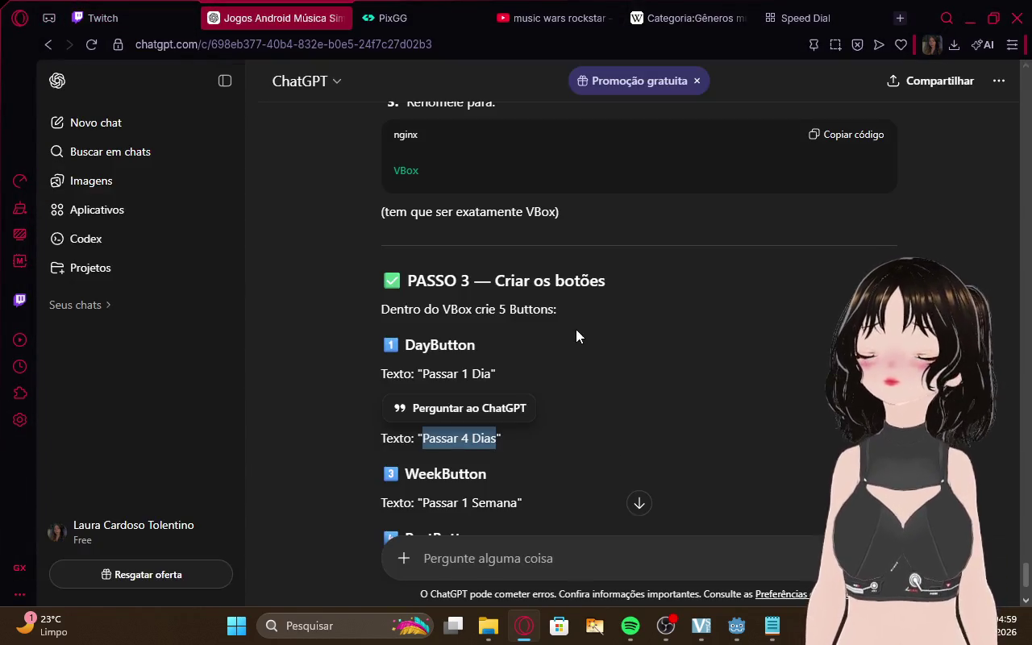
# Set WeekButton's Text to 'Passar 1 Semana'
pyautogui.click(552, 447)
pyautogui.scroll(-1, 551, 456)
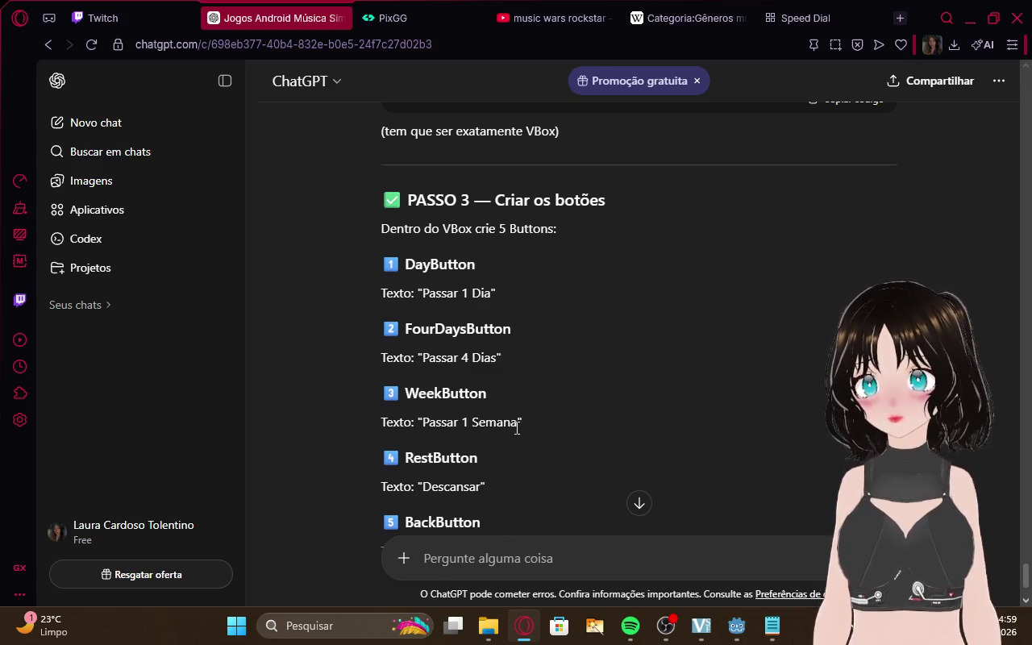
pyautogui.moveTo(517, 428); pyautogui.dragTo(423, 424)
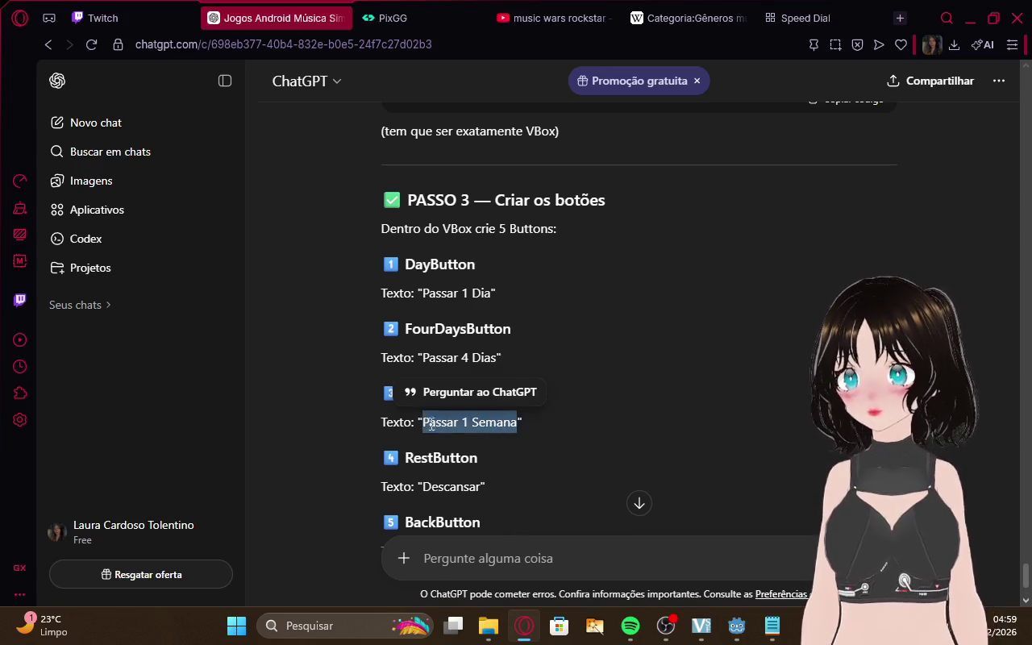
pyautogui.scroll(-1, 578, 396)
pyautogui.click(637, 467)
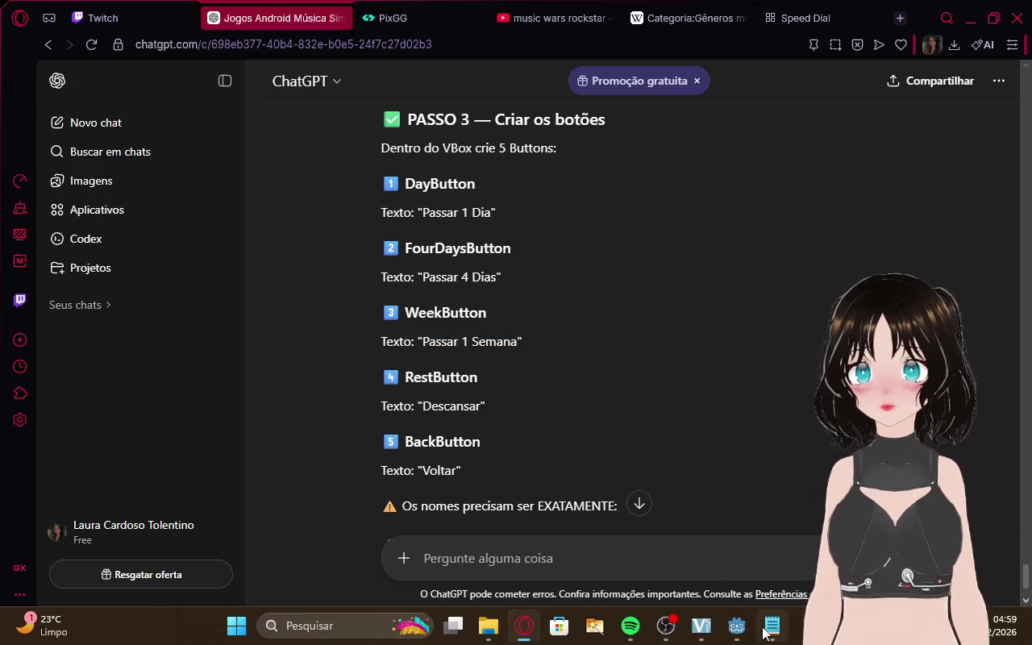
pyautogui.click(771, 625)
pyautogui.click(737, 625)
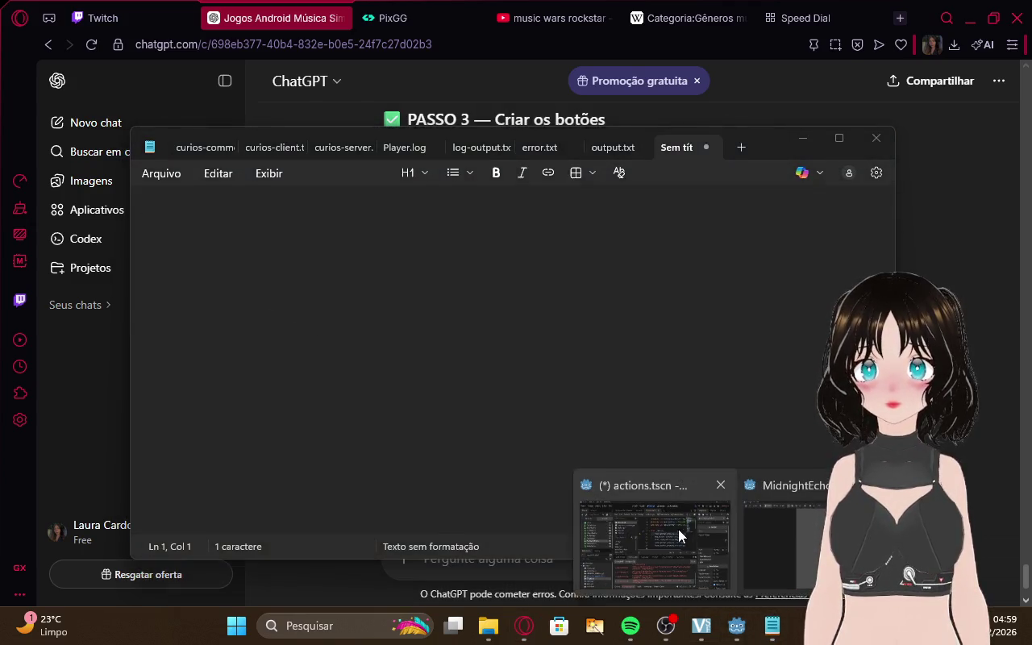
pyautogui.click(678, 529)
pyautogui.click(121, 299)
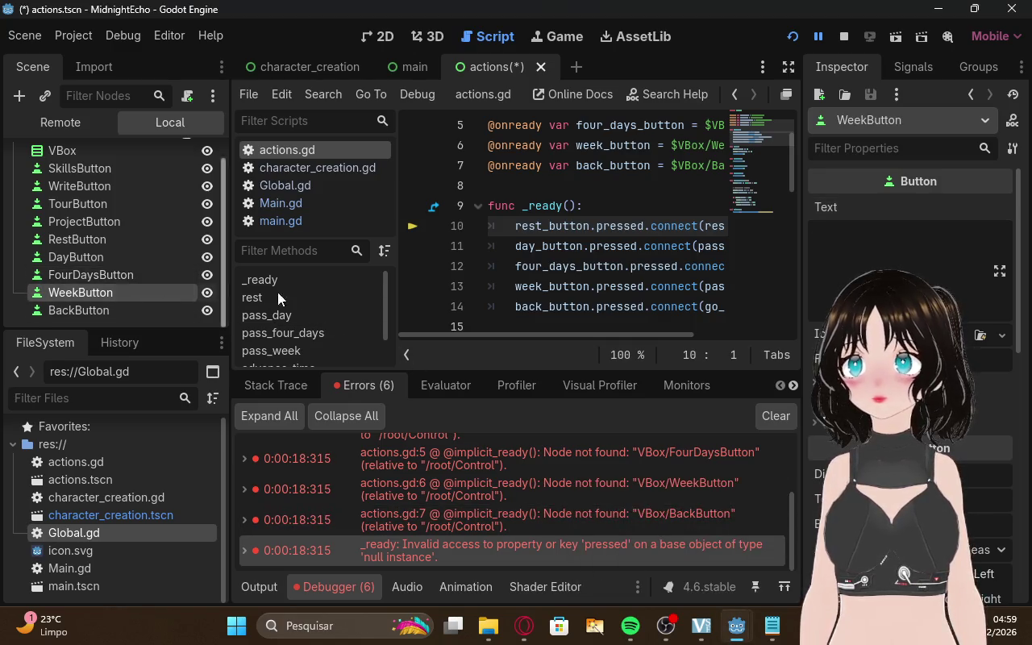
pyautogui.click(830, 266)
pyautogui.write('Passar 1 Semana')
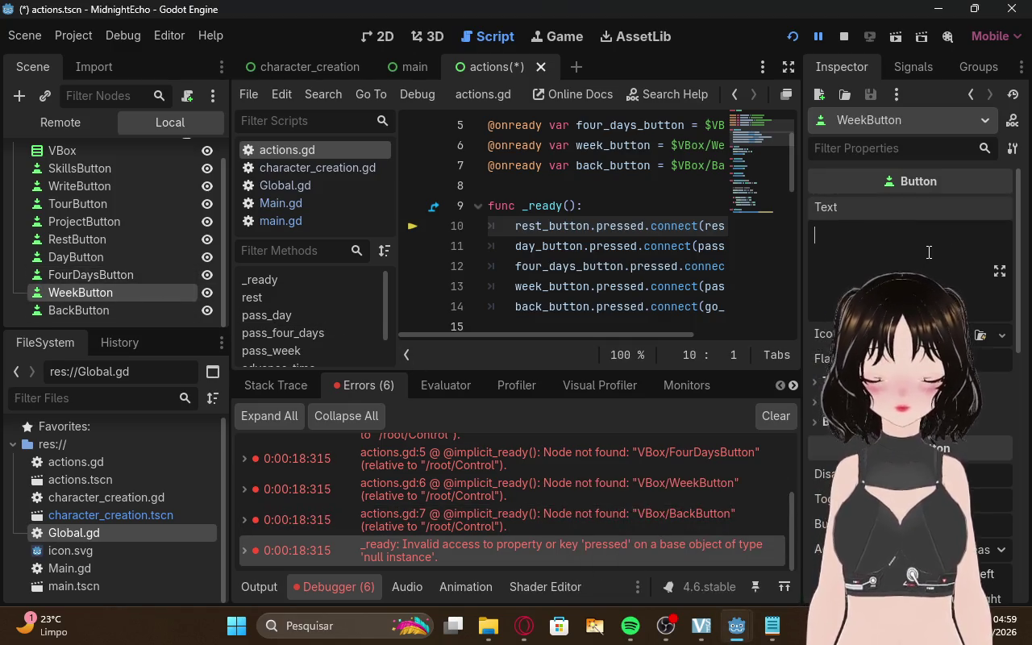
# Copy 'Descansar' from ChatGPT and paste it into BackButton's Text by mistake
pyautogui.click(524, 626)
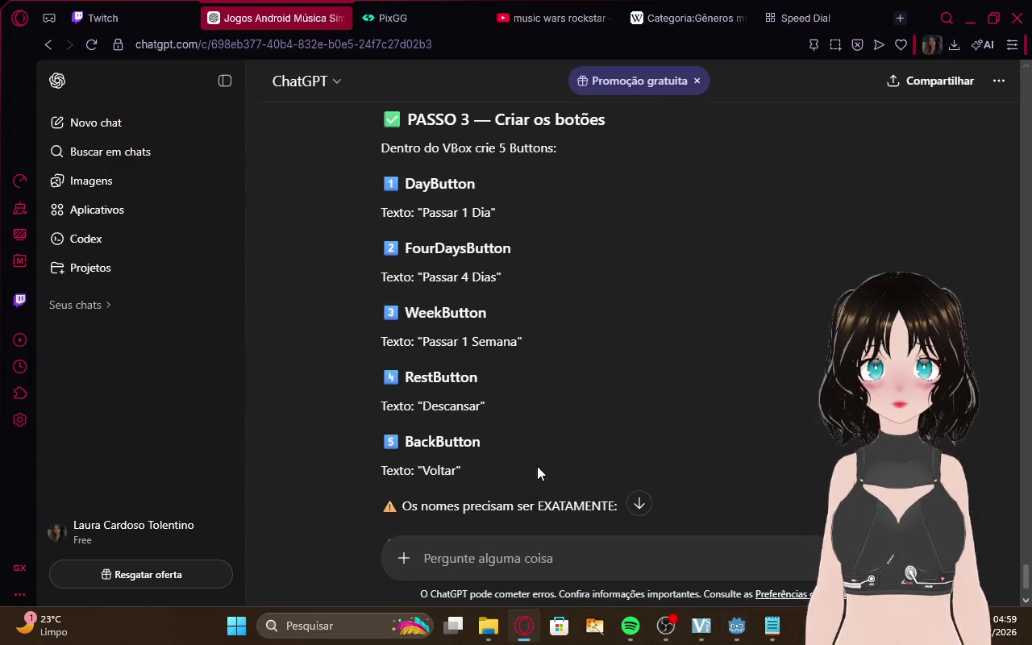
pyautogui.moveTo(478, 409); pyautogui.dragTo(428, 406)
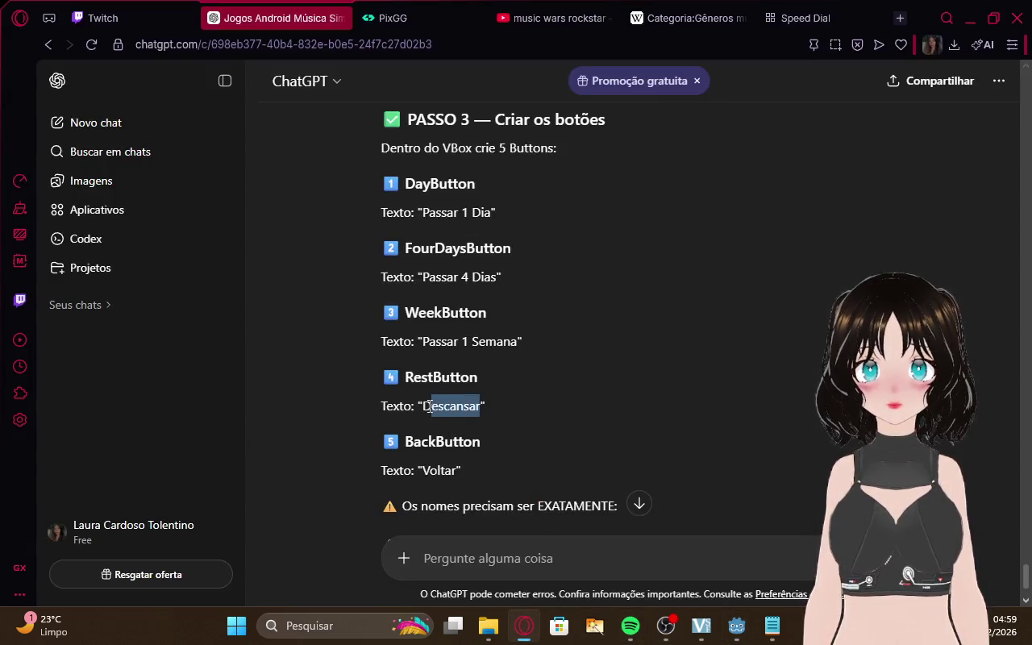
pyautogui.hotkey('ctrl', 'c')
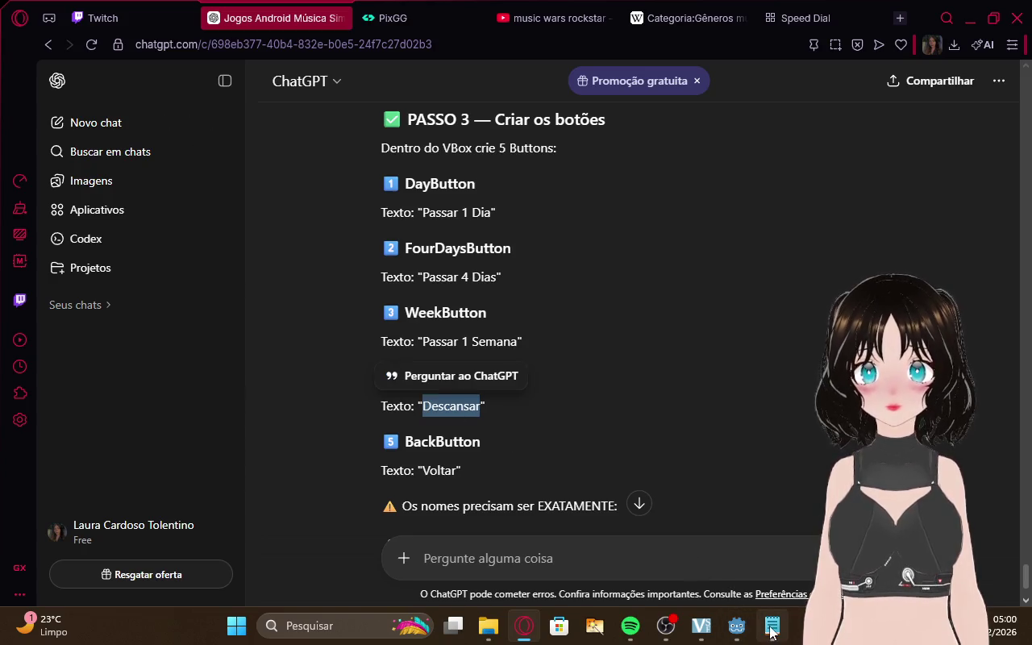
pyautogui.click(772, 625)
pyautogui.moveTo(729, 622)
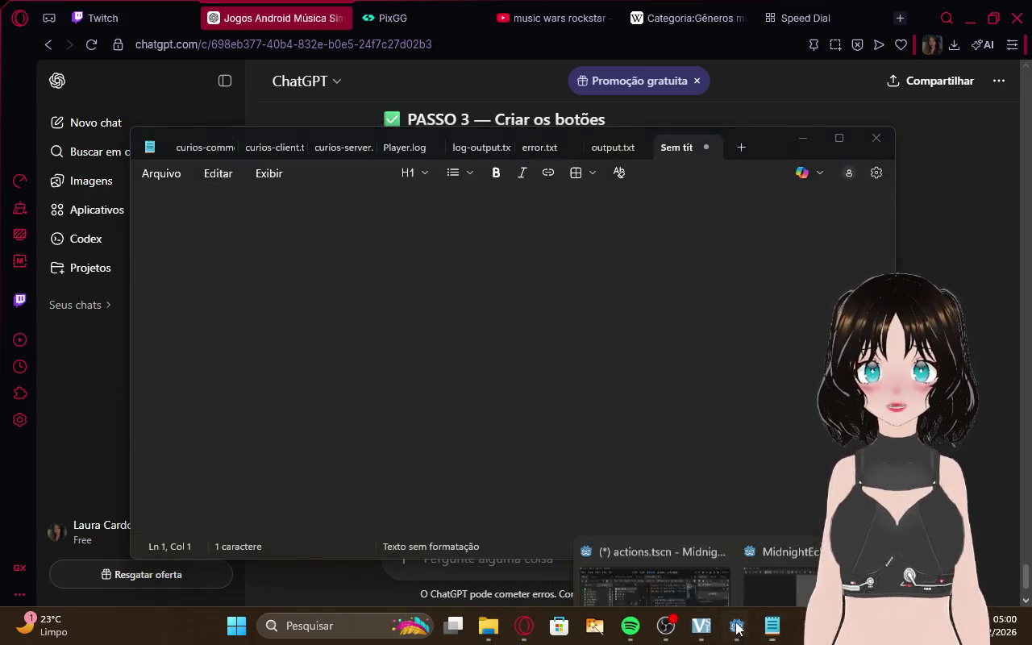
pyautogui.click(679, 527)
pyautogui.click(119, 316)
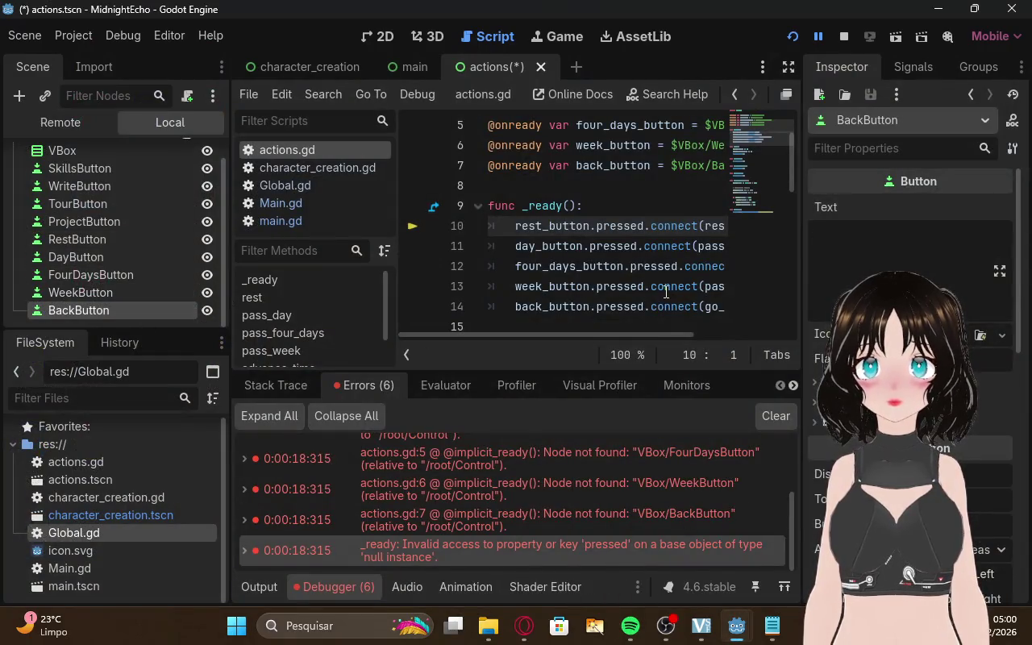
pyautogui.click(873, 244)
pyautogui.hotkey('ctrl', 'v')
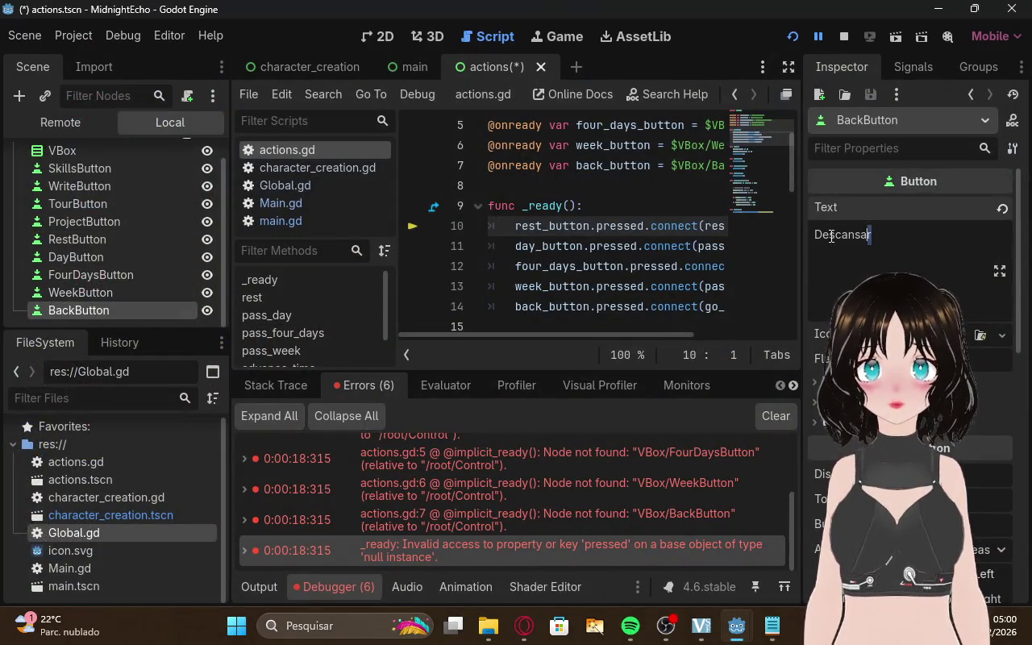
# Clear BackButton's wrong label and set RestButton's Text to 'Descansar'
pyautogui.hotkey('ctrl', 'a')
pyautogui.press('BackSpace')
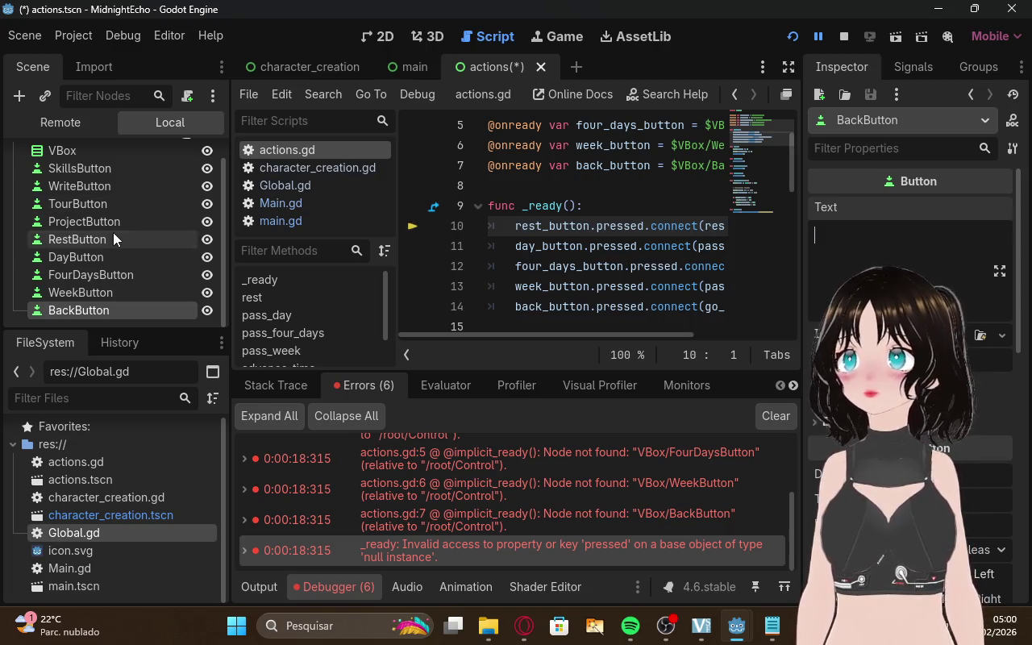
pyautogui.click(113, 235)
pyautogui.click(826, 241)
pyautogui.hotkey('ctrl', 'v')
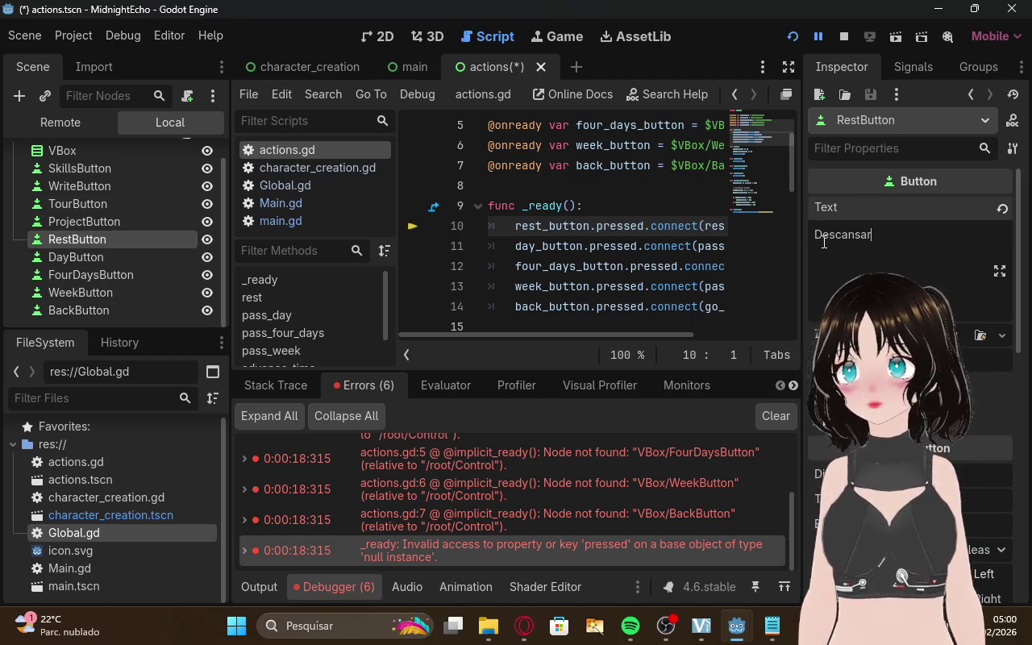
# Copy 'Voltar' from ChatGPT and open BackButton's Text field for it
pyautogui.click(524, 625)
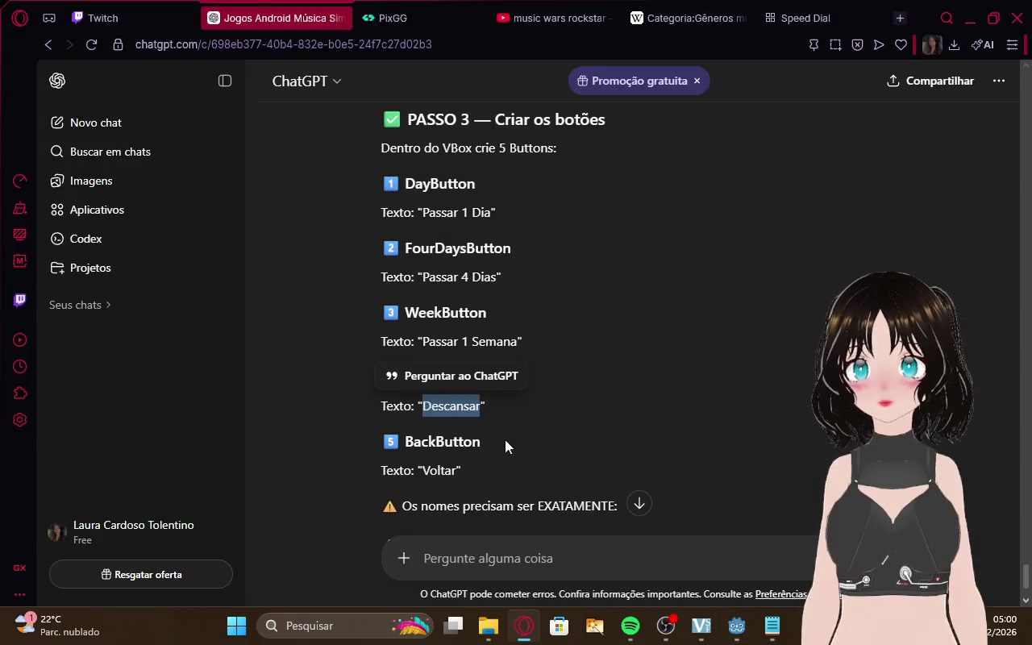
pyautogui.click(546, 393)
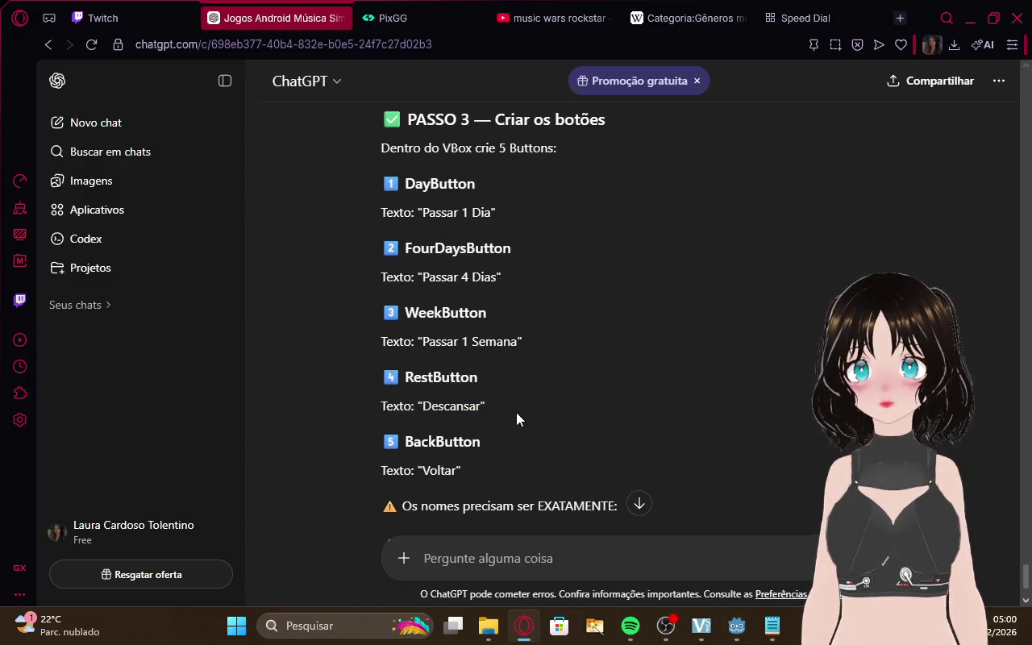
pyautogui.doubleClick(448, 471)
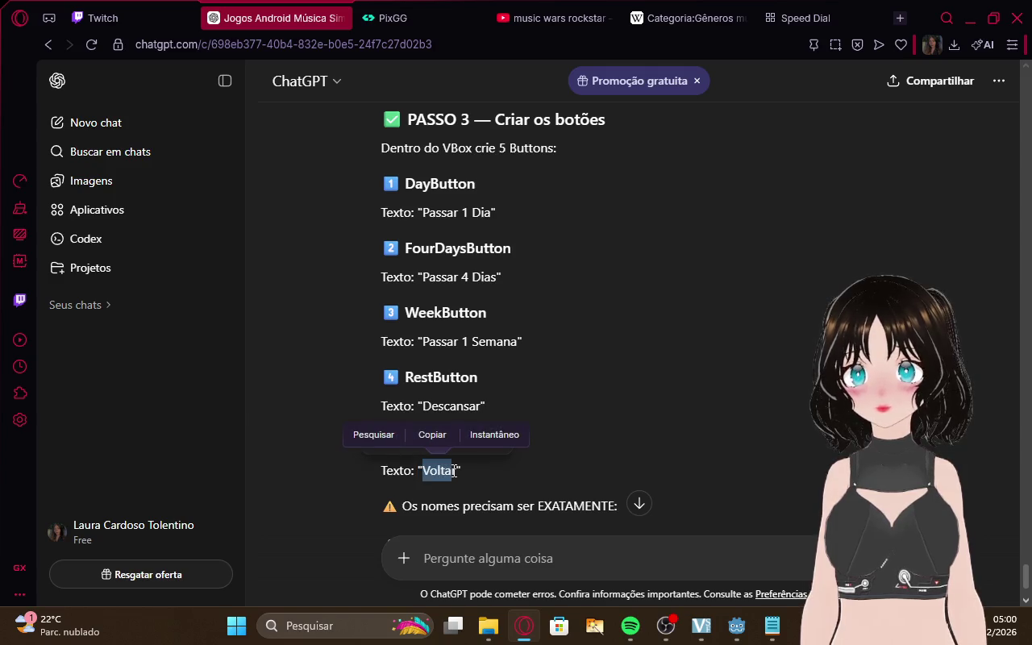
pyautogui.hotkey('ctrl', 'c')
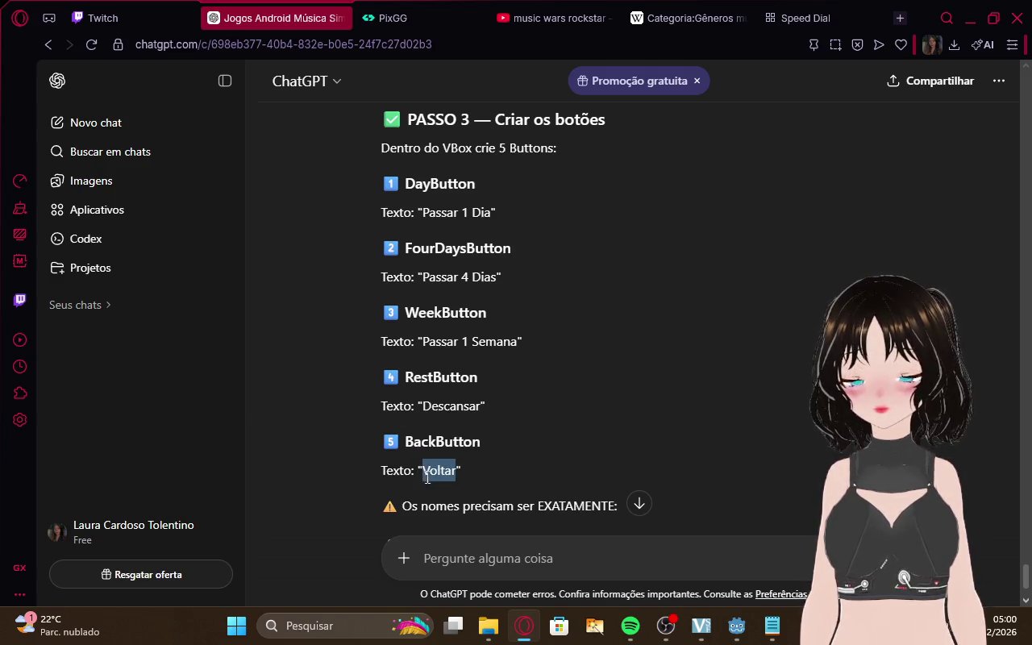
pyautogui.click(771, 626)
pyautogui.moveTo(736, 626)
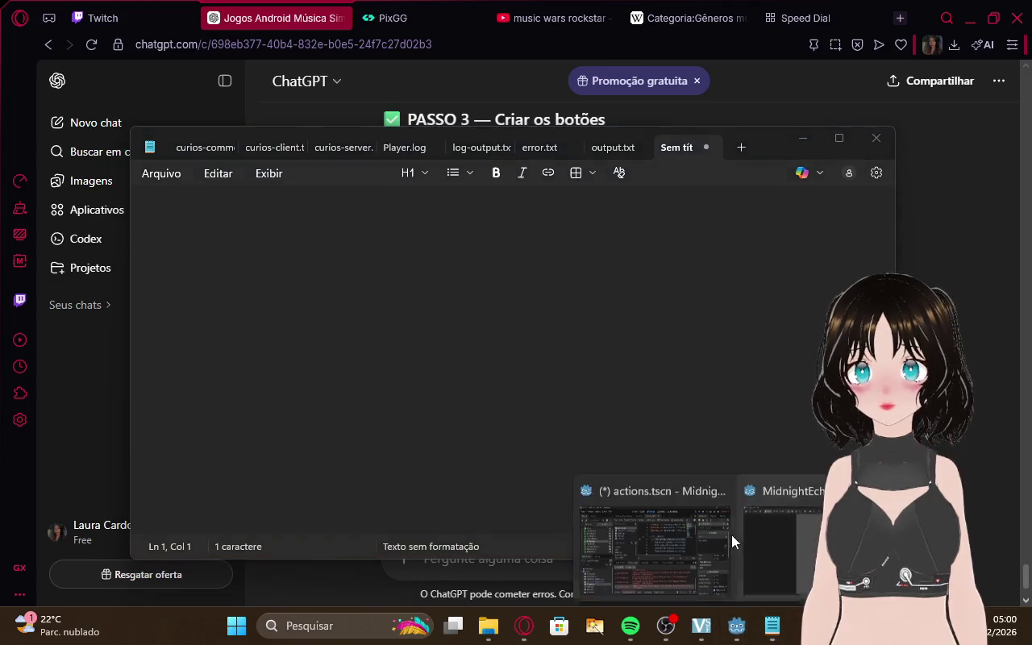
pyautogui.click(726, 532)
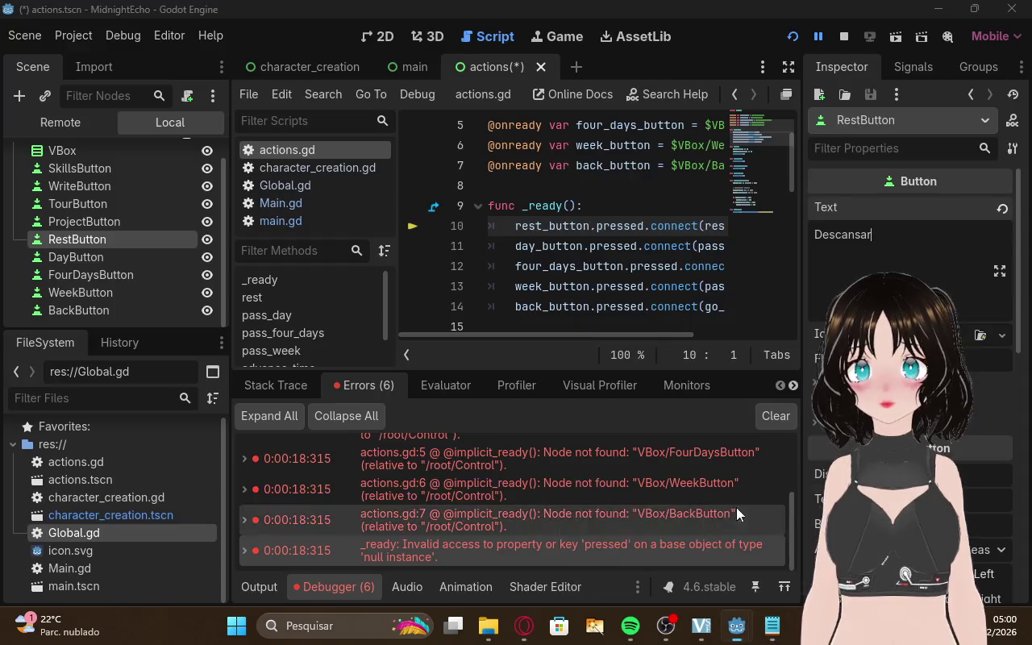
pyautogui.click(78, 311)
pyautogui.click(911, 246)
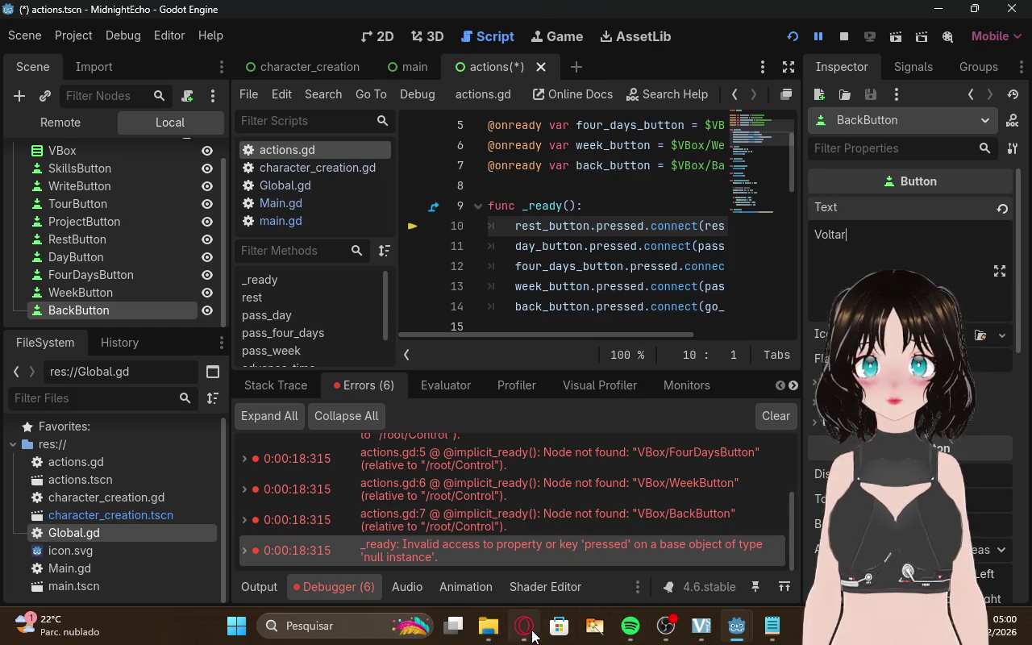
pyautogui.click(524, 626)
pyautogui.scroll(-3, 674, 407)
# Reread ChatGPT's crash explanation, highlight 'DayButton' in PASSO 3, and return to Godot's actions scene
pyautogui.scroll(-3, 709, 387)
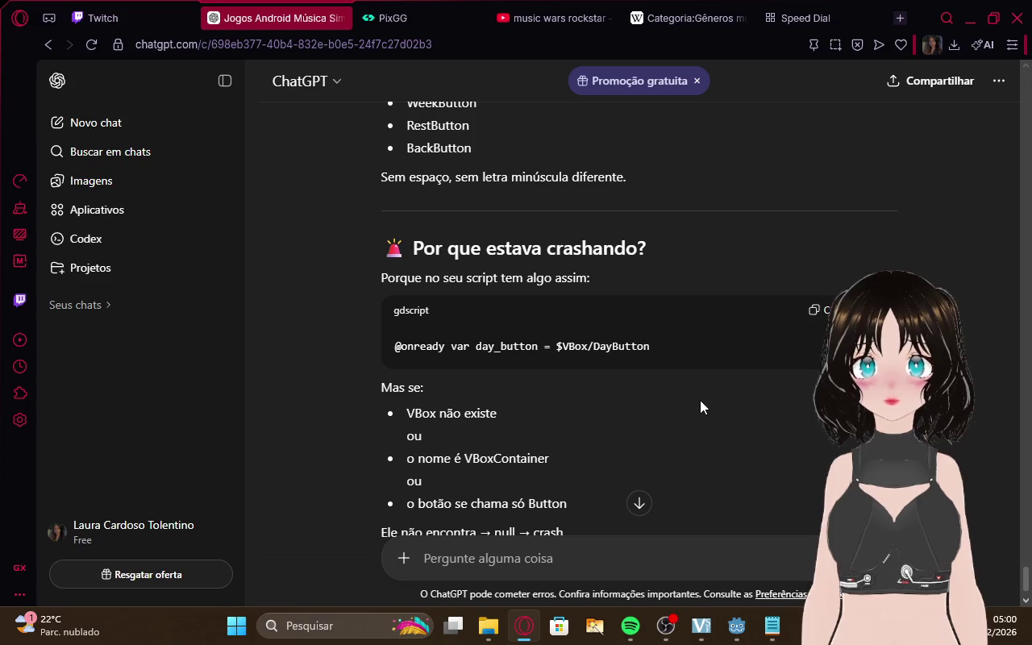
pyautogui.scroll(-1, 699, 401)
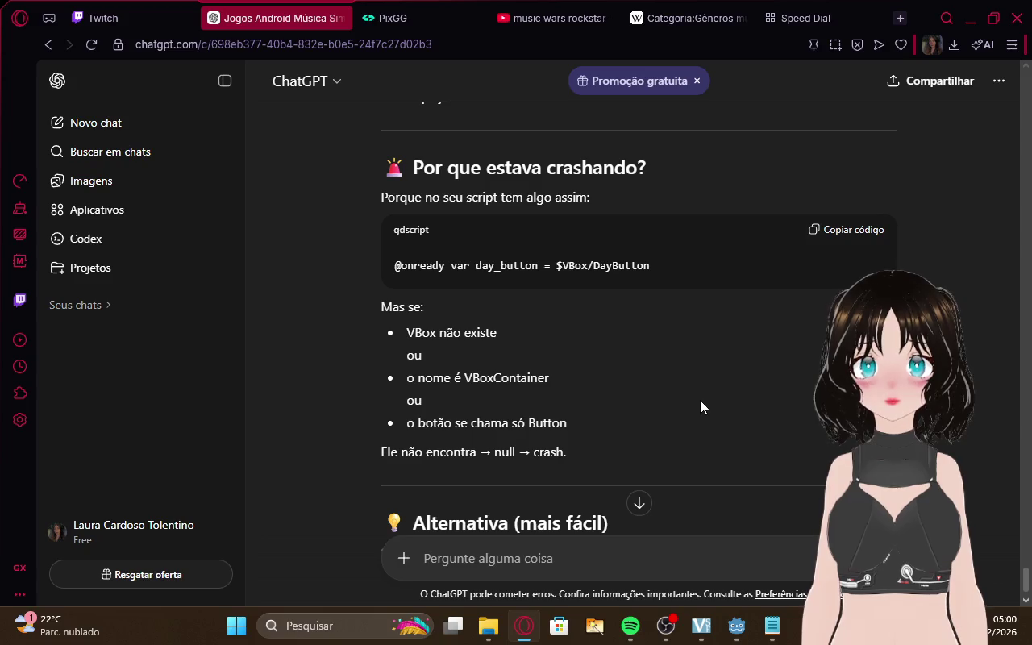
pyautogui.scroll(-2, 699, 400)
pyautogui.scroll(-2, 699, 400)
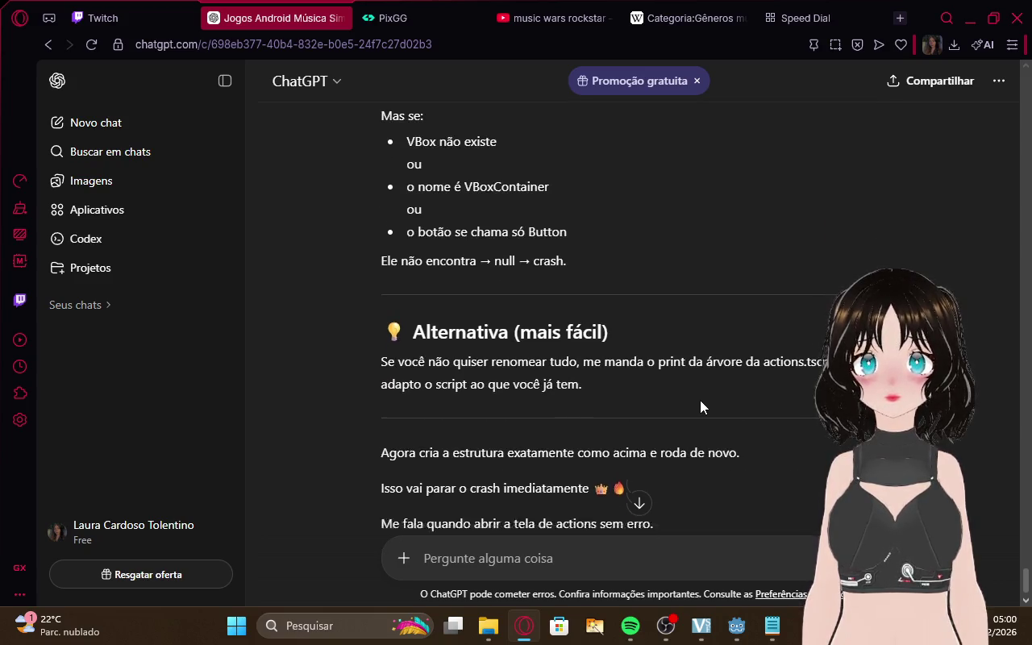
pyautogui.scroll(7, 699, 400)
pyautogui.scroll(5, 700, 400)
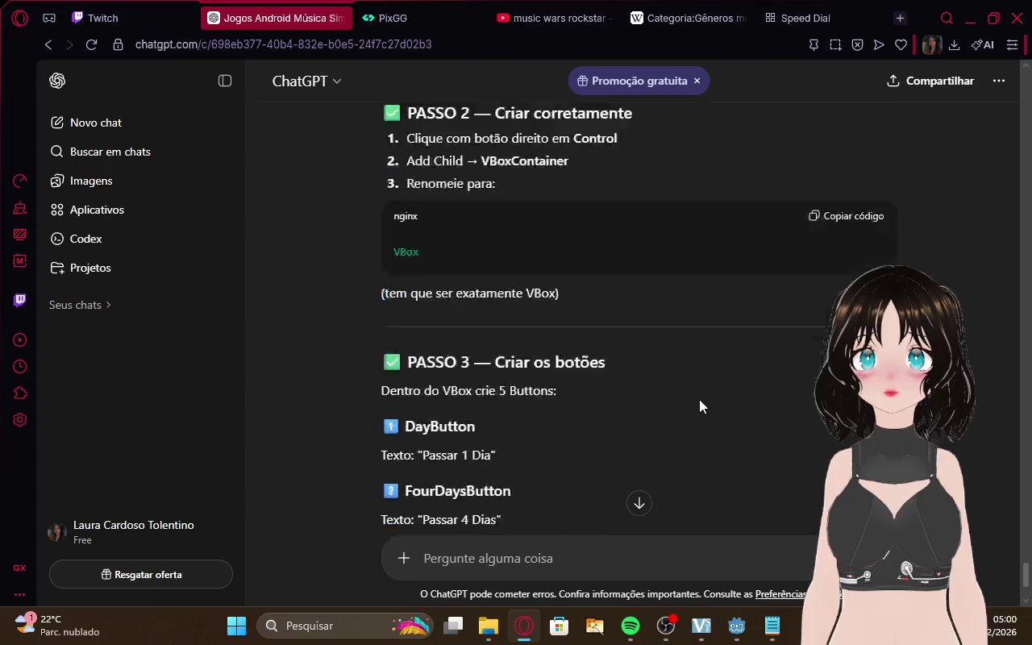
pyautogui.scroll(-10, 699, 399)
pyautogui.scroll(10, 698, 404)
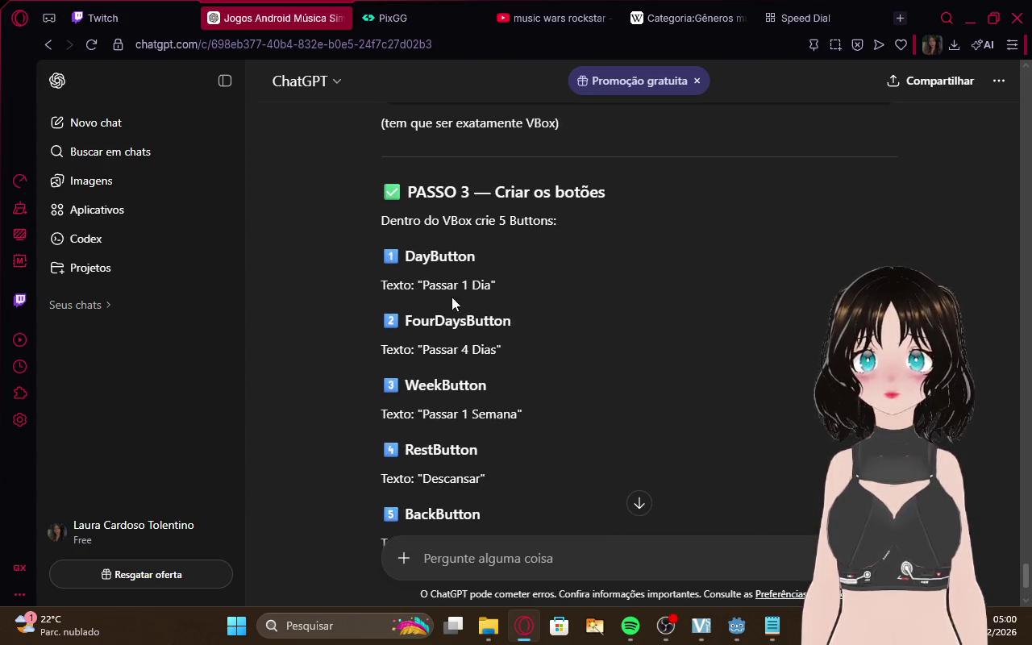
pyautogui.moveTo(408, 258); pyautogui.dragTo(406, 258)
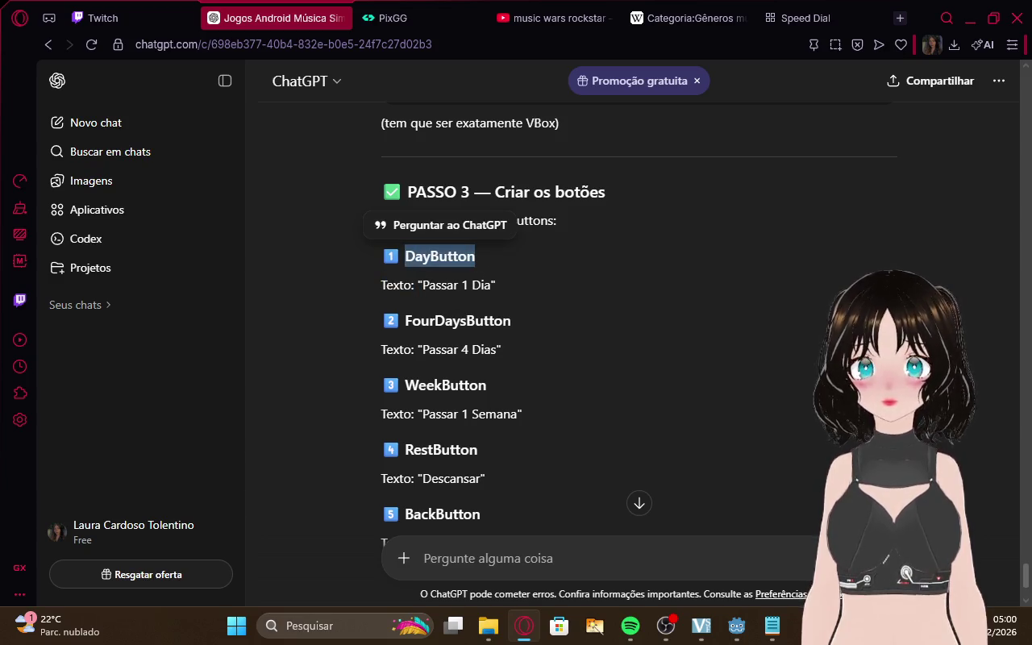
pyautogui.click(750, 628)
pyautogui.click(627, 505)
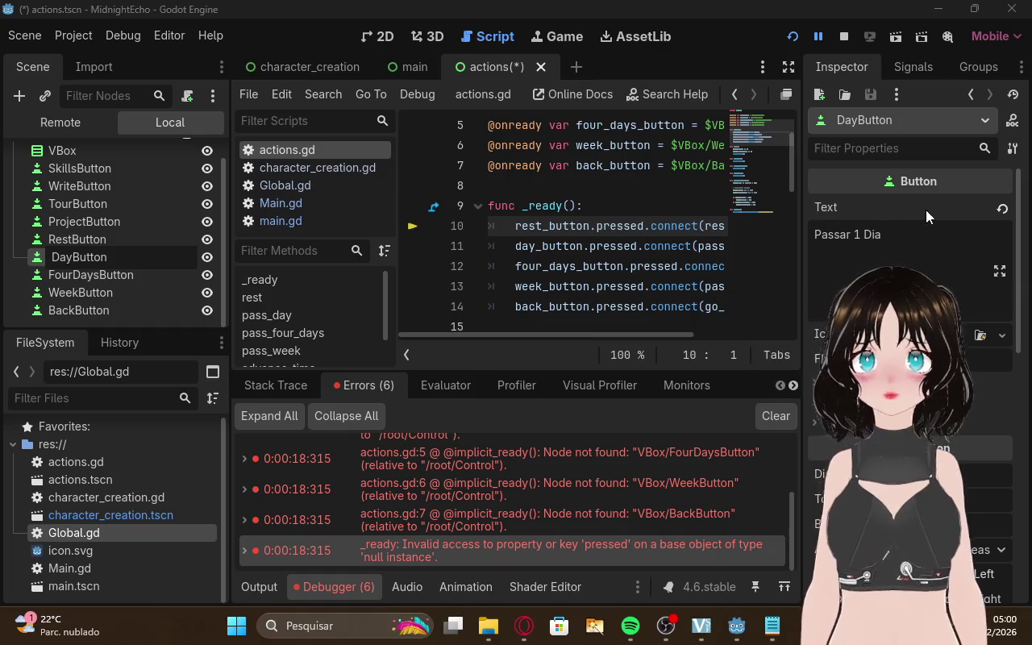
# Finish renaming the node to DayButton and look over the main and actions scenes
pyautogui.click(906, 154)
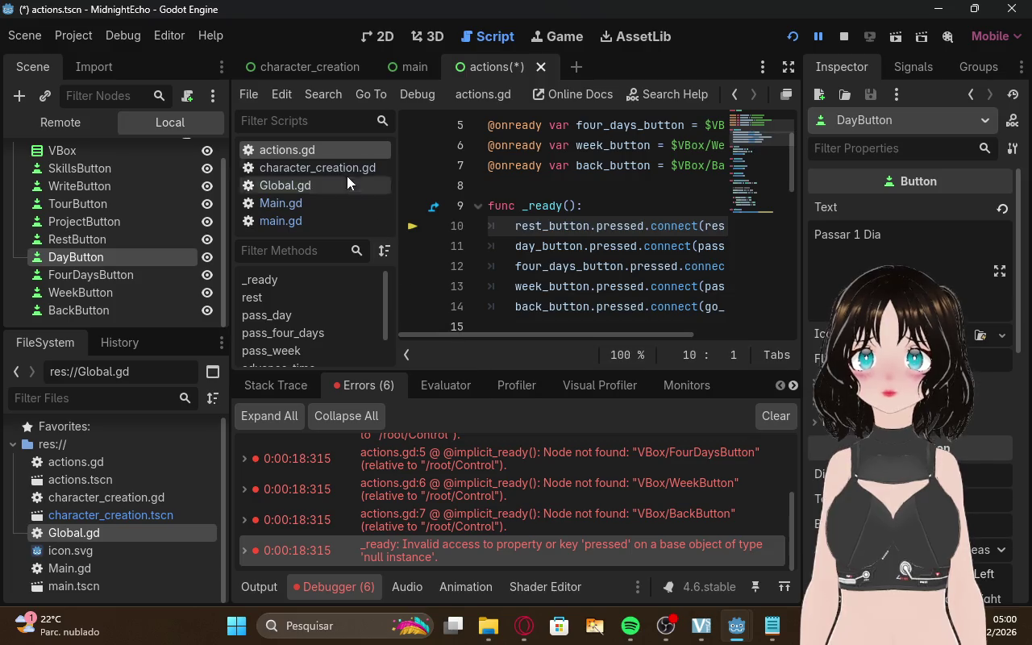
pyautogui.click(424, 63)
pyautogui.click(476, 67)
pyautogui.click(391, 38)
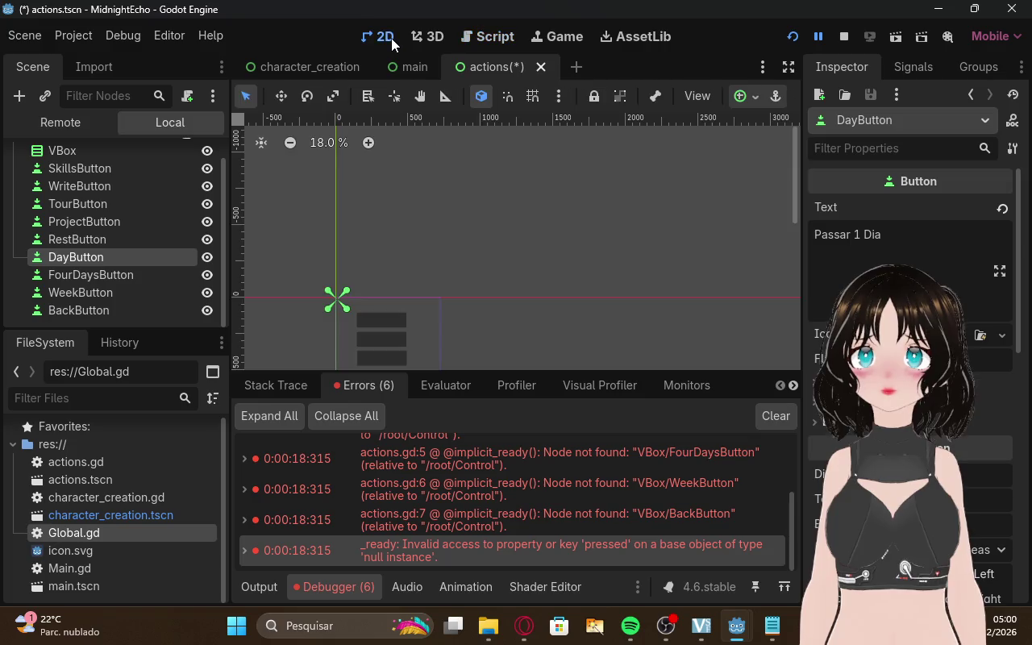
pyautogui.click(485, 36)
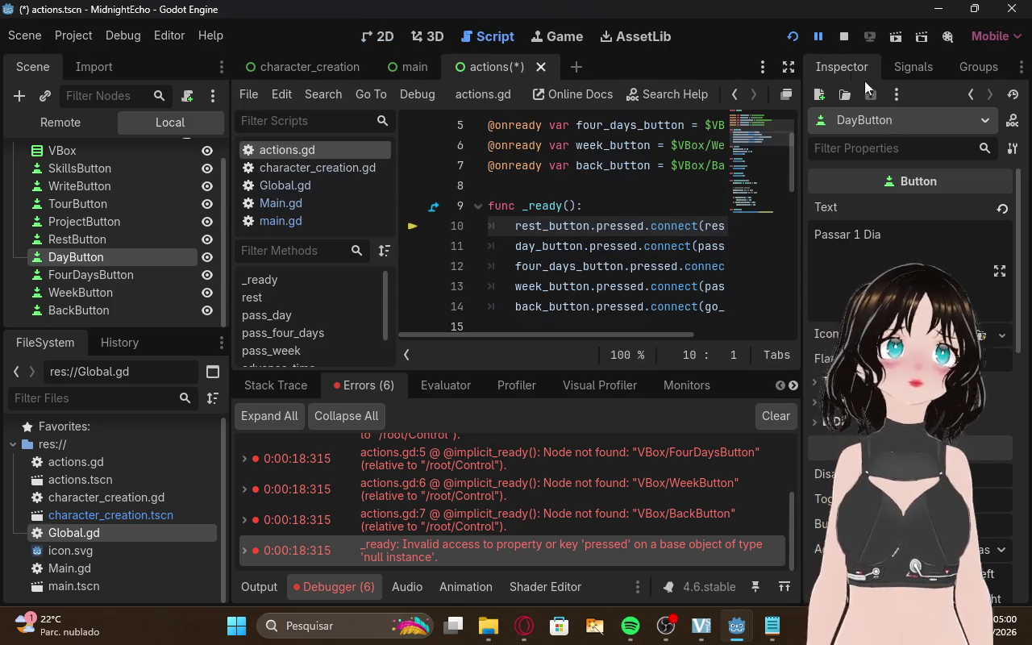
# Restart the game, start a career from the character form, and trigger the null 'pressed' crash
pyautogui.moveTo(757, 637)
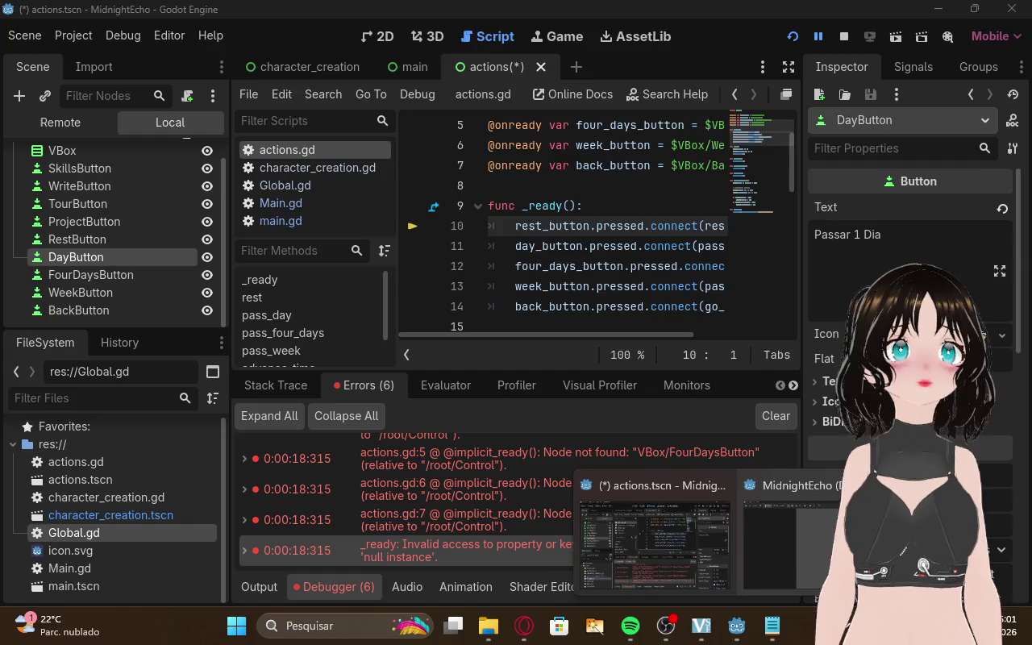
pyautogui.click(1011, 490)
pyautogui.click(786, 42)
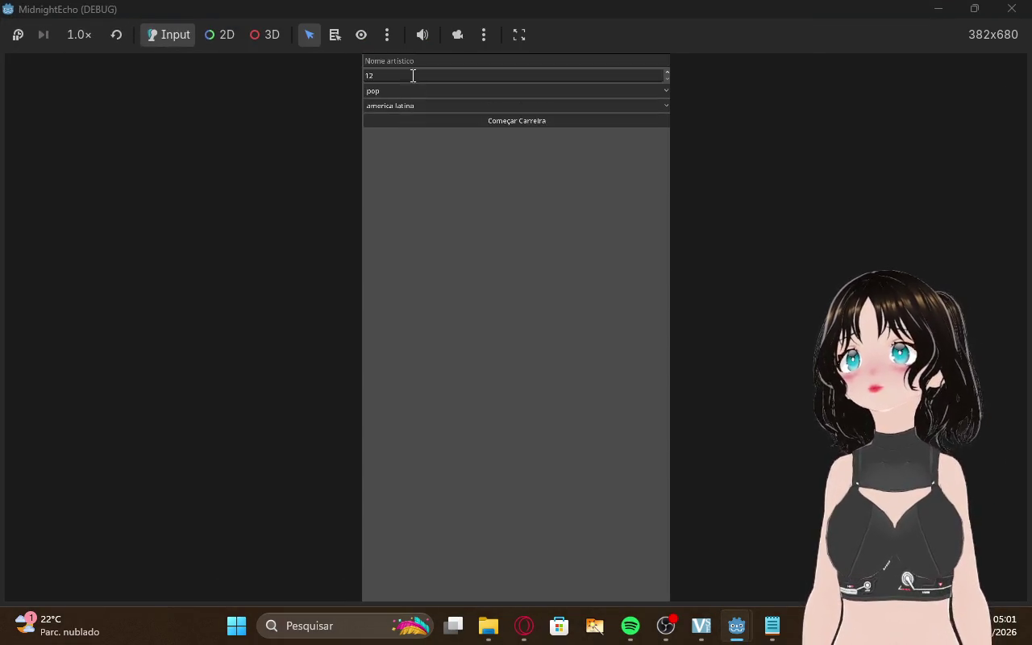
pyautogui.click(397, 61)
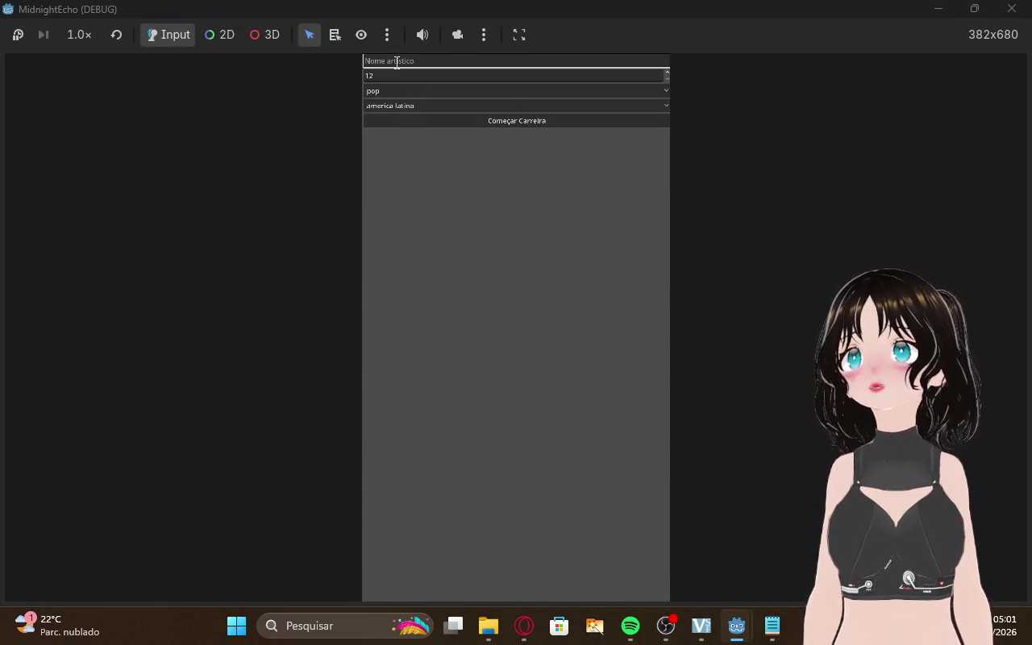
pyautogui.click(448, 123)
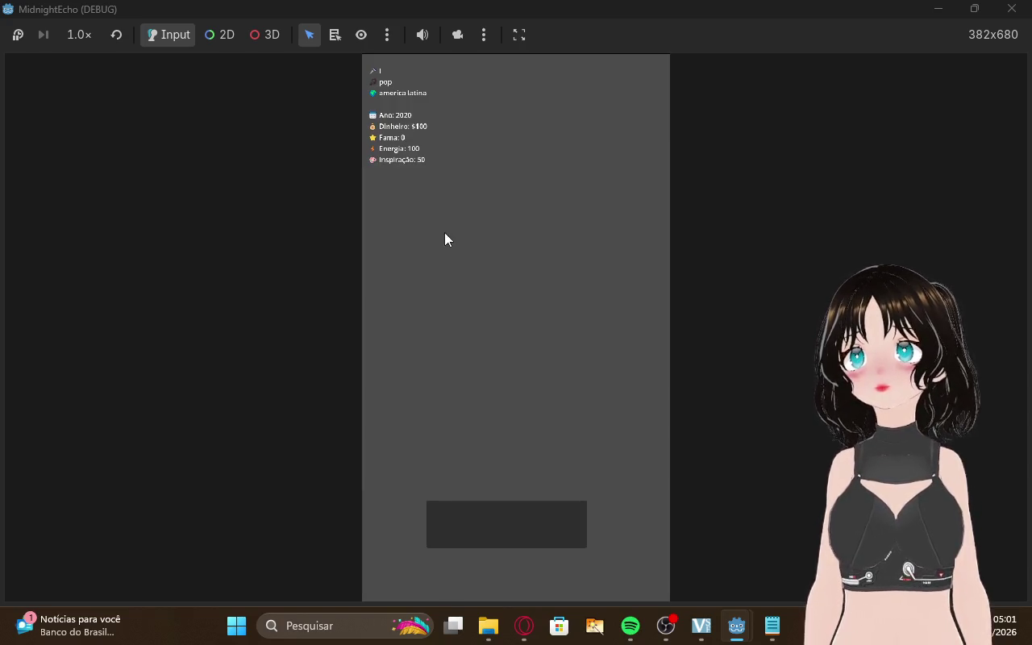
pyautogui.click(470, 548)
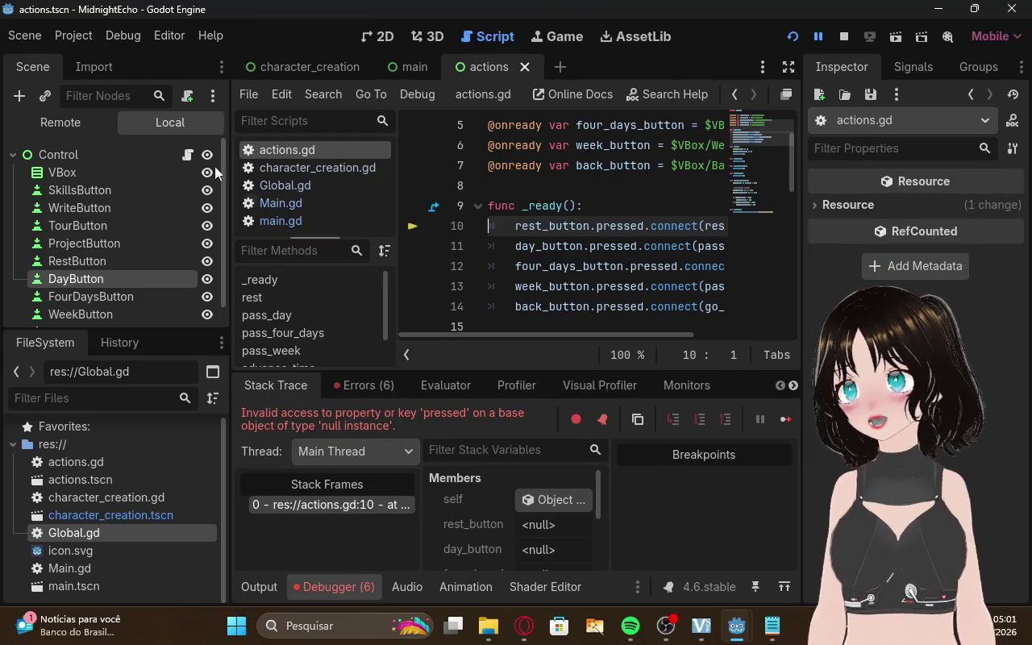
# Show the full debugger error list and take a screenshot of the 'Node not found' errors
pyautogui.scroll(-1, 166, 203)
pyautogui.scroll(1, 165, 203)
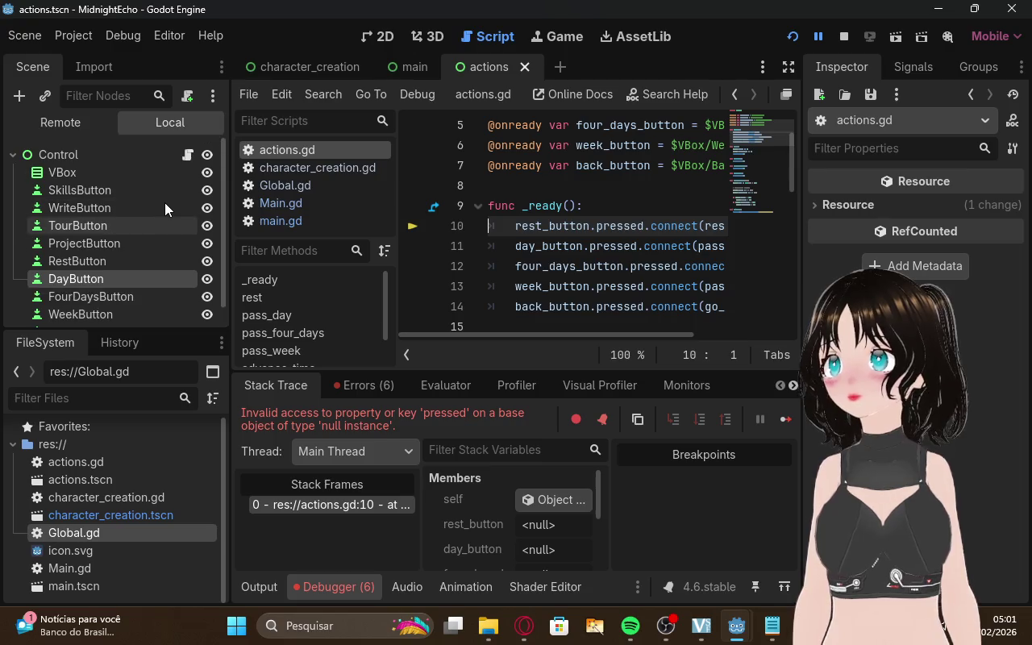
pyautogui.click(364, 386)
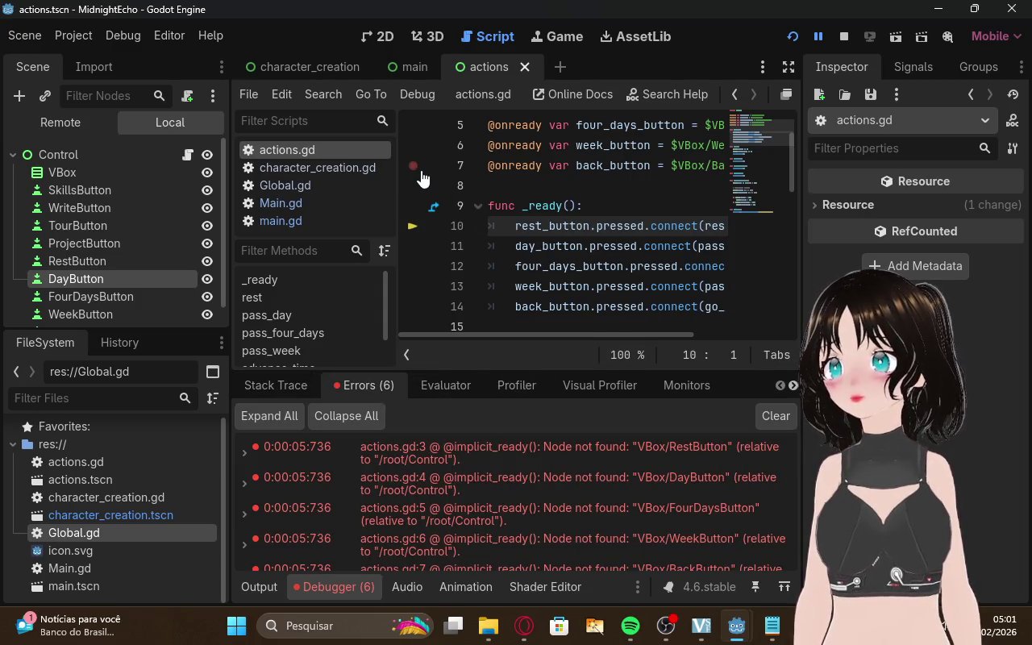
pyautogui.press('super+shift+s')
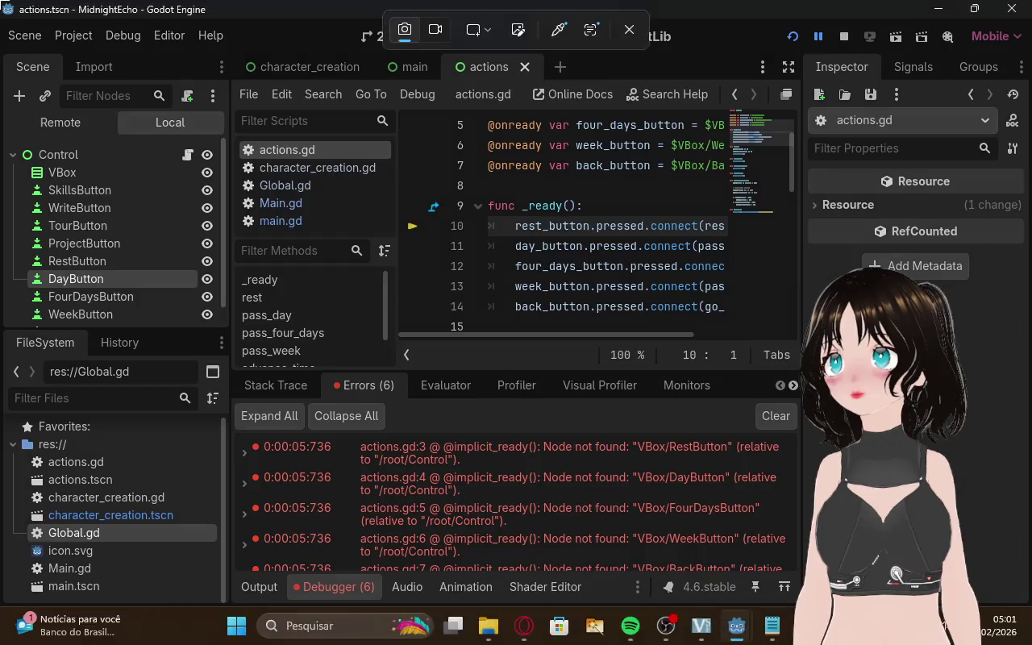
pyautogui.press('Escape')
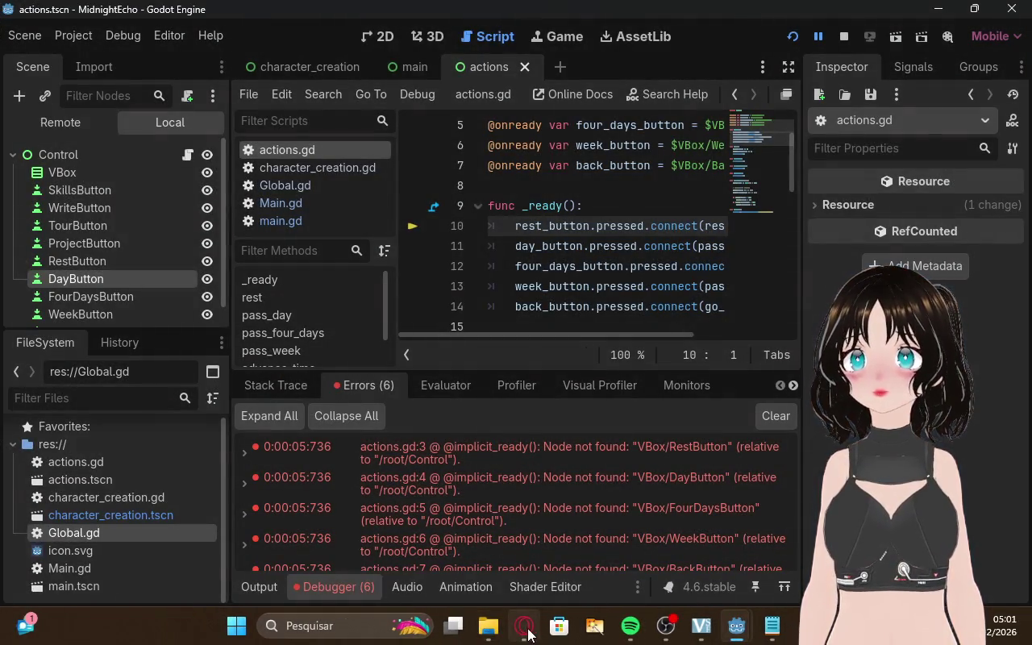
# Paste the errors screenshot into a new ChatGPT message
pyautogui.click(524, 627)
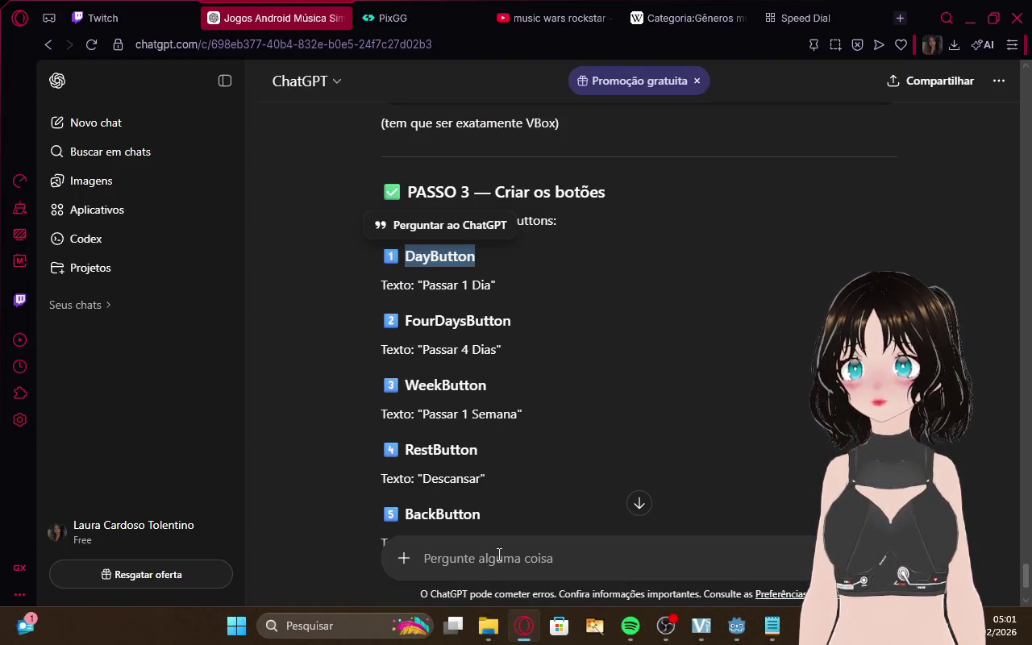
pyautogui.click(498, 555)
pyautogui.hotkey('ctrl', 'v')
pyautogui.click(103, 17)
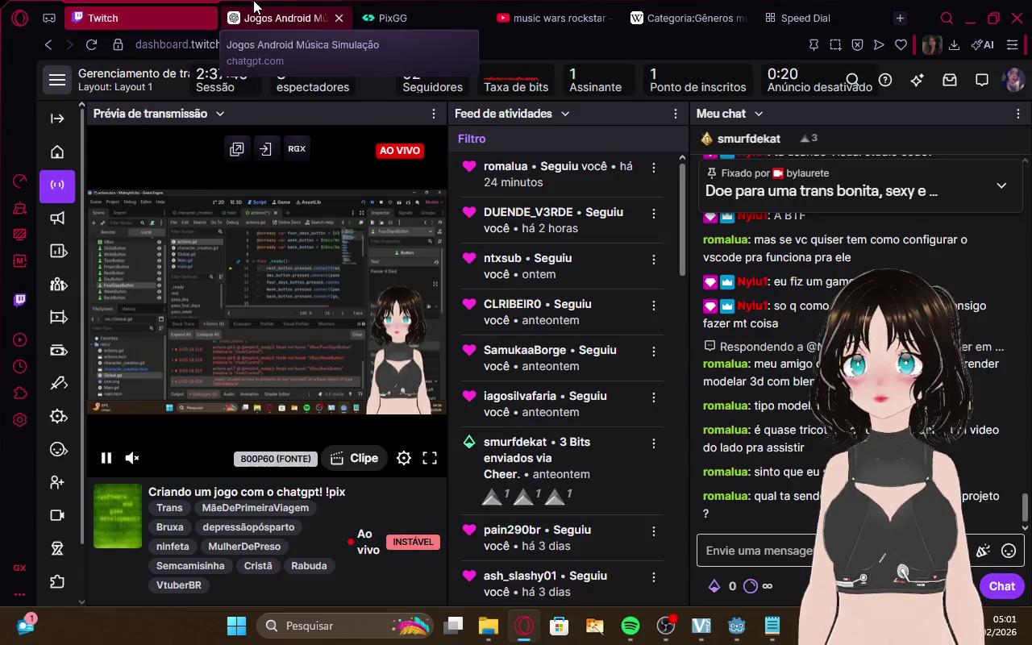
pyautogui.click(255, 6)
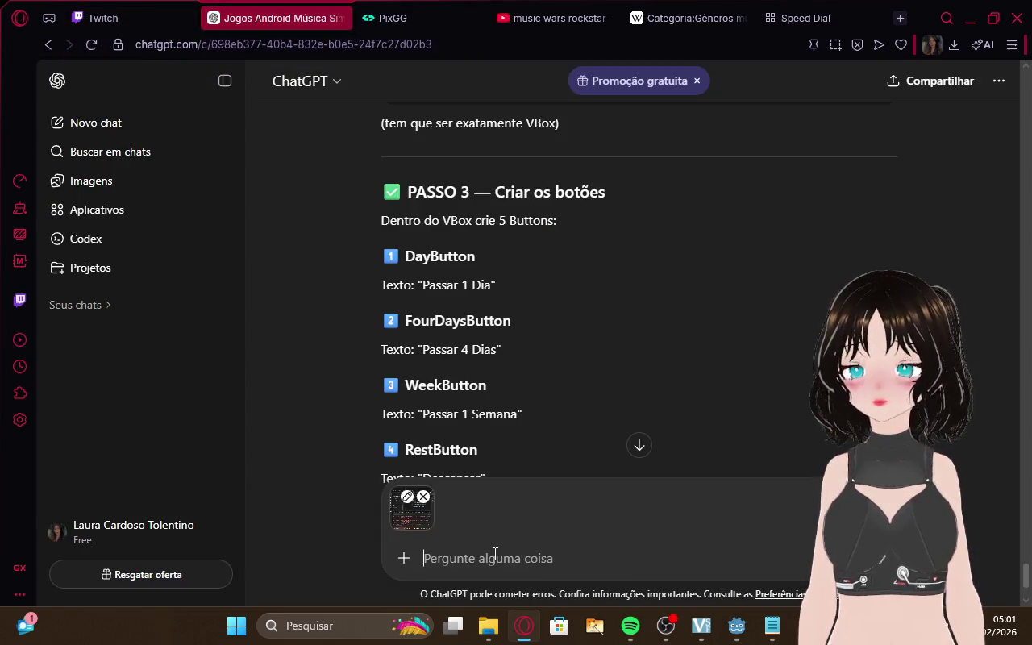
# Send the screenshot to ChatGPT with the text 'assim esta chat', then return to Godot
pyautogui.write('assim esta chat')
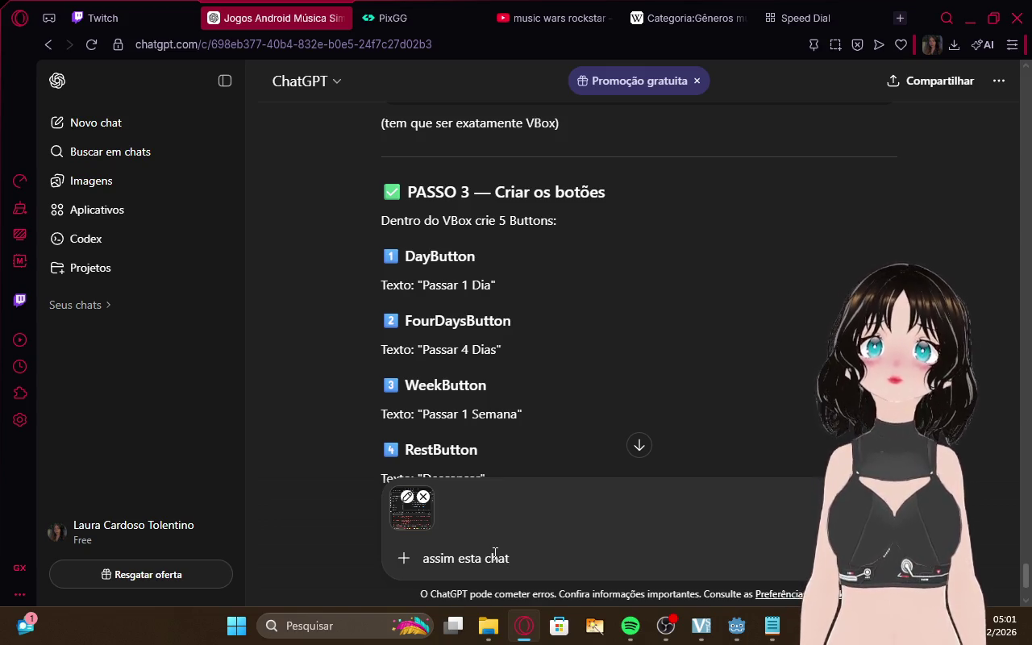
pyautogui.press('Return')
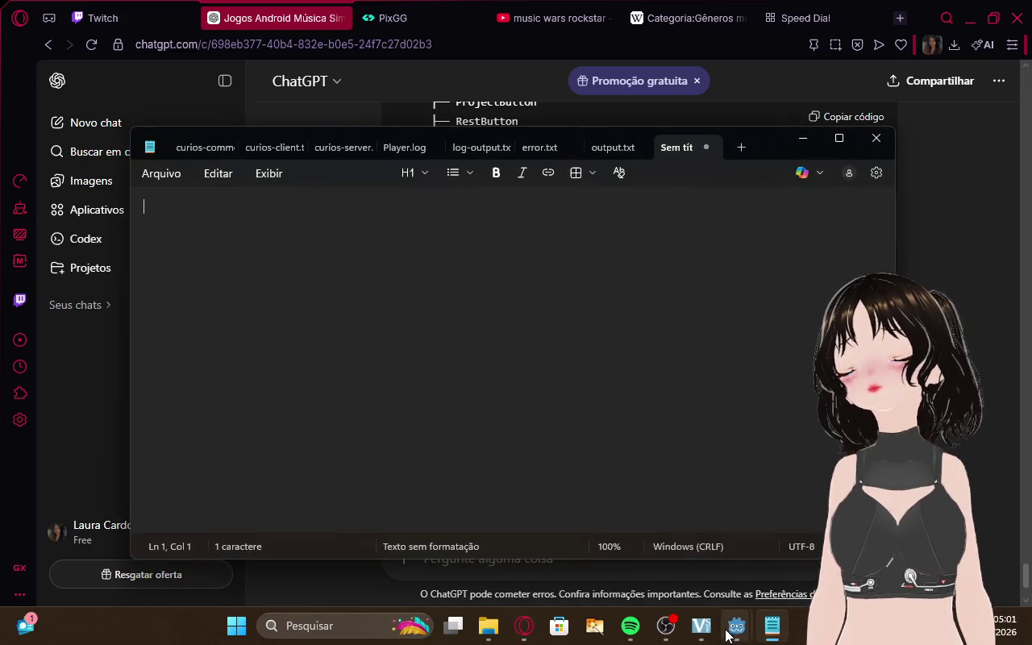
pyautogui.click(665, 625)
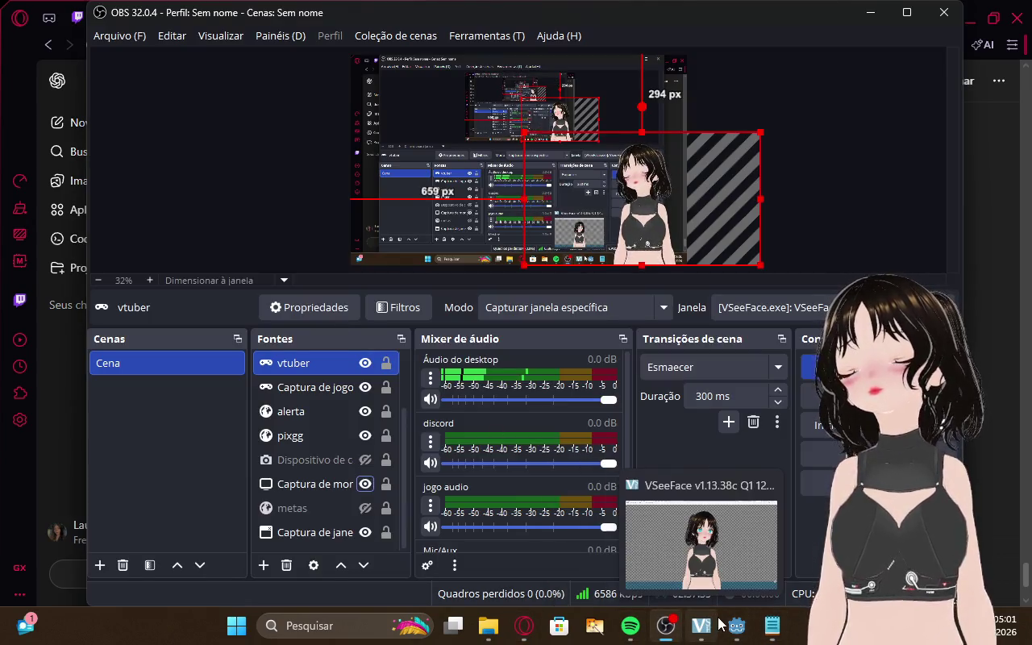
pyautogui.moveTo(736, 626)
pyautogui.click(670, 554)
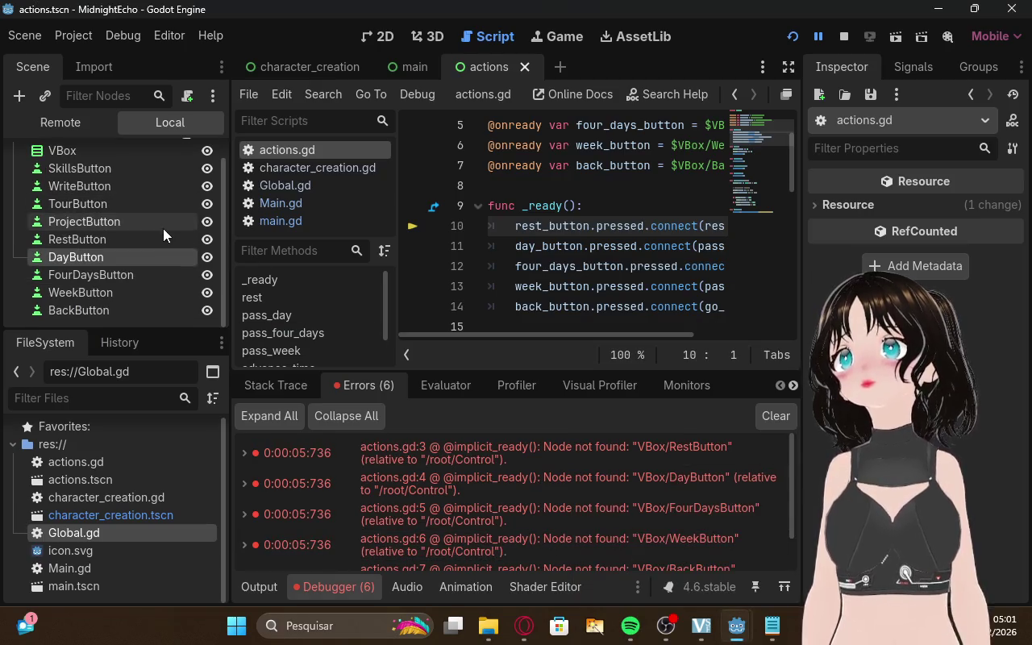
# Read ChatGPT's reply down to the CONFIRMA ISSO AGORA section, clearing a stray typed letter
pyautogui.click(521, 624)
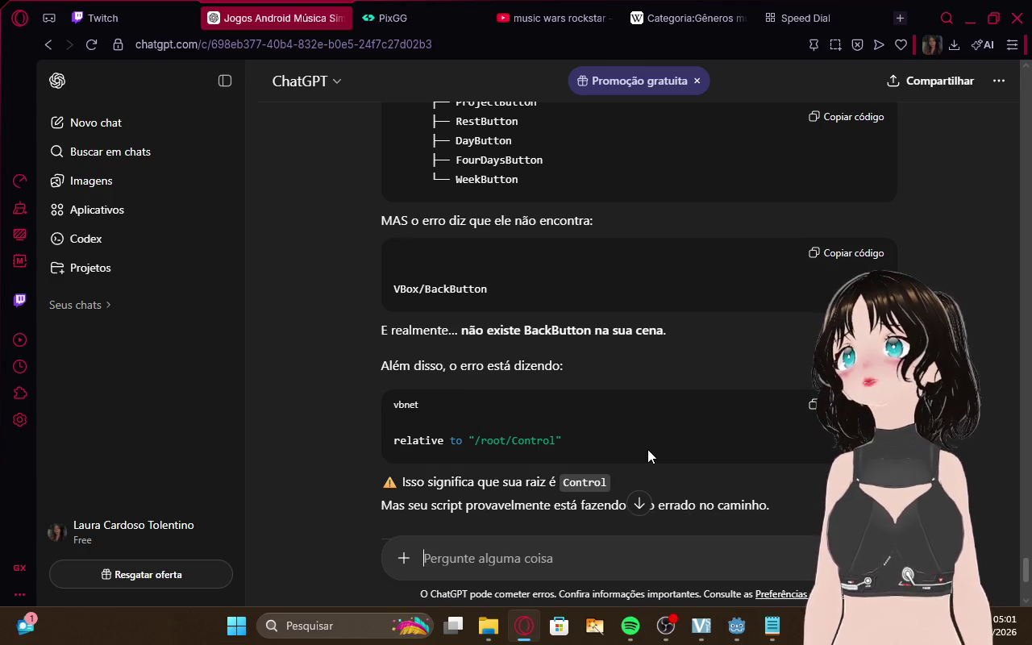
pyautogui.scroll(-2, 648, 451)
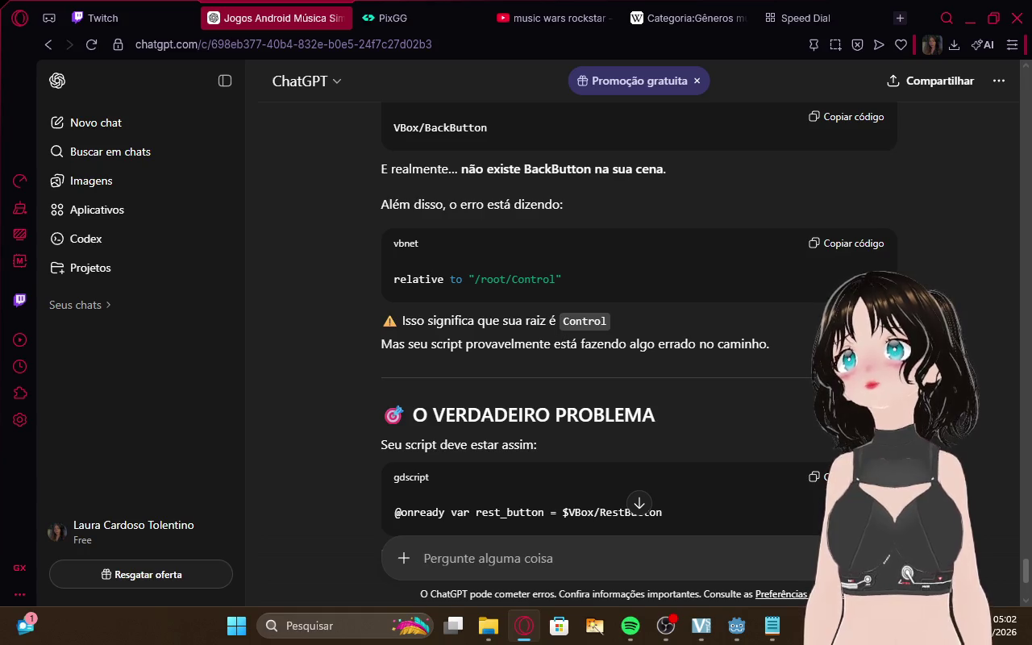
pyautogui.scroll(-2, 774, 397)
pyautogui.scroll(-4, 597, 563)
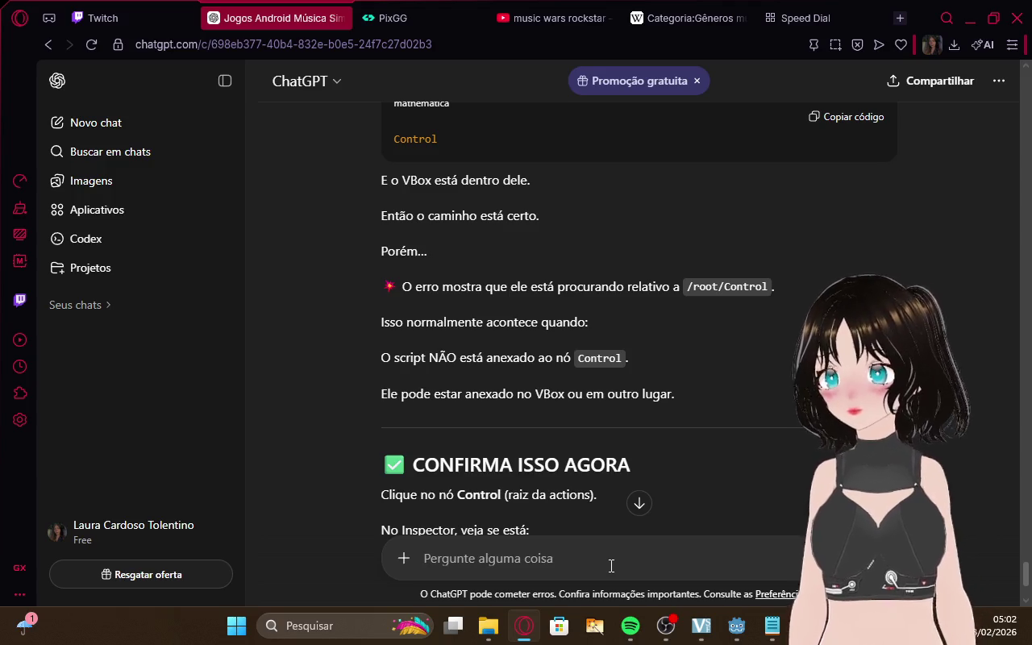
pyautogui.write('t')
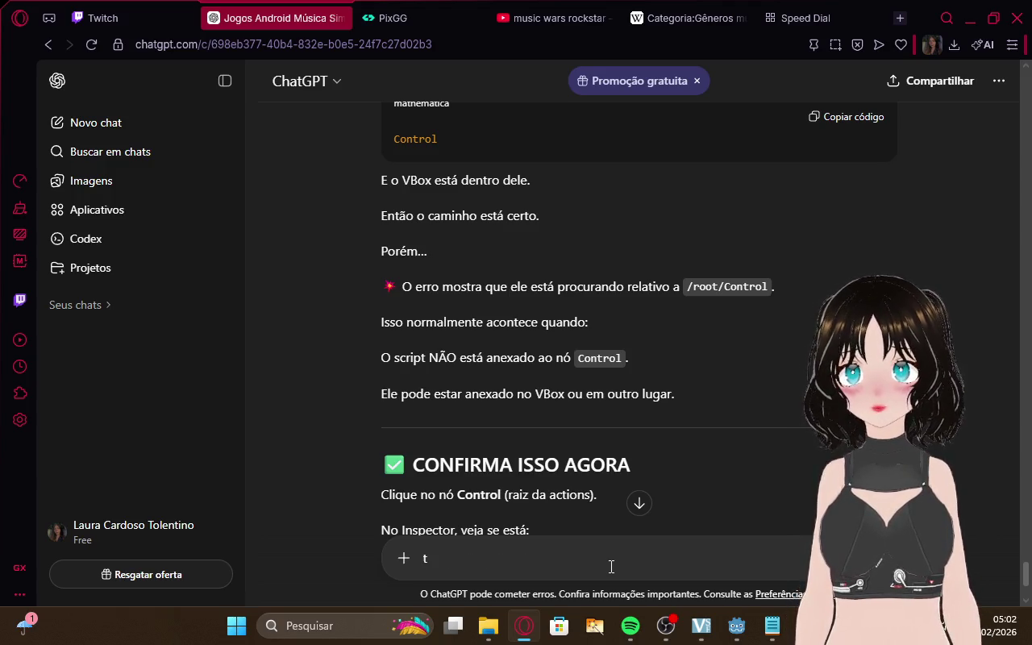
pyautogui.press('BackSpace')
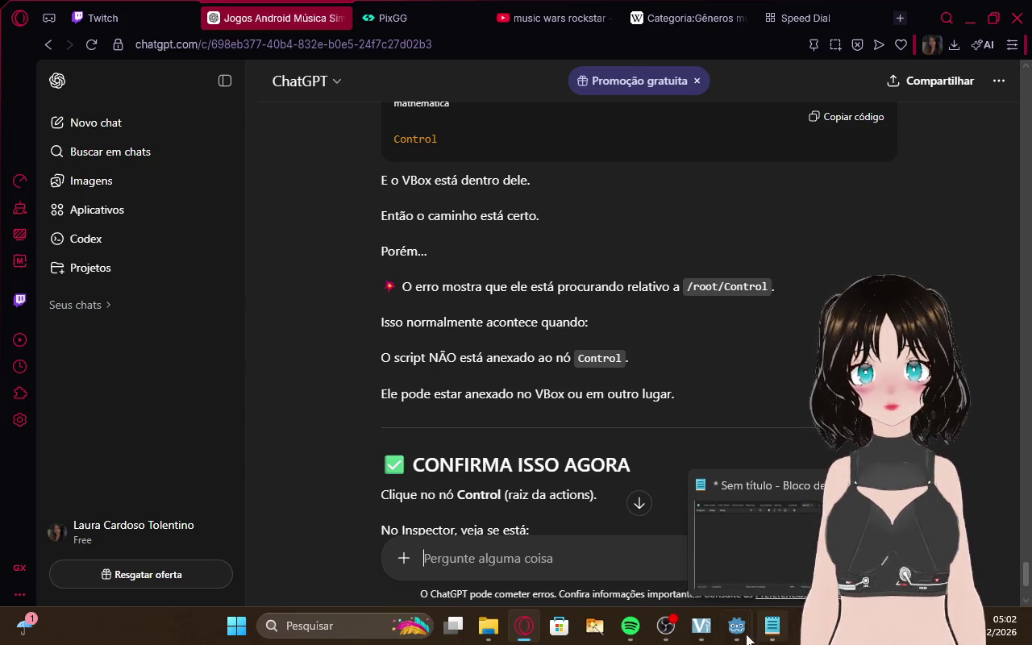
# Bring the Godot editor's actions scene back to the front
pyautogui.moveTo(736, 626)
pyautogui.moveTo(525, 626)
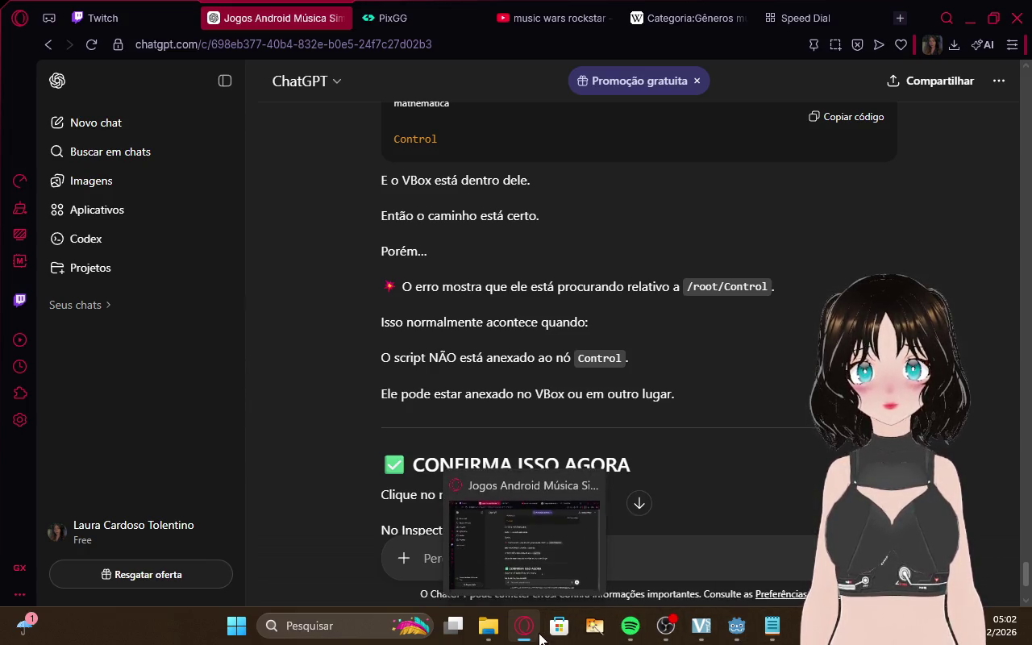
pyautogui.click(778, 636)
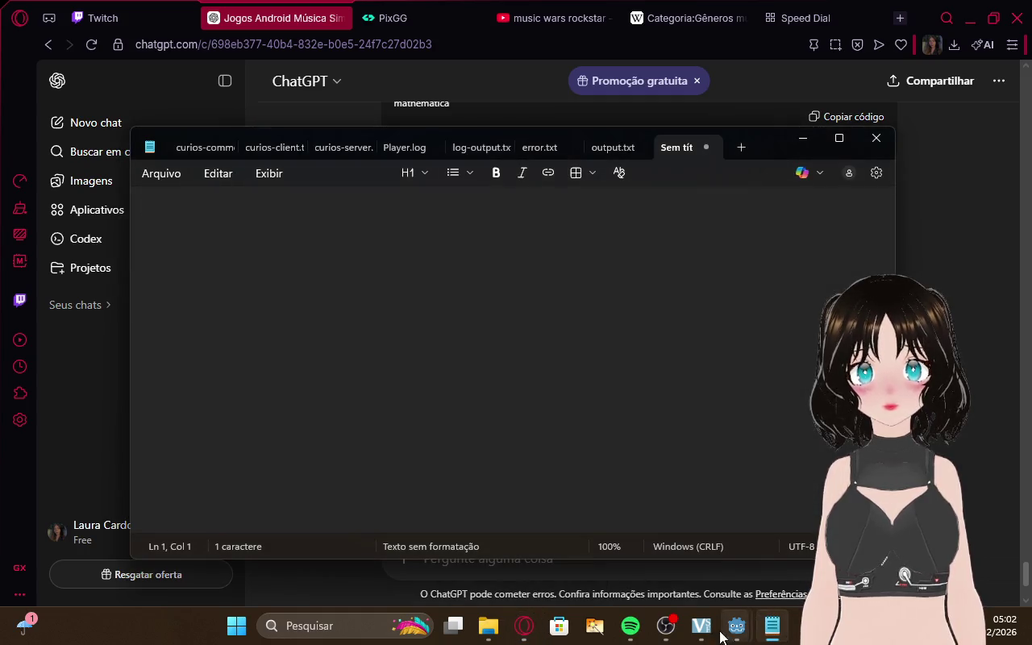
pyautogui.moveTo(736, 626)
pyautogui.click(669, 565)
pyautogui.scroll(1, 75, 171)
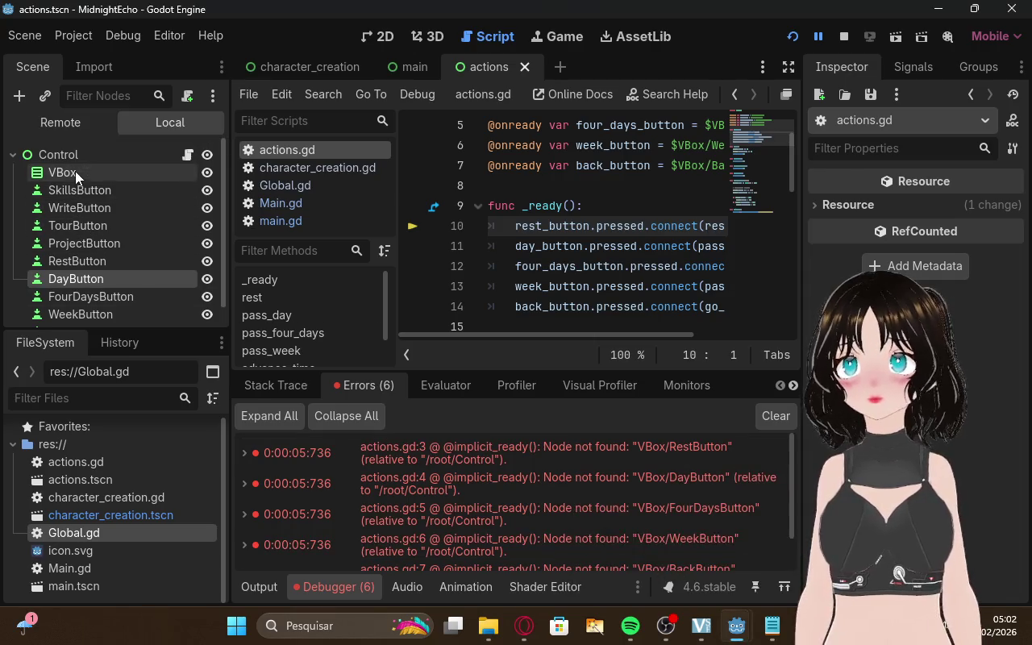
# Load the existing actions.gd onto the root Control node, cancelling a script attach on VBox
pyautogui.rightClick(85, 159)
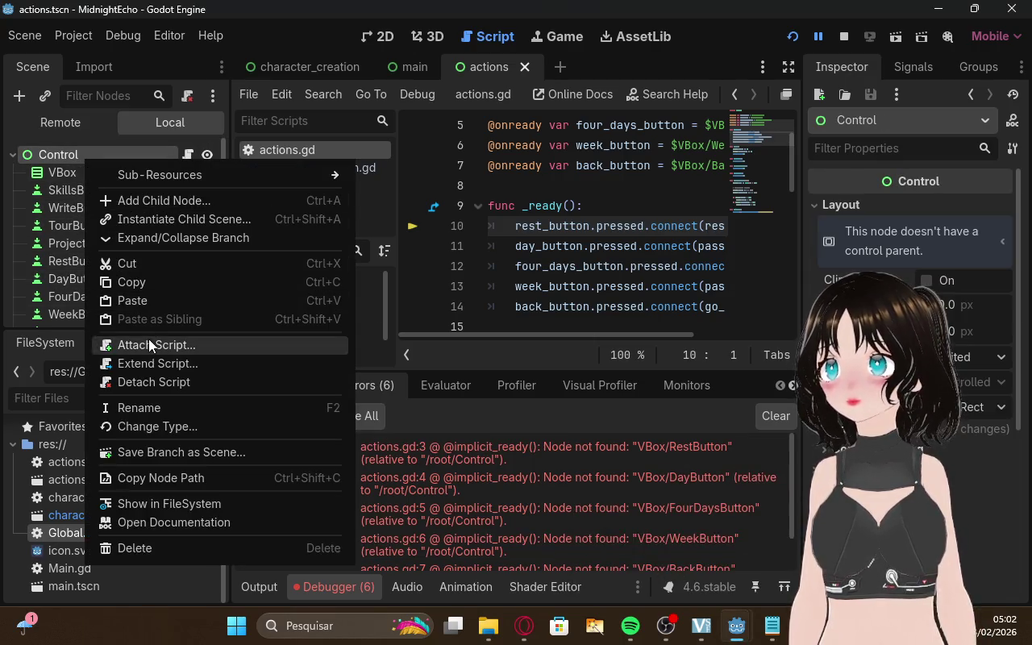
pyautogui.click(150, 344)
pyautogui.click(455, 472)
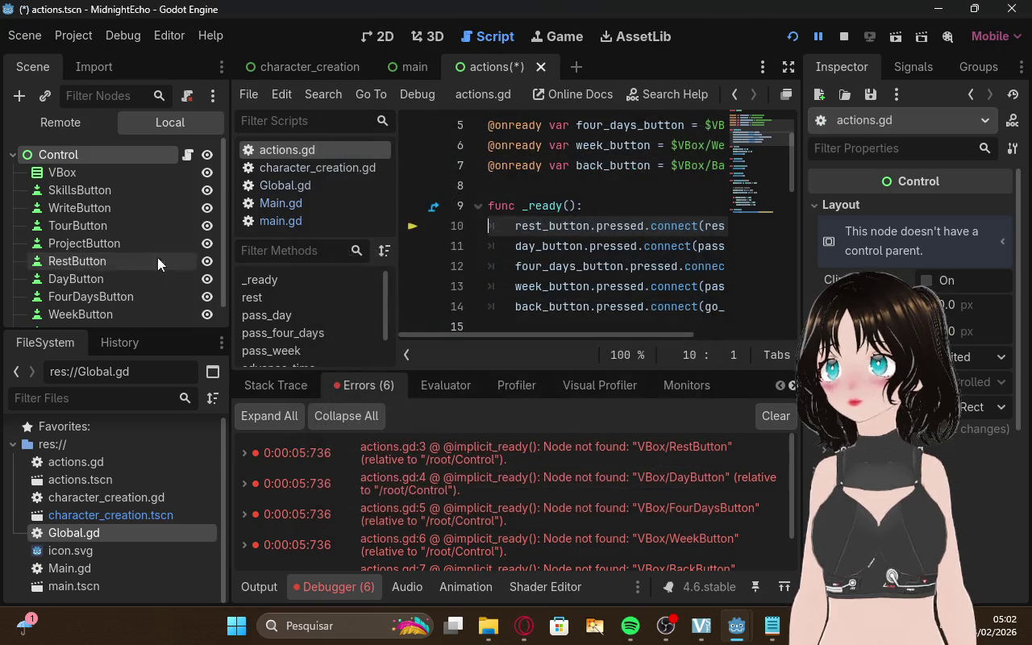
pyautogui.rightClick(104, 171)
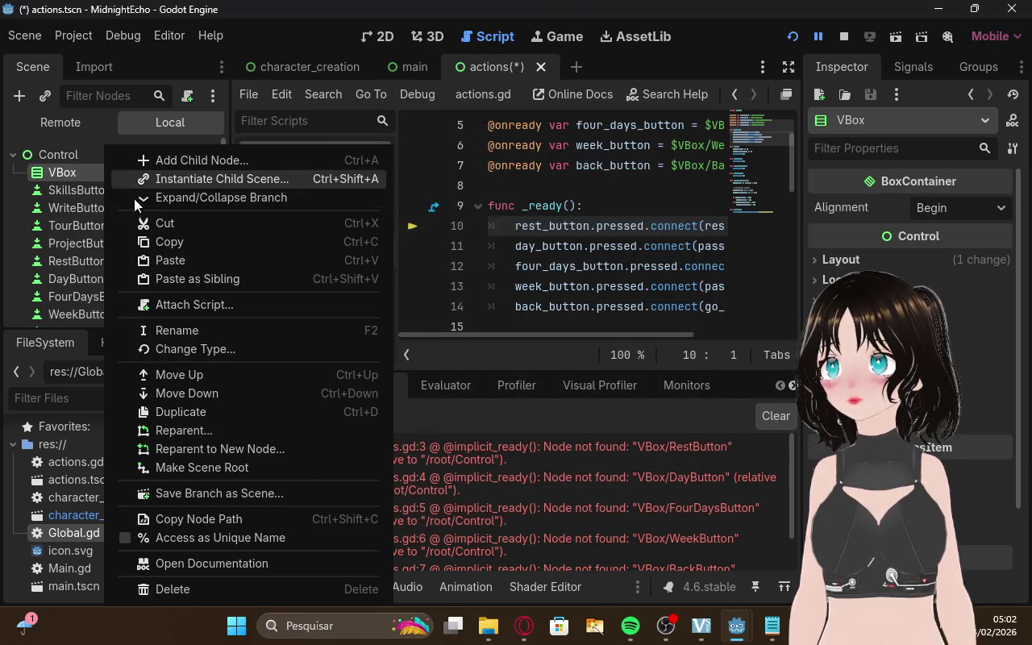
pyautogui.click(175, 306)
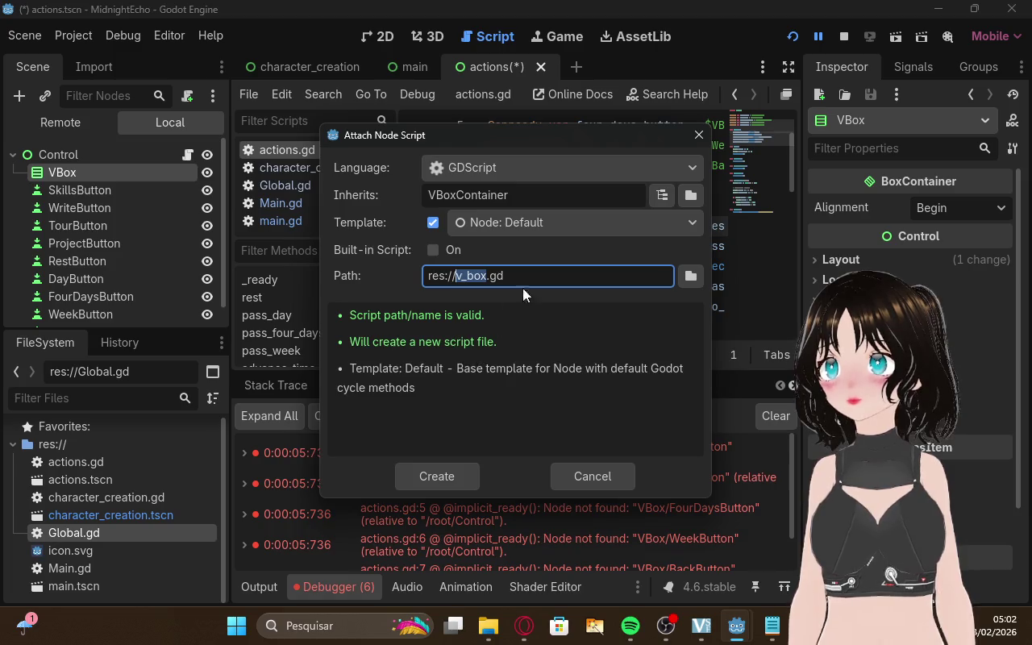
pyautogui.click(582, 469)
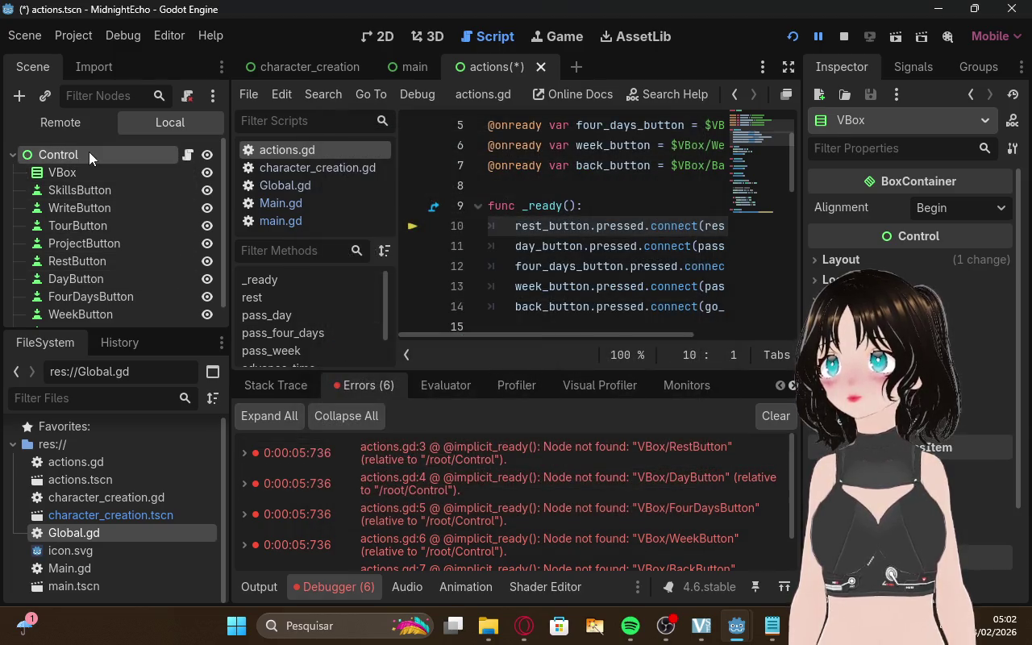
# Load actions.gd onto the root Control node again and return to ChatGPT
pyautogui.rightClick(89, 151)
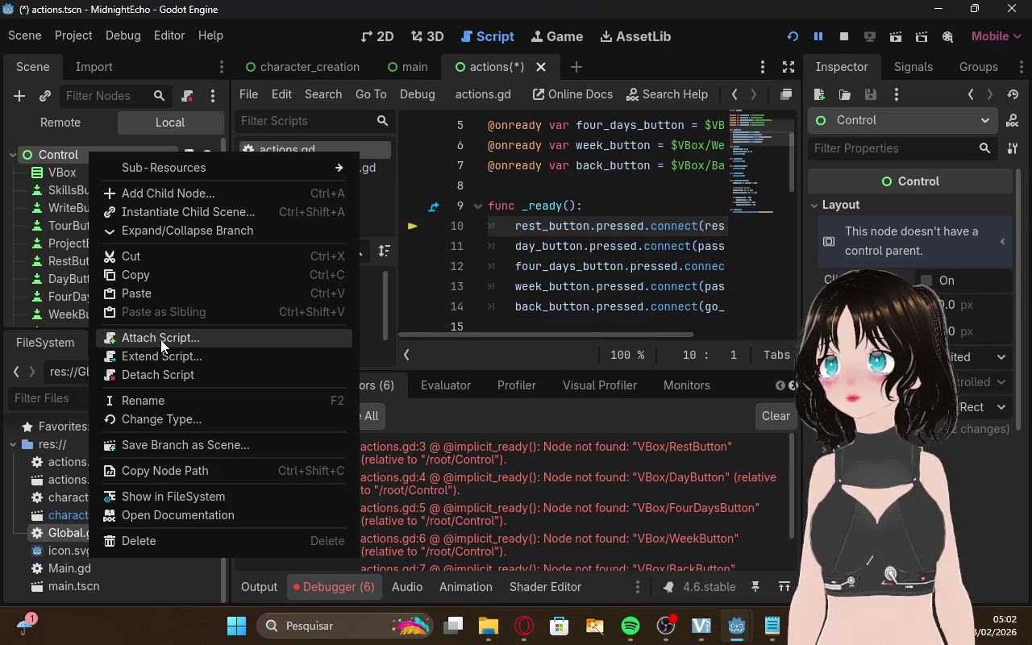
pyautogui.click(160, 339)
pyautogui.click(444, 472)
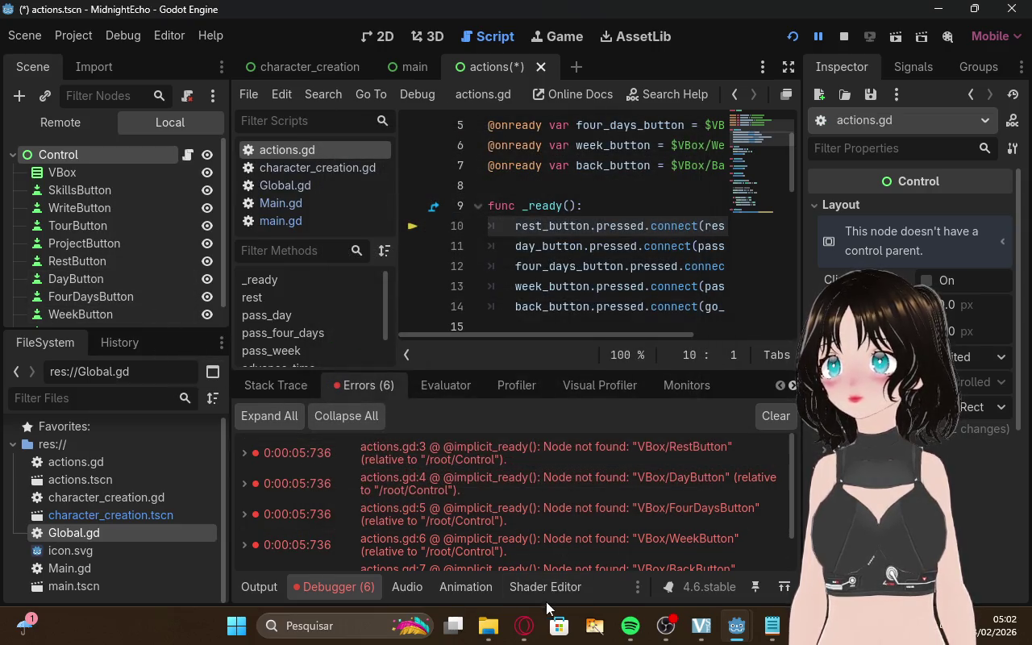
pyautogui.click(525, 637)
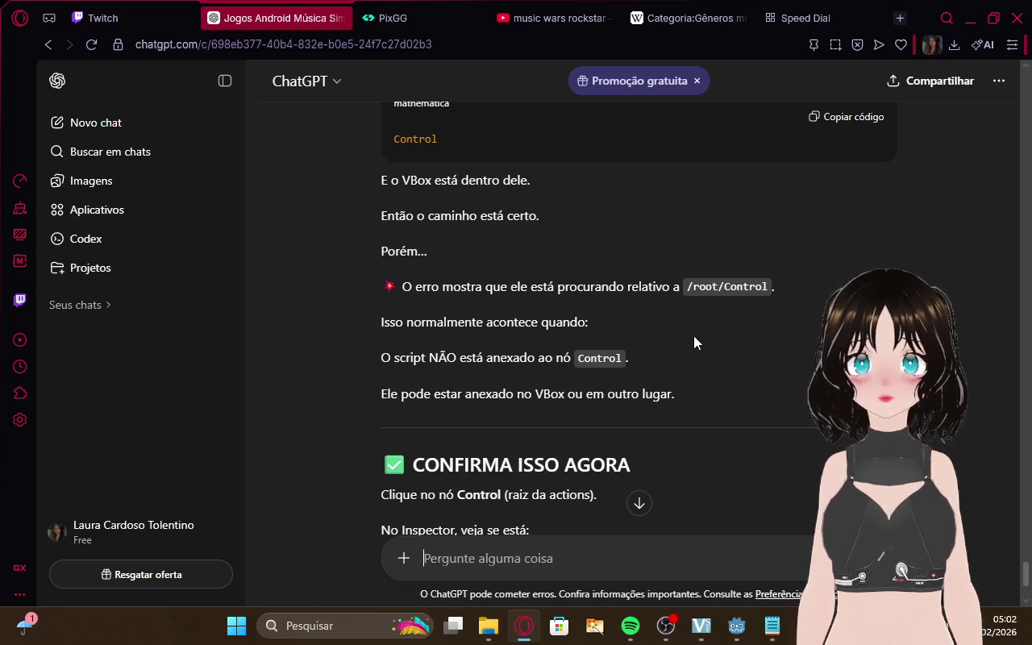
# Open Attach Script for the root Control node in Godot
pyautogui.scroll(-3, 675, 343)
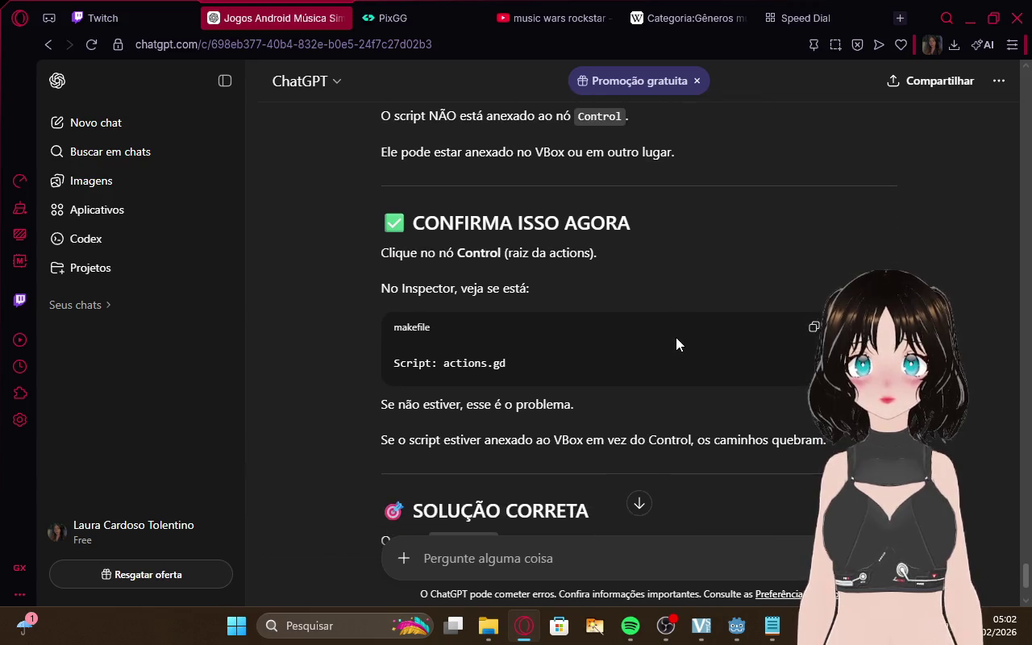
pyautogui.click(770, 623)
pyautogui.moveTo(736, 625)
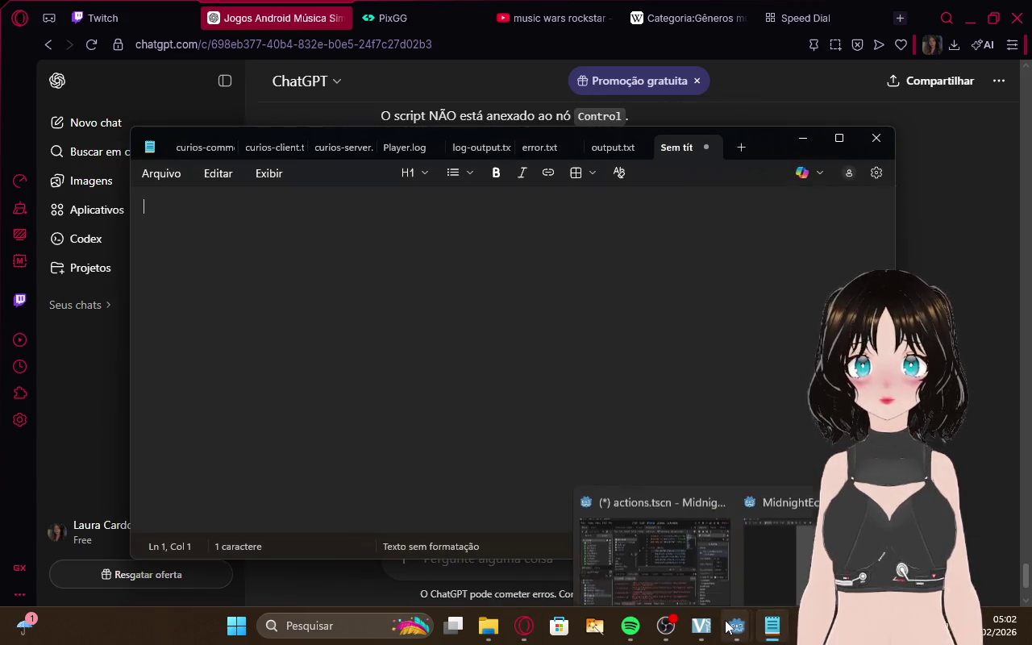
pyautogui.click(649, 555)
pyautogui.rightClick(62, 151)
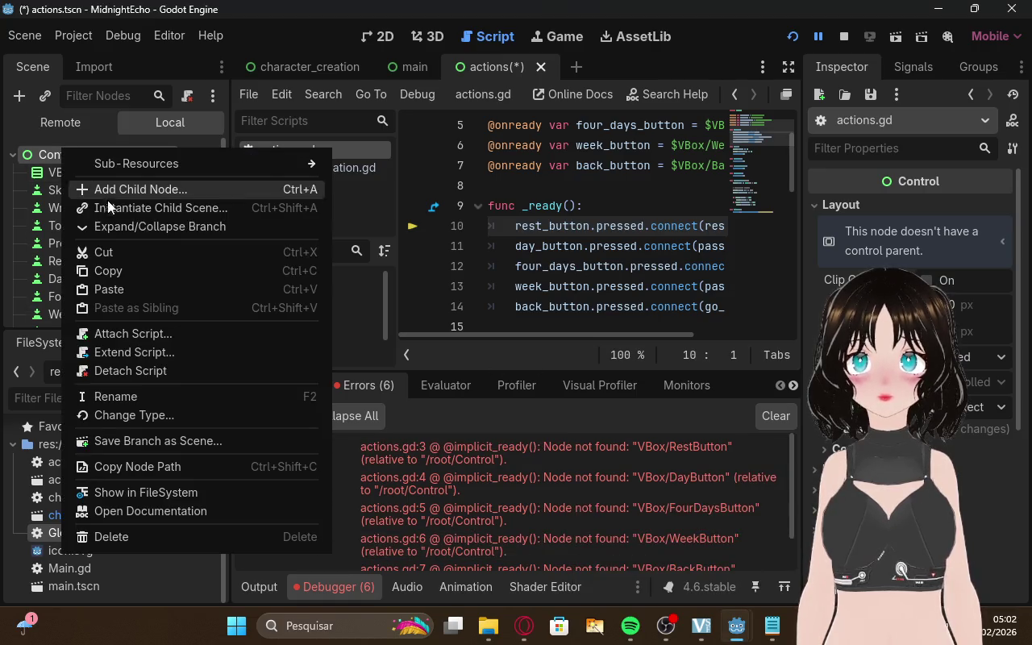
pyautogui.click(133, 333)
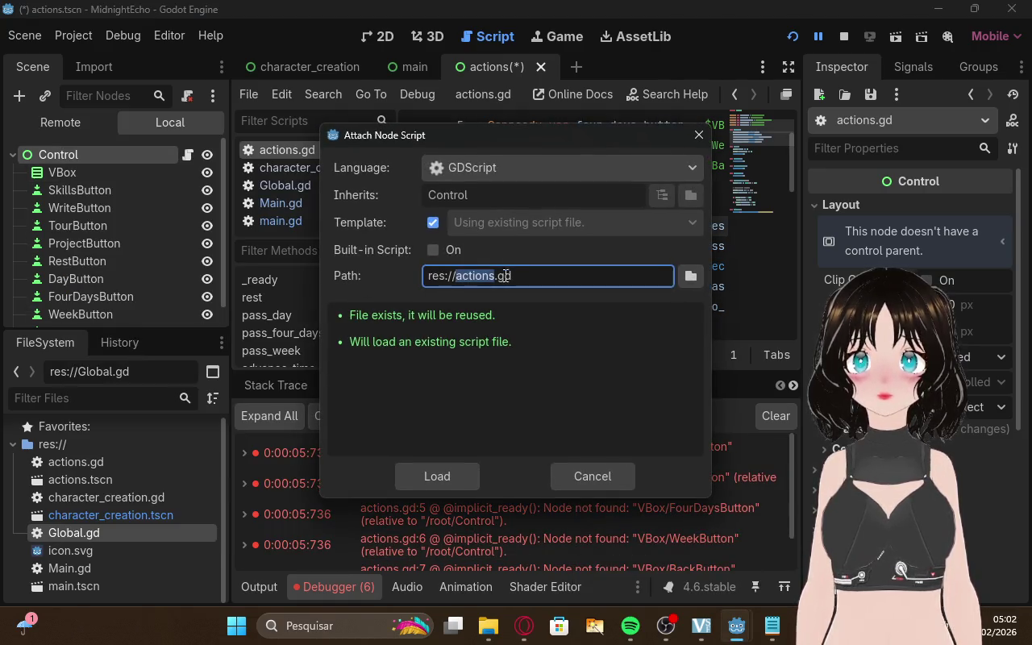
# Read ChatGPT's fix down to its four-step summary, then bring Notepad forward
pyautogui.click(535, 631)
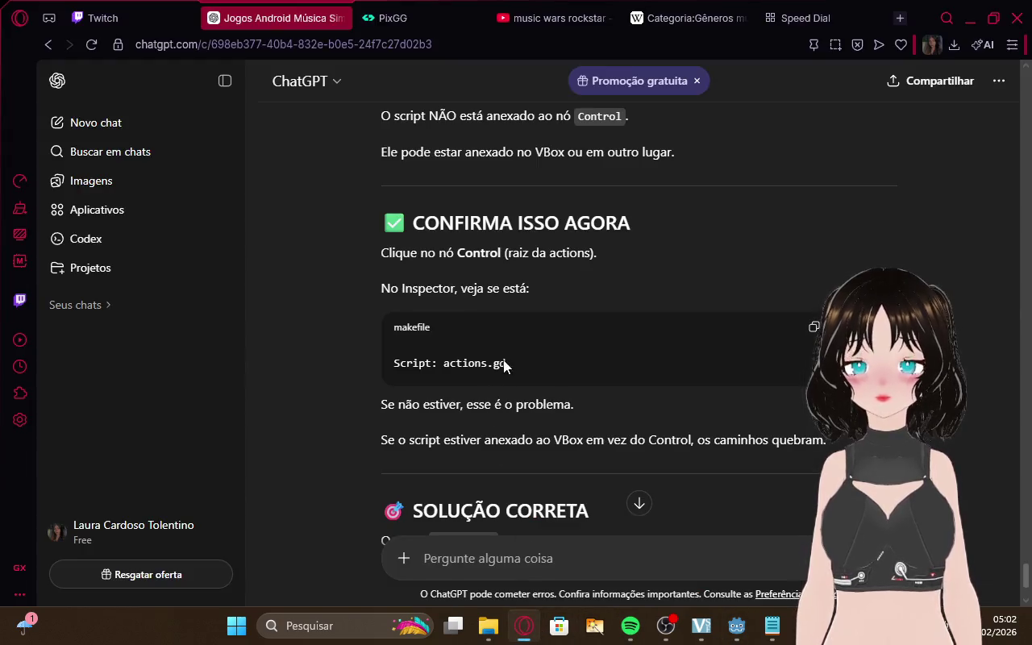
pyautogui.scroll(-1, 505, 364)
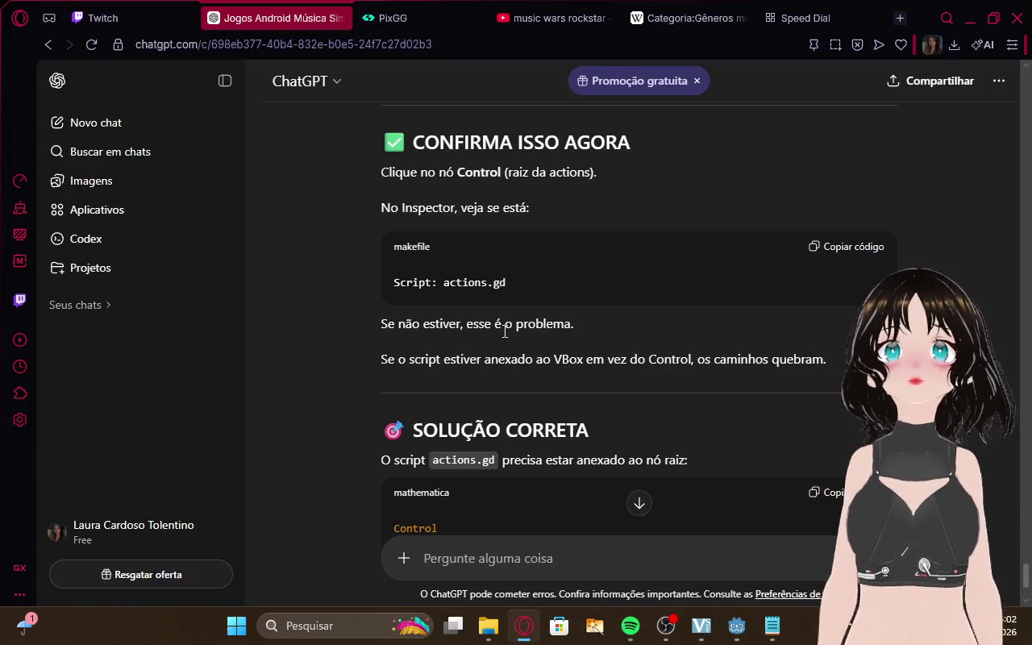
pyautogui.scroll(-3, 715, 294)
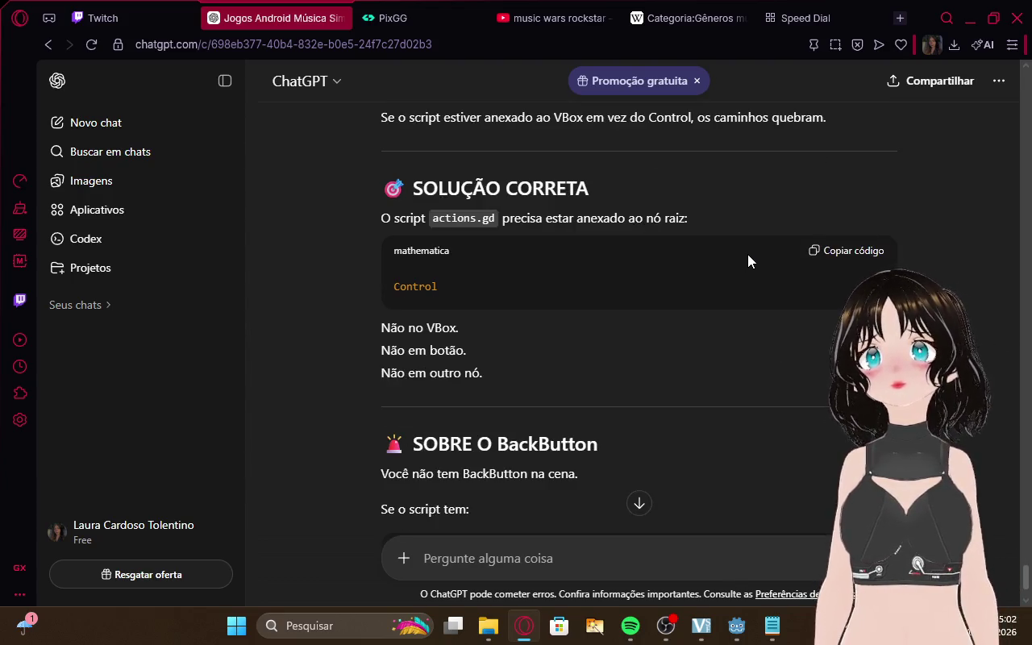
pyautogui.scroll(-1, 747, 261)
pyautogui.scroll(-4, 748, 255)
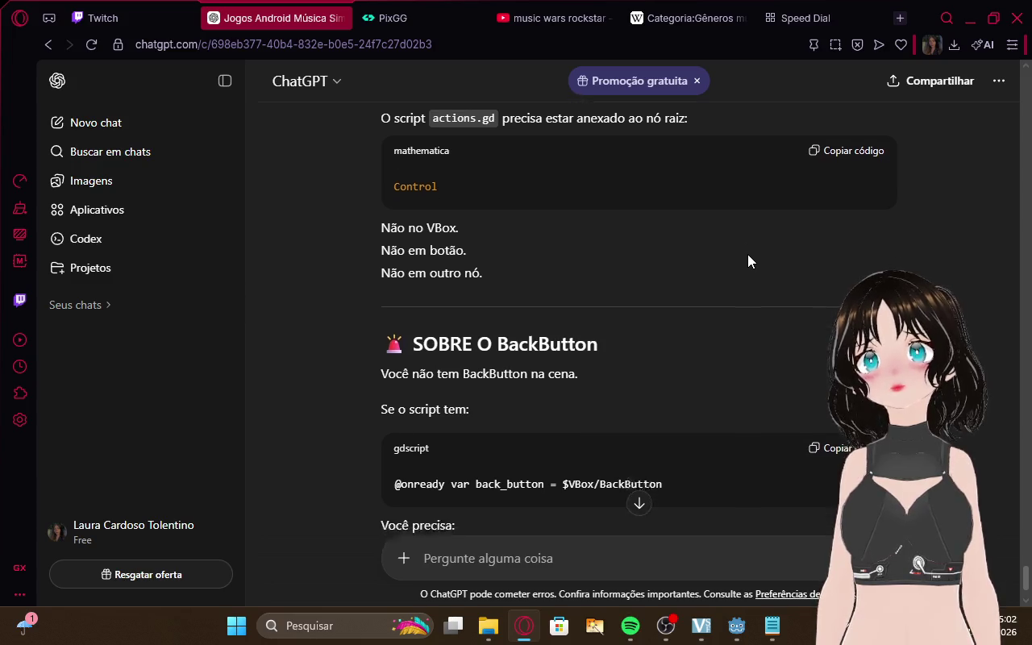
pyautogui.scroll(-1, 747, 260)
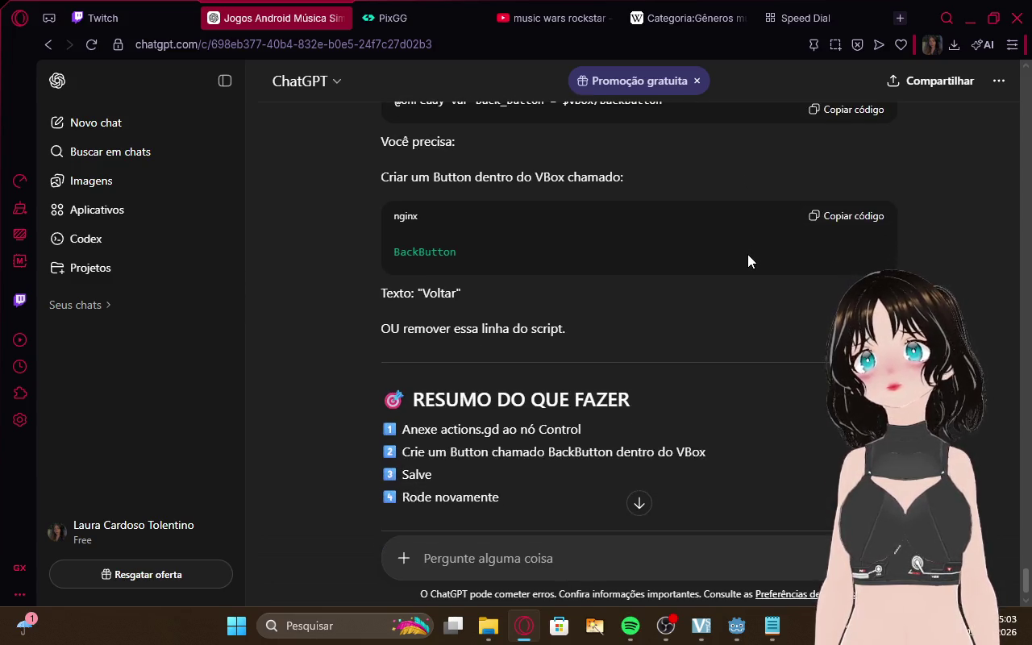
pyautogui.scroll(-1, 747, 260)
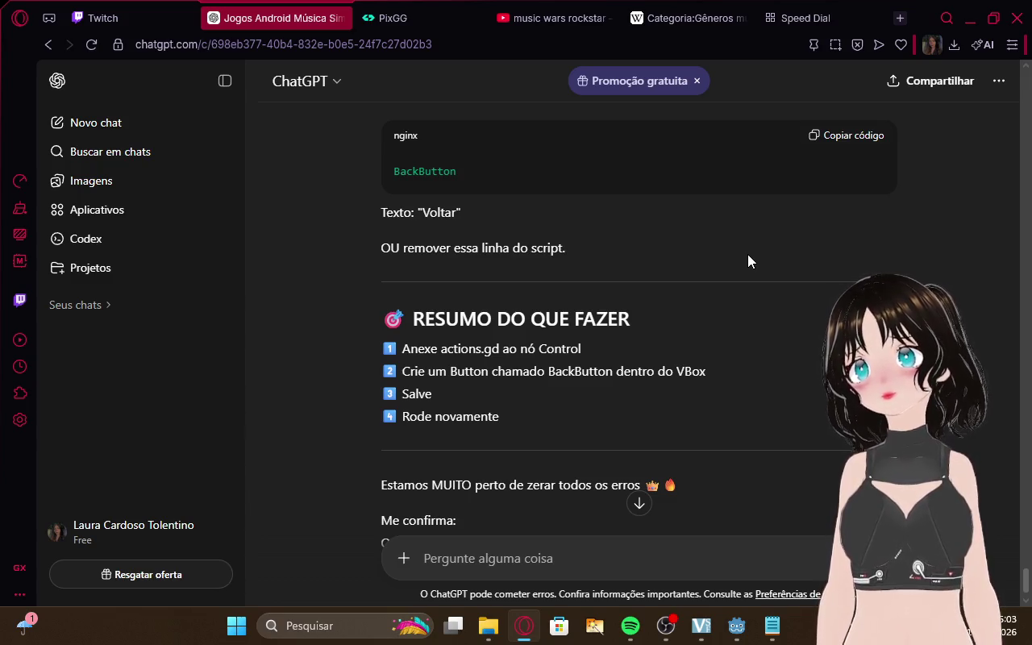
pyautogui.scroll(-1, 764, 291)
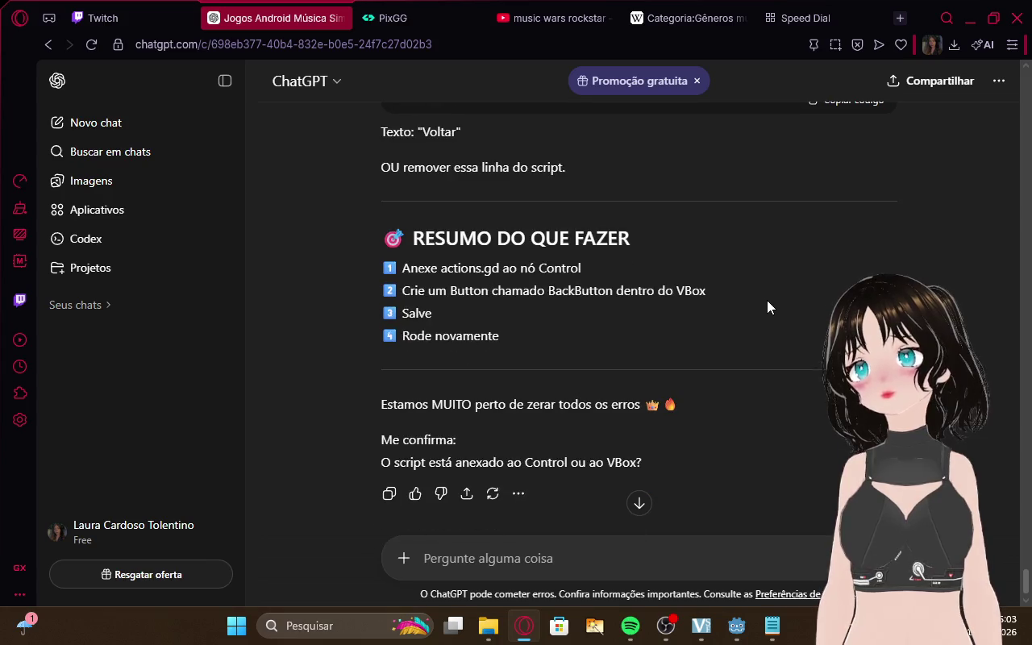
pyautogui.click(771, 629)
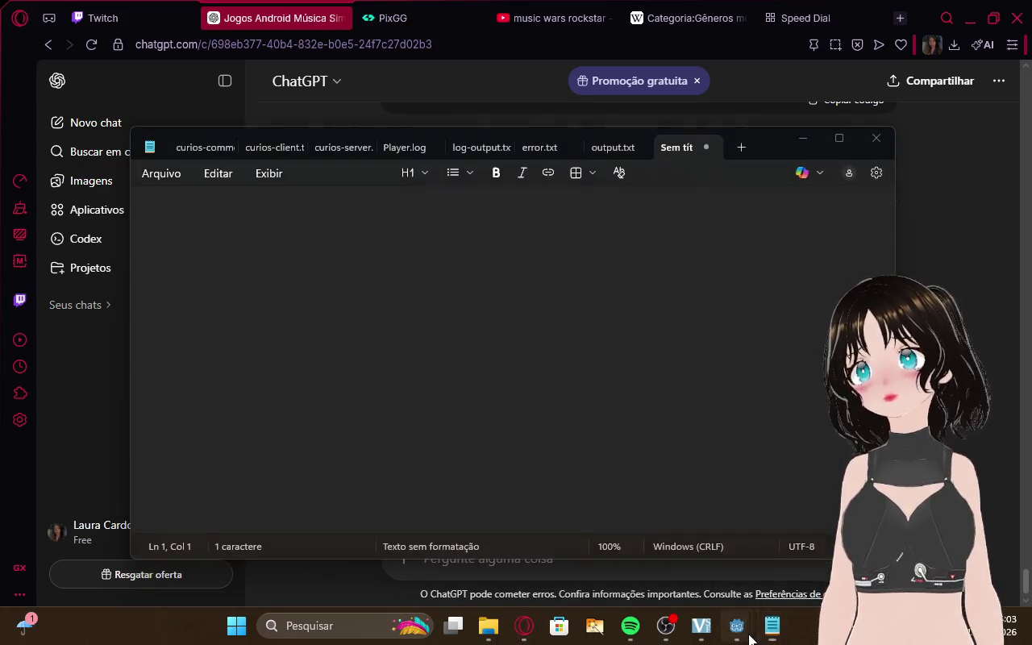
# Load actions.gd onto the root Control node, open the script, and run the game
pyautogui.moveTo(737, 626)
pyautogui.click(669, 557)
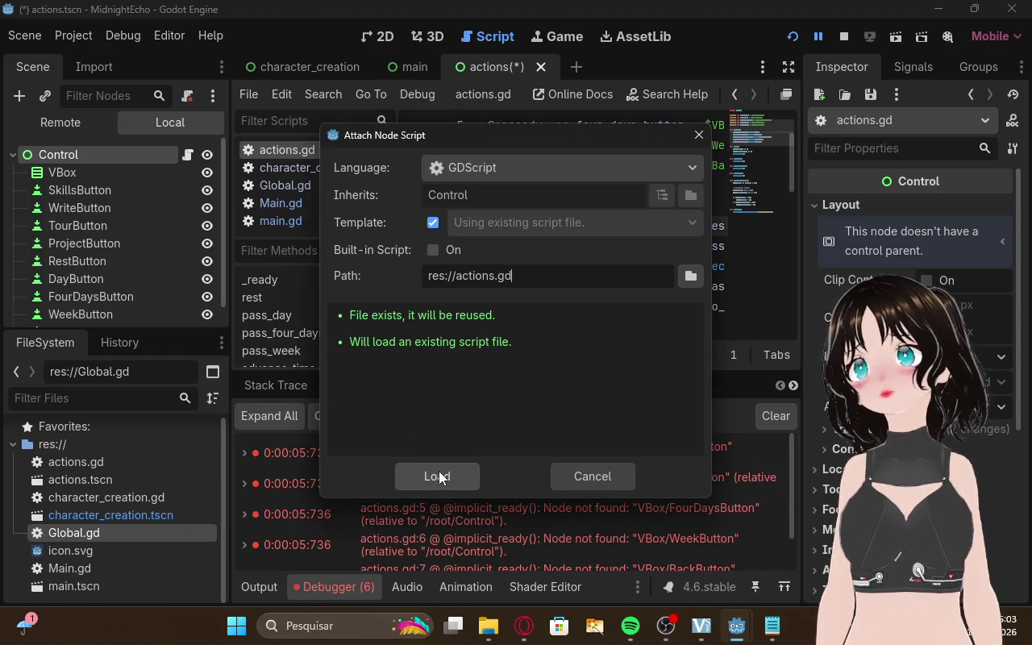
pyautogui.click(438, 470)
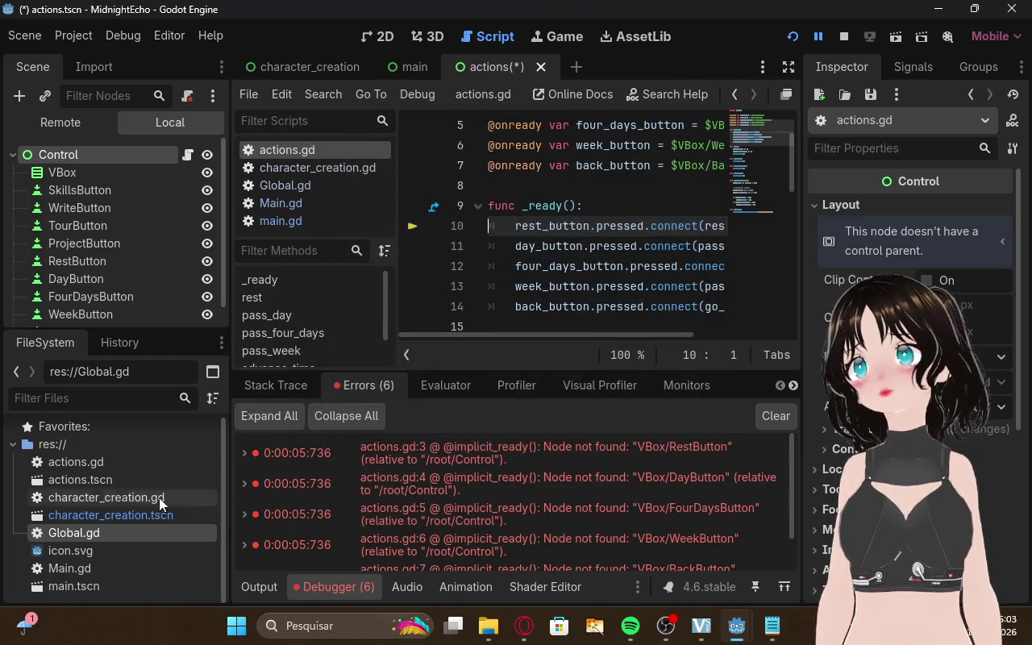
pyautogui.click(113, 466)
pyautogui.scroll(2, 536, 277)
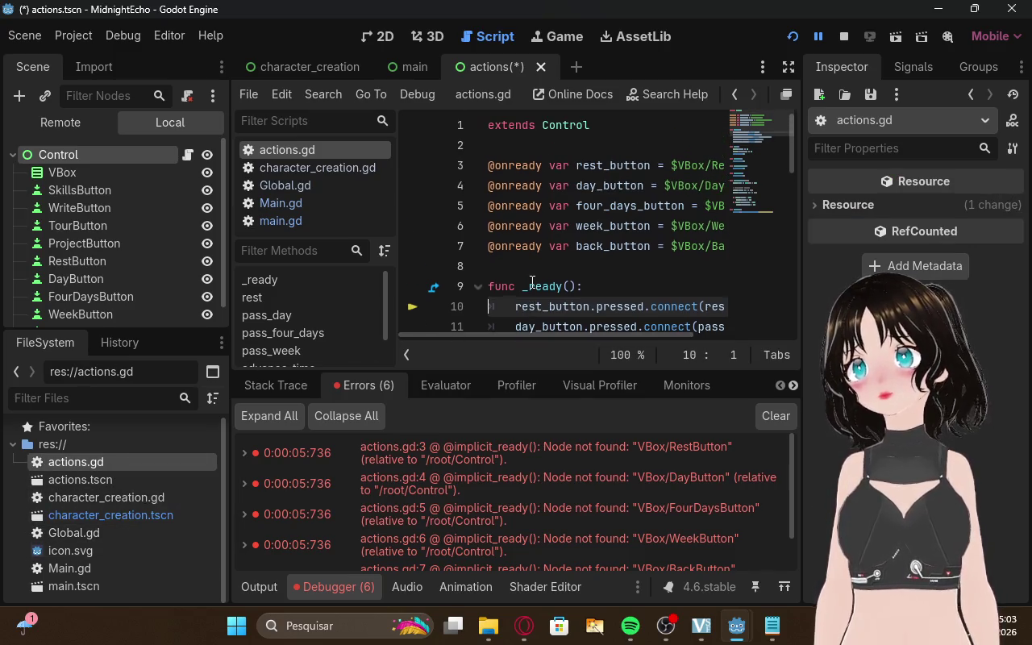
pyautogui.scroll(-10, 536, 277)
pyautogui.scroll(10, 536, 278)
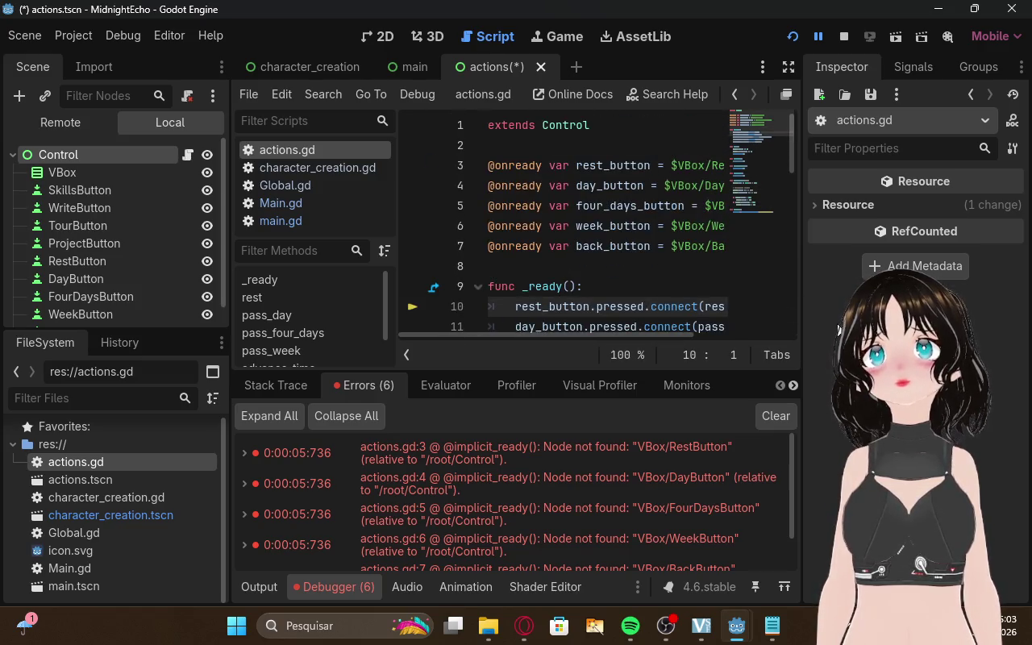
pyautogui.click(824, 39)
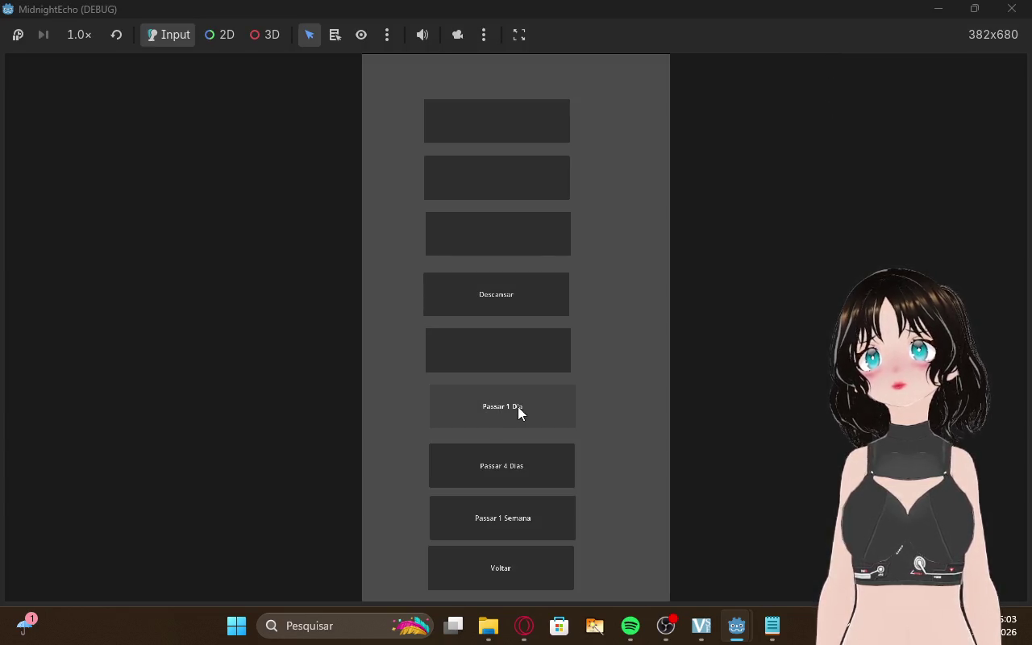
# Restart the game, press Começar Carreira, and test the stats screen's bottom button
pyautogui.click(982, 13)
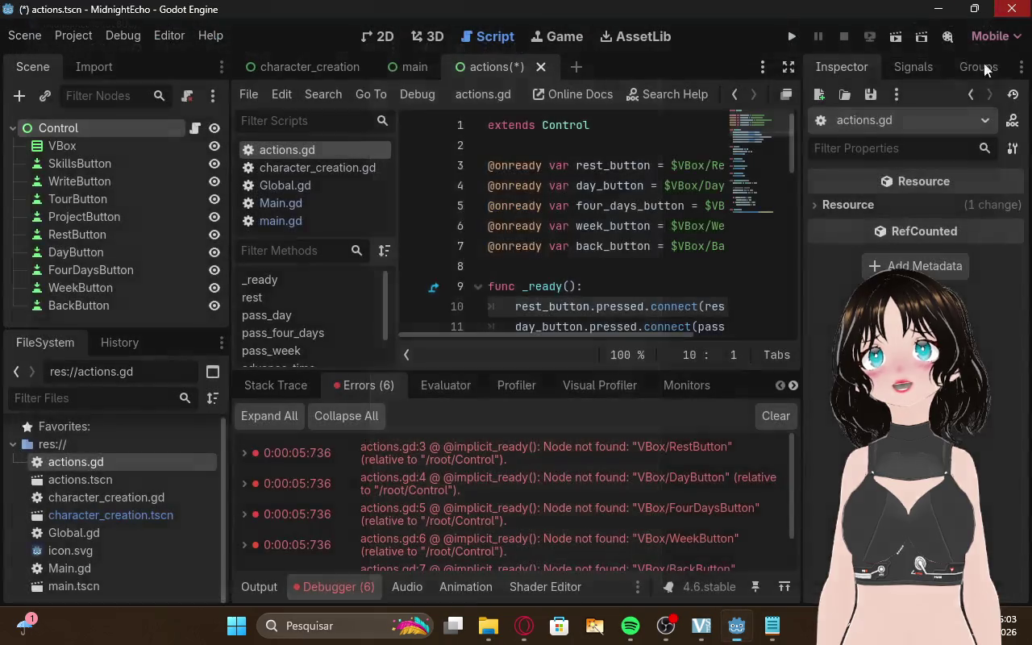
pyautogui.click(855, 37)
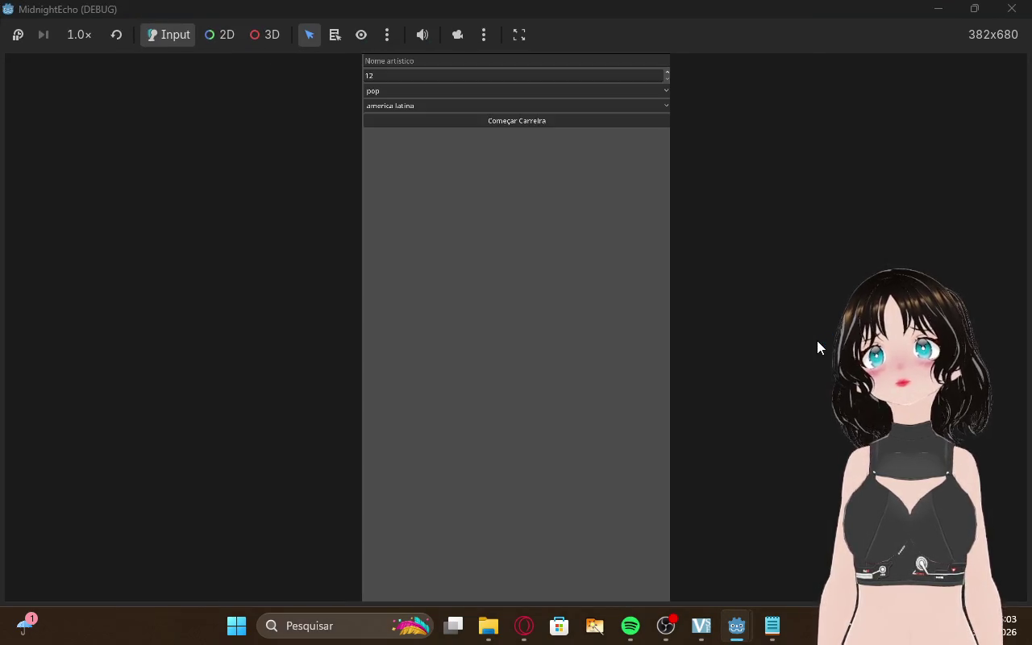
pyautogui.click(435, 62)
pyautogui.click(478, 127)
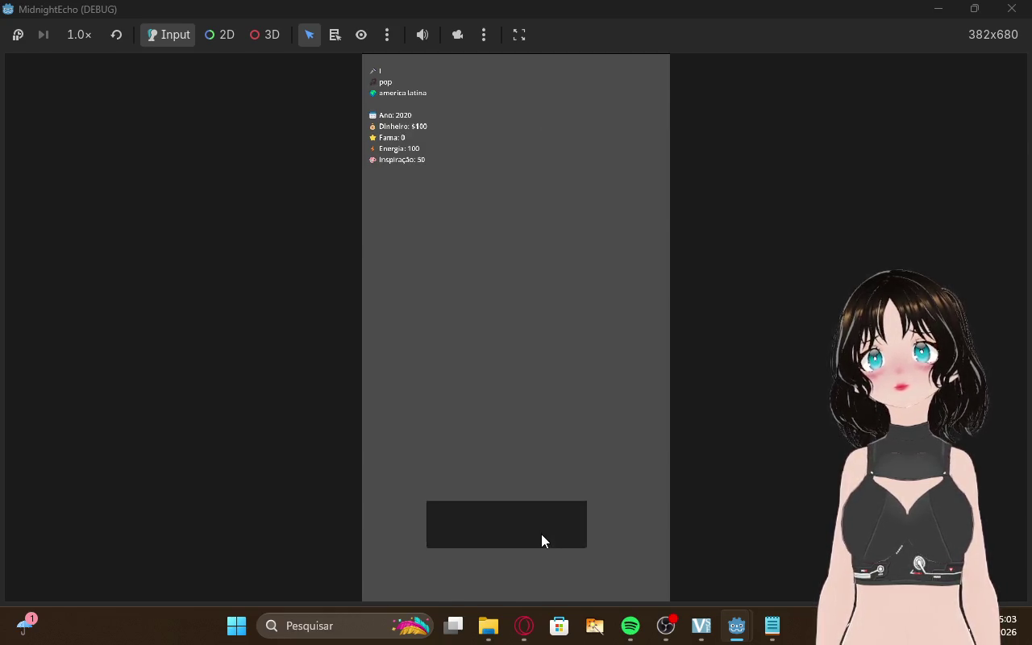
pyautogui.click(541, 533)
pyautogui.click(524, 626)
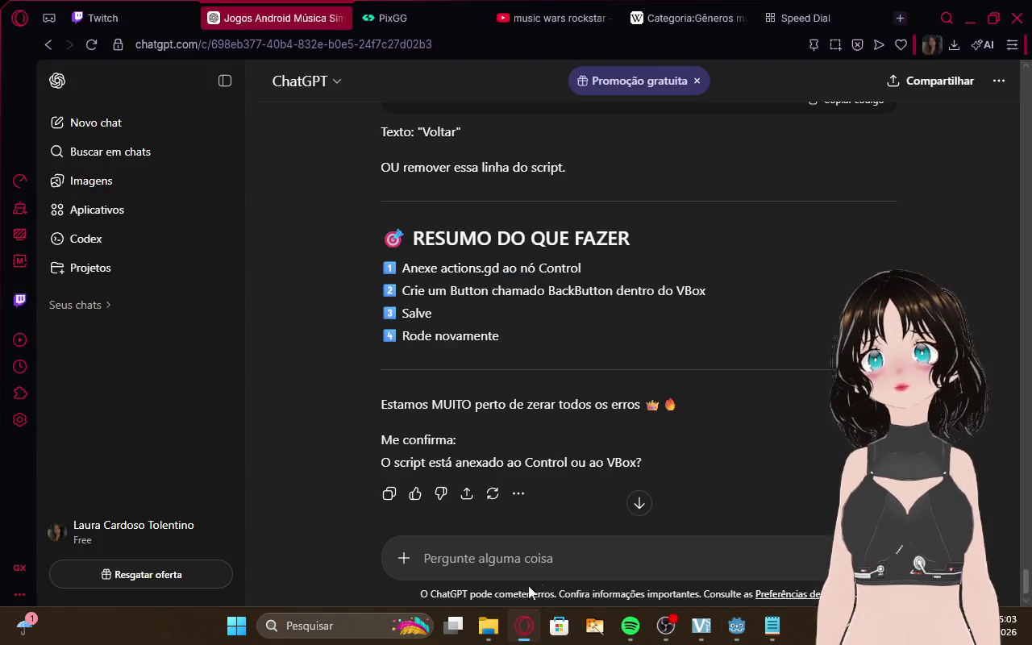
# Type 'esta anexado no cont' in ChatGPT to say the script is attached to Control
pyautogui.click(180, 8)
pyautogui.click(274, 18)
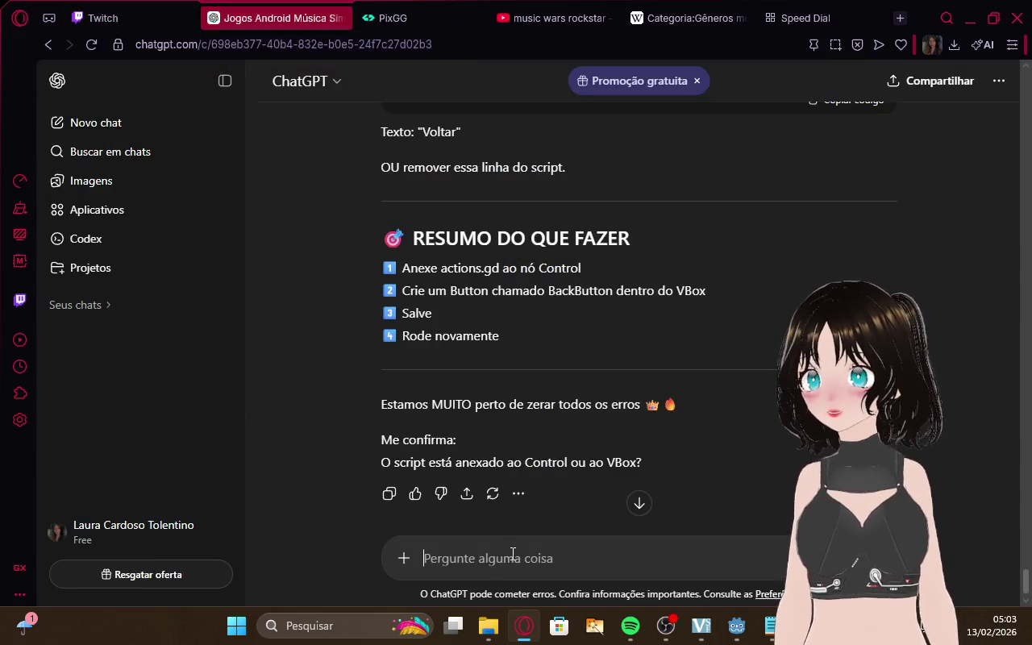
pyautogui.write('esta anexado')
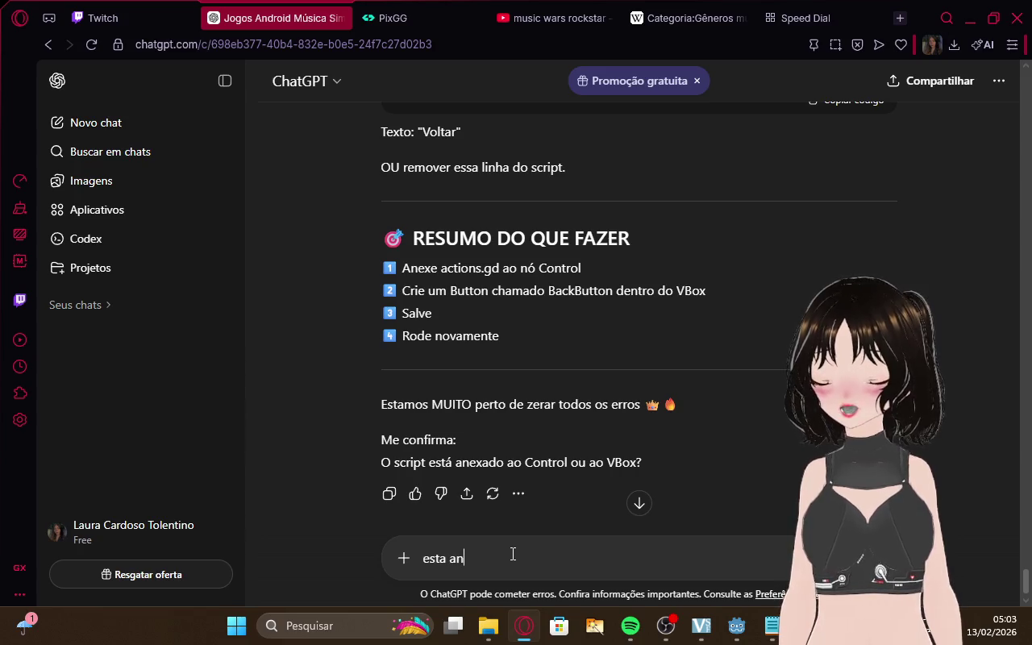
pyautogui.write(' no ')
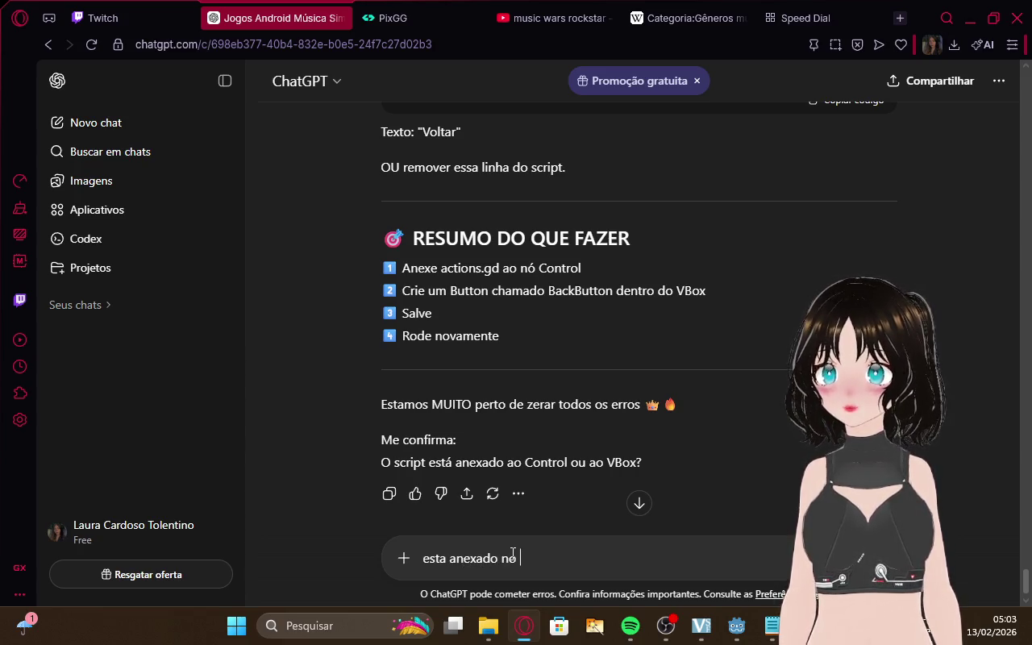
pyautogui.write('control')
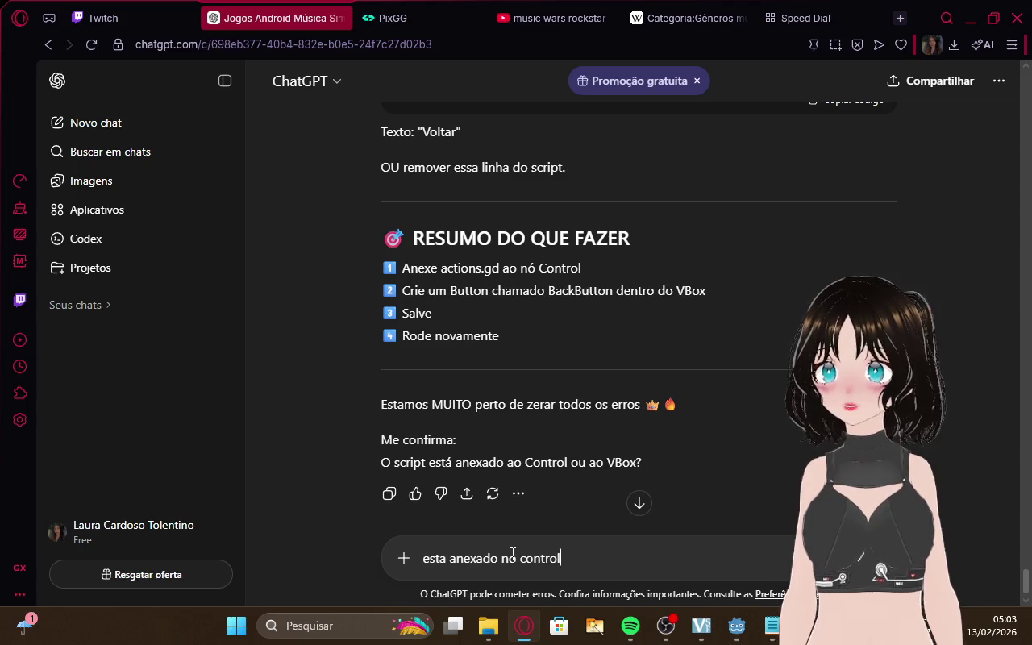
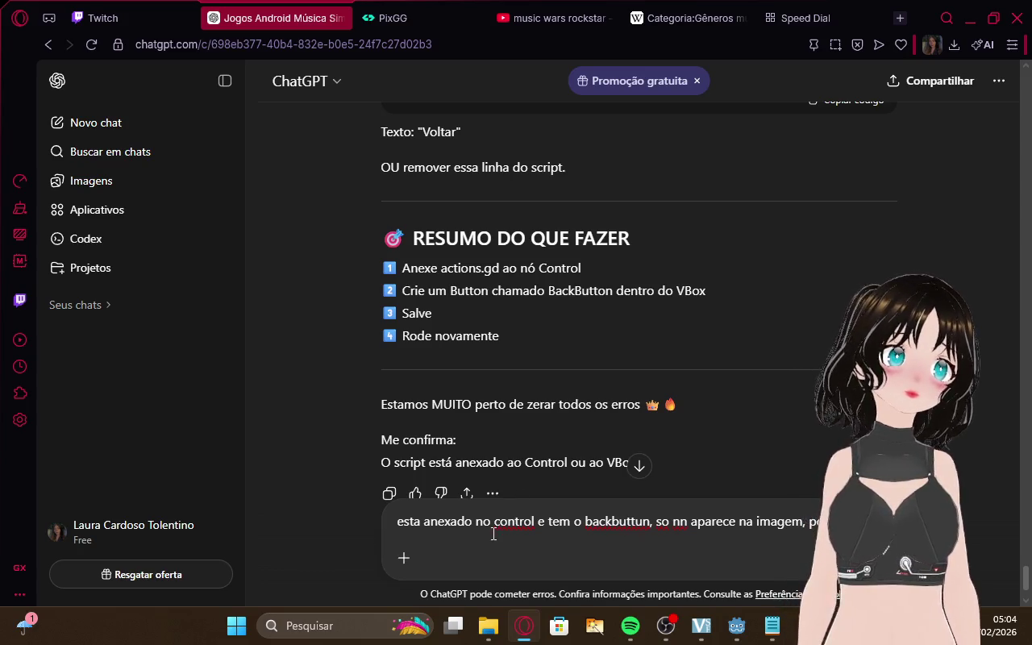
# Send the message about the script on Control, then read and highlight the reply's VBox mentions
pyautogui.press('Return')
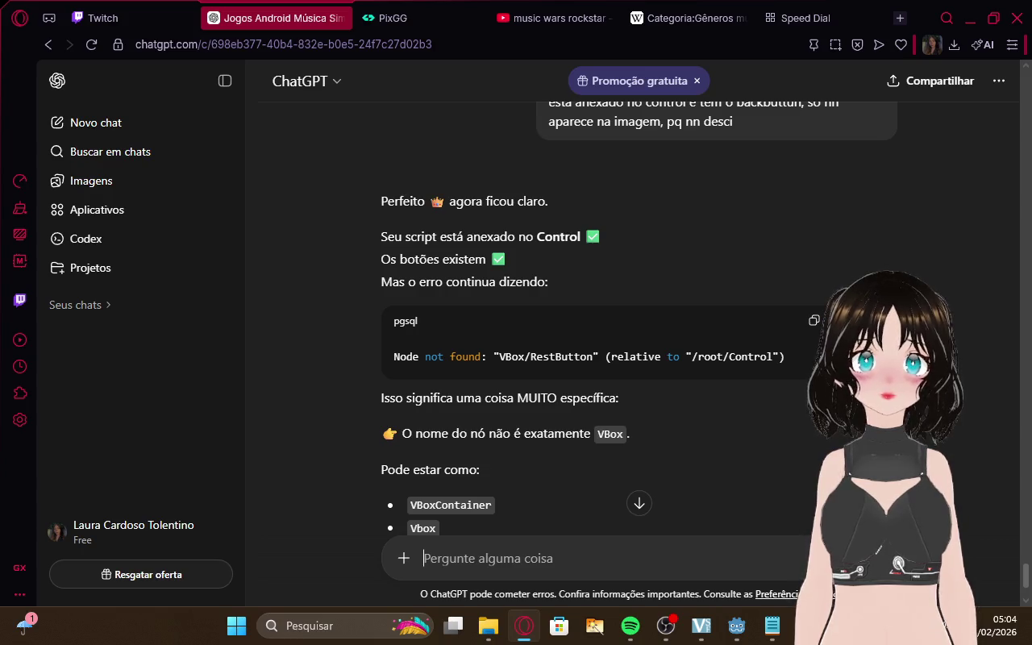
pyautogui.scroll(-3, 638, 319)
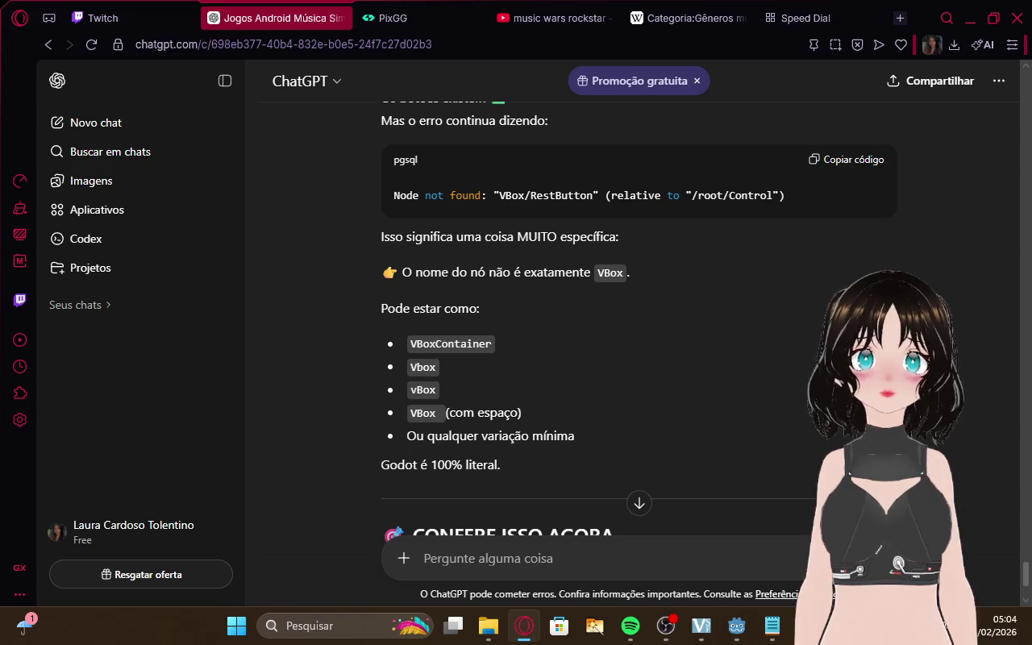
pyautogui.click(772, 629)
pyautogui.click(773, 629)
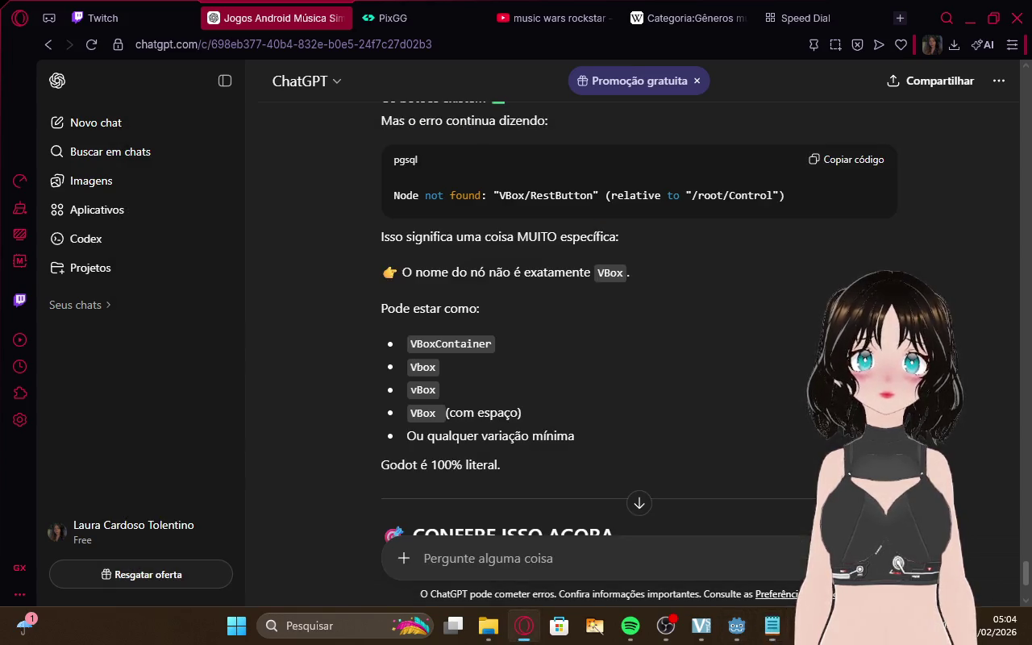
pyautogui.doubleClick(434, 411)
pyautogui.moveTo(595, 273); pyautogui.dragTo(626, 277)
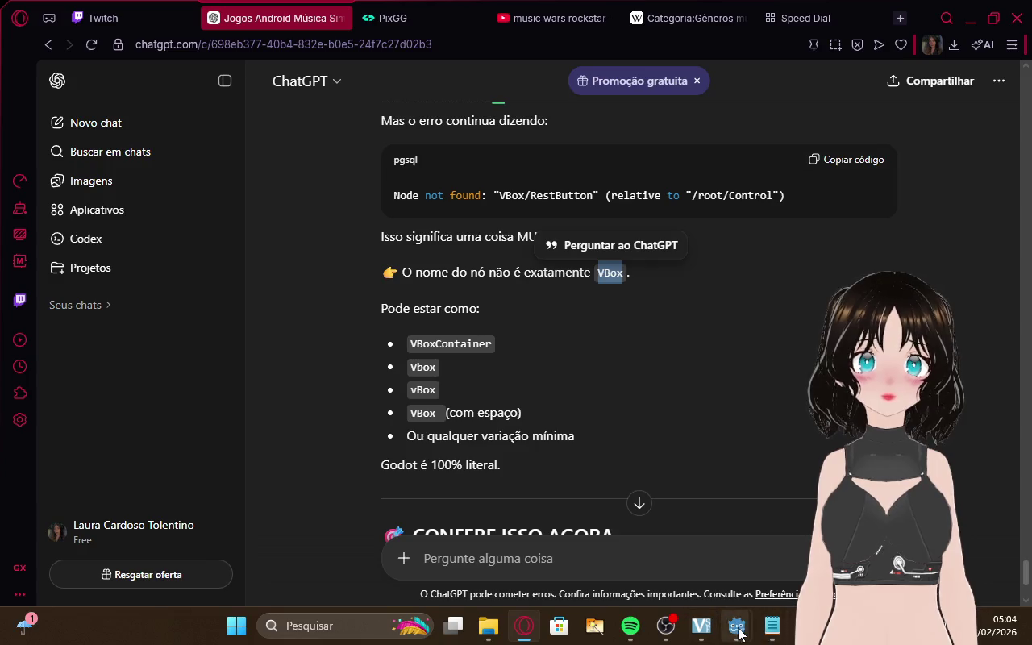
# Check the VBox node's exact name in Godot's Scene tree without renaming it, then return to ChatGPT
pyautogui.moveTo(736, 627)
pyautogui.click(683, 571)
pyautogui.click(79, 170)
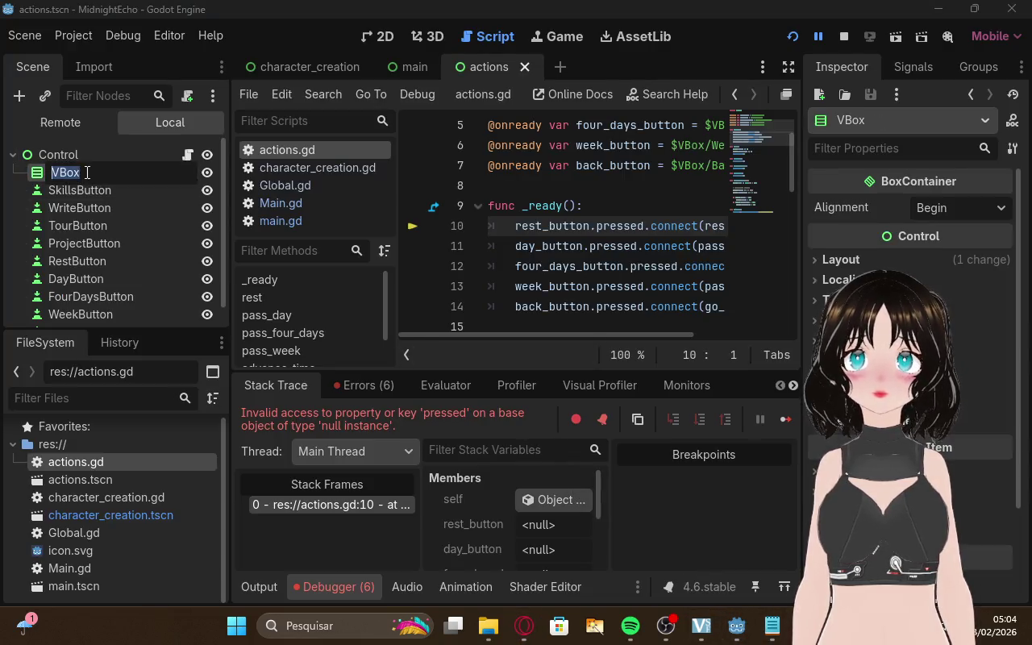
pyautogui.click(89, 172)
pyautogui.moveTo(88, 173); pyautogui.dragTo(46, 172)
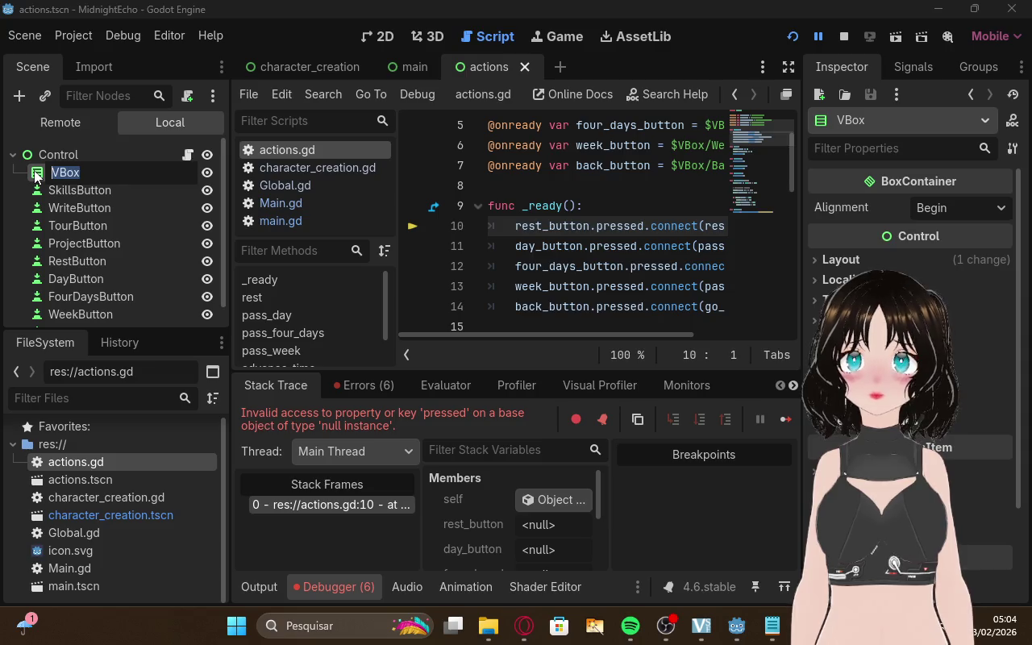
pyautogui.press('Escape')
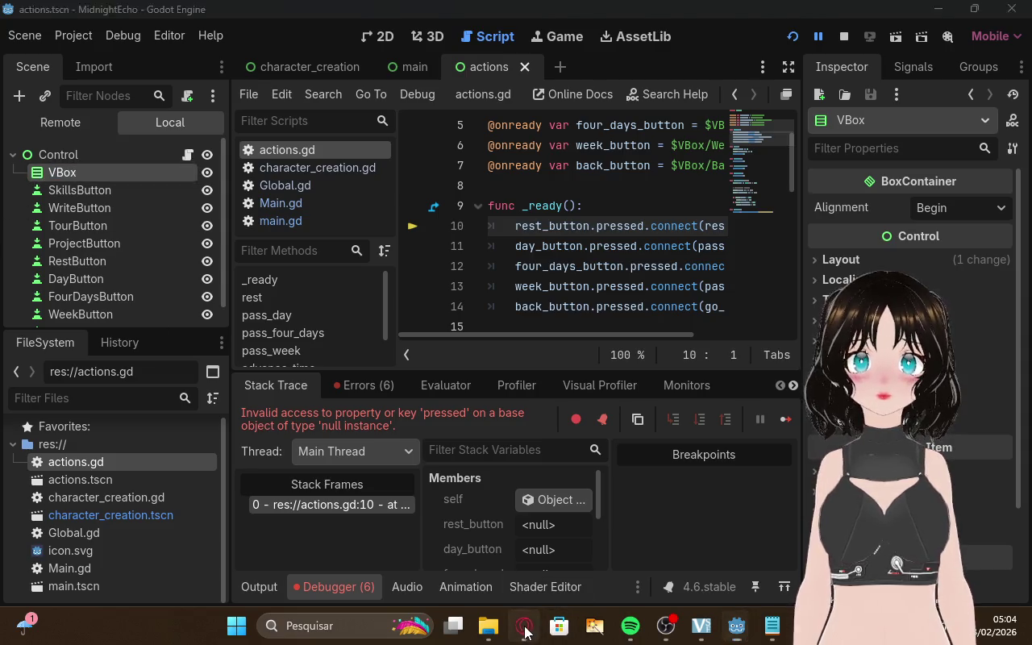
pyautogui.click(524, 625)
pyautogui.scroll(-3, 613, 309)
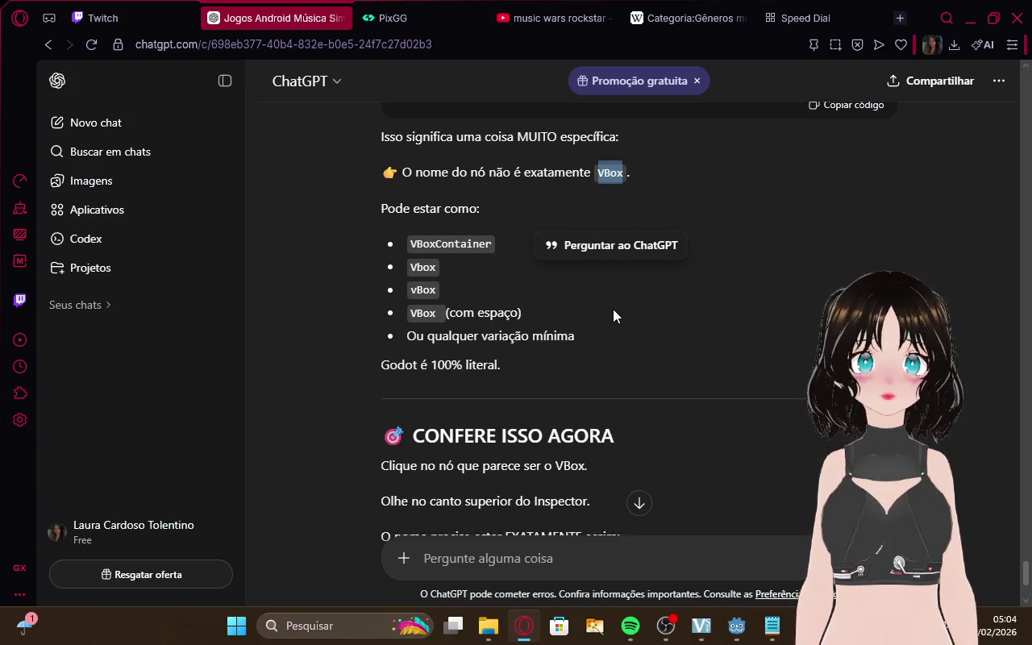
# Read the answer's Opção 1 and Opção 2 fixes, then bring the MidnightEcho debug window forward
pyautogui.scroll(-5, 763, 295)
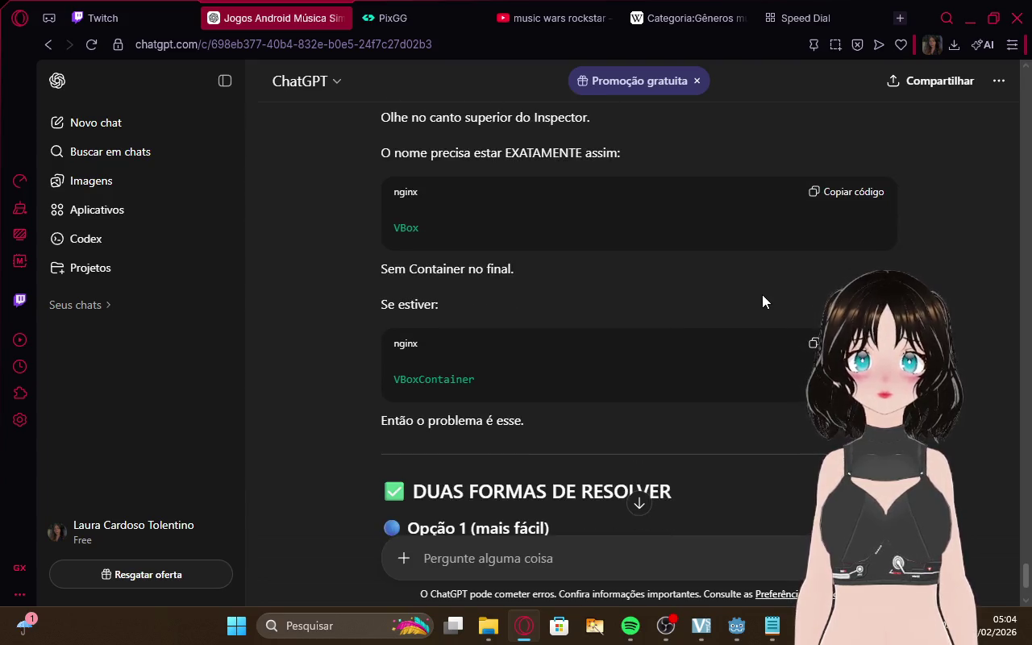
pyautogui.scroll(-3, 763, 299)
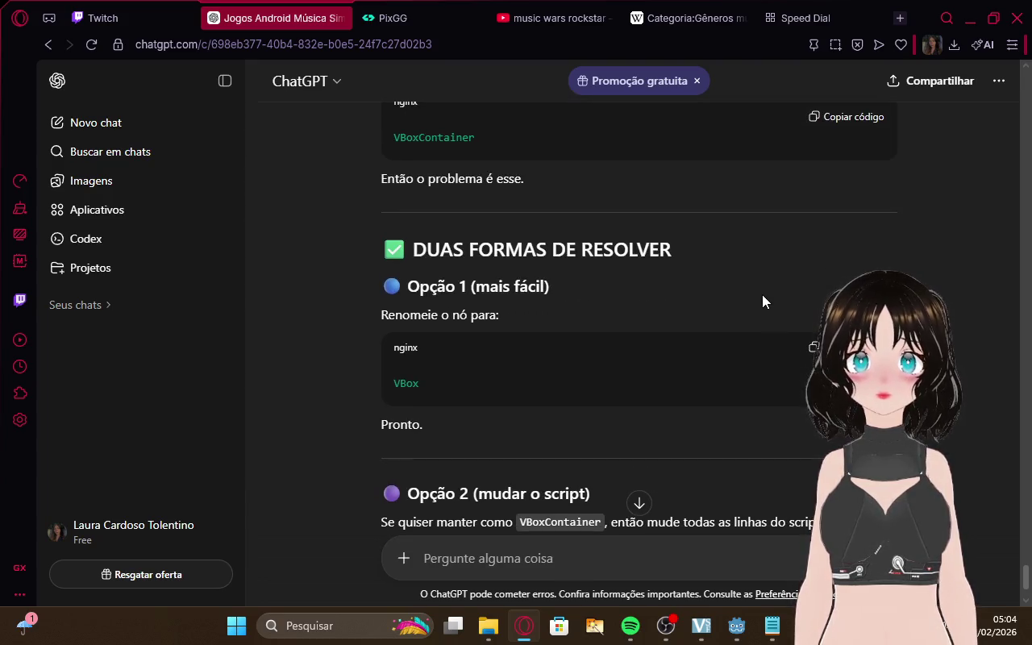
pyautogui.scroll(-2, 763, 300)
pyautogui.scroll(-4, 762, 300)
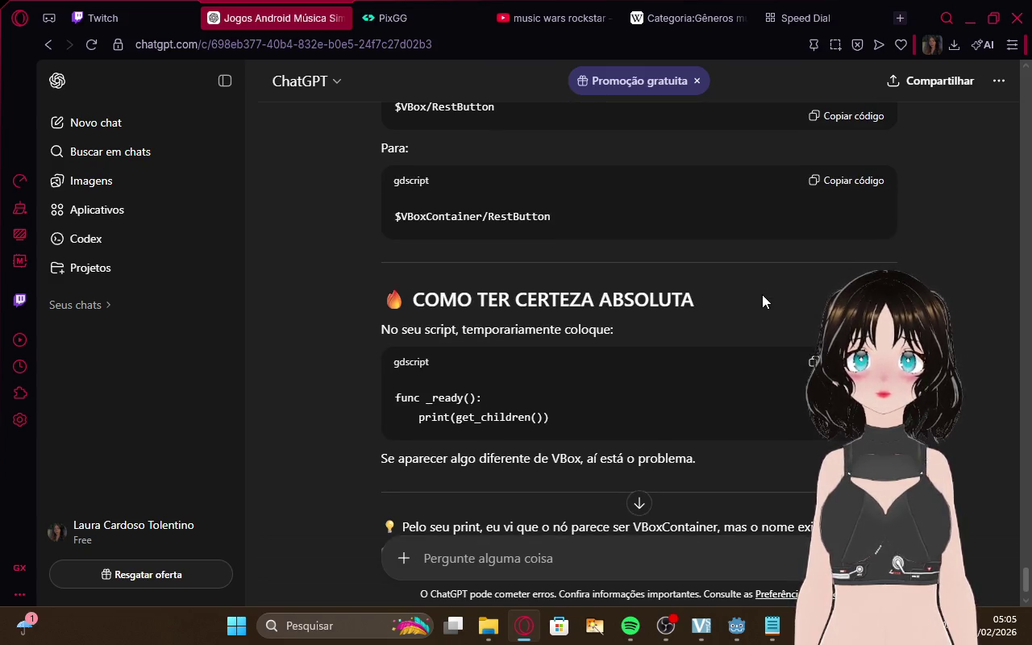
pyautogui.scroll(2, 761, 301)
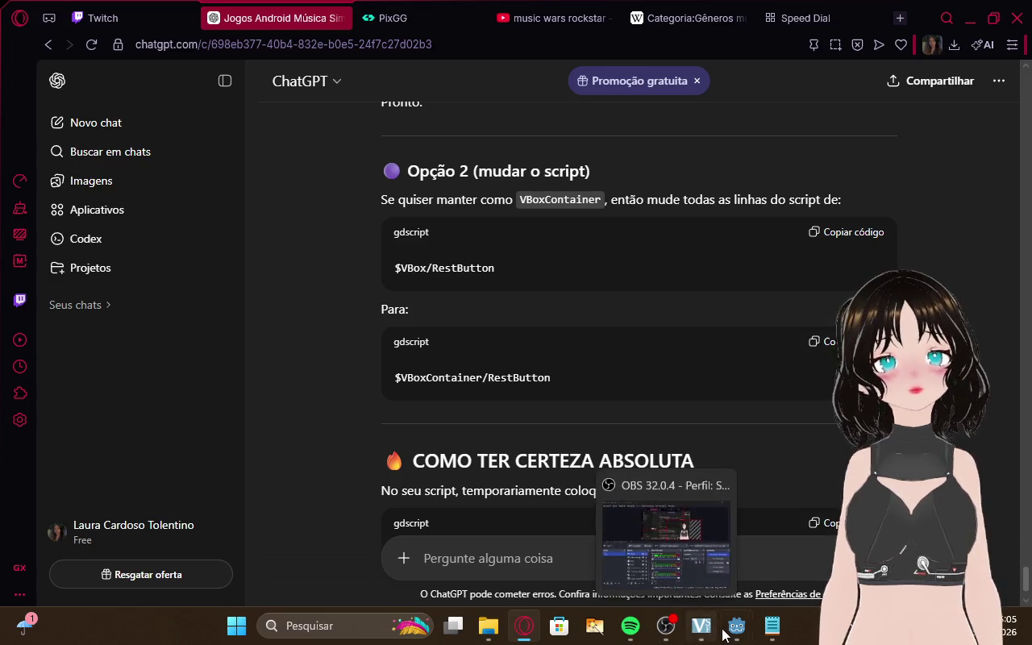
pyautogui.moveTo(736, 626)
pyautogui.click(794, 550)
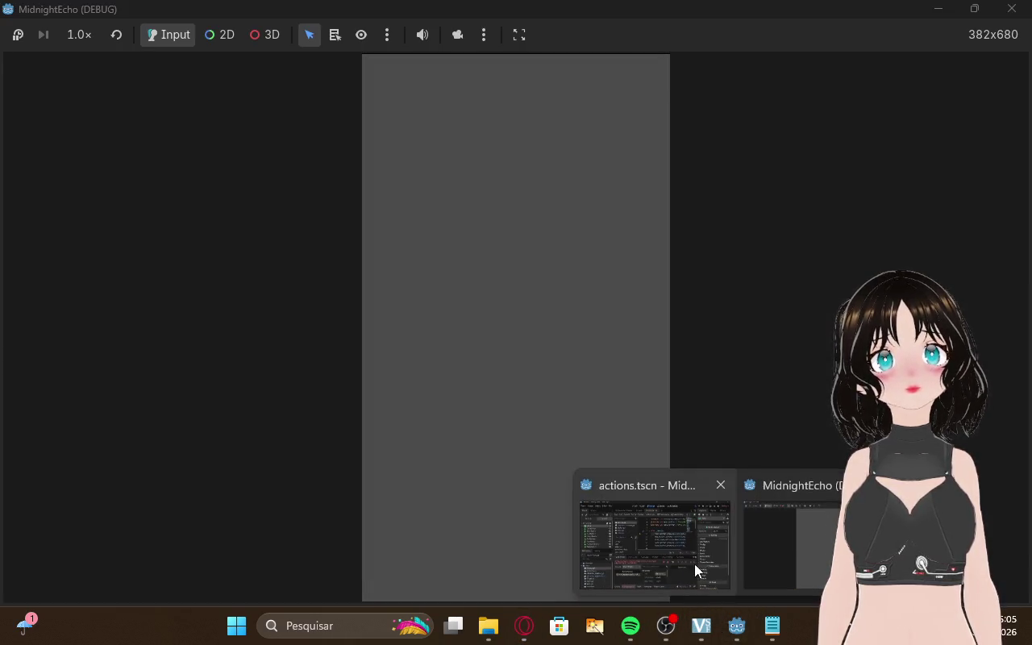
# Review the $VBox node paths on lines 1–7 of actions.gd, then return to the browser
pyautogui.click(694, 563)
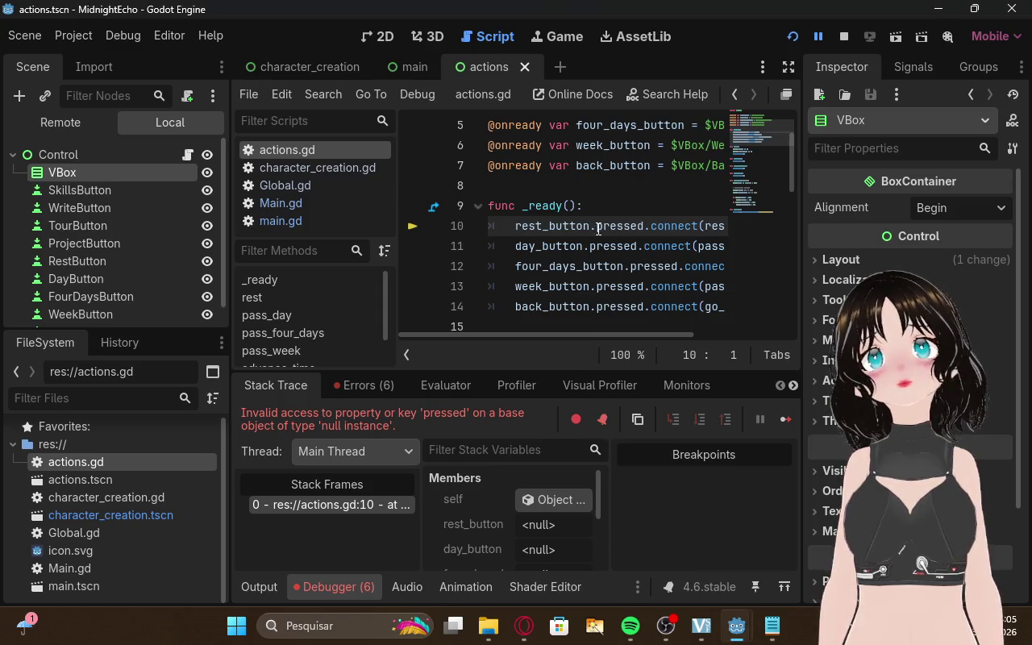
pyautogui.scroll(1, 671, 241)
pyautogui.scroll(1, 671, 242)
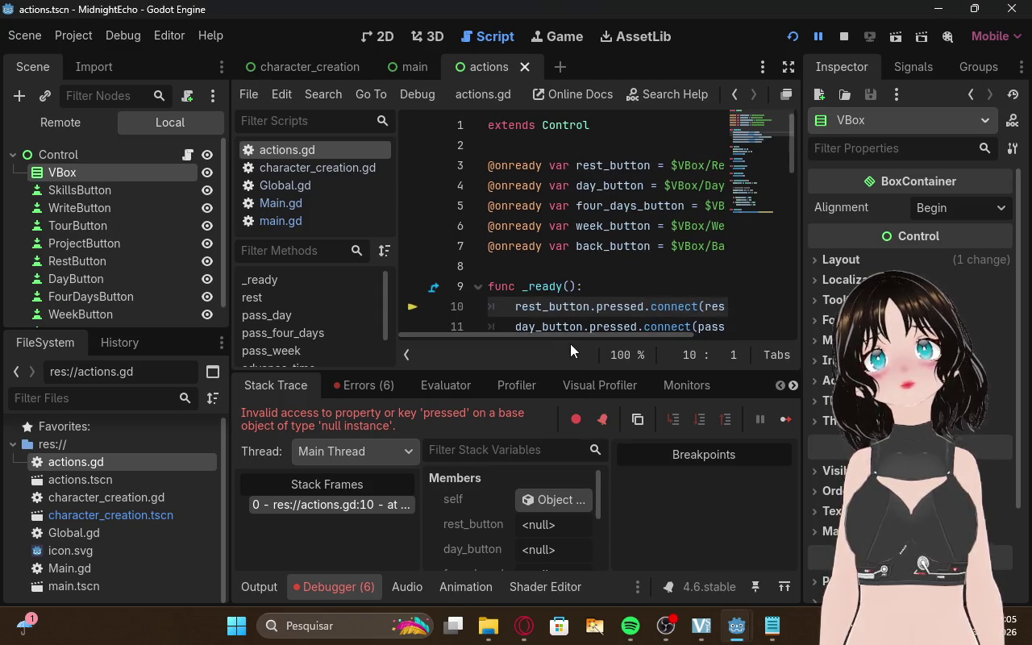
pyautogui.moveTo(586, 339); pyautogui.dragTo(656, 343)
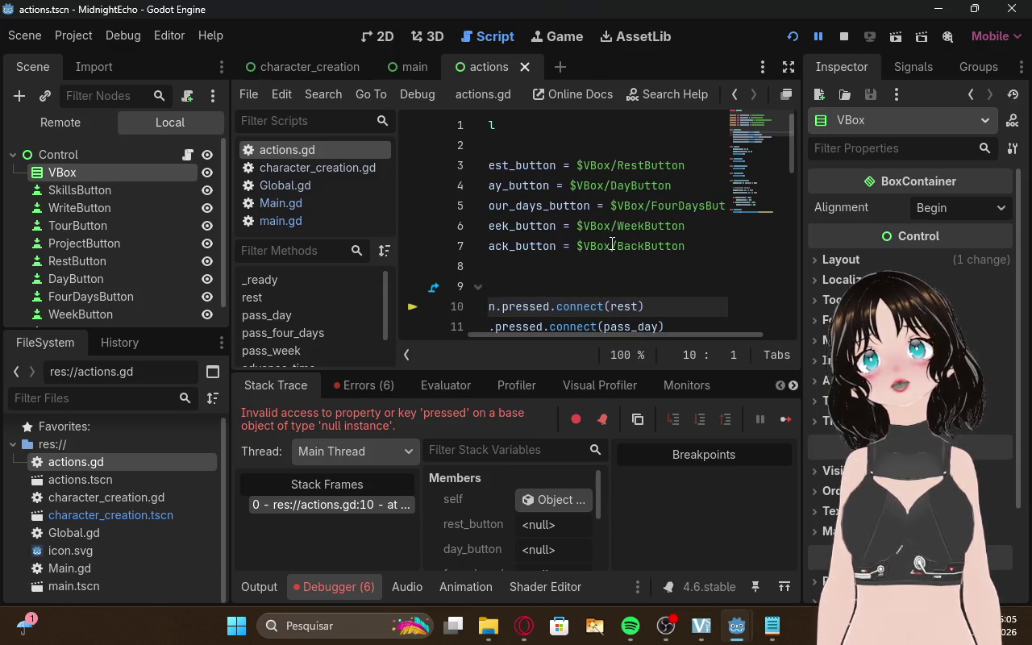
pyautogui.click(524, 625)
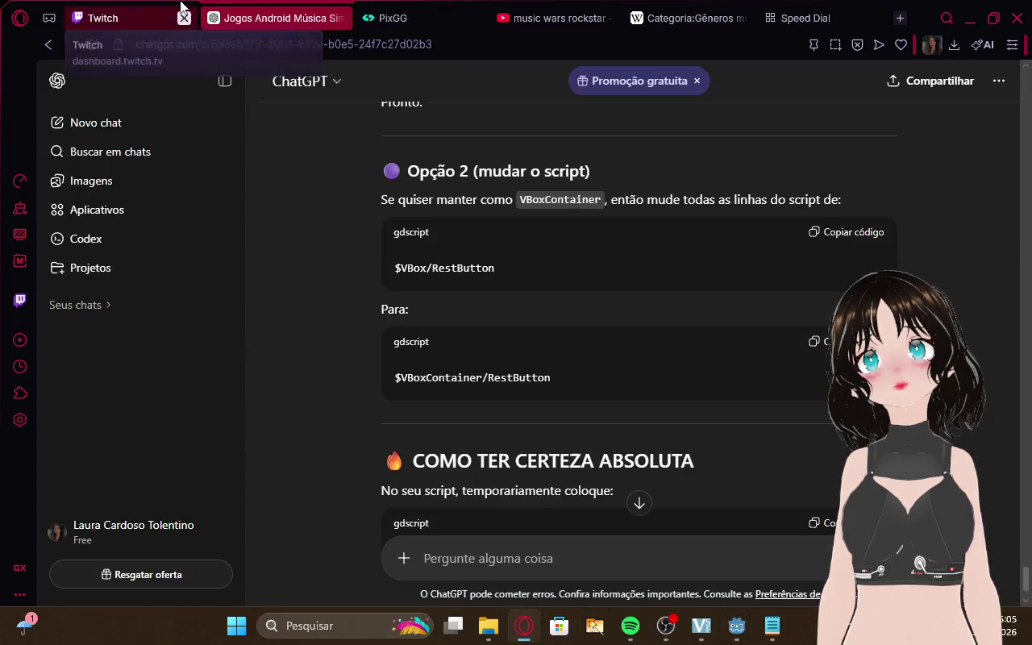
# Read the rest of ChatGPT's answer down to 'Me responde:', then return to the actions.tscn editor
pyautogui.click(97, 18)
pyautogui.click(268, 10)
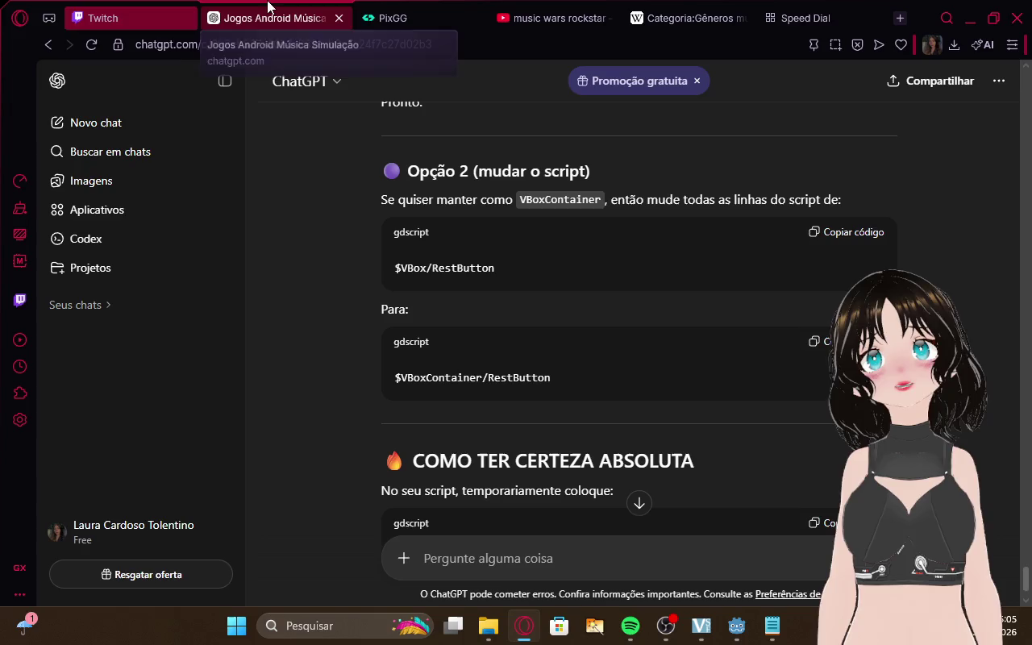
pyautogui.scroll(-1, 581, 302)
pyautogui.scroll(-2, 582, 301)
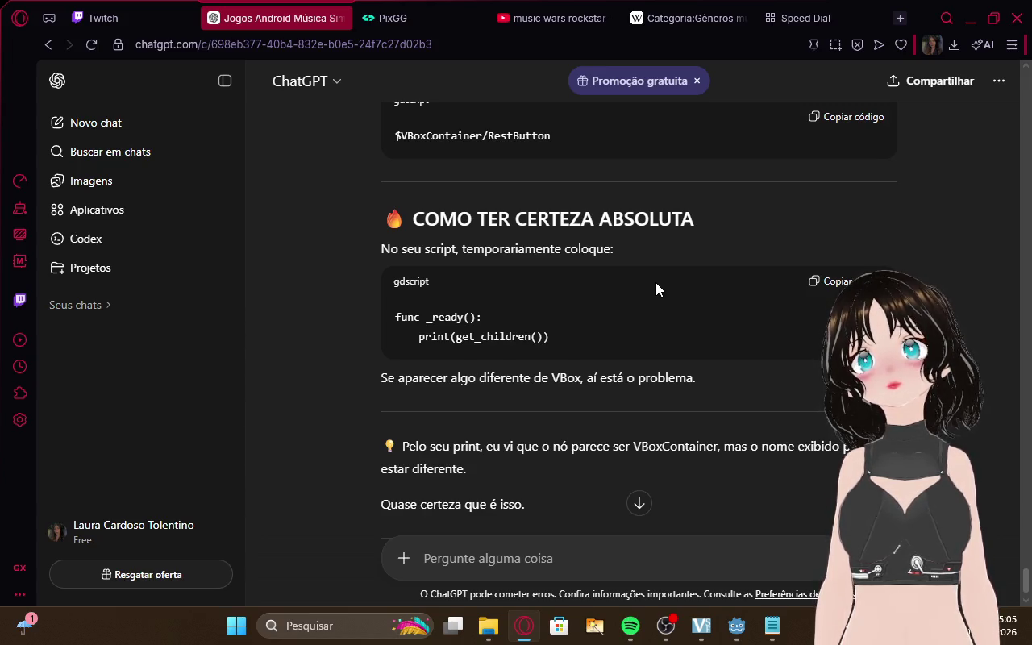
pyautogui.scroll(-2, 655, 282)
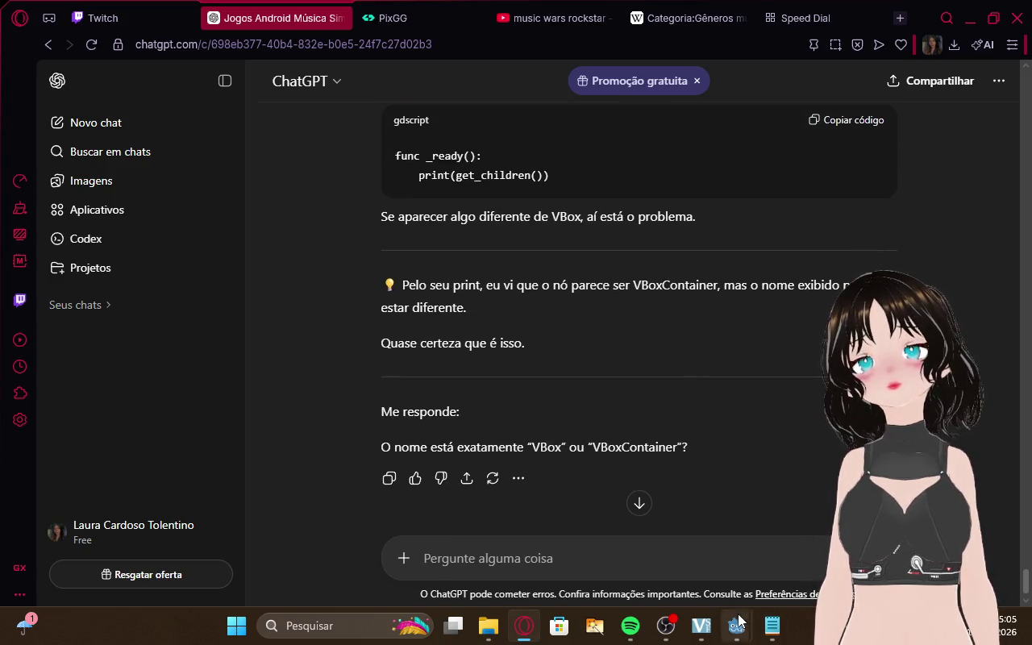
pyautogui.moveTo(736, 626)
pyautogui.click(714, 575)
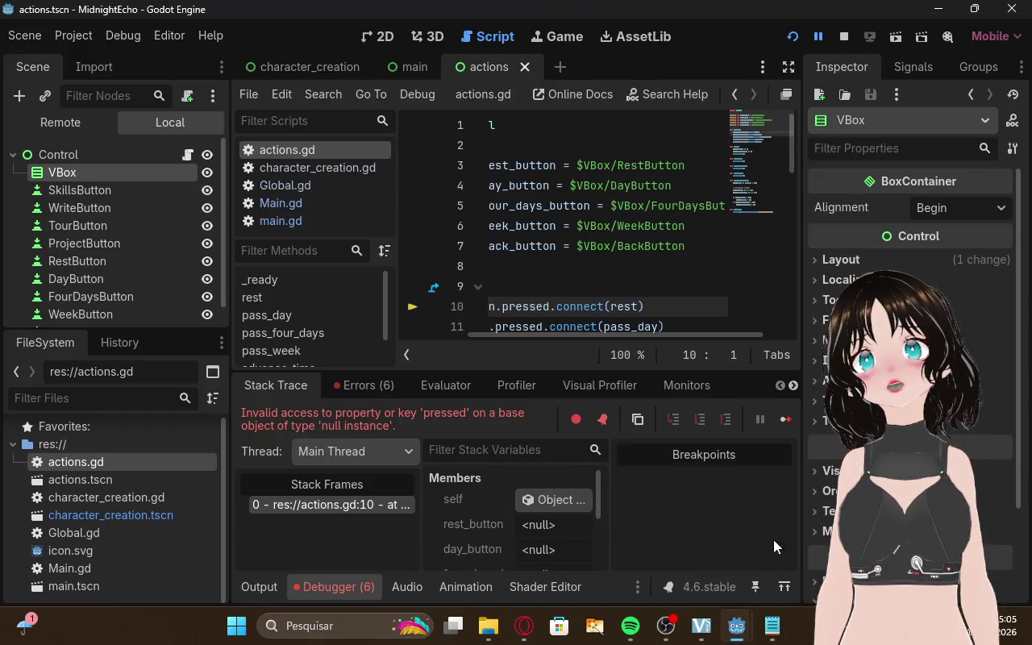
# Restart the game, start a career, open the actions screen and review the reported errors
pyautogui.click(843, 38)
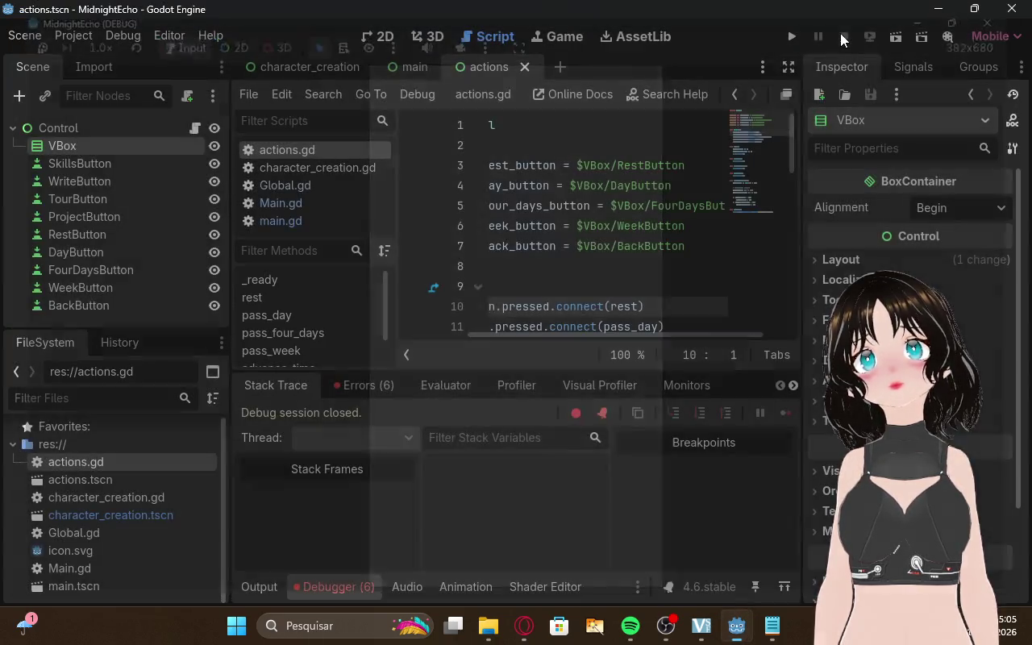
pyautogui.click(795, 36)
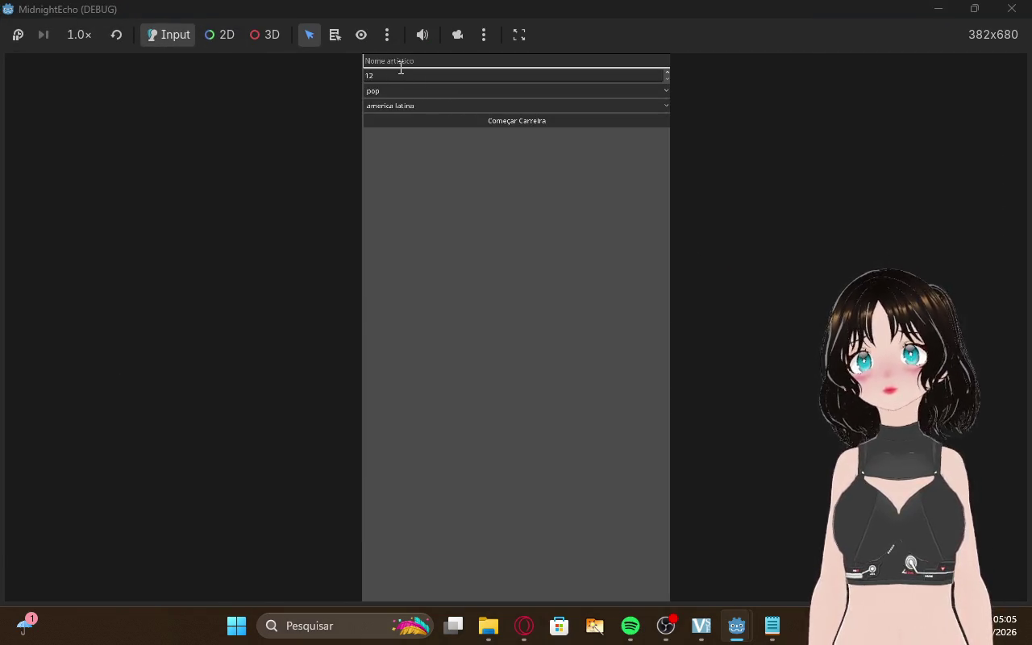
pyautogui.click(472, 120)
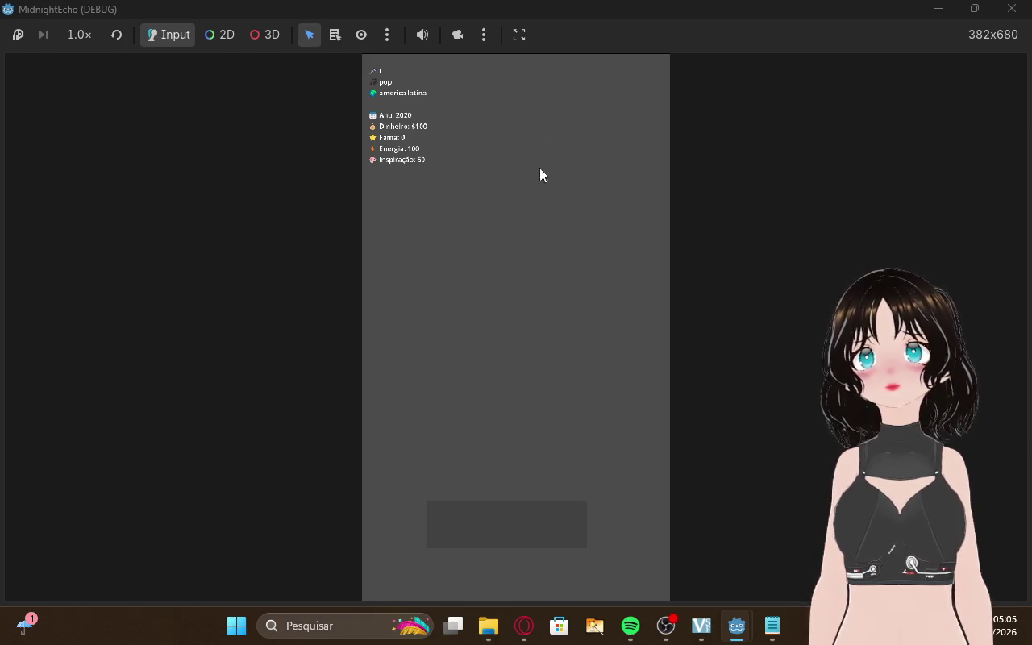
pyautogui.click(559, 544)
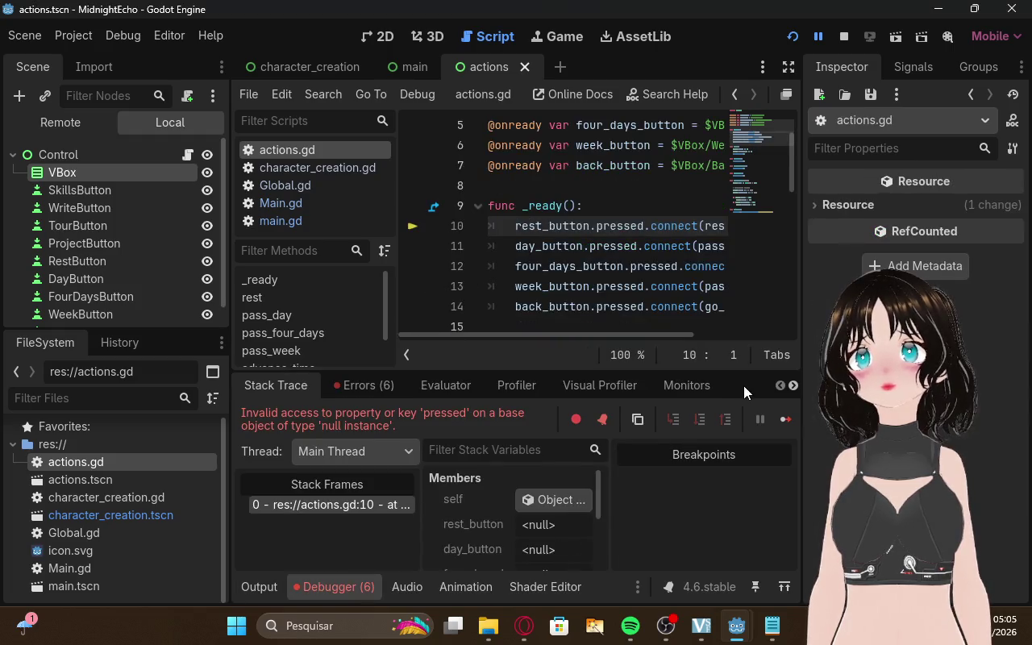
pyautogui.click(379, 391)
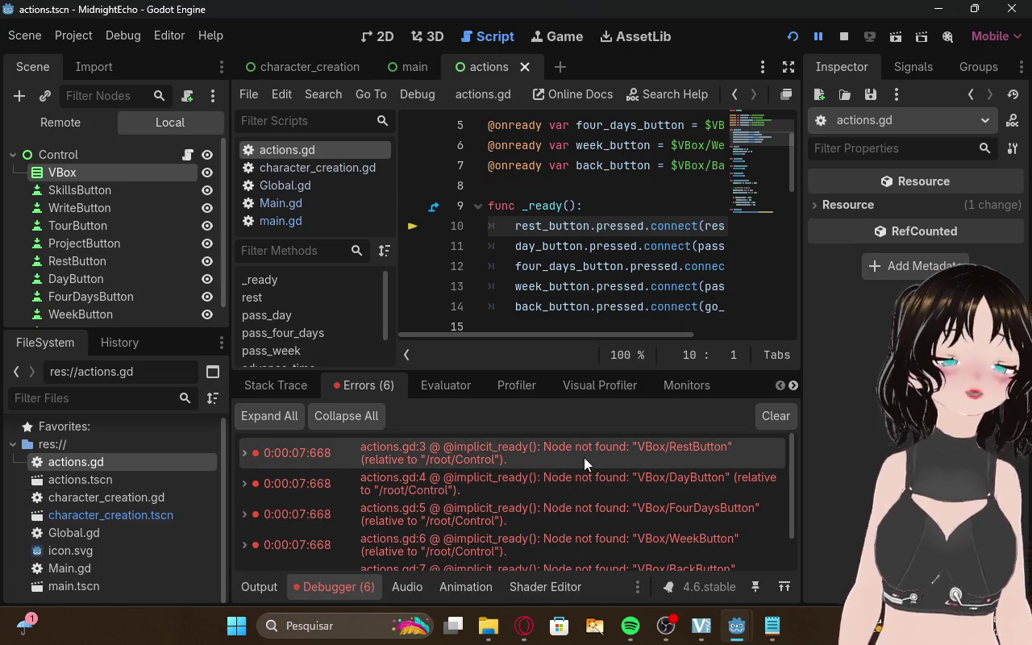
pyautogui.moveTo(583, 457)
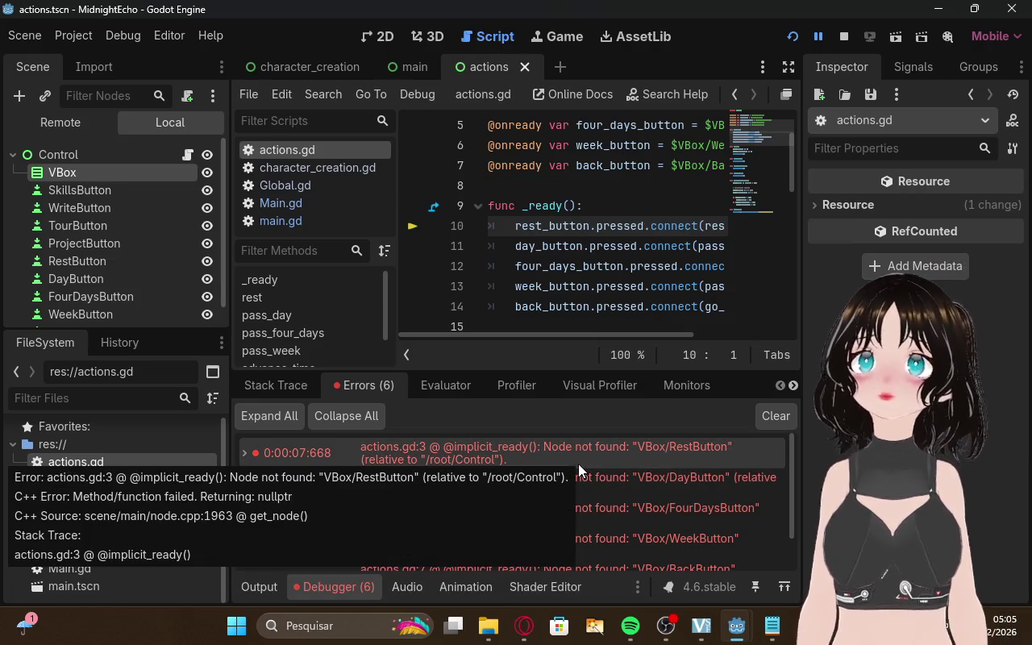
pyautogui.scroll(-1, 747, 450)
pyautogui.scroll(-1, 746, 449)
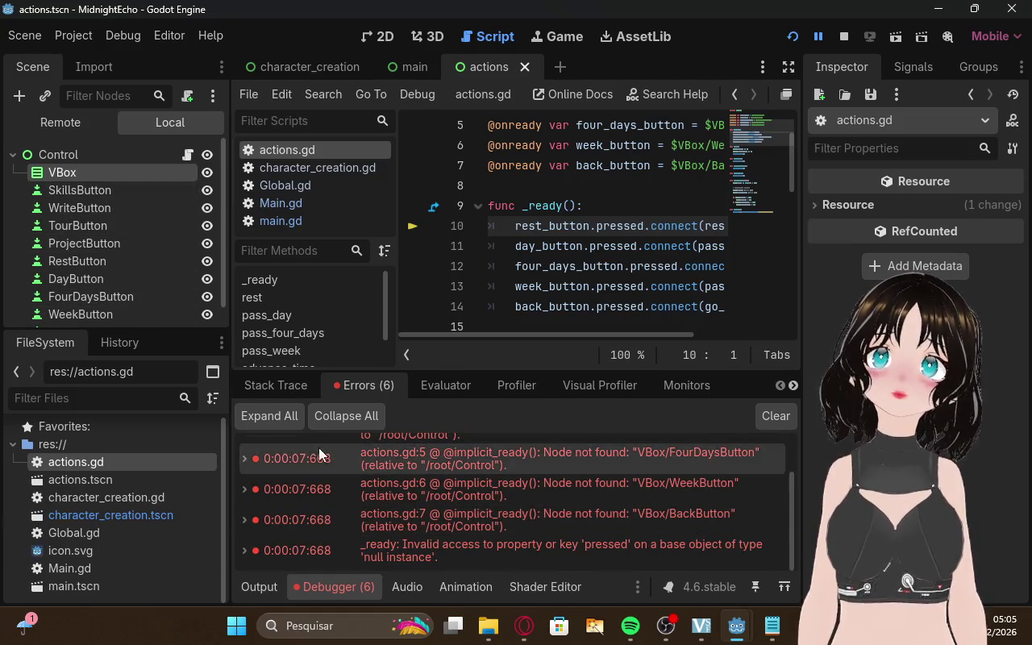
pyautogui.scroll(-1, 165, 295)
# Inspect WeekButton's properties, then stop the game and show the Game workspace
pyautogui.click(140, 295)
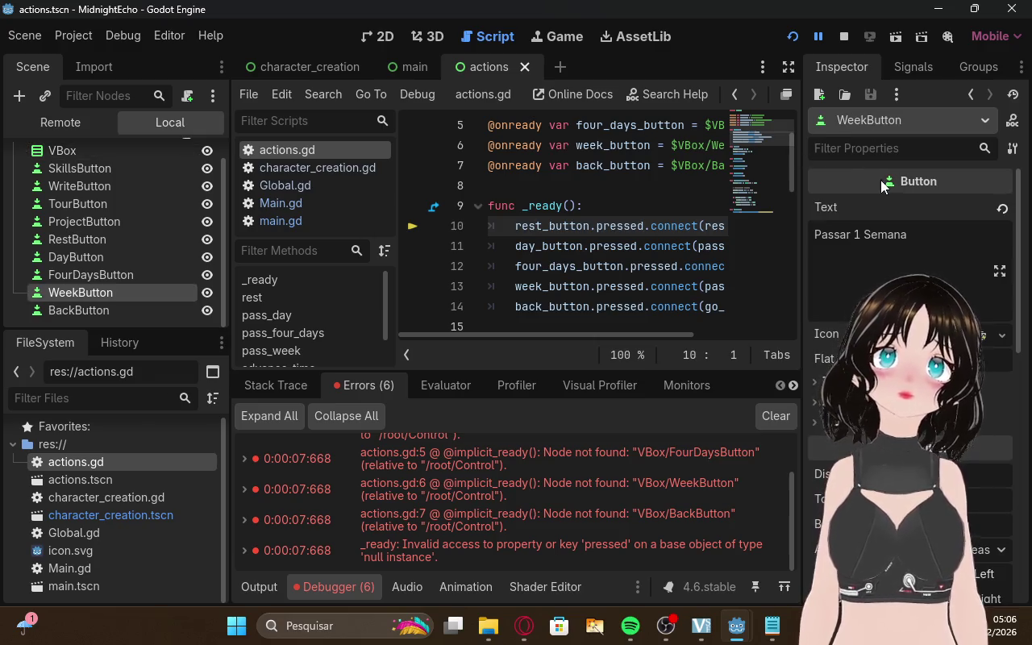
pyautogui.click(877, 112)
pyautogui.click(886, 208)
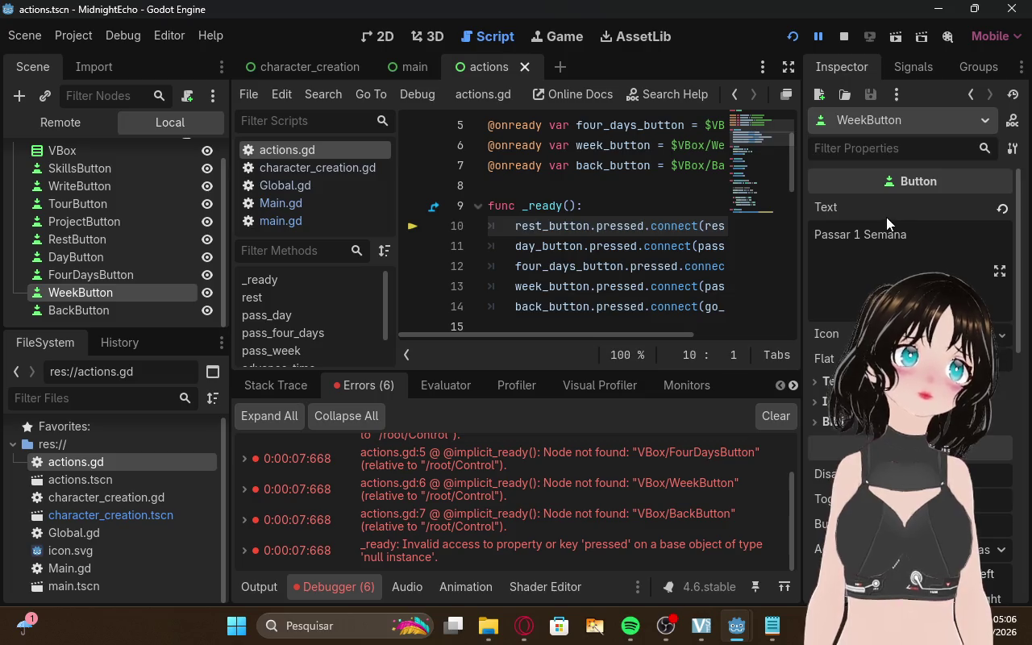
pyautogui.scroll(-3, 886, 217)
pyautogui.scroll(-4, 911, 322)
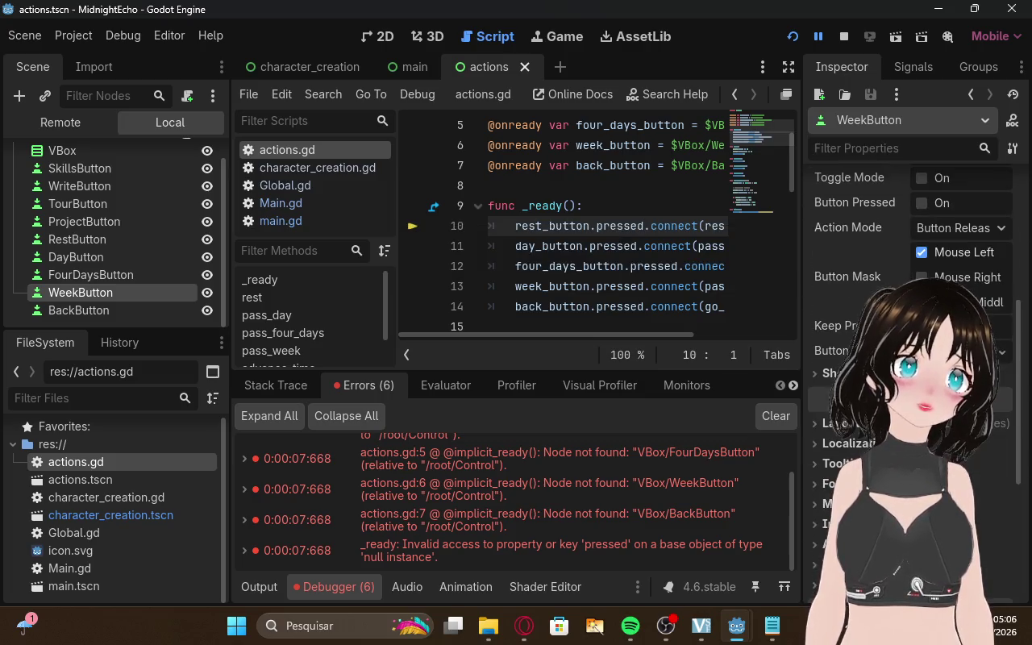
pyautogui.scroll(-2, 981, 298)
pyautogui.scroll(3, 886, 201)
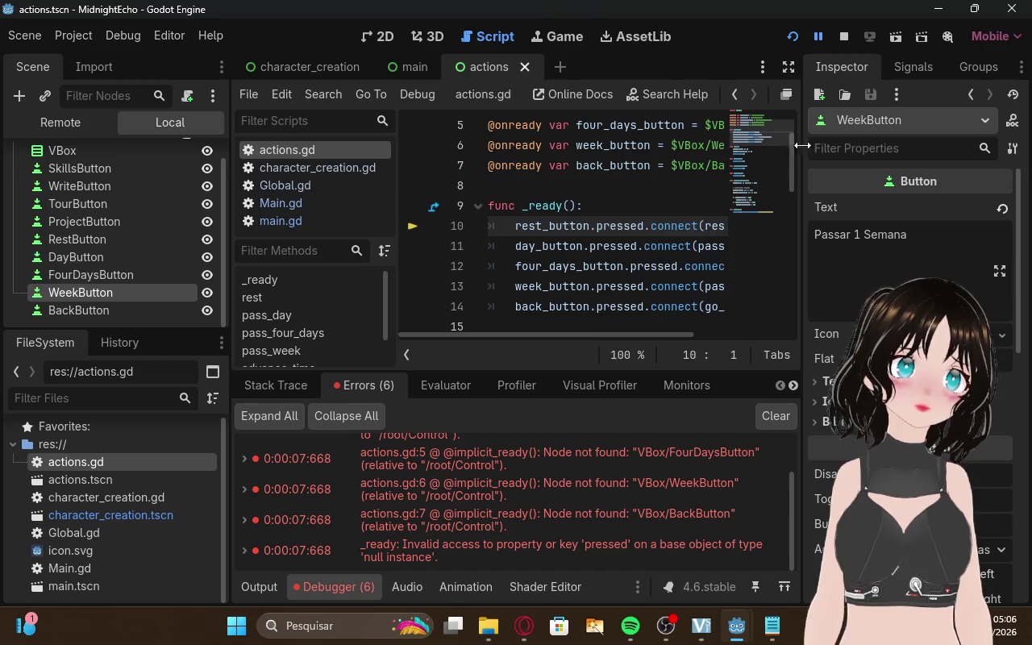
pyautogui.click(843, 38)
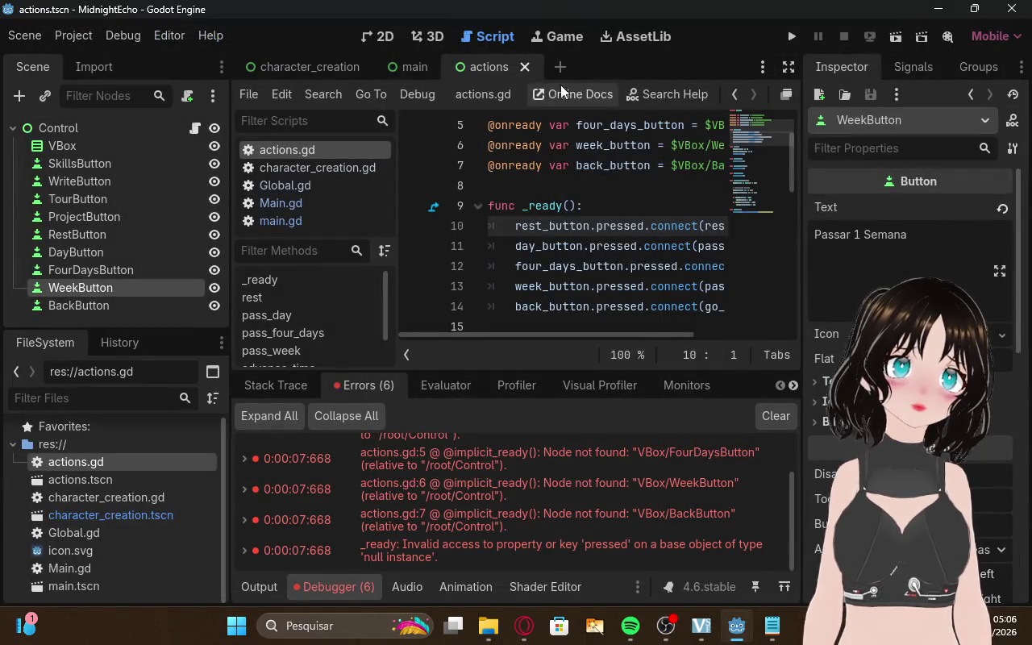
pyautogui.click(556, 37)
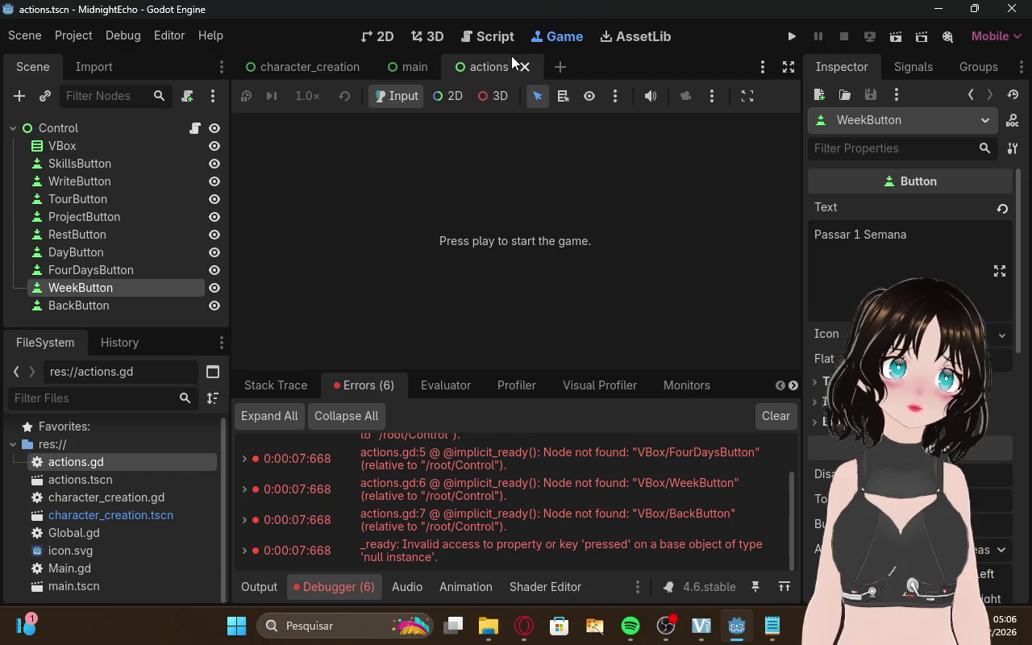
# Launch the game and switch between ChatGPT, the editor and the running game window
pyautogui.click(791, 36)
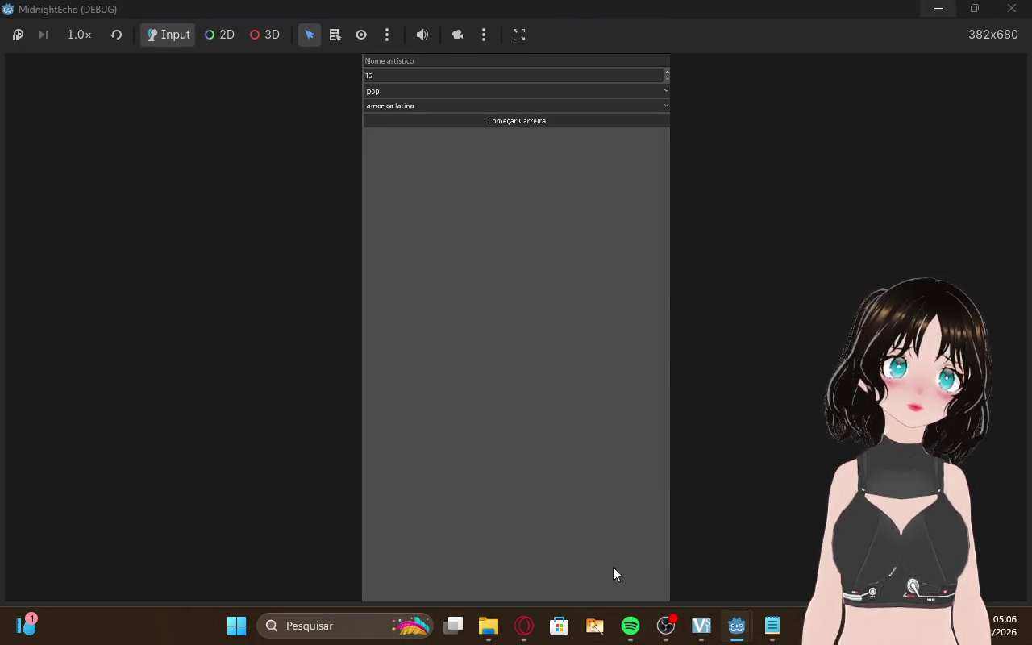
pyautogui.click(524, 625)
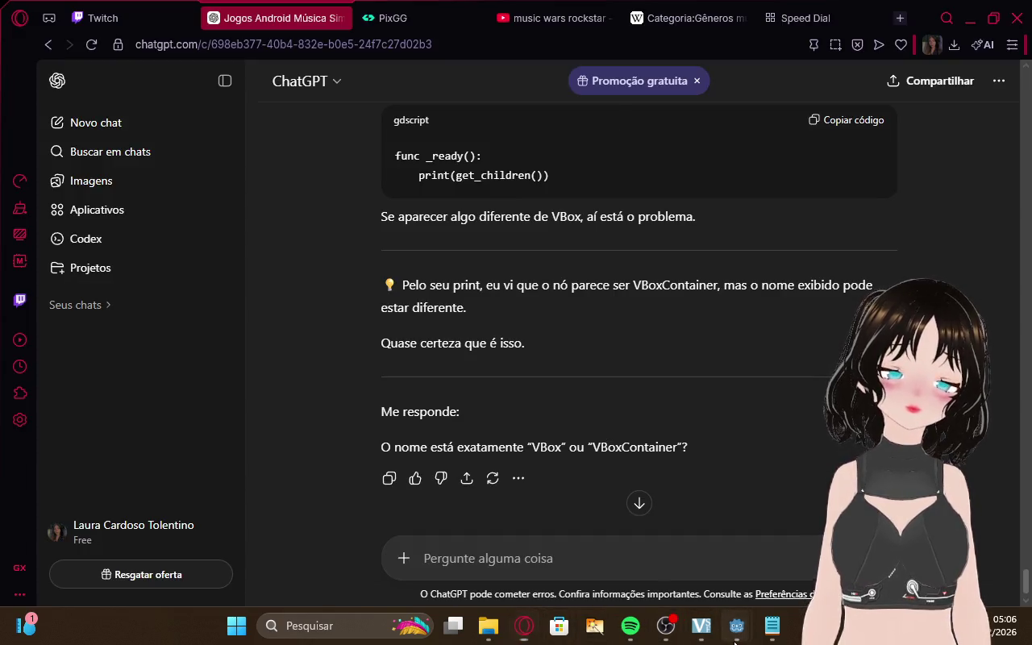
pyautogui.moveTo(736, 626)
pyautogui.click(710, 538)
pyautogui.click(566, 37)
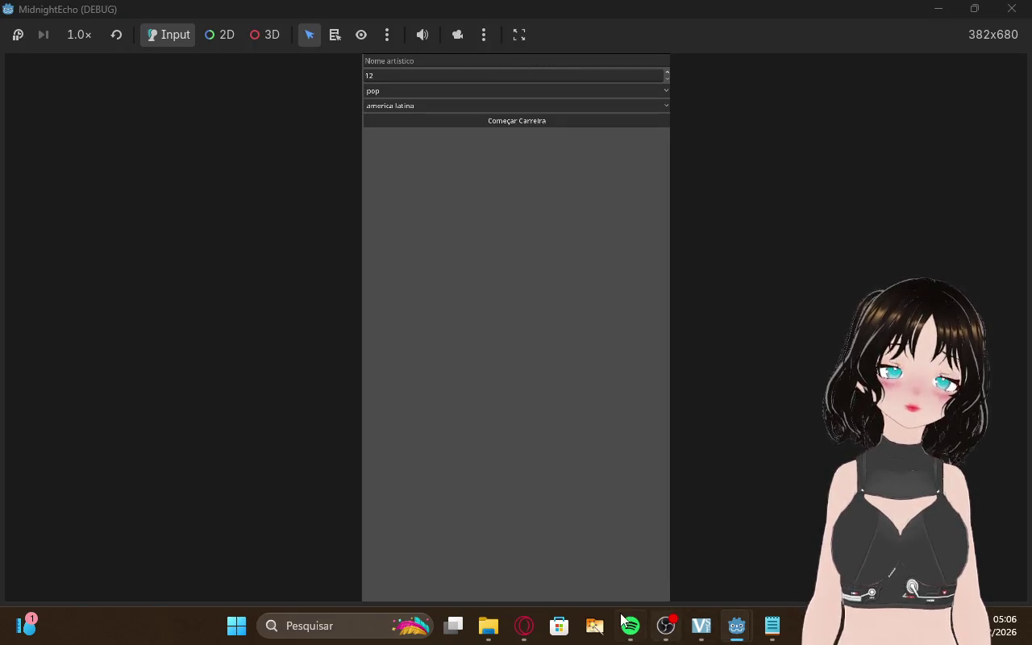
pyautogui.click(524, 625)
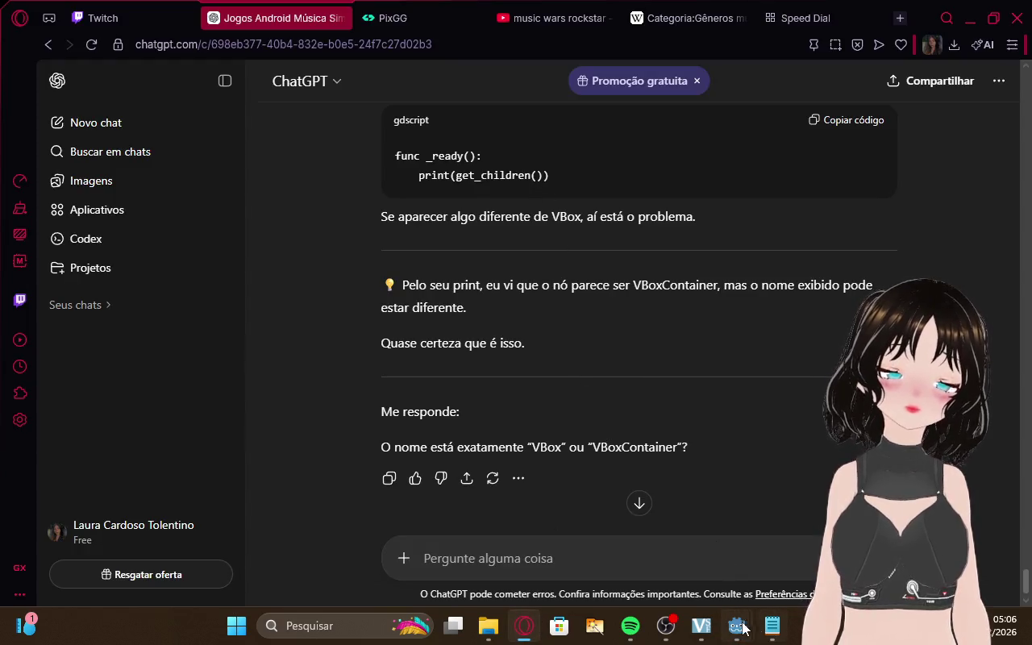
pyautogui.moveTo(736, 626)
pyautogui.click(701, 573)
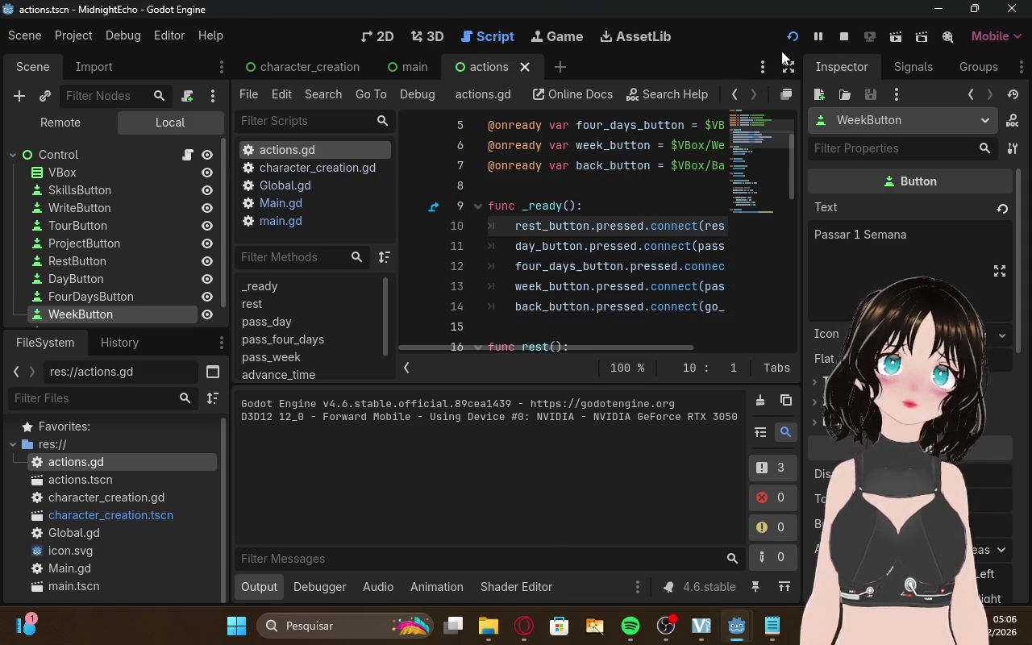
# Display the actions scene's stacked buttons in the 2D editor workspace
pyautogui.rightClick(476, 69)
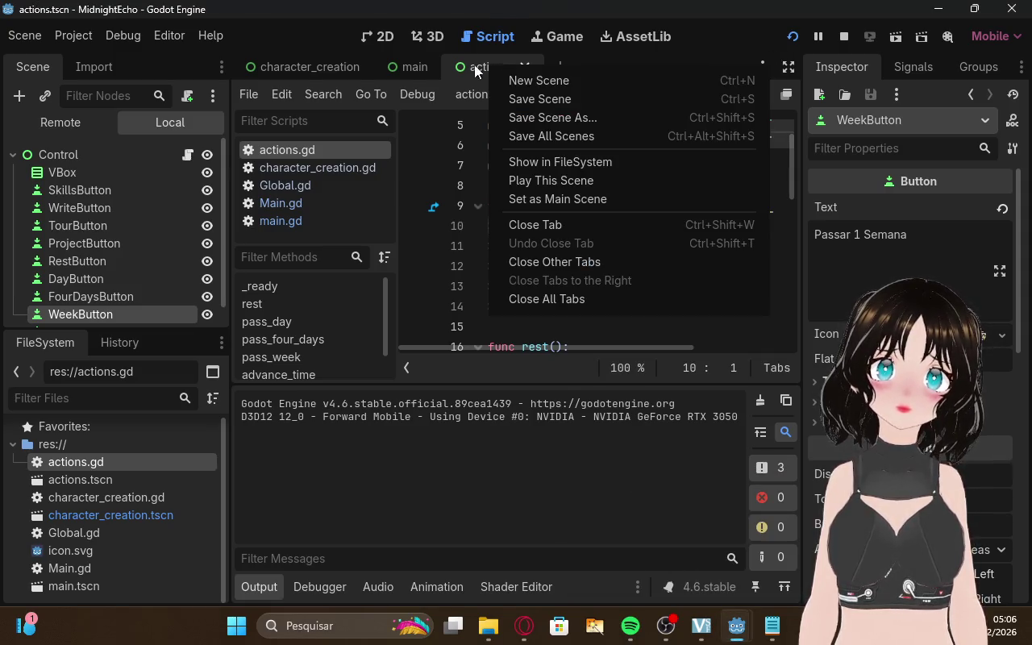
pyautogui.click(459, 66)
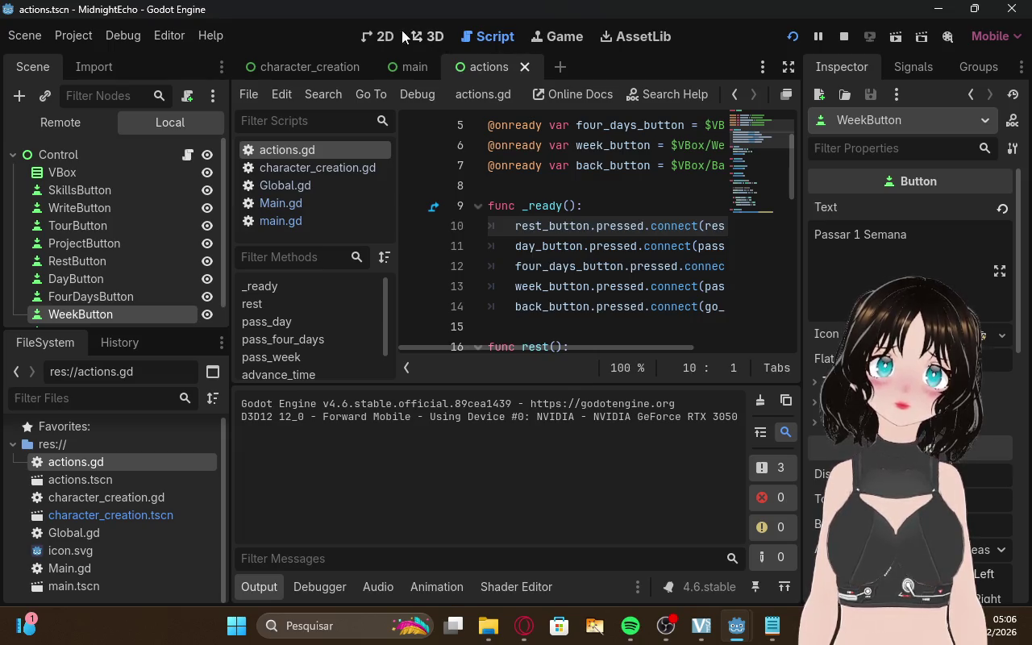
pyautogui.click(394, 35)
pyautogui.scroll(-3, 445, 295)
pyautogui.click(528, 265)
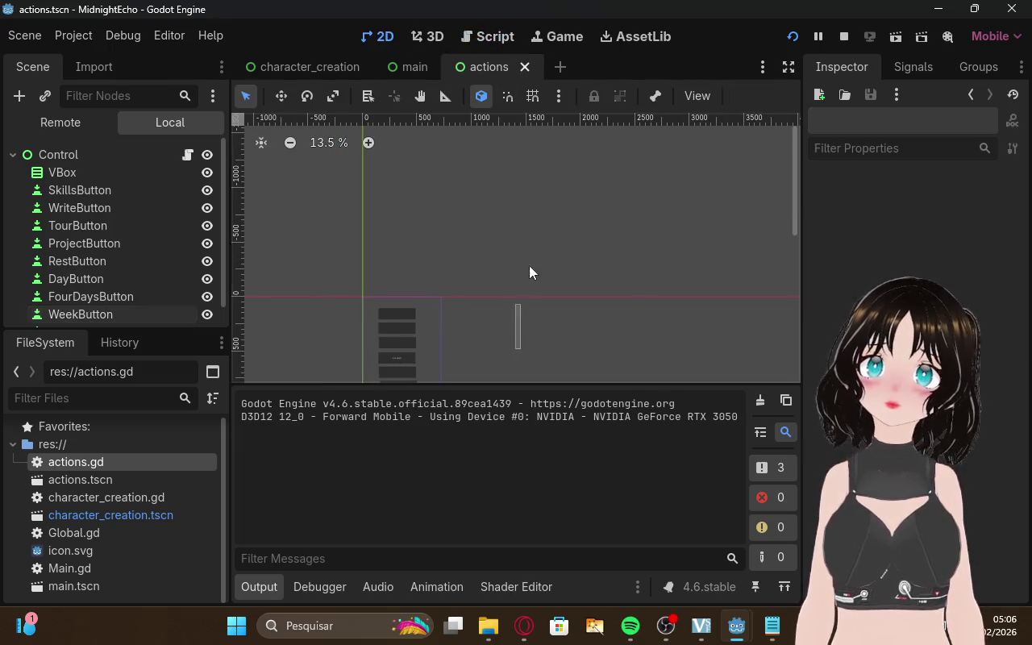
# Run the game, start a career, press an action button to trigger the line-10 crash, then return to ChatGPT
pyautogui.scroll(-3, 517, 311)
pyautogui.moveTo(798, 197); pyautogui.dragTo(799, 284)
pyautogui.scroll(9, 250, 287)
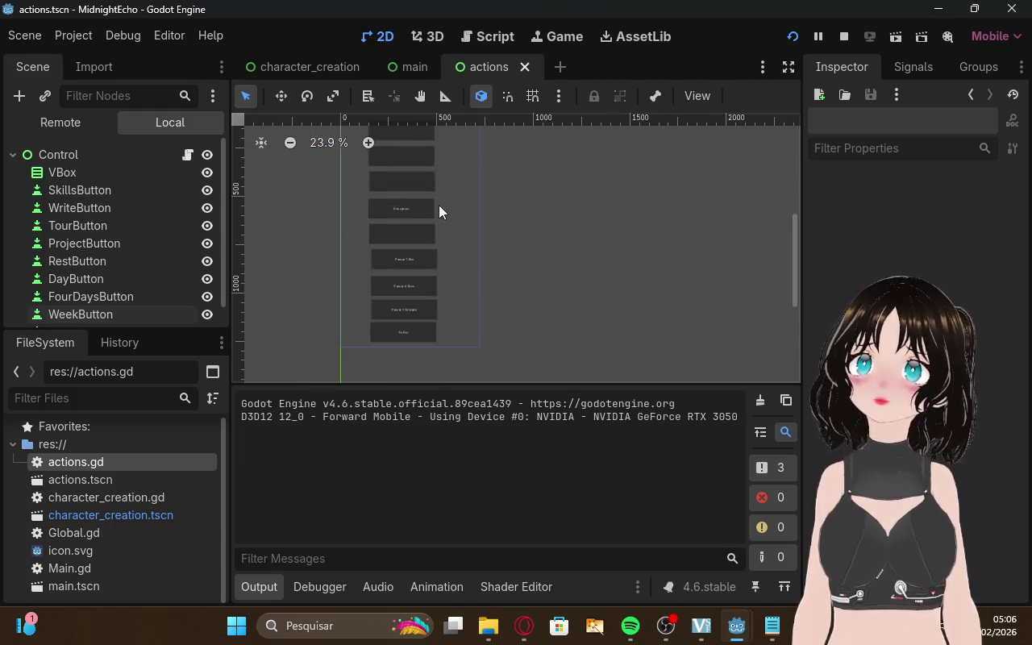
pyautogui.scroll(-1, 445, 211)
pyautogui.moveTo(794, 258); pyautogui.dragTo(792, 239)
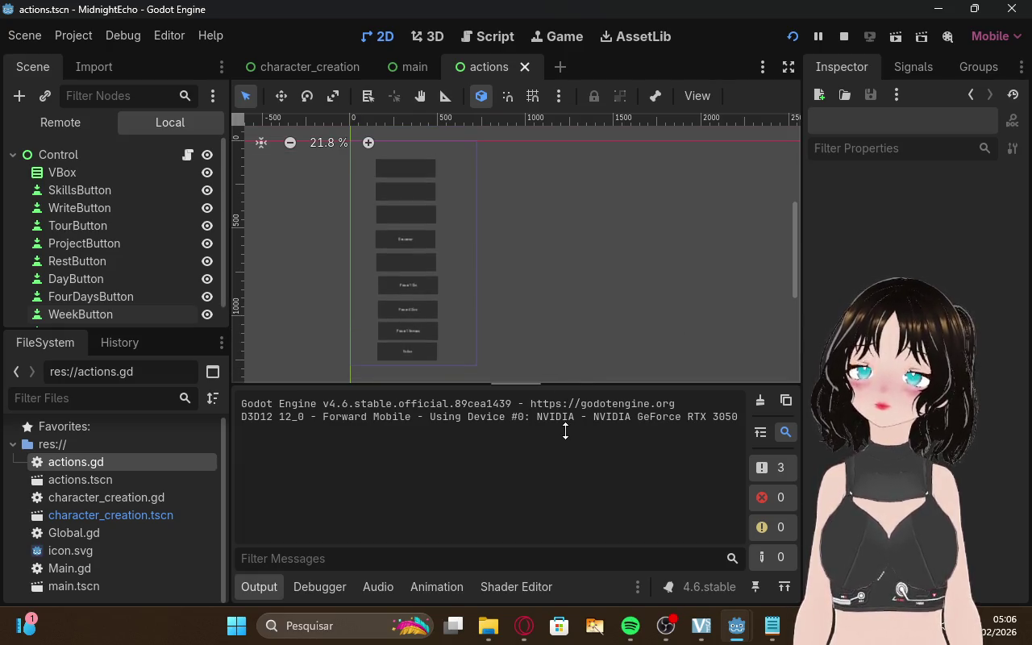
pyautogui.click(569, 35)
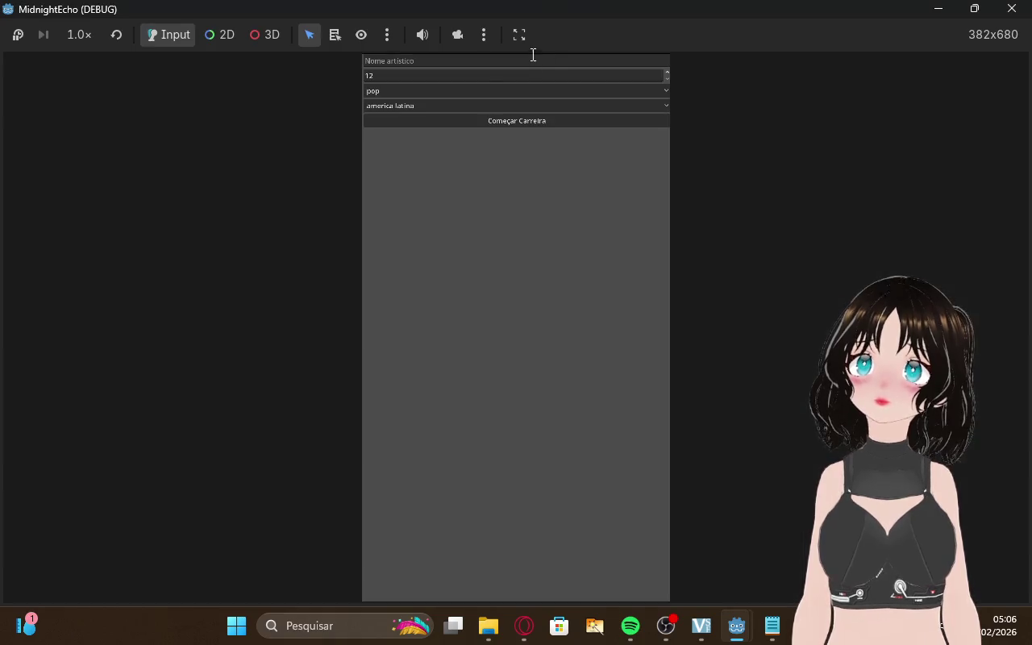
pyautogui.click(465, 62)
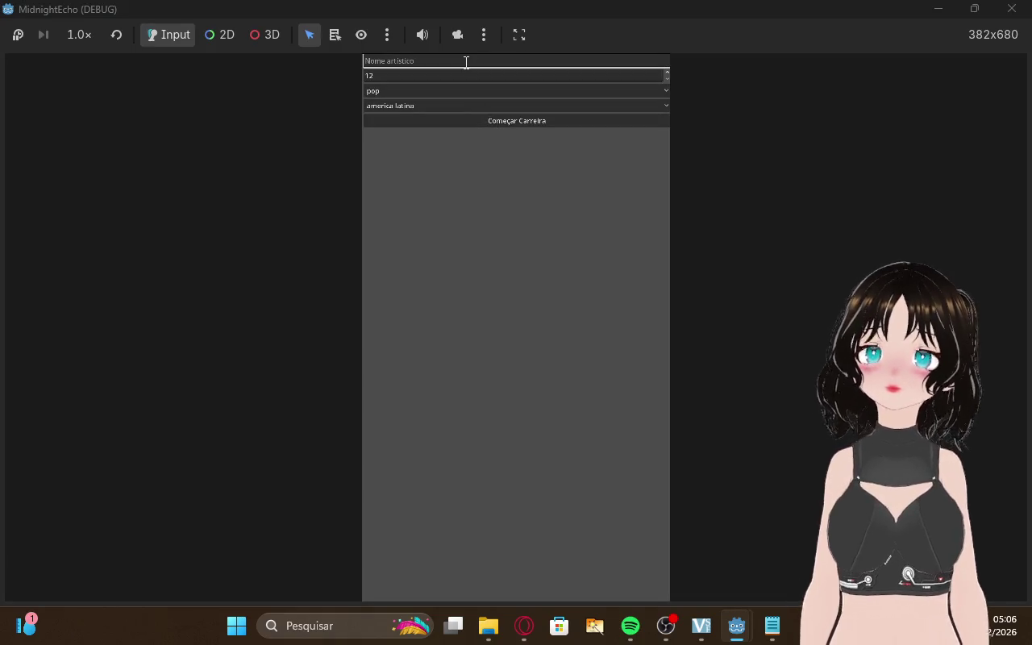
pyautogui.click(490, 122)
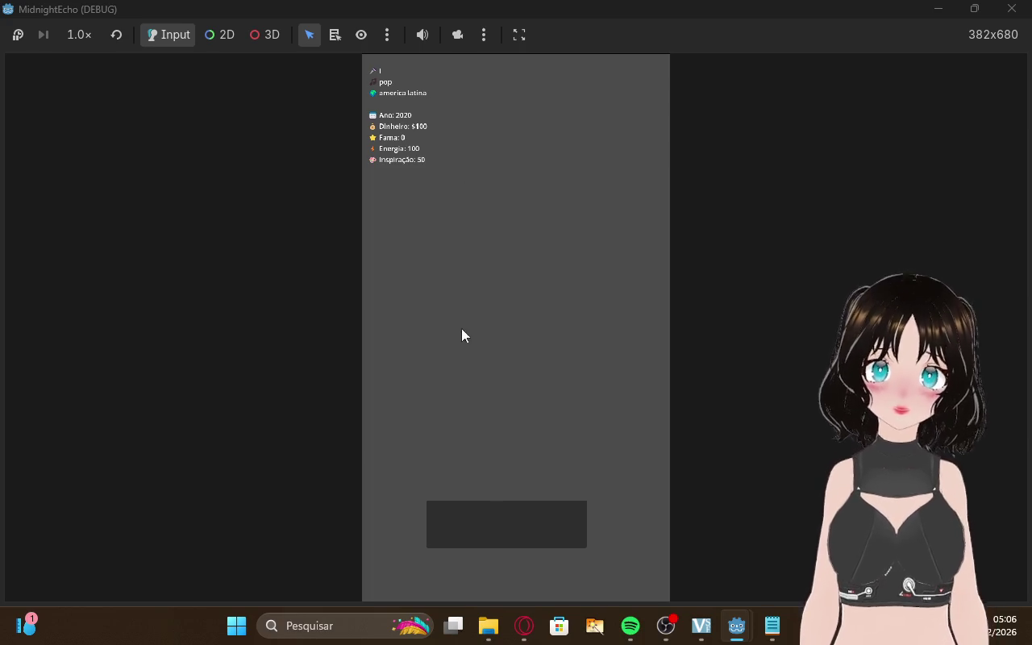
pyautogui.click(512, 504)
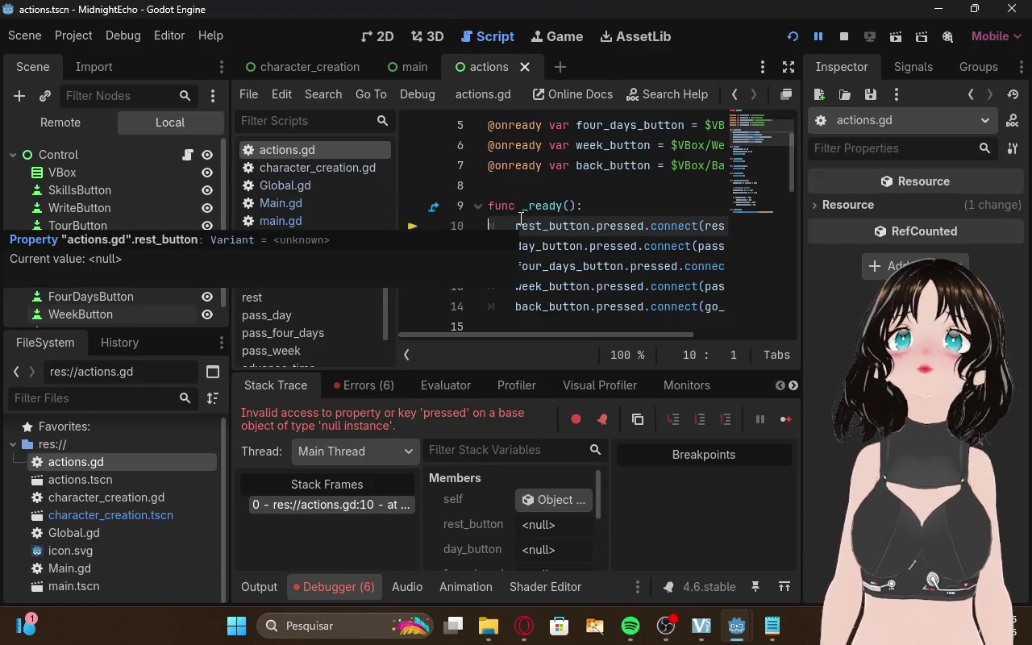
pyautogui.scroll(-8, 521, 218)
pyautogui.click(524, 625)
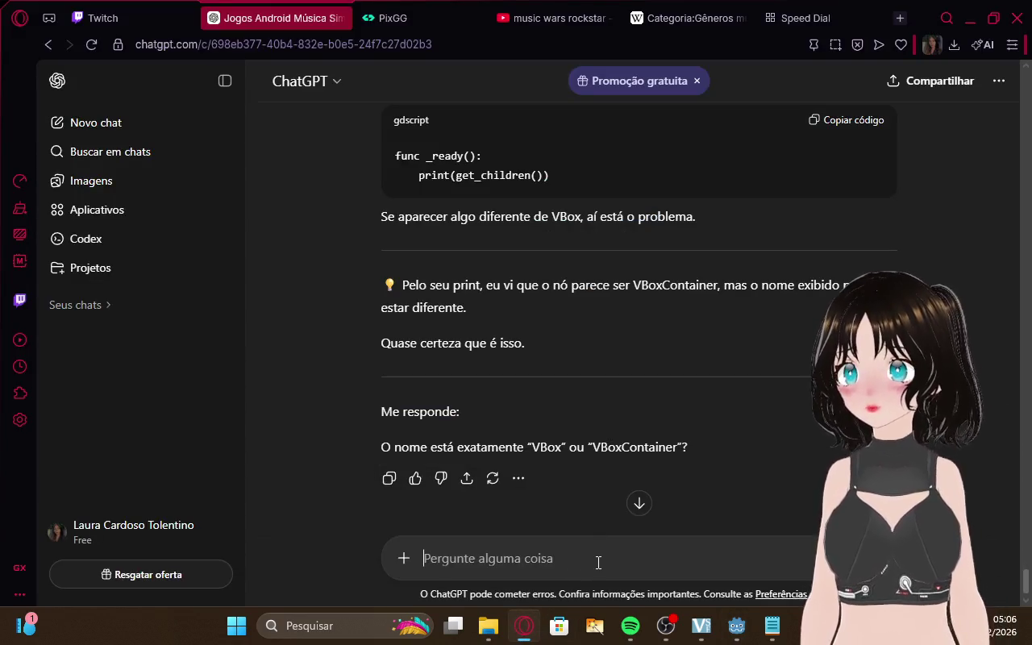
# Reply 'esta exatamente VBox, refaça o script' to ChatGPT and send it
pyautogui.write('r')
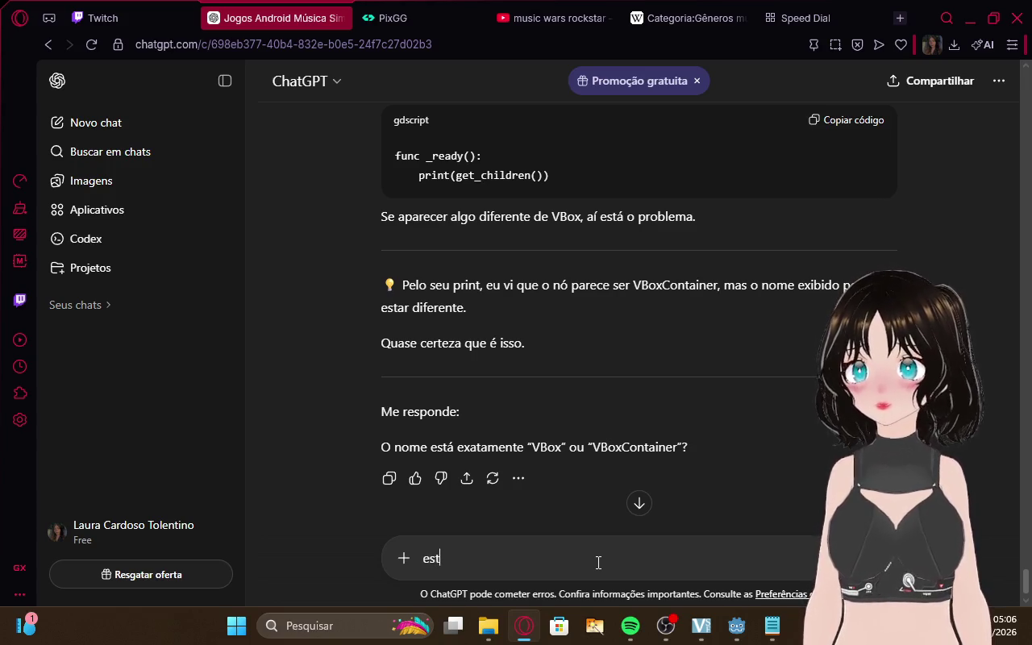
pyautogui.write('a exatamen')
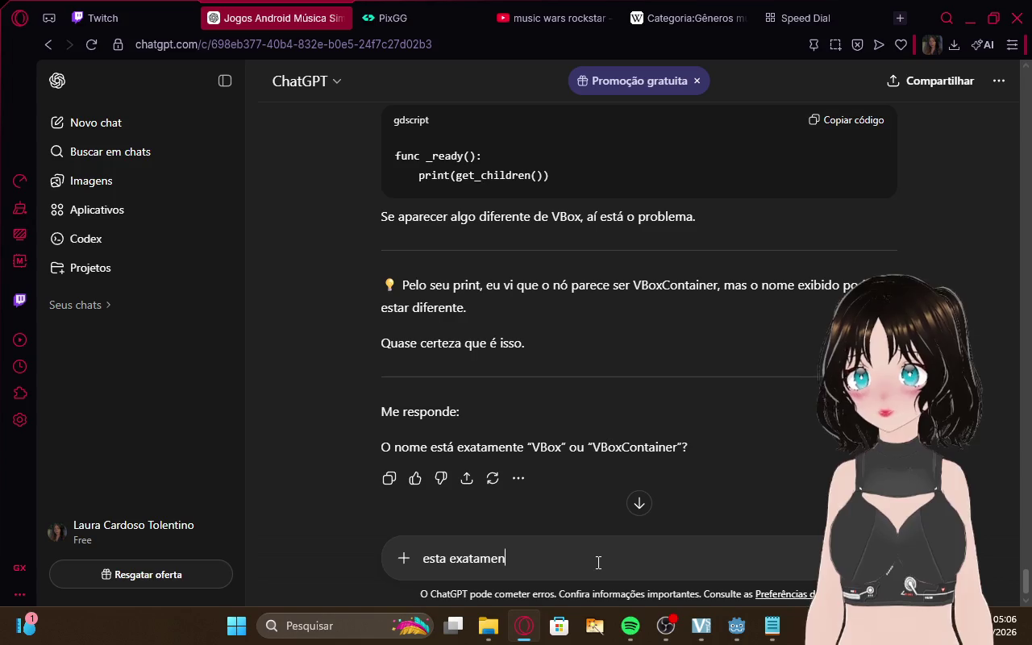
pyautogui.write('te VBox')
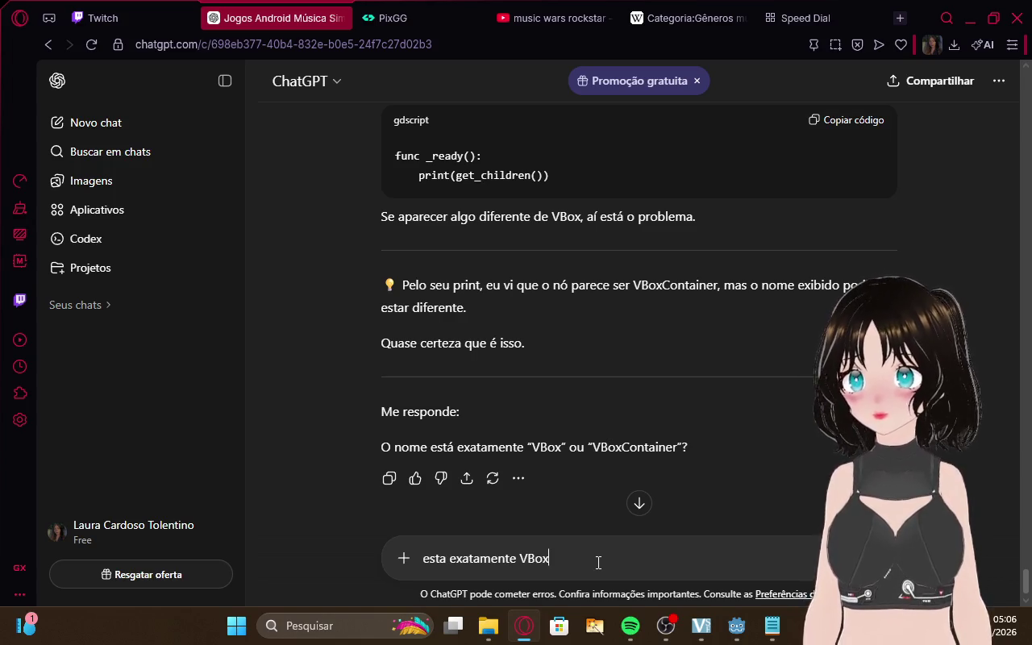
pyautogui.write(', refa')
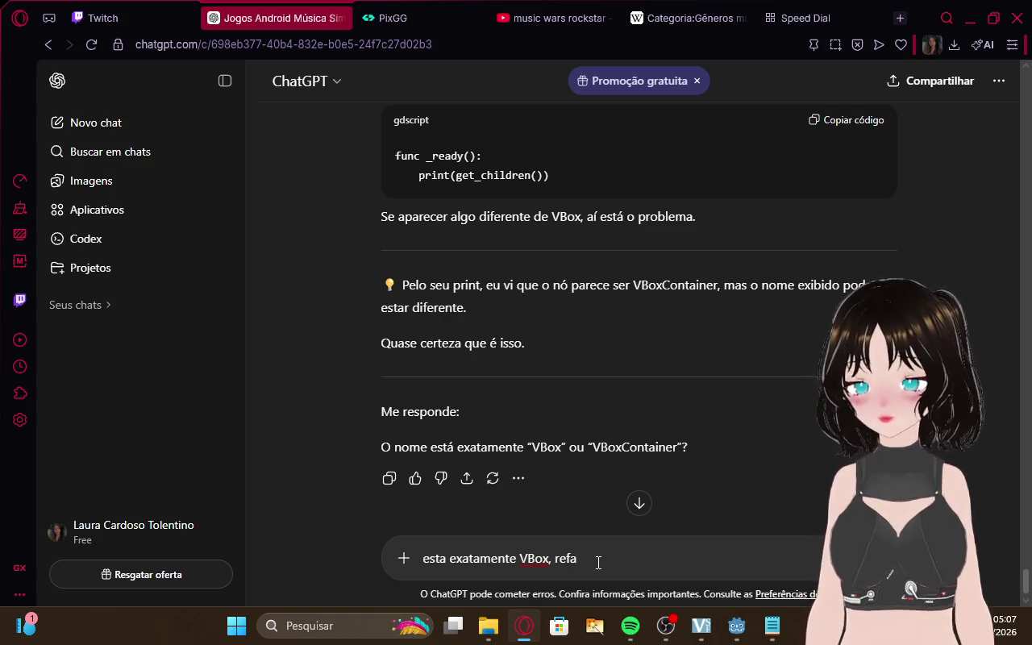
pyautogui.write('ça o scr')
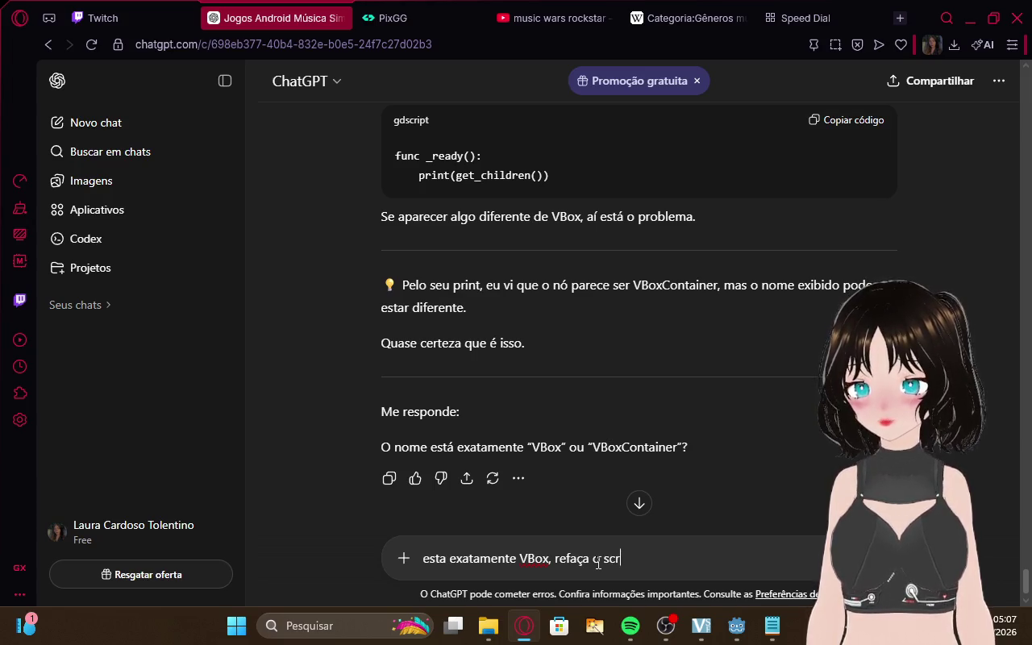
pyautogui.write('ipt')
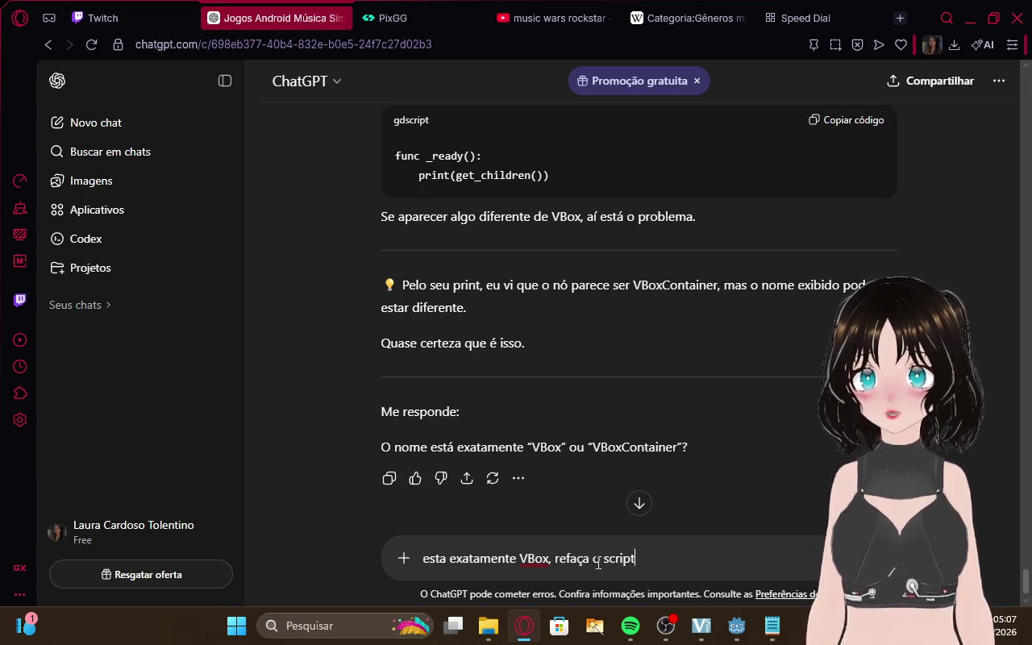
pyautogui.click(121, 17)
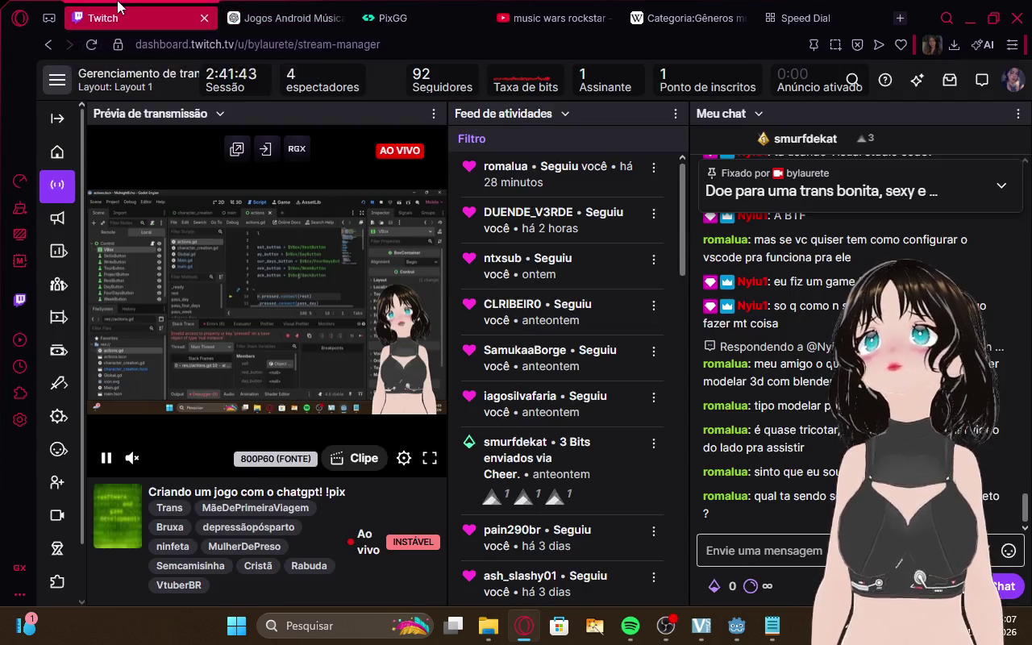
pyautogui.click(270, 10)
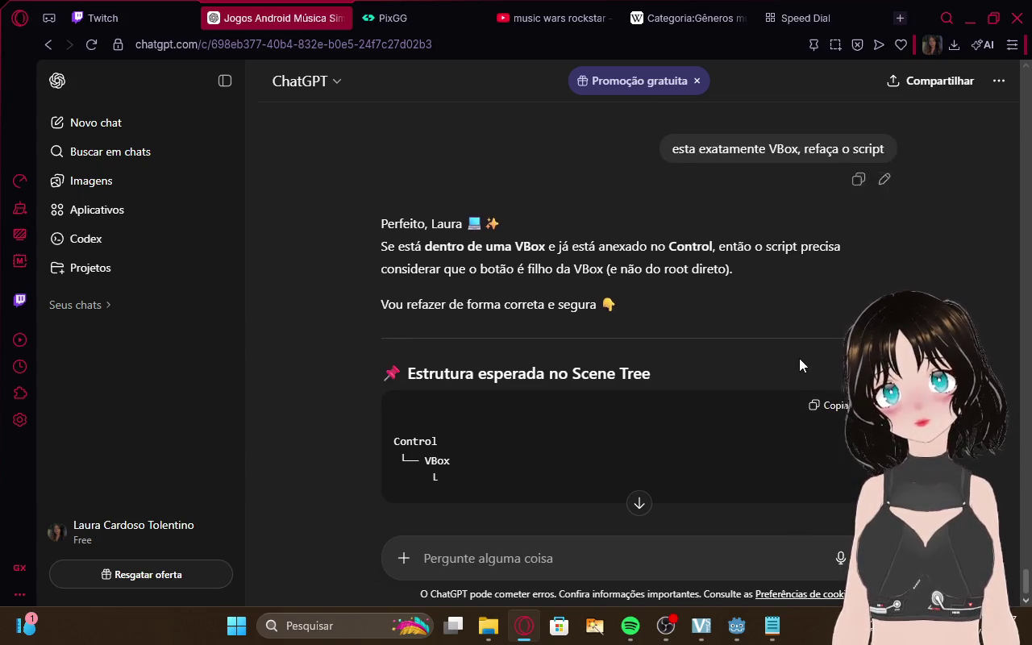
pyautogui.scroll(-1, 797, 355)
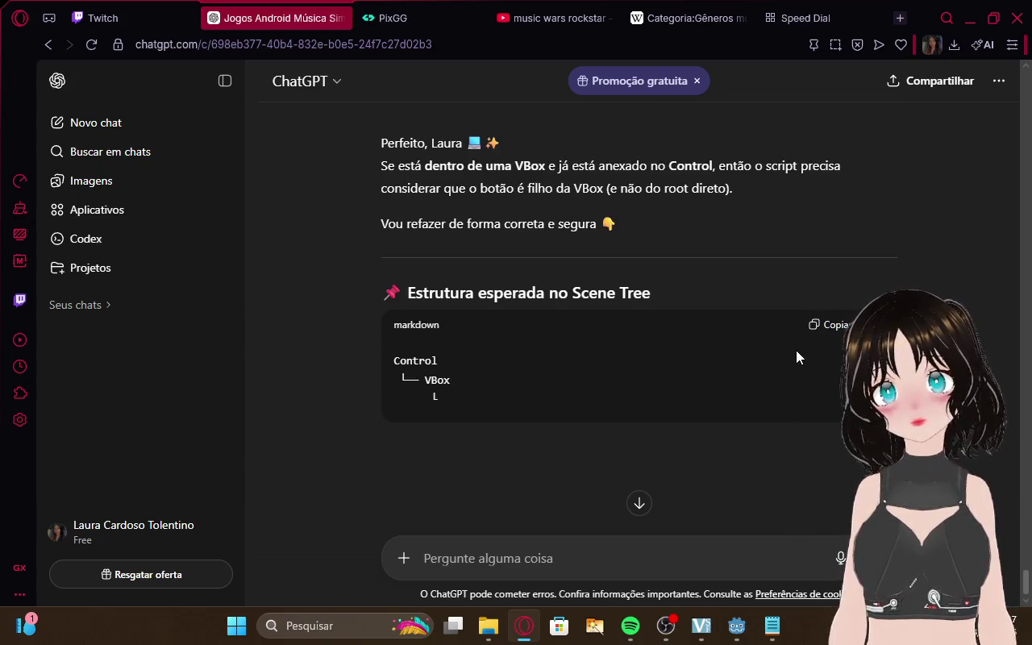
pyautogui.scroll(-3, 796, 350)
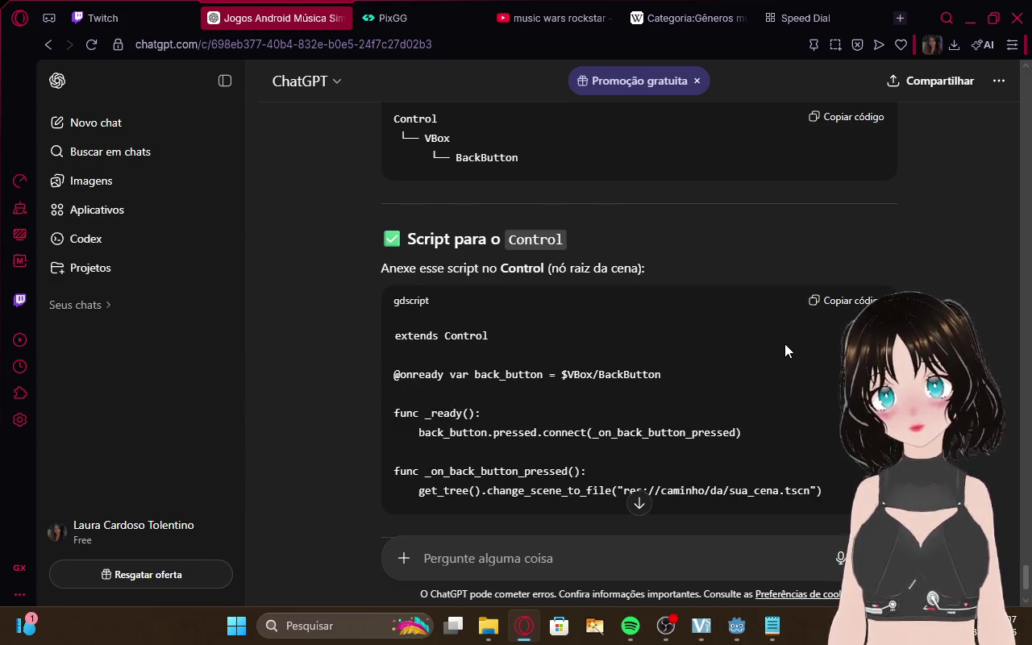
pyautogui.scroll(-8, 784, 343)
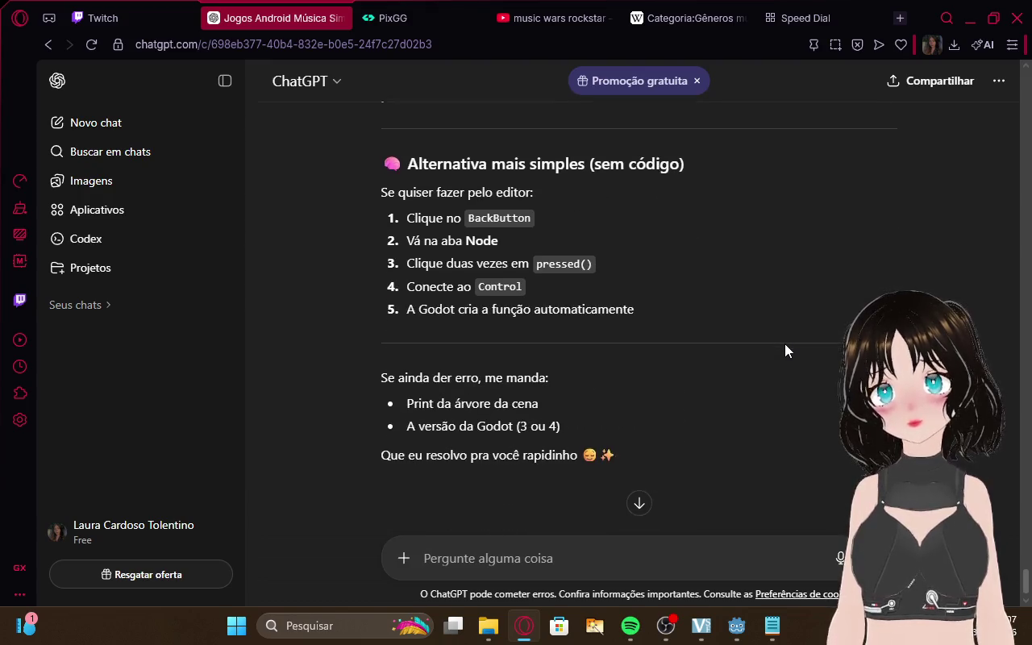
pyautogui.scroll(10, 782, 343)
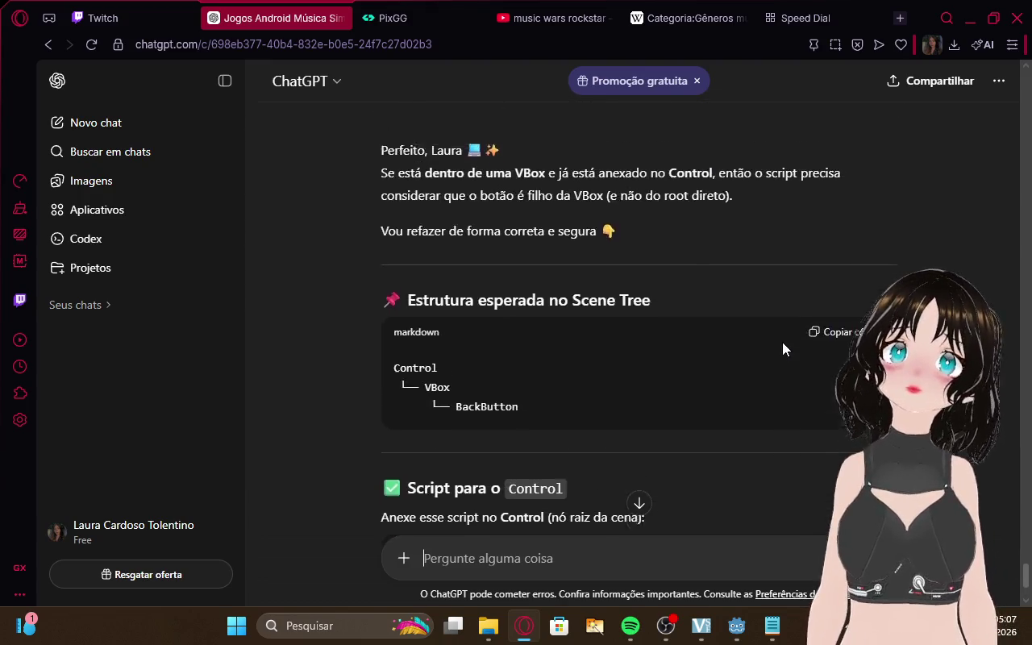
pyautogui.scroll(3, 782, 342)
pyautogui.scroll(-3, 775, 339)
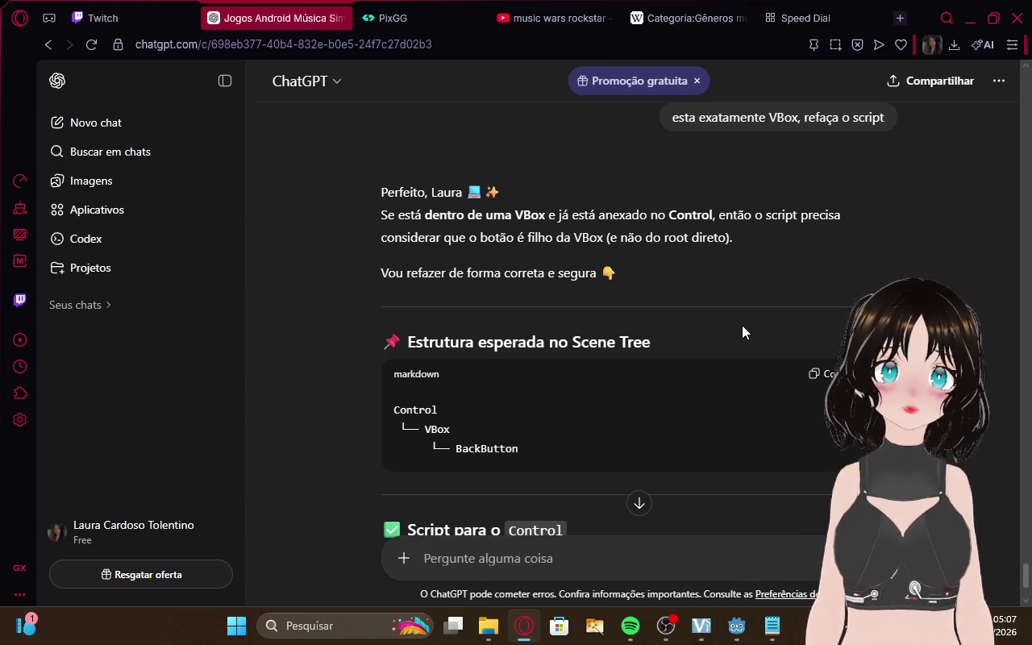
pyautogui.scroll(-1, 743, 327)
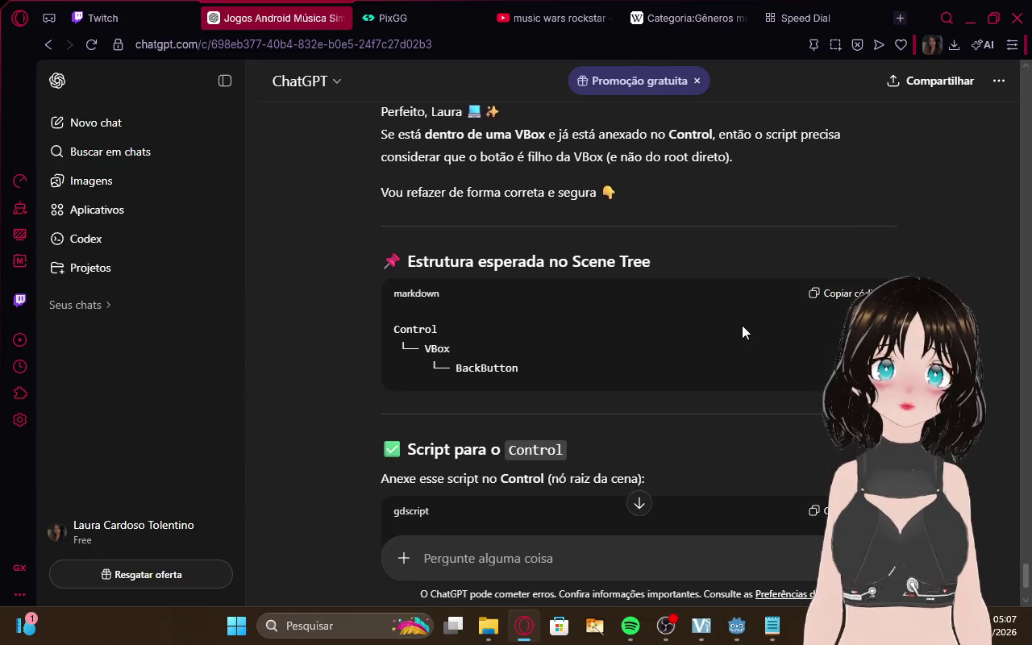
pyautogui.scroll(-2, 743, 327)
pyautogui.scroll(-1, 743, 327)
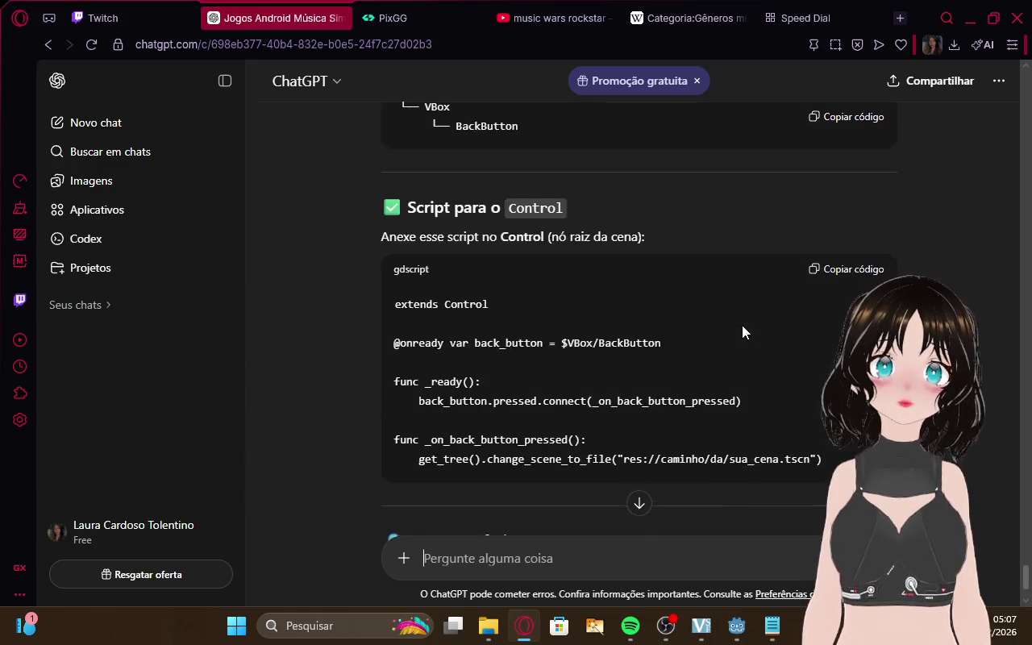
pyautogui.scroll(-2, 742, 325)
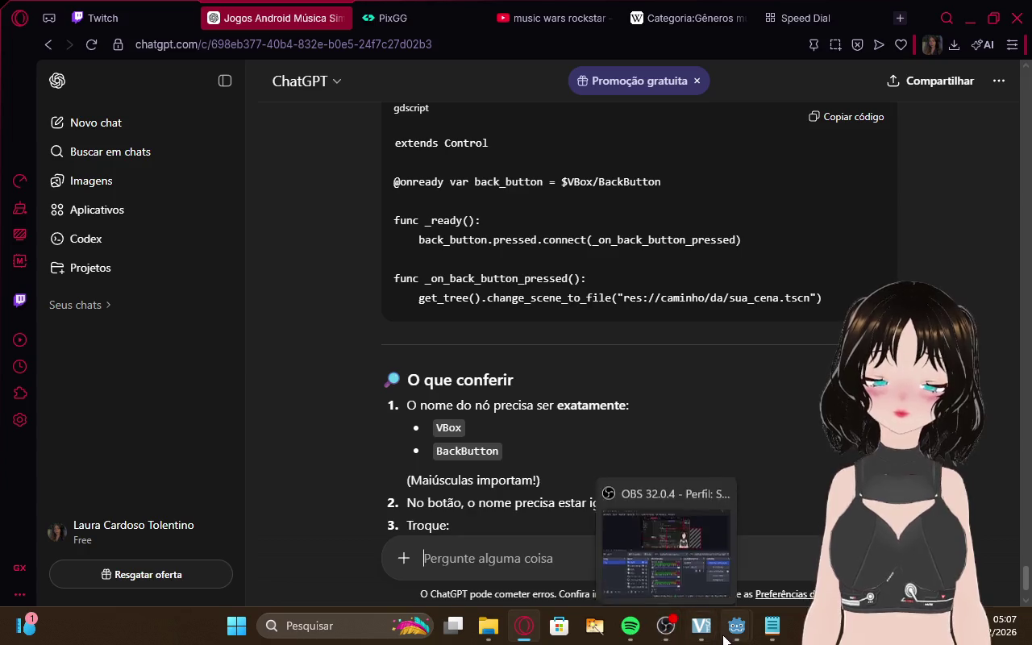
pyautogui.moveTo(731, 619)
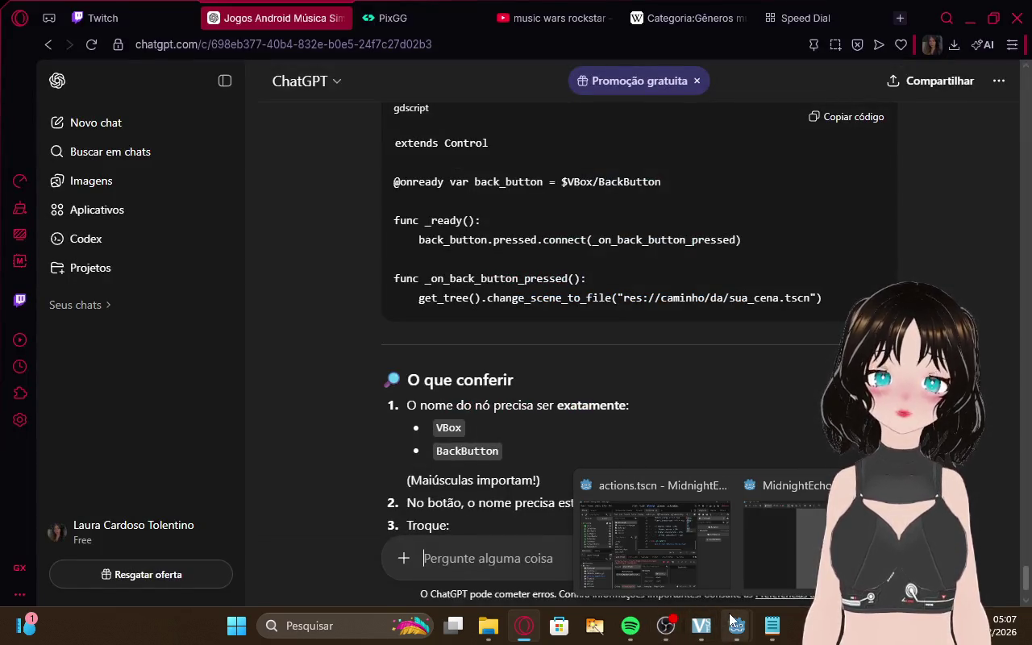
pyautogui.click(657, 478)
# Copy the entire actions.gd script and paste it into the ChatGPT prompt
pyautogui.moveTo(540, 318)
pyautogui.mouseDown()
pyautogui.moveTo(518, 320)
pyautogui.moveTo(492, 174)
pyautogui.moveTo(411, 14)
pyautogui.mouseUp()
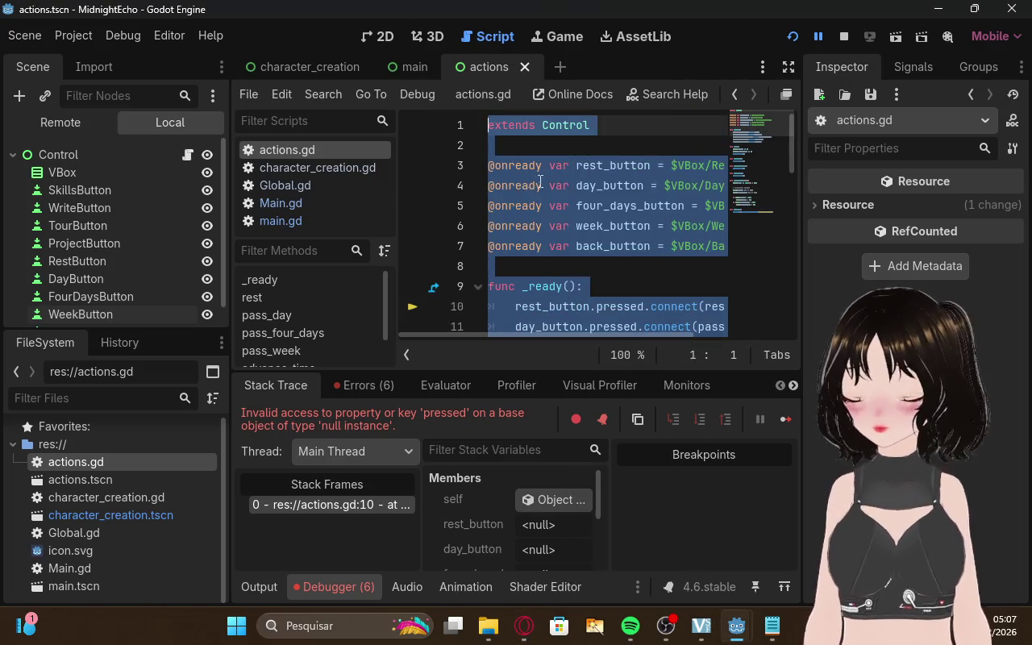
pyautogui.click(520, 633)
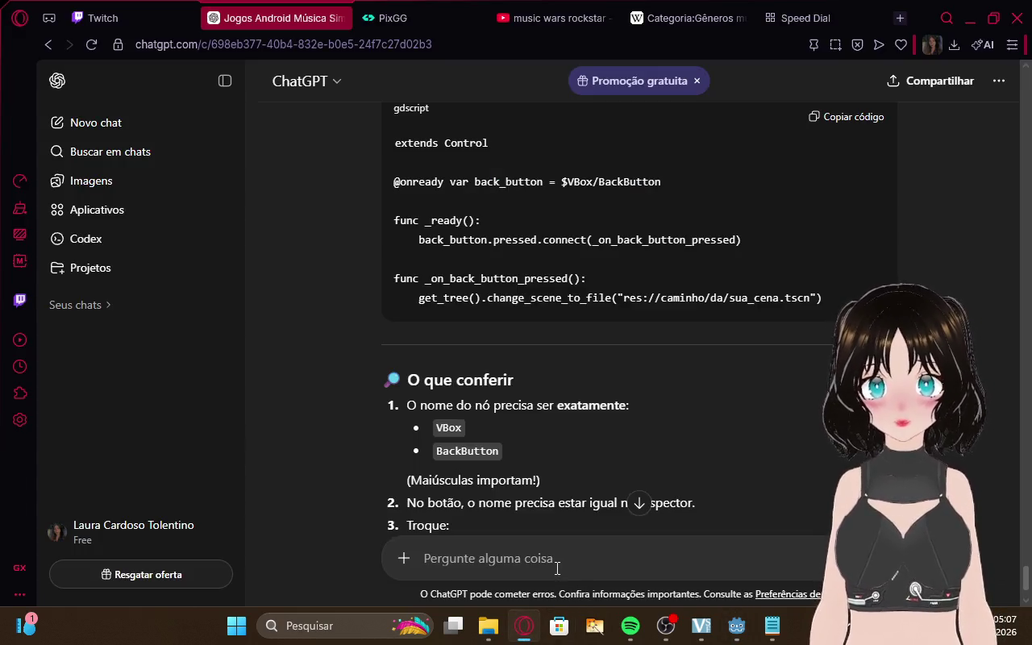
pyautogui.hotkey('ctrl', 'v')
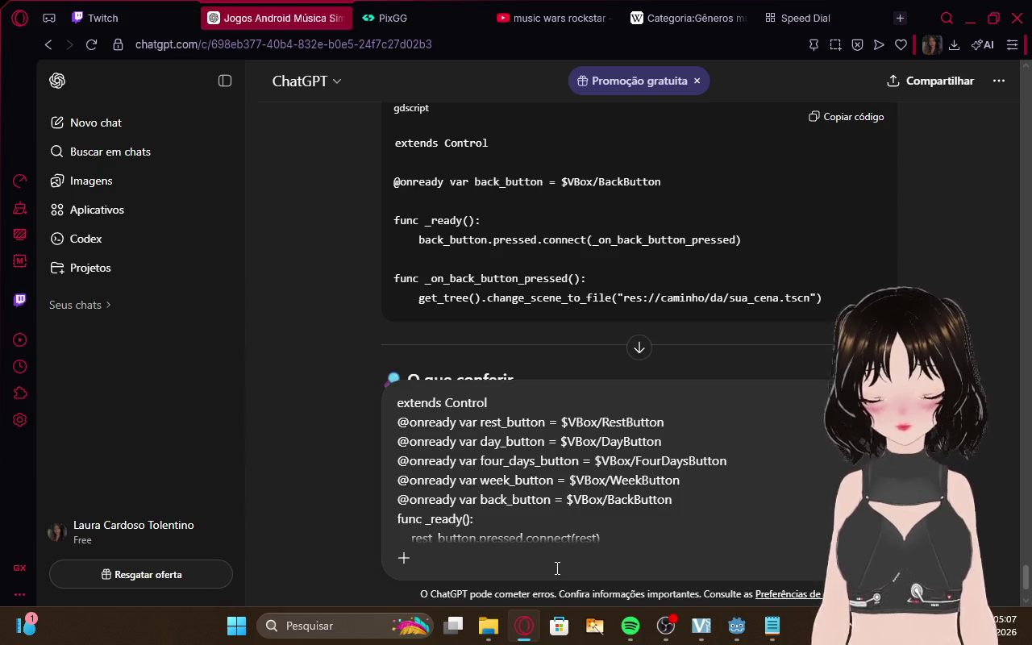
pyautogui.scroll(-5, 695, 503)
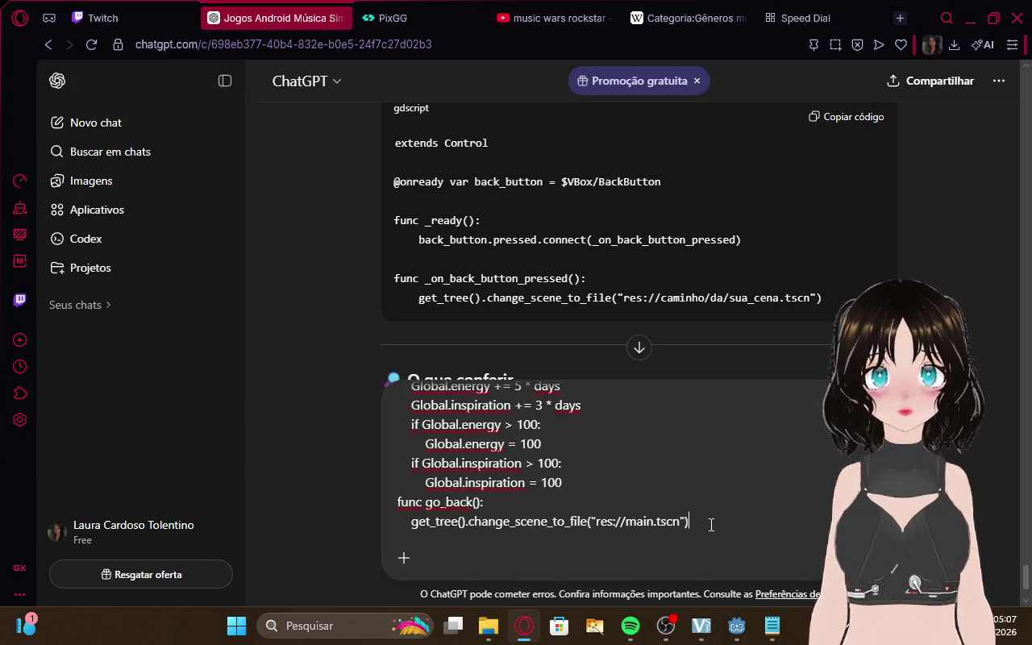
pyautogui.scroll(3, 711, 525)
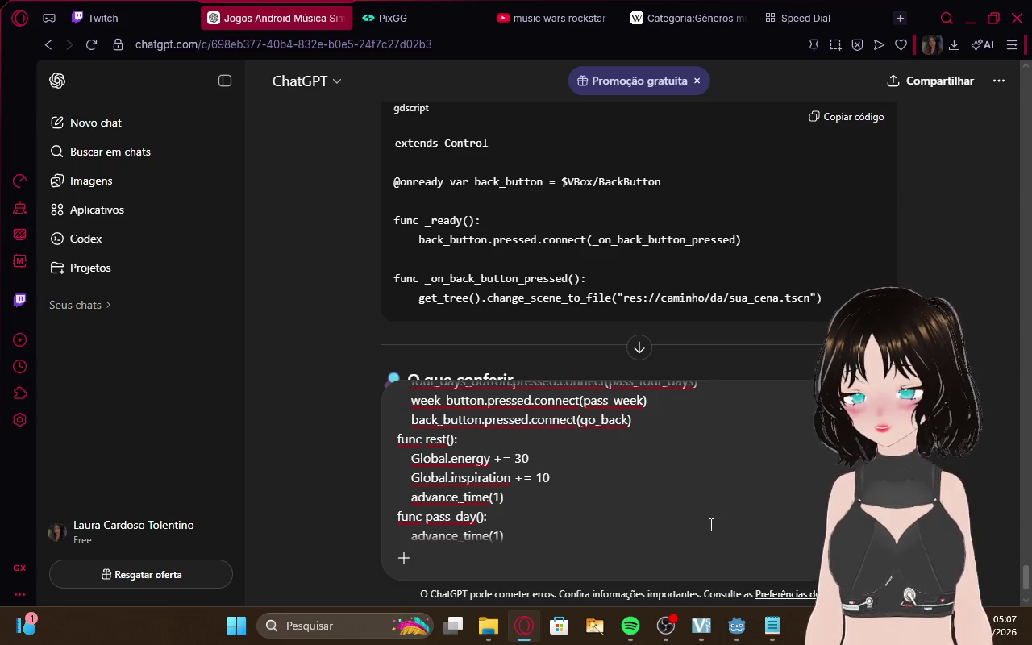
# Add 'aqui esta o script, refaça ele para funcionar agora e me mande pronto' and send
pyautogui.write('a')
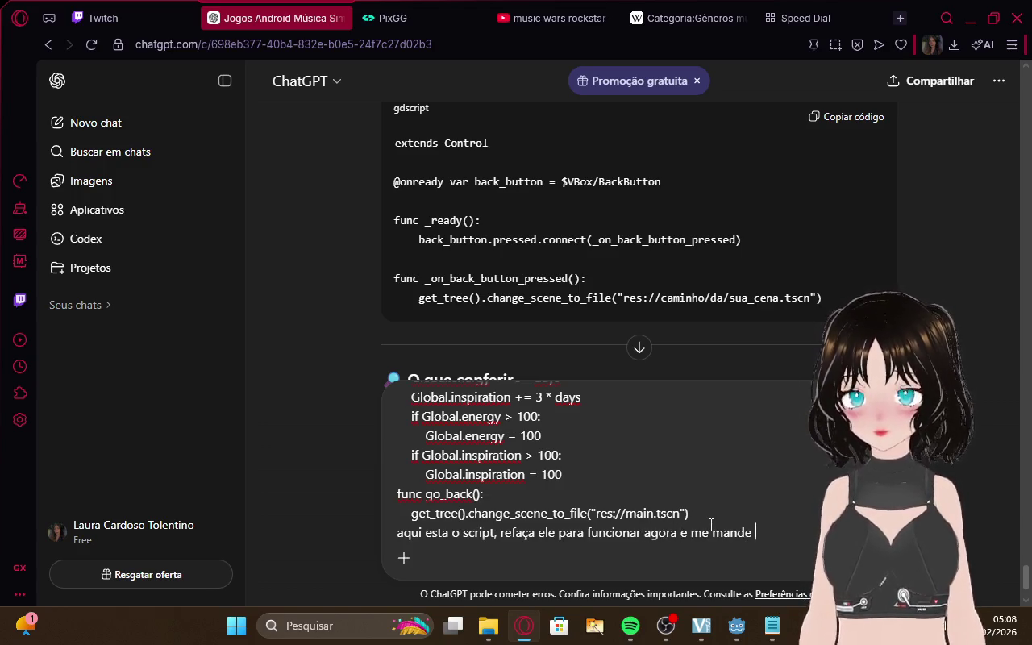
pyautogui.write('pronto')
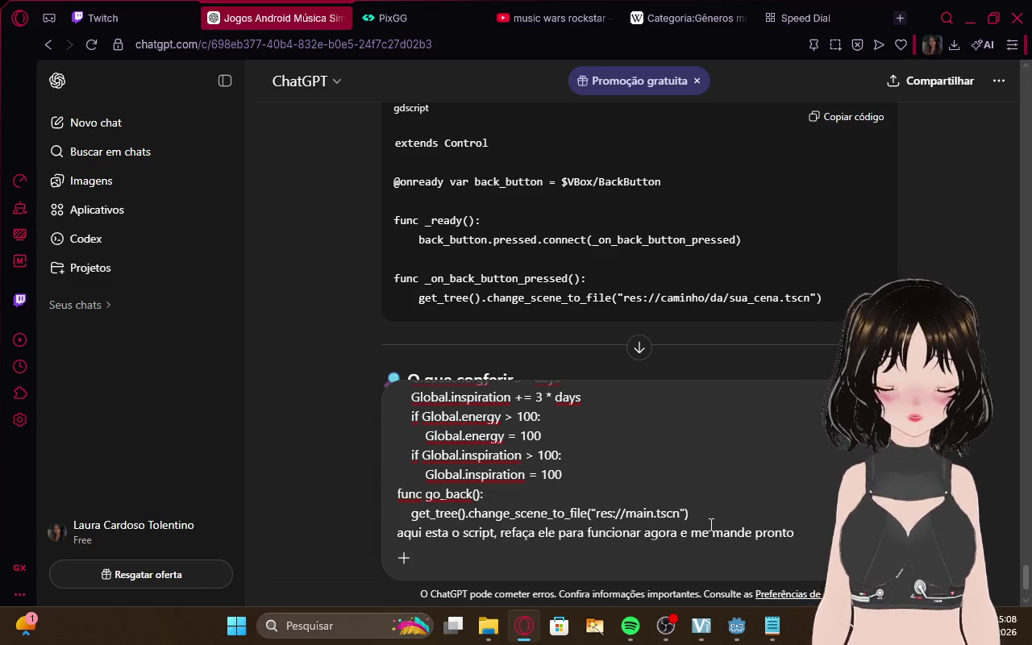
pyautogui.click(105, 18)
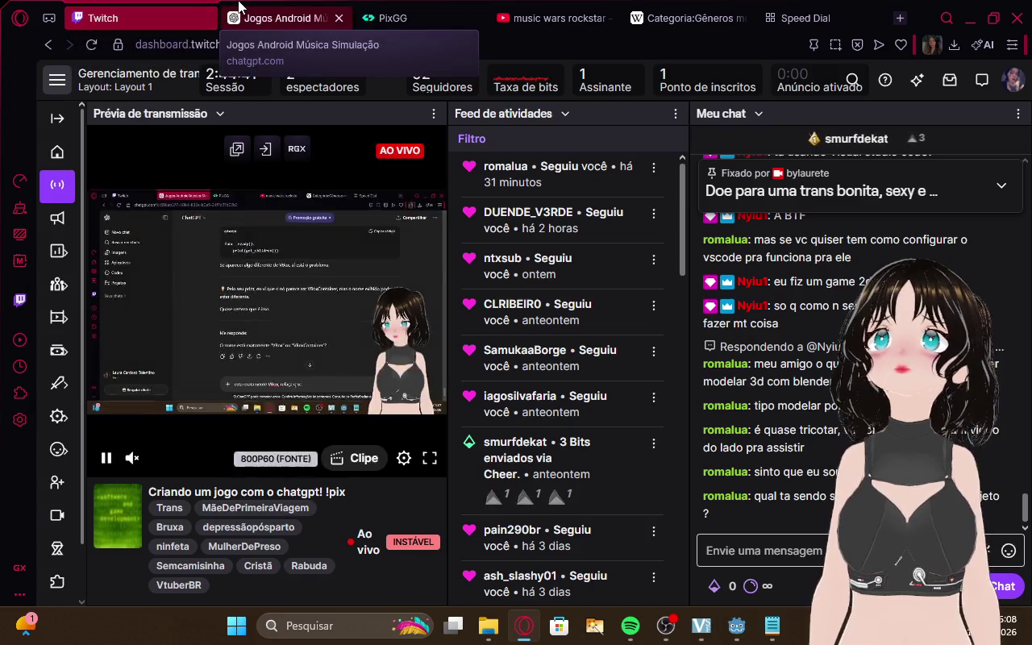
pyautogui.click(274, 18)
pyautogui.press('Return')
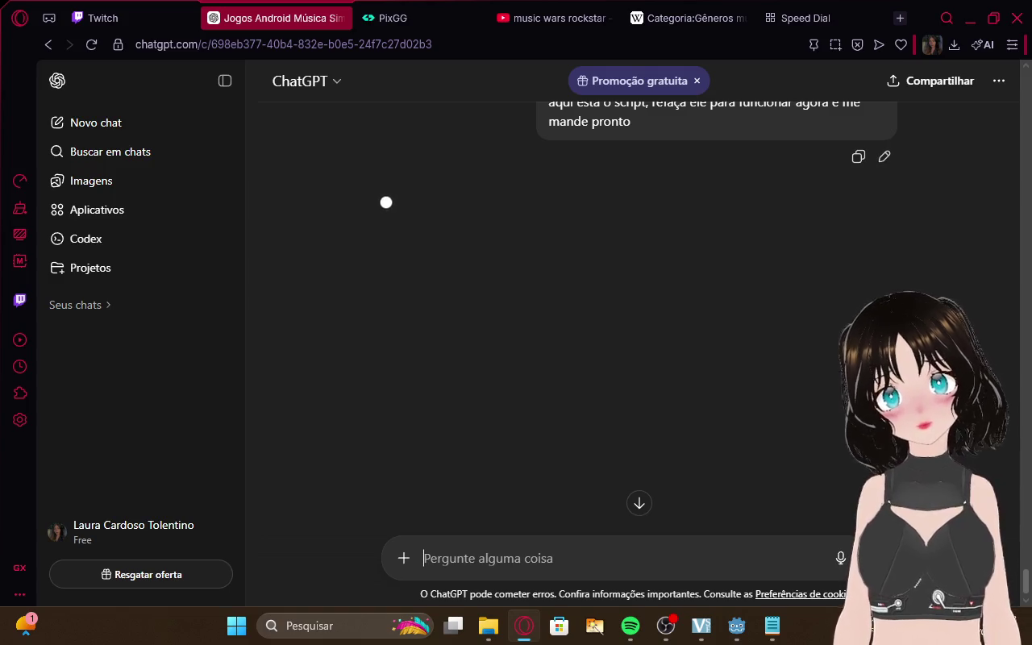
# Scroll through the reply's 'SCRIPT PRONTO (Godot 4)' code block and the checklist below it
pyautogui.click(105, 18)
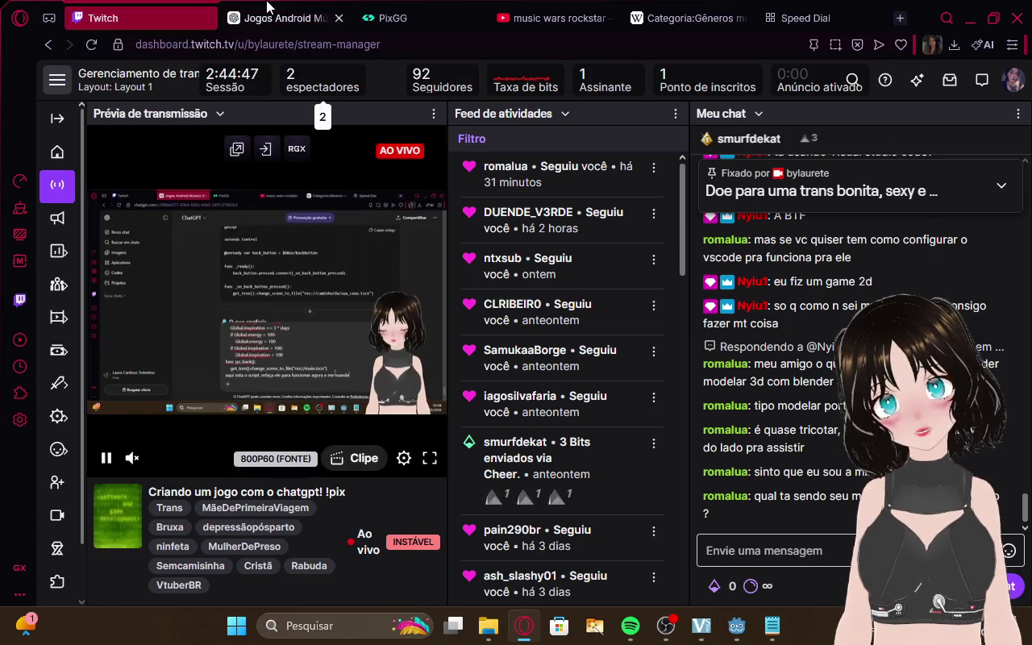
pyautogui.click(274, 18)
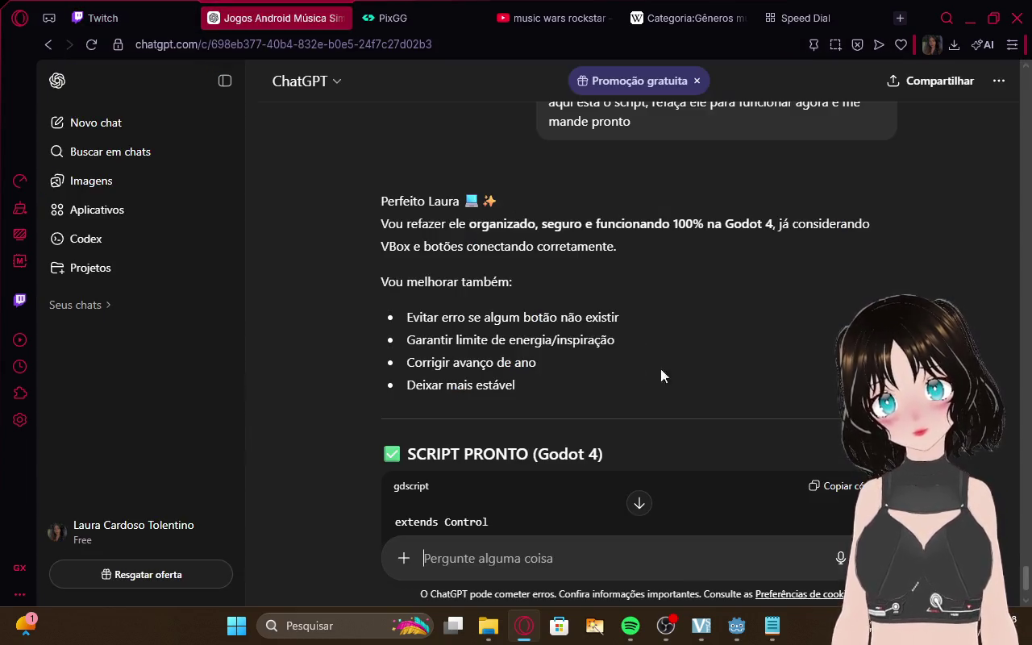
pyautogui.scroll(-3, 637, 361)
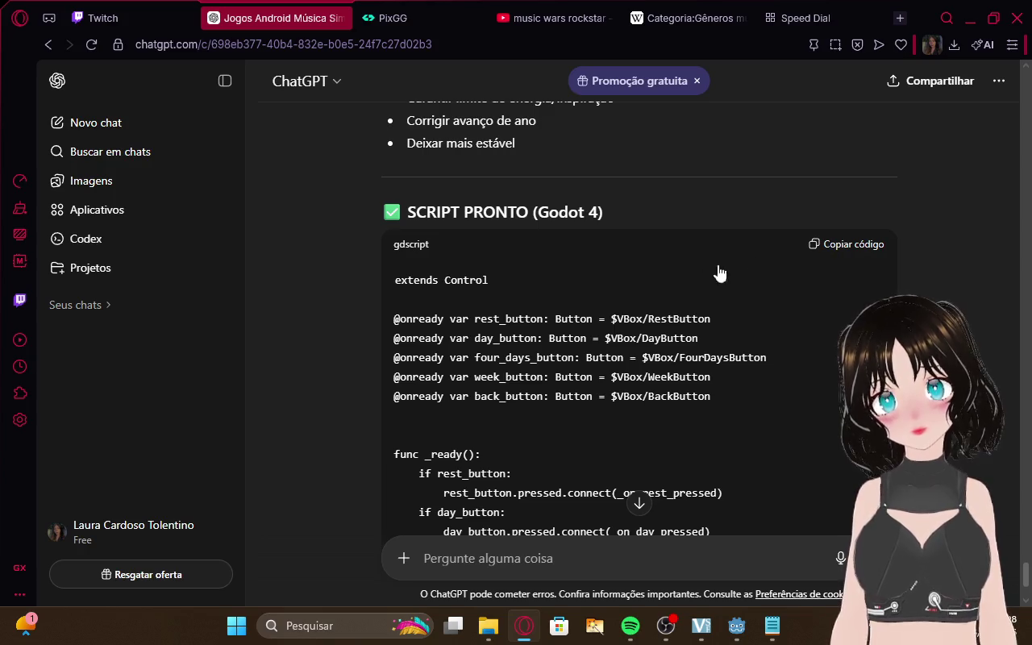
pyautogui.scroll(-1, 677, 274)
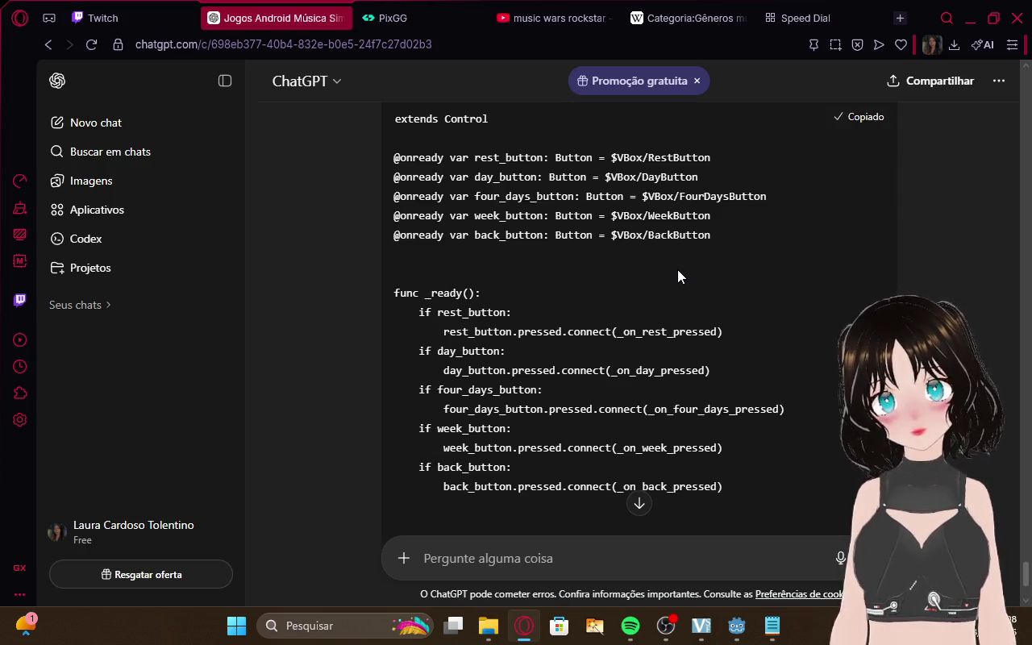
pyautogui.scroll(-2, 677, 274)
pyautogui.scroll(-4, 677, 274)
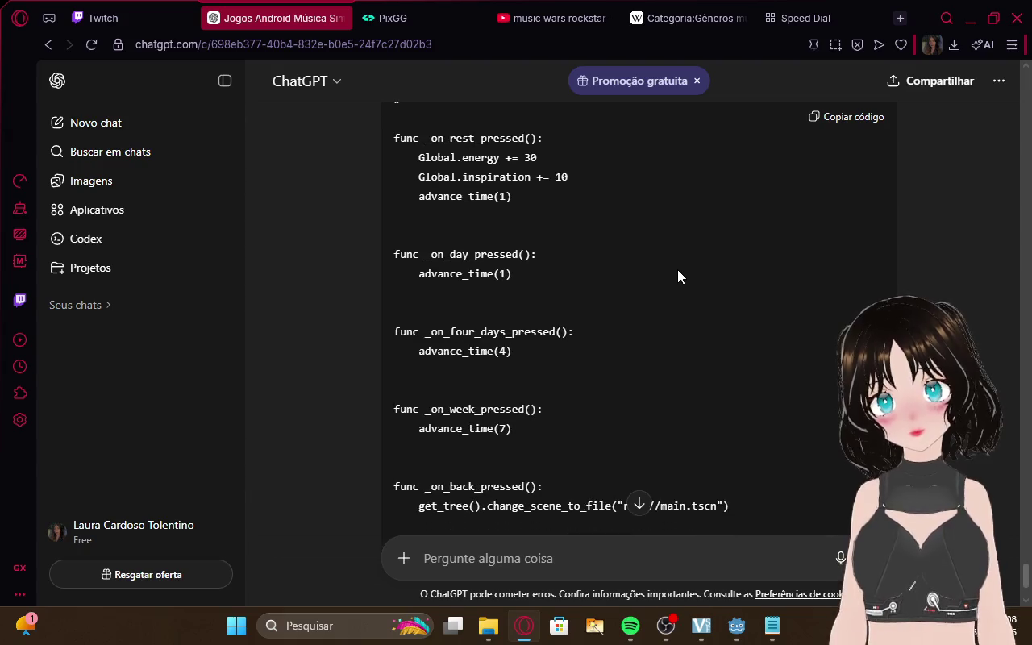
pyautogui.scroll(-10, 678, 269)
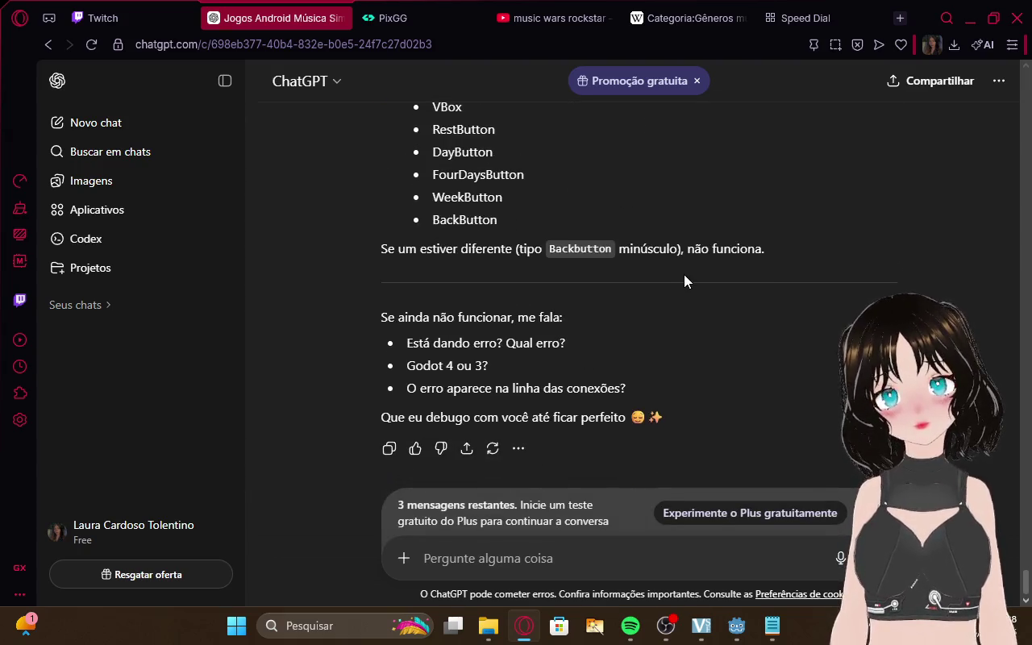
pyautogui.scroll(3, 684, 274)
pyautogui.scroll(-2, 685, 282)
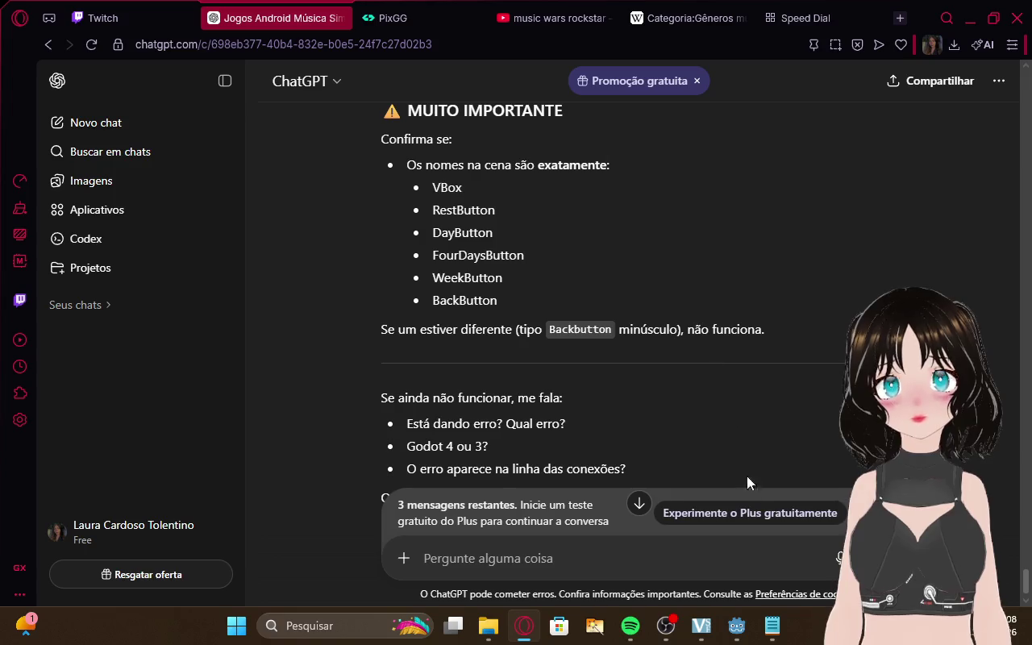
# Return to the Godot editor showing actions.gd
pyautogui.moveTo(778, 627)
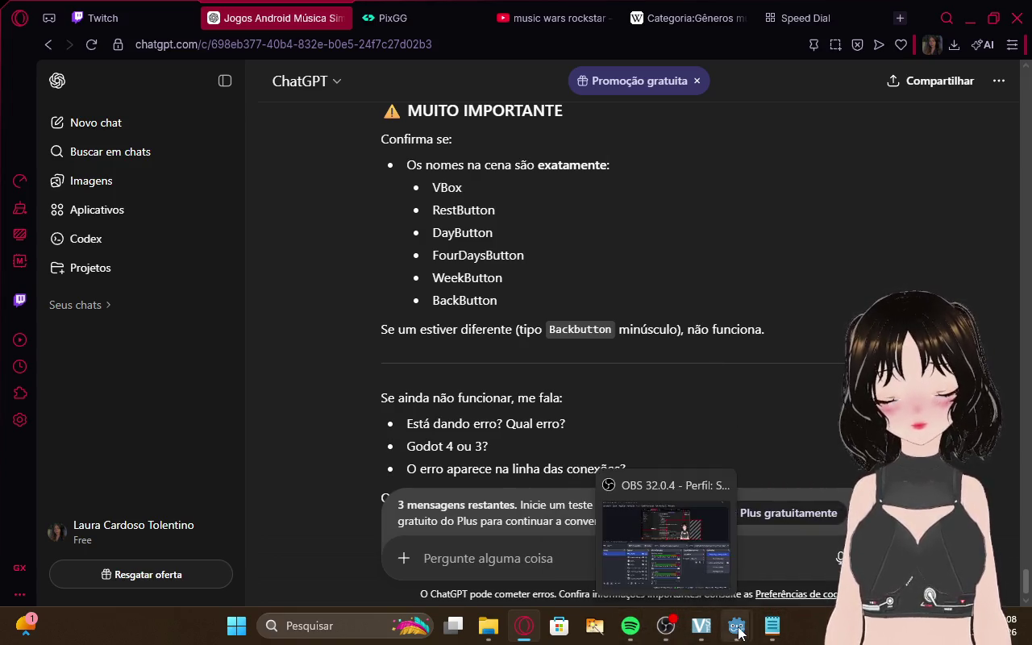
pyautogui.moveTo(736, 627)
pyautogui.click(703, 581)
pyautogui.scroll(-1, 161, 296)
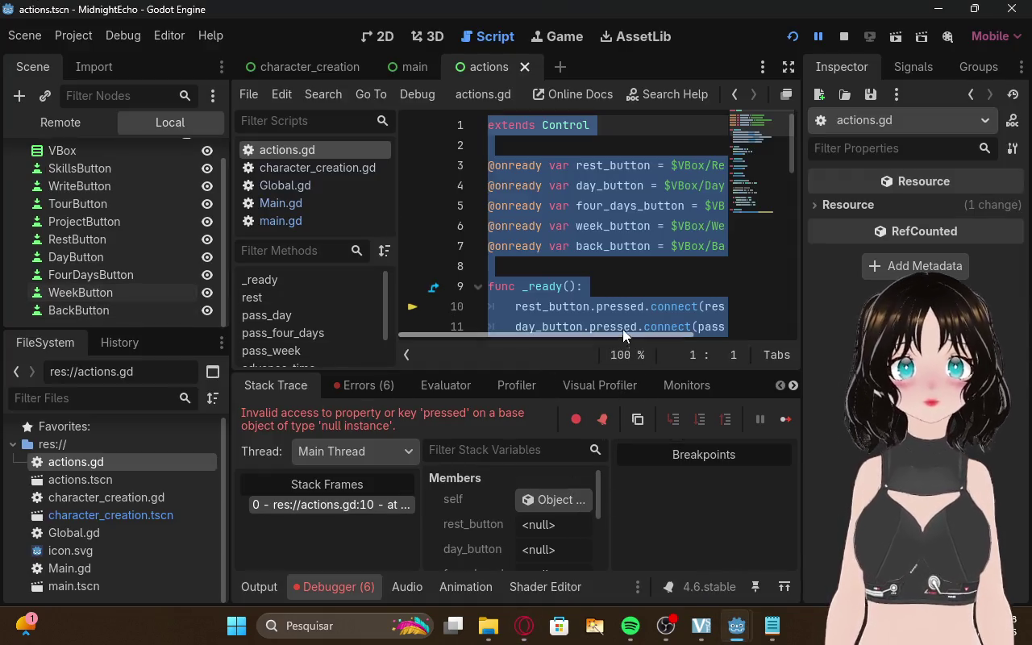
# Replace the contents of actions.gd with the new 64-line script and stop the running debug session
pyautogui.press('Delete')
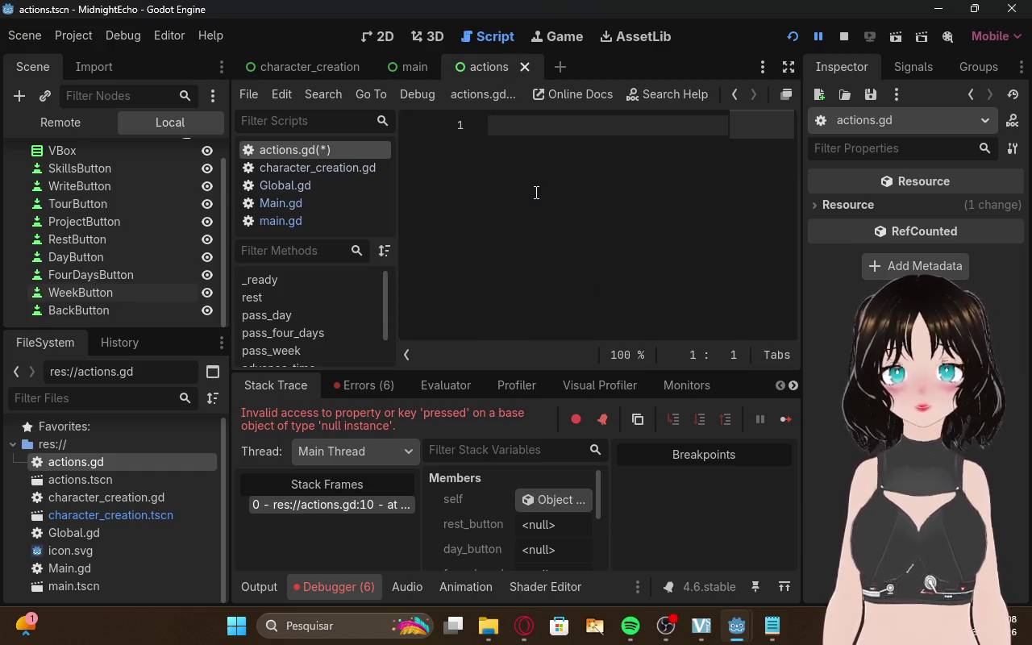
pyautogui.hotkey('ctrl', 'v')
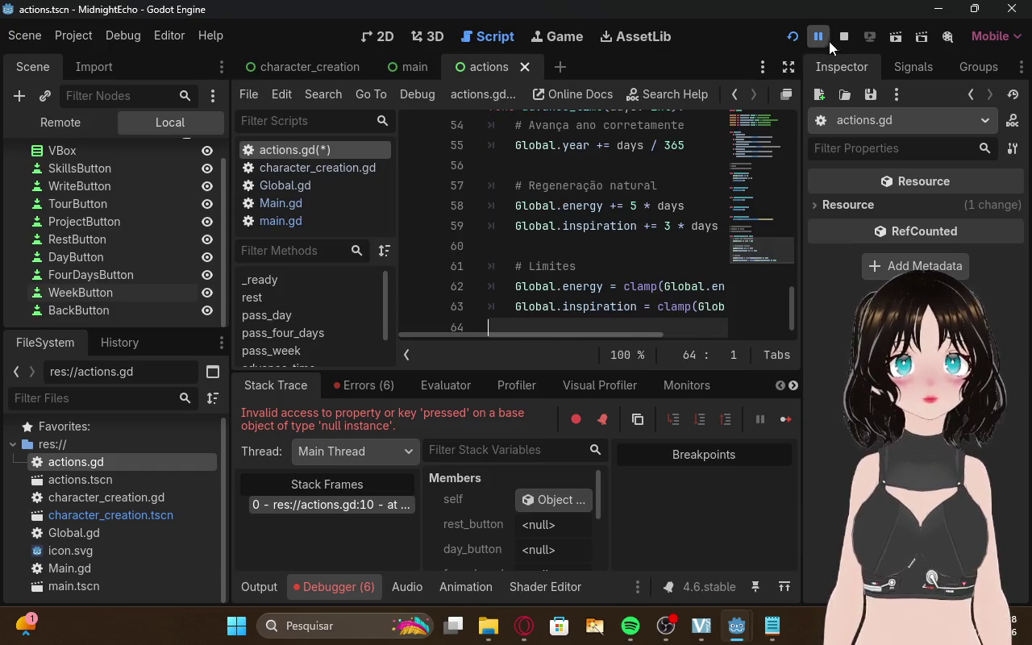
pyautogui.click(836, 39)
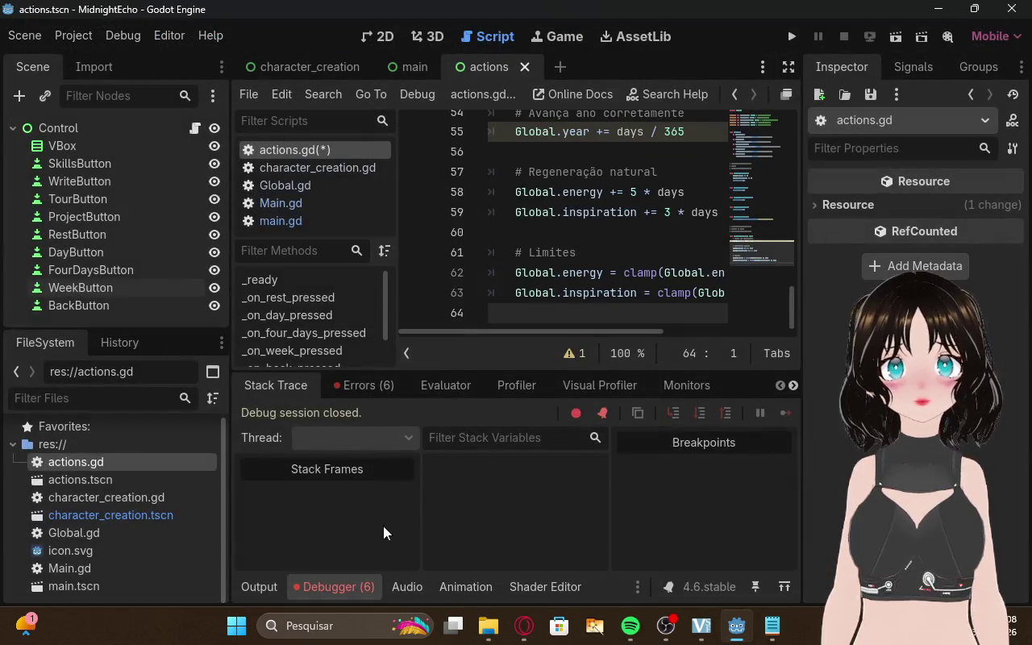
# Relaunch the game and start a career with artist name 'I'
pyautogui.click(791, 36)
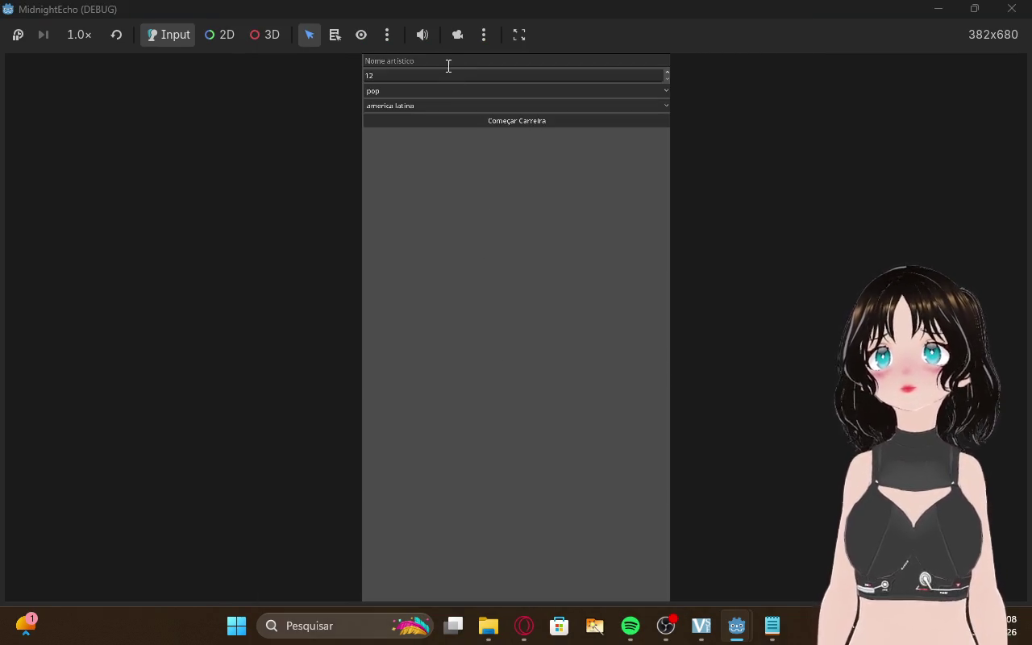
pyautogui.click(448, 65)
pyautogui.write('I')
pyautogui.click(464, 120)
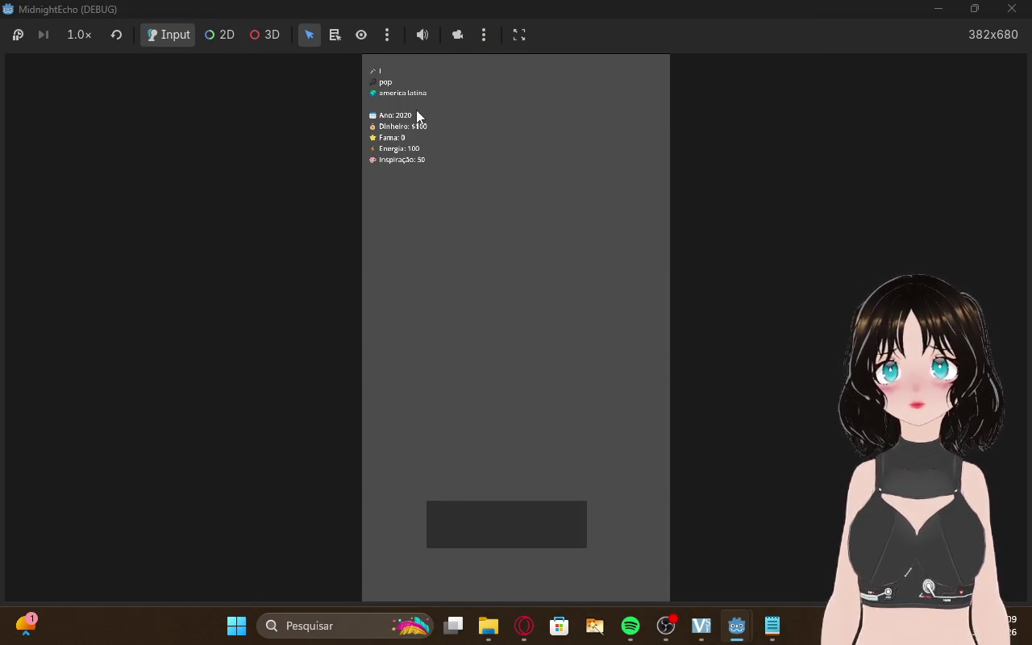
# Open the actions screen, try Descansar and Voltar, then return to the Godot editor
pyautogui.click(502, 514)
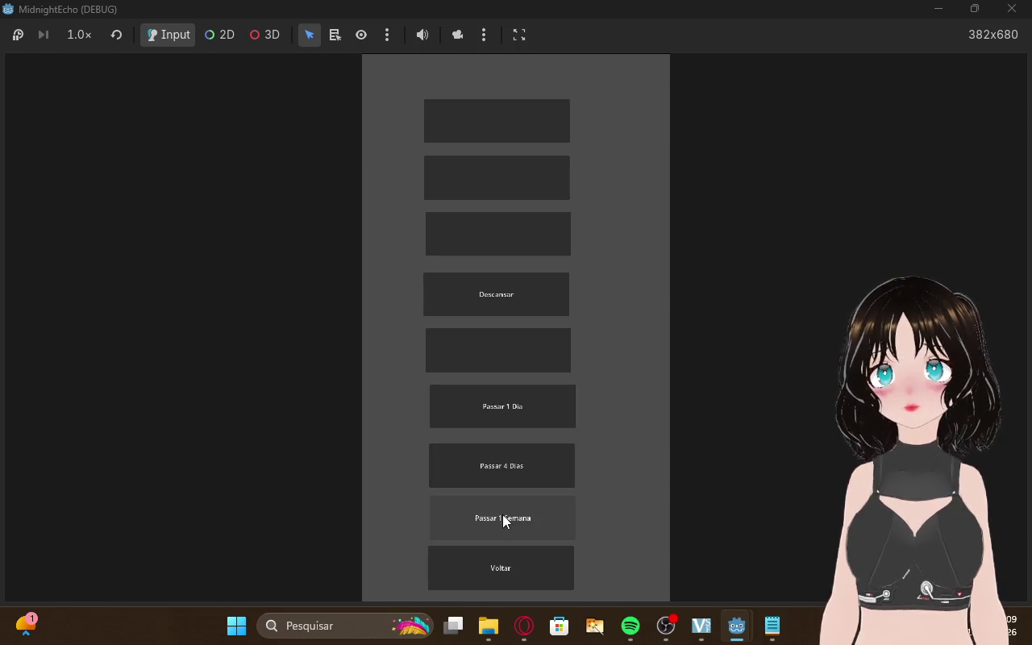
pyautogui.click(494, 280)
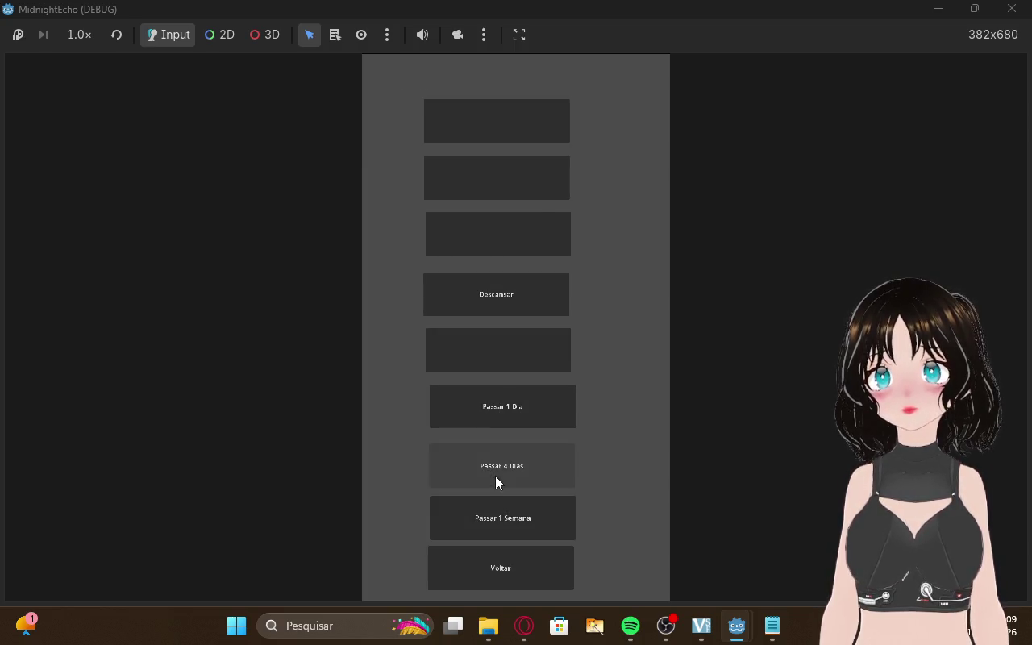
pyautogui.click(504, 574)
pyautogui.click(505, 577)
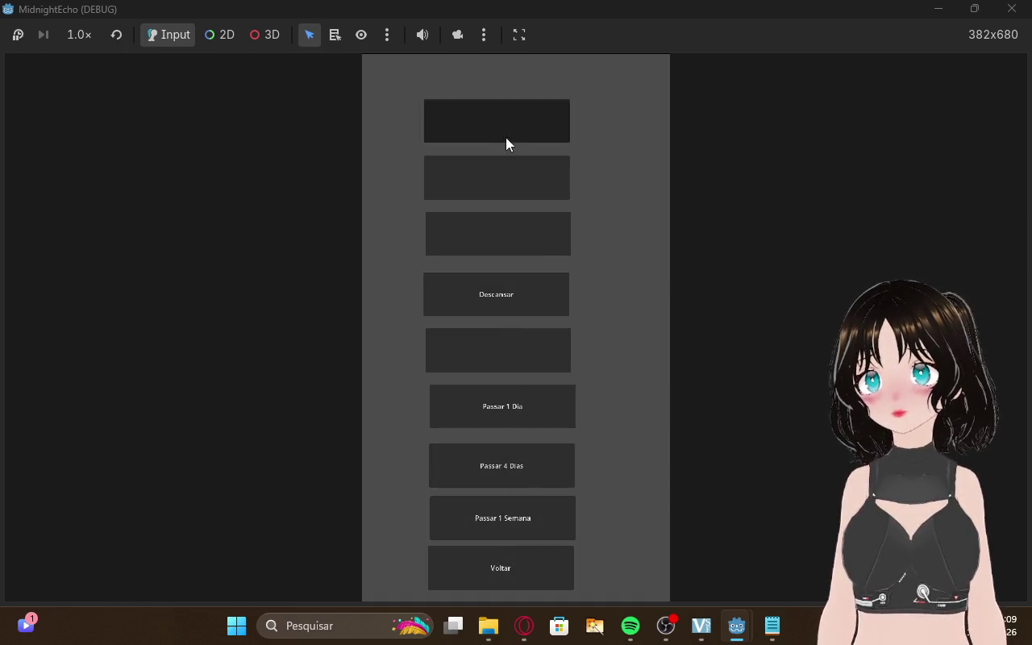
pyautogui.moveTo(723, 615)
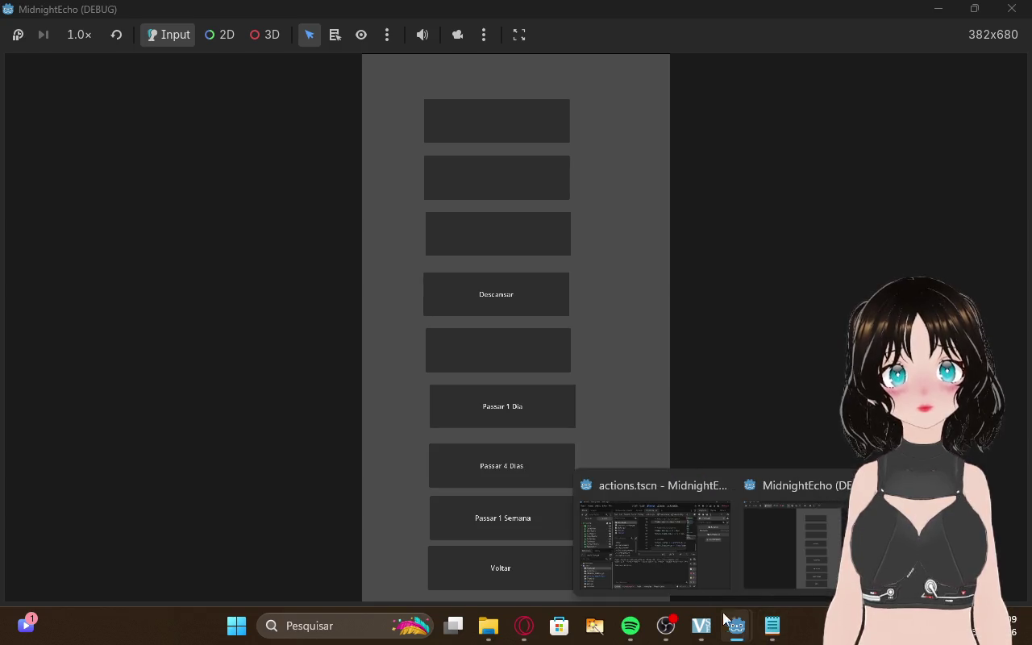
pyautogui.click(654, 536)
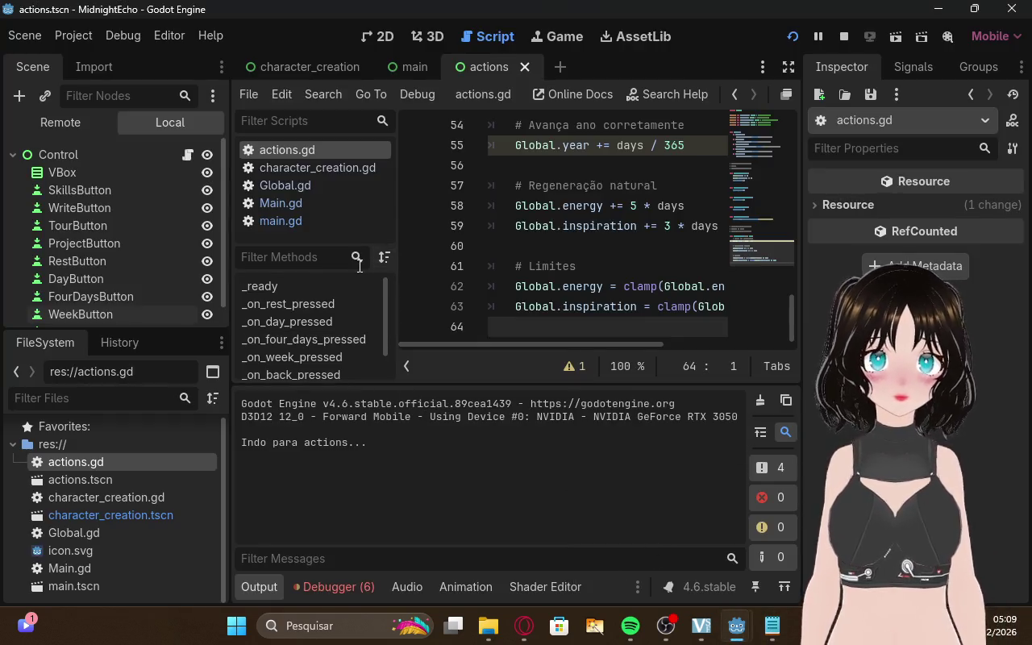
# Scroll up and down through the actions.gd code to review it
pyautogui.scroll(-1, 289, 282)
pyautogui.scroll(1, 289, 285)
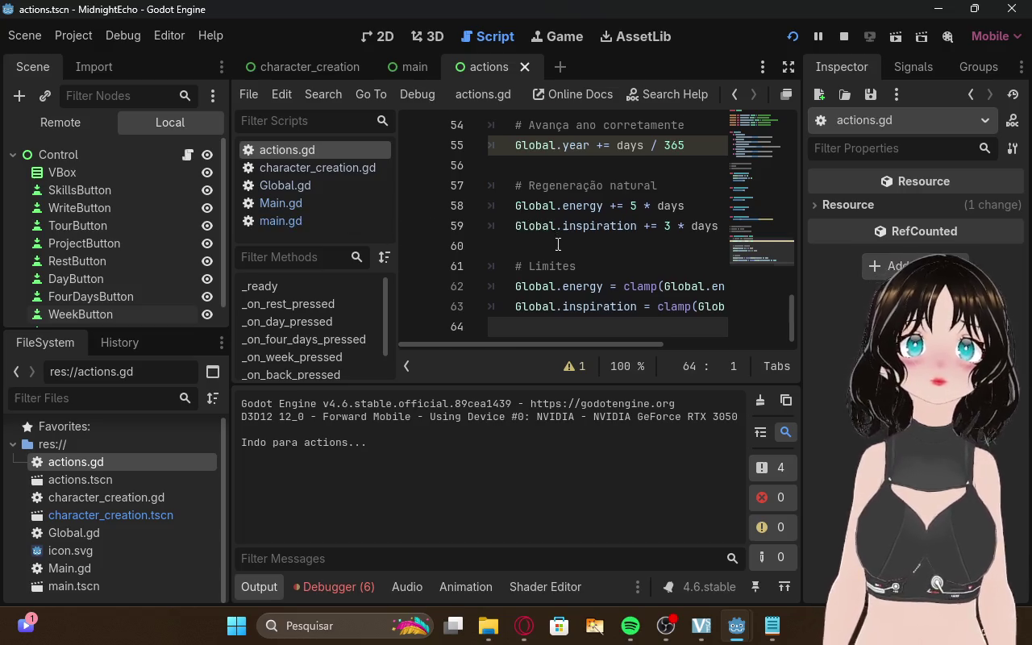
pyautogui.scroll(15, 558, 244)
pyautogui.scroll(-12, 562, 243)
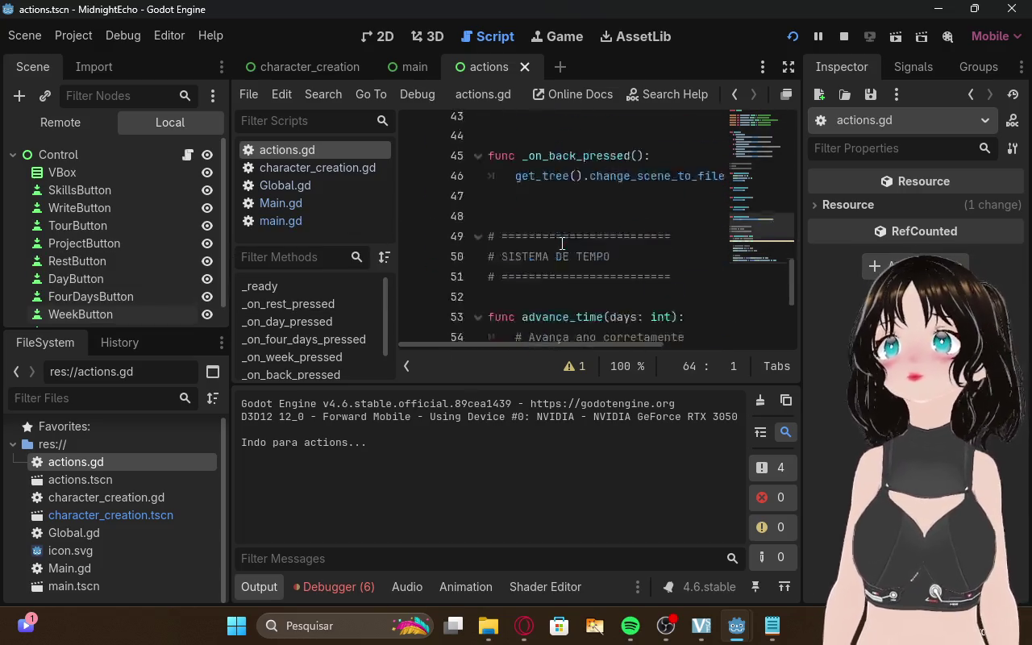
pyautogui.scroll(-3, 562, 243)
pyautogui.scroll(1, 158, 523)
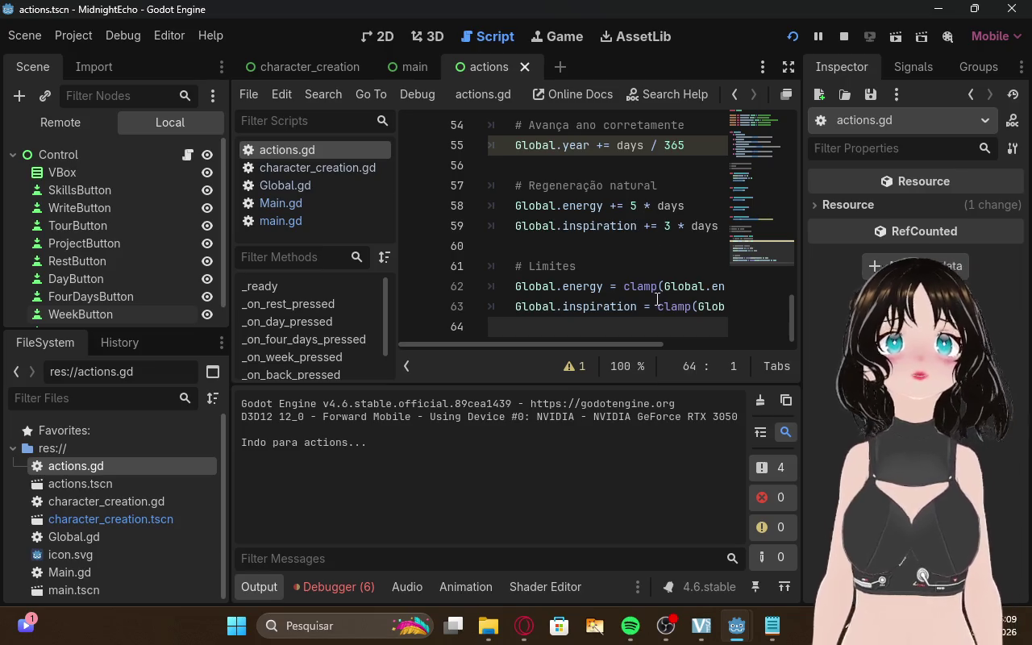
pyautogui.scroll(3, 657, 298)
pyautogui.scroll(-3, 665, 290)
pyautogui.scroll(2, 669, 282)
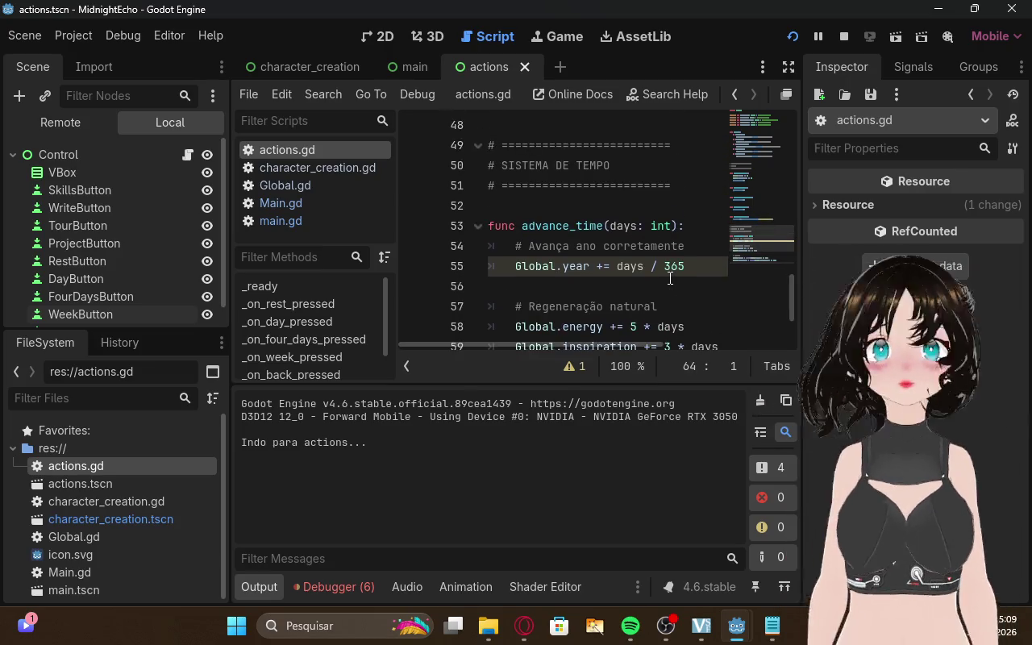
pyautogui.scroll(2, 687, 308)
pyautogui.scroll(10, 688, 309)
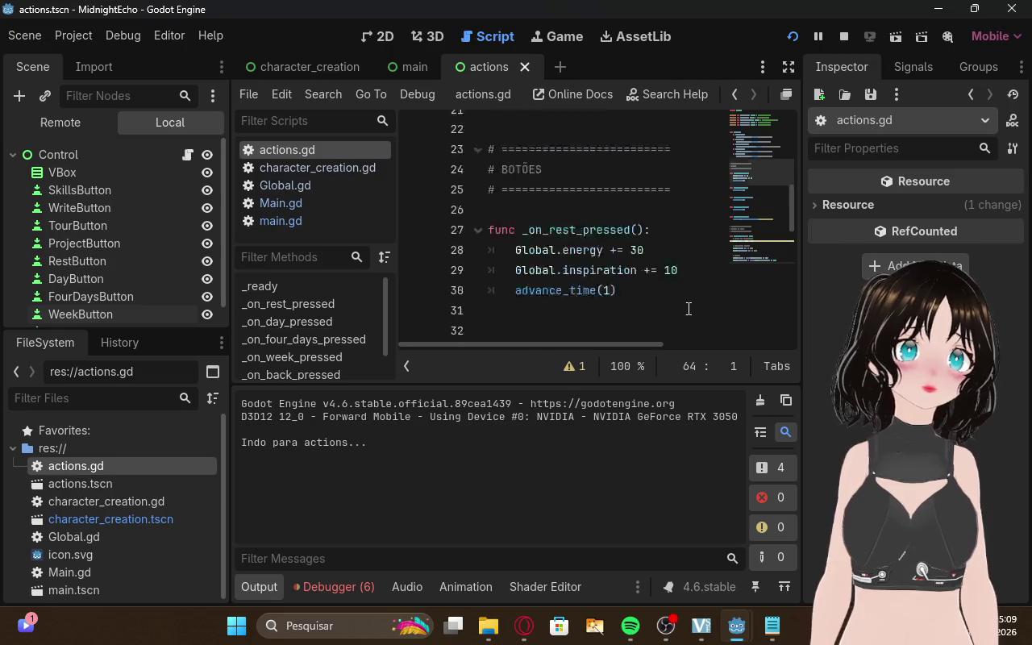
# Switch to the main scene, briefly visit the 3D view, and return to the Script workspace
pyautogui.click(409, 67)
pyautogui.scroll(-5, 543, 266)
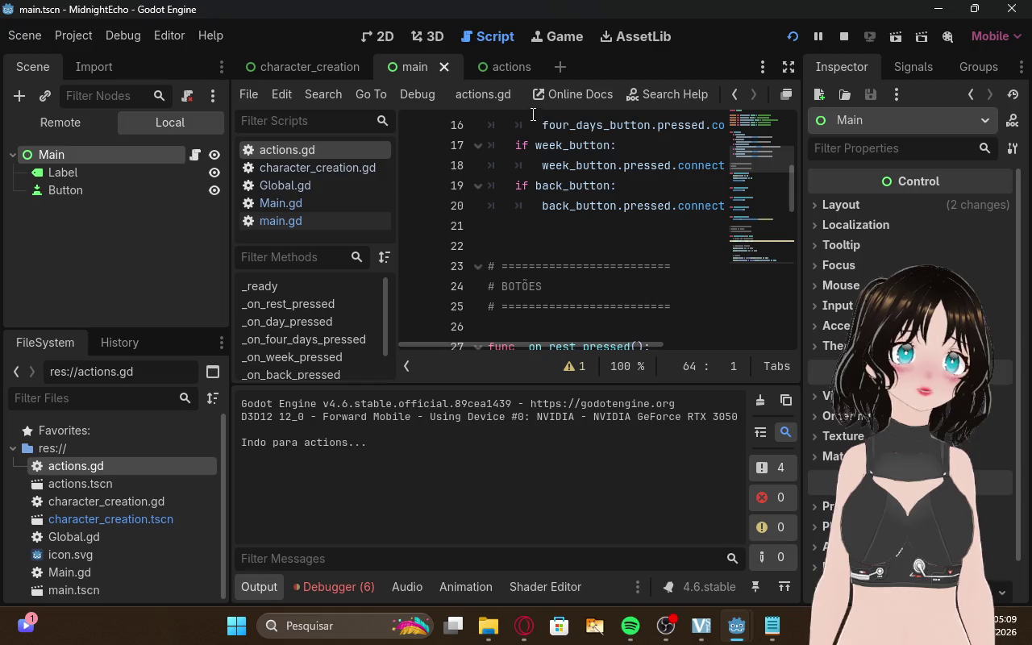
pyautogui.click(430, 36)
pyautogui.click(488, 36)
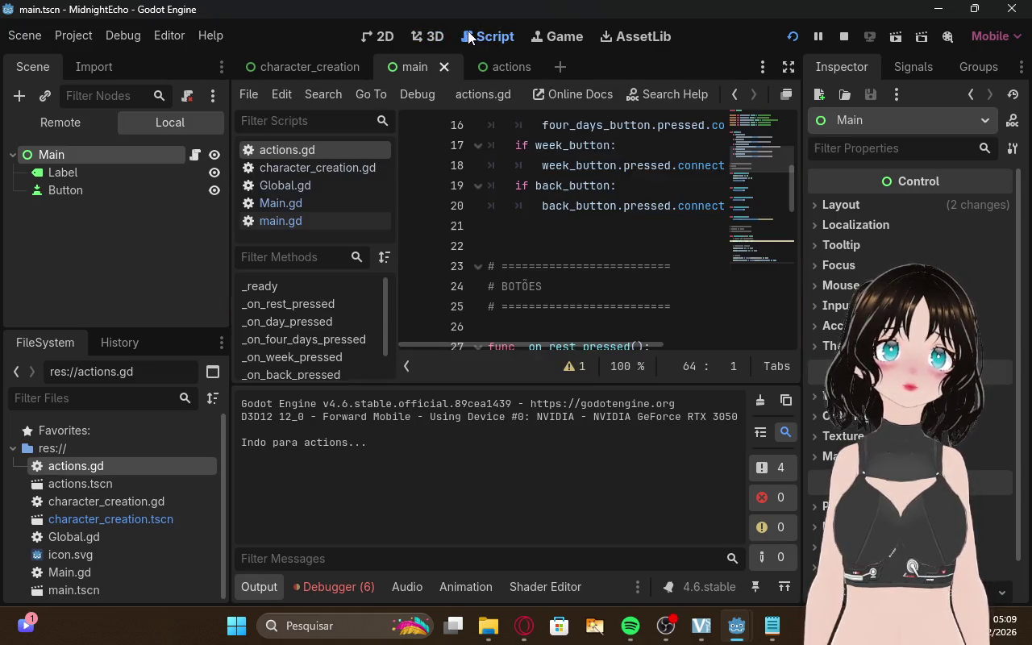
pyautogui.scroll(-5, 653, 222)
pyautogui.scroll(-8, 652, 222)
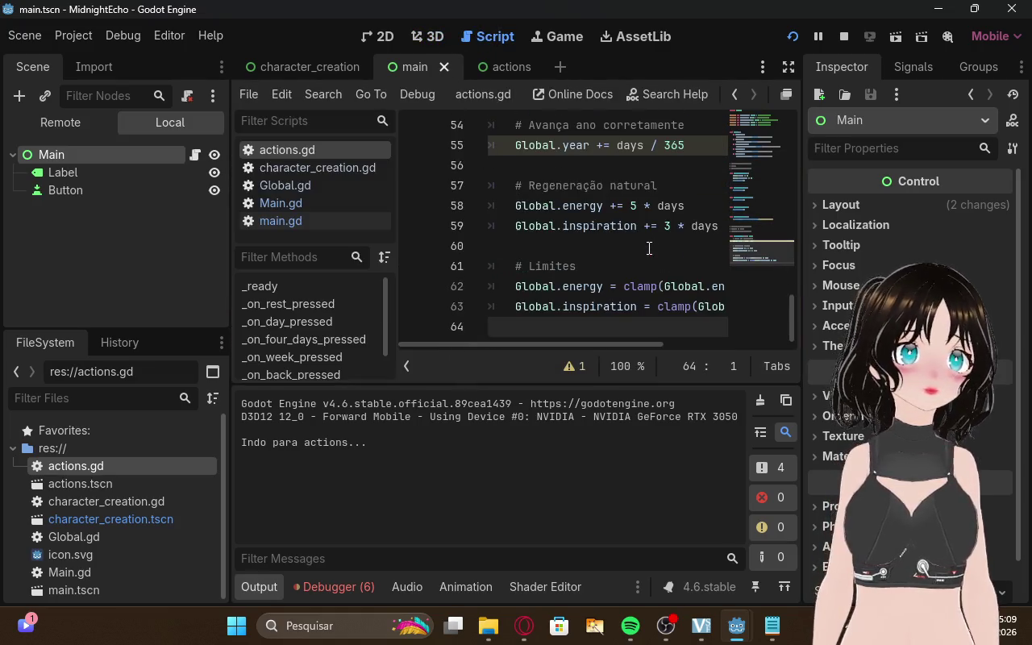
pyautogui.scroll(9, 649, 248)
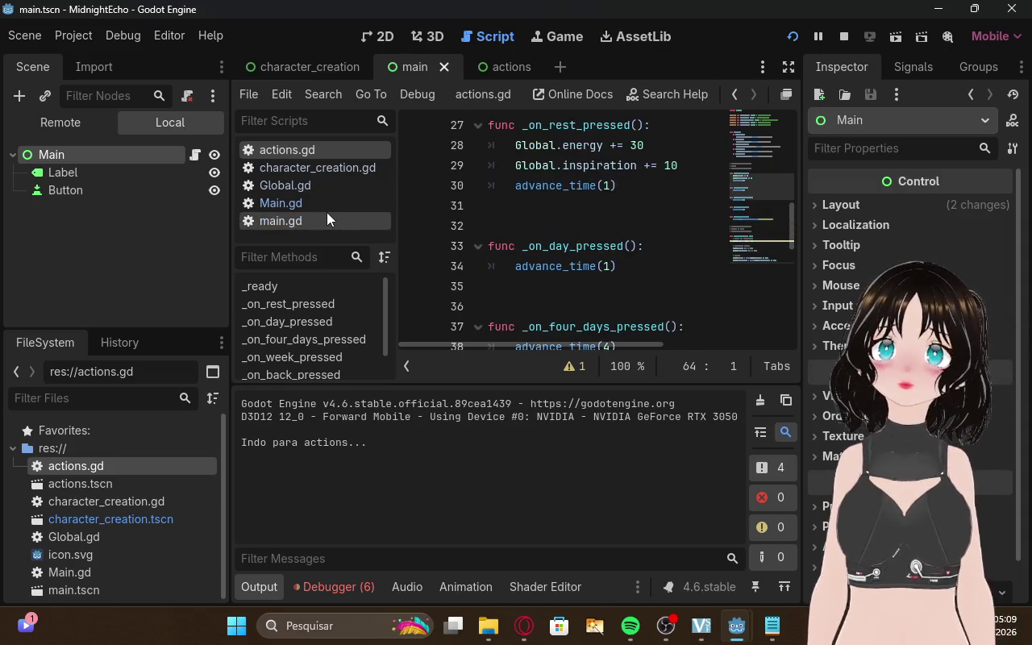
# Open Main.gd and read through its time and stats code
pyautogui.click(337, 204)
pyautogui.click(333, 219)
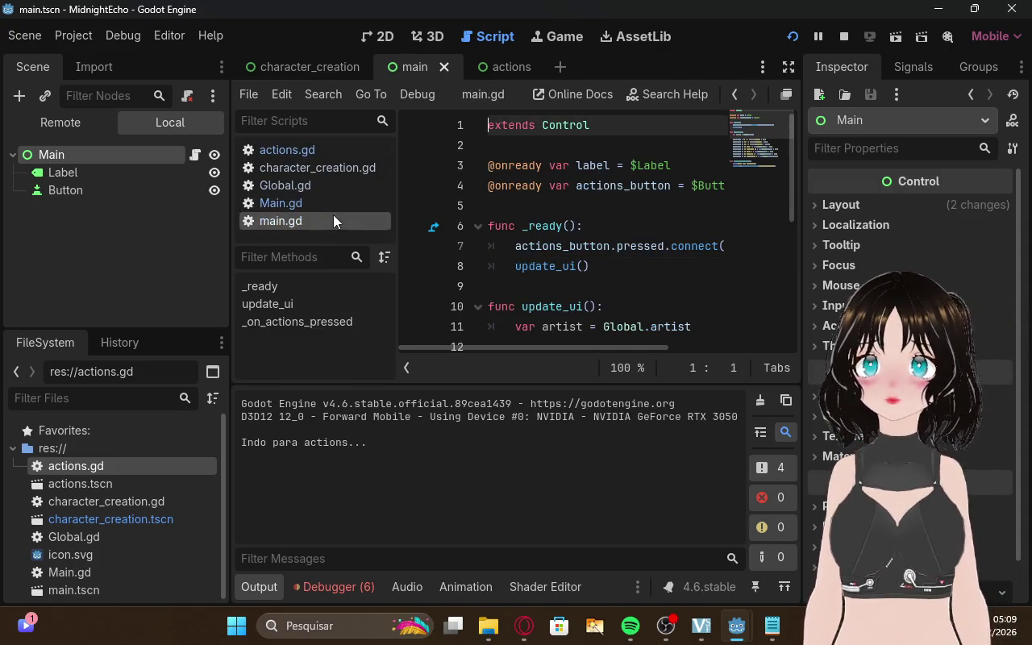
pyautogui.click(332, 202)
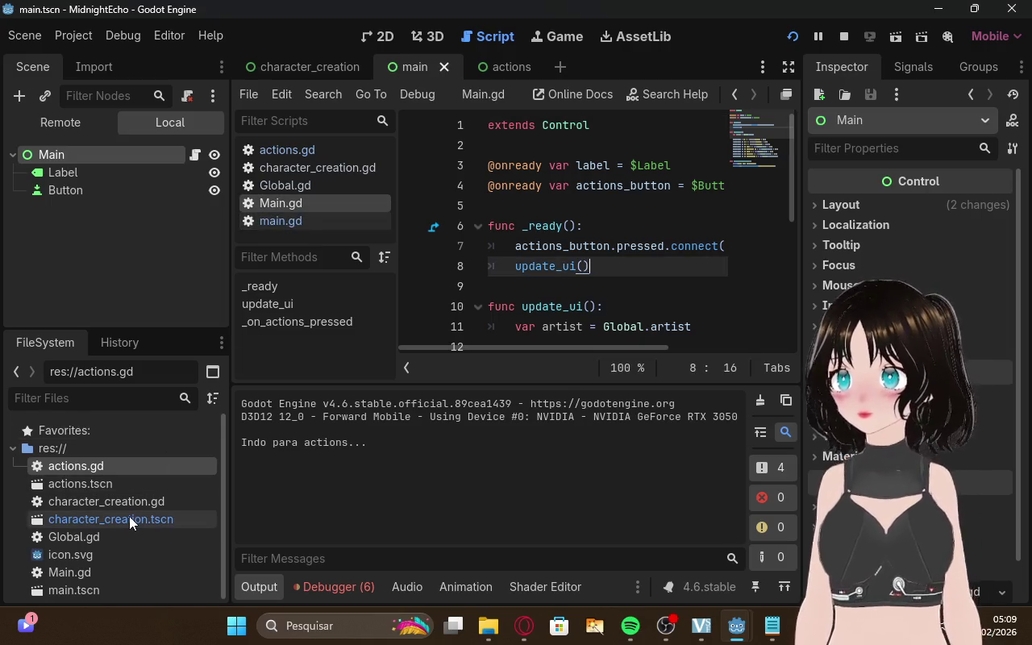
pyautogui.scroll(-1, 131, 536)
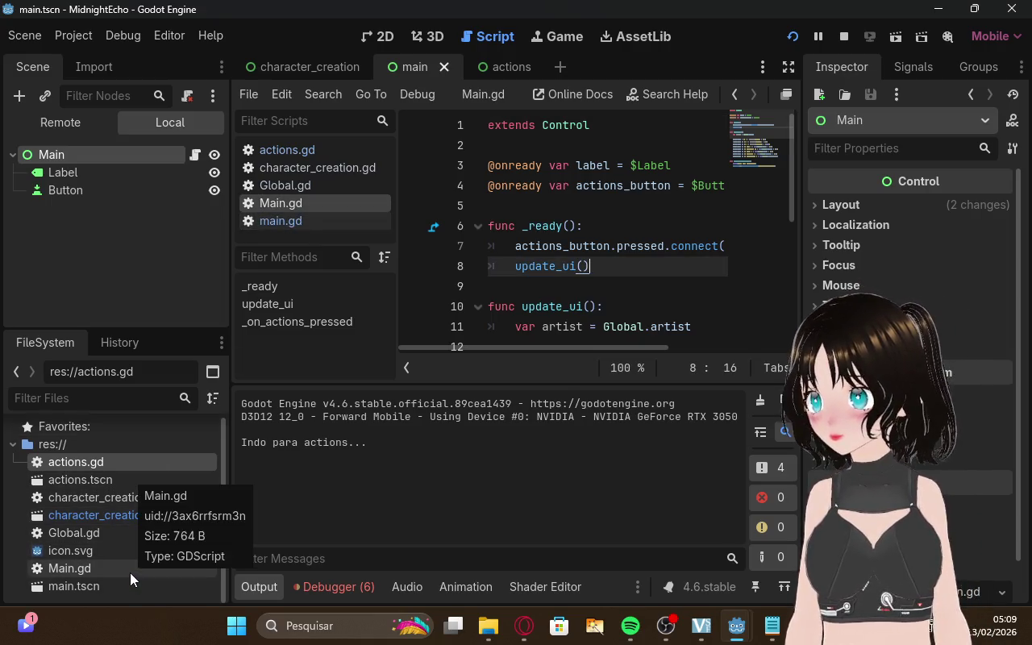
pyautogui.click(129, 573)
pyautogui.scroll(-3, 686, 259)
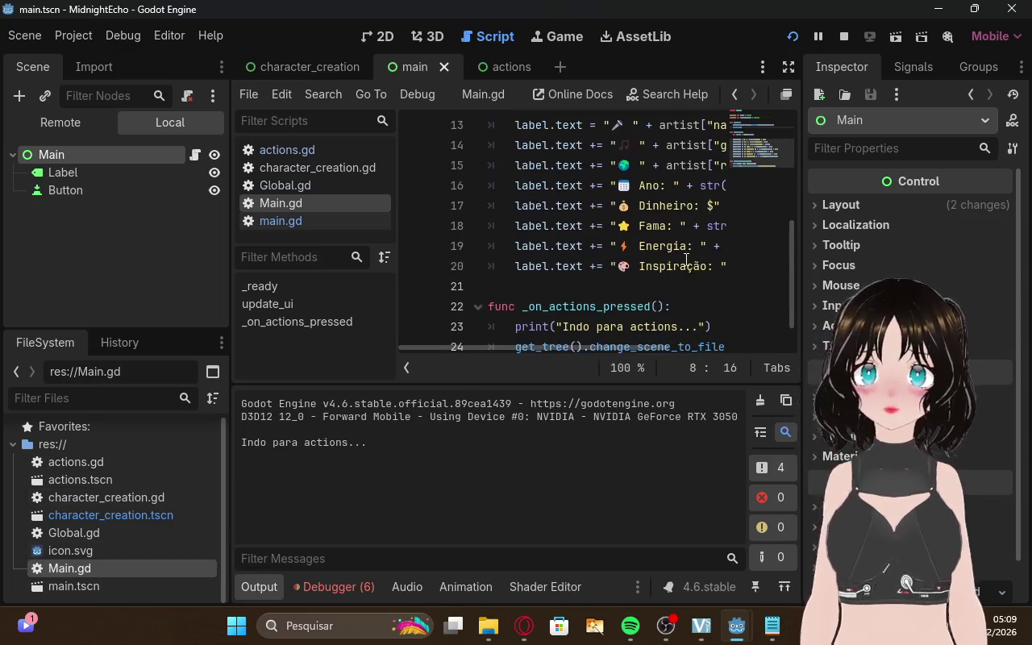
pyautogui.scroll(1, 686, 260)
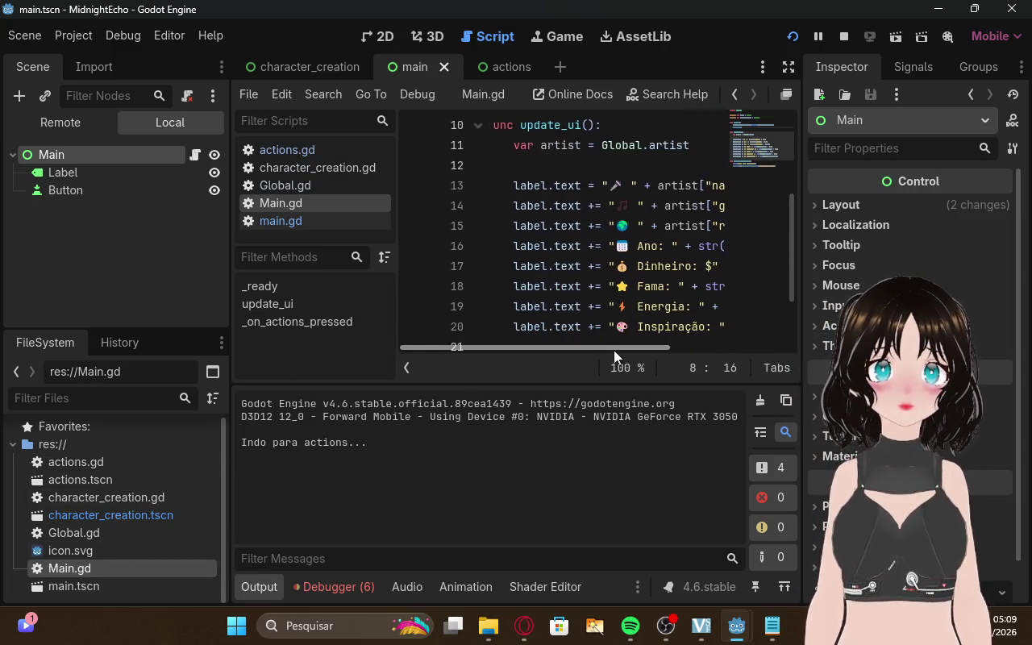
pyautogui.moveTo(614, 350)
pyautogui.mouseDown()
pyautogui.moveTo(725, 341)
pyautogui.moveTo(636, 343)
pyautogui.mouseUp()
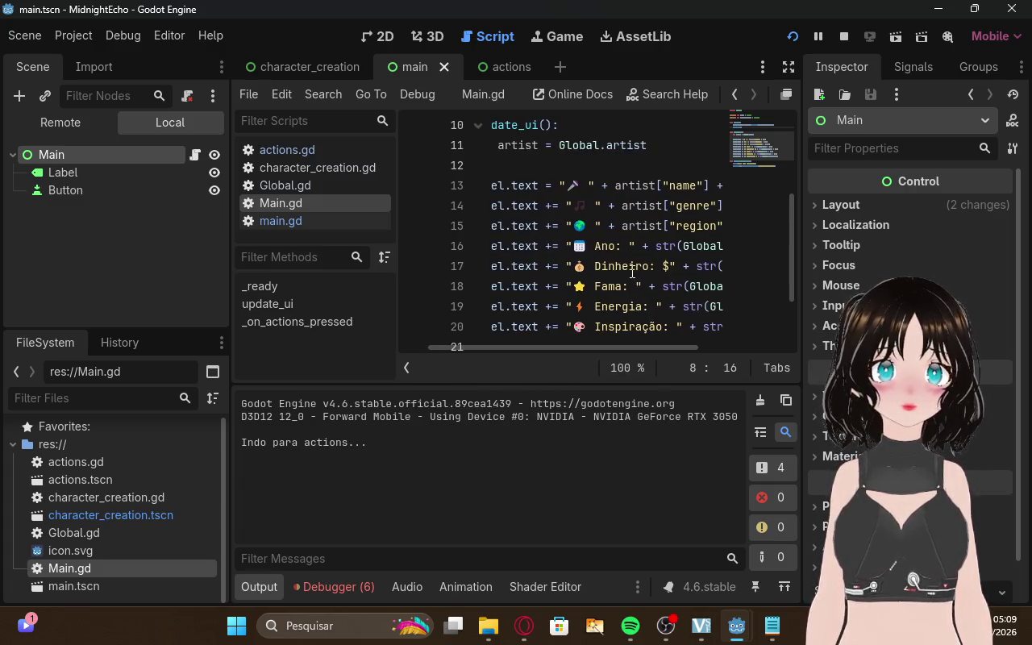
pyautogui.scroll(-3, 612, 314)
pyautogui.hscroll(-2, 589, 350)
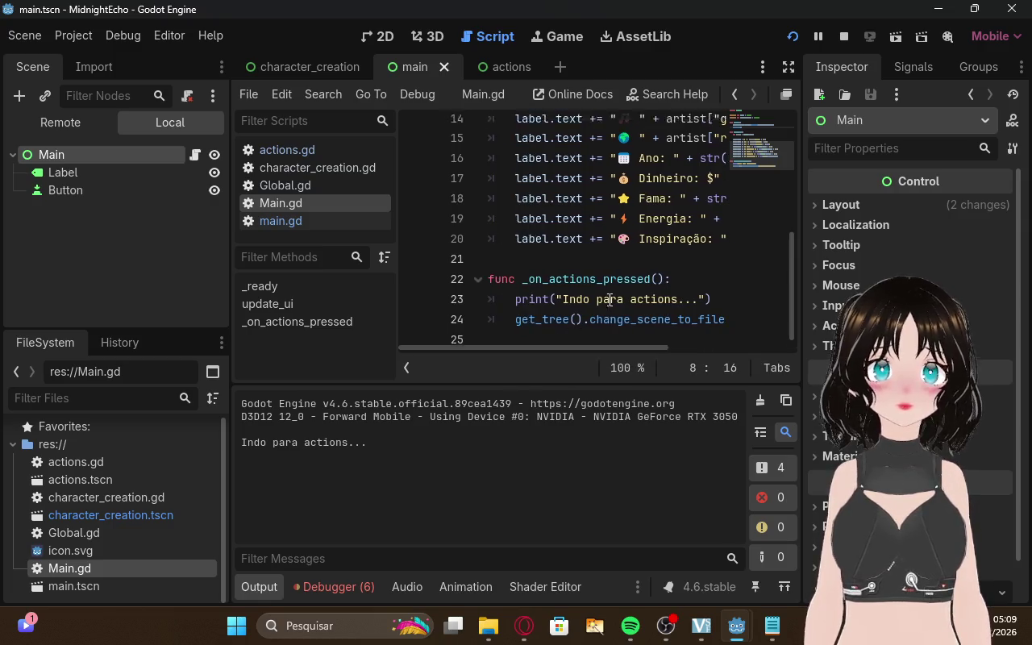
pyautogui.scroll(5, 600, 338)
pyautogui.moveTo(609, 342); pyautogui.dragTo(750, 331)
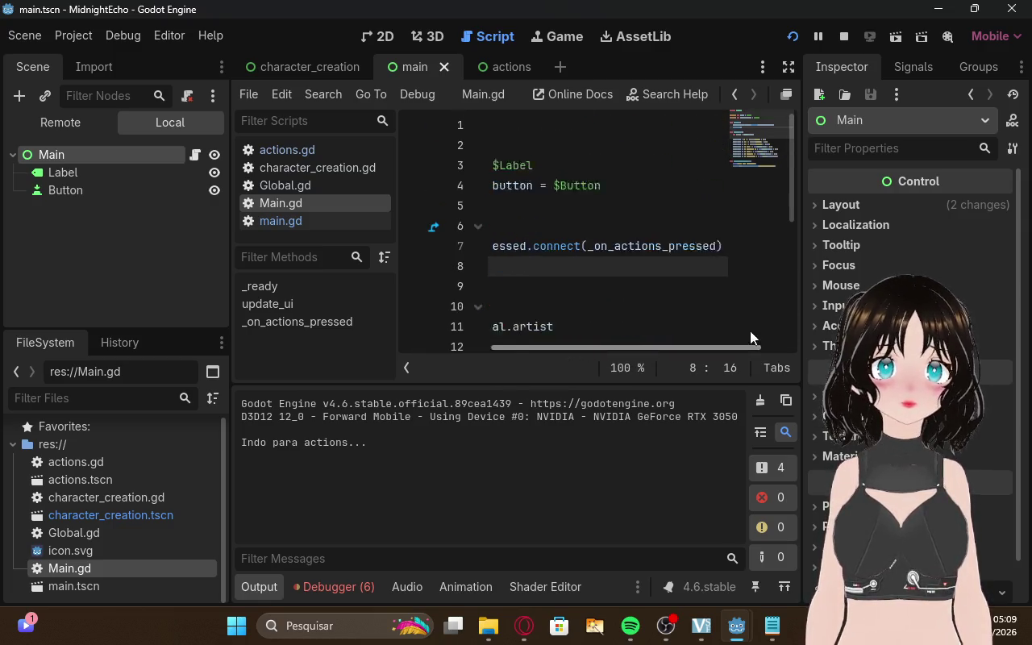
# Reopen actions.gd in the actions scene, then bring the running game and ChatGPT forward
pyautogui.click(512, 67)
pyautogui.moveTo(586, 348)
pyautogui.mouseDown()
pyautogui.moveTo(555, 347)
pyautogui.moveTo(358, 229)
pyautogui.mouseUp()
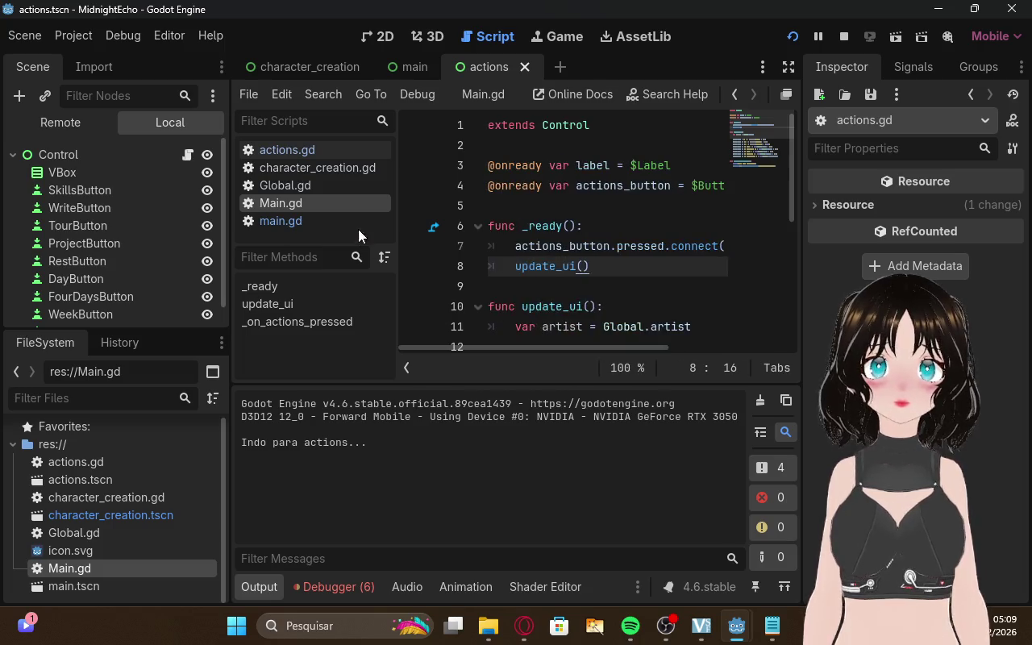
pyautogui.click(332, 150)
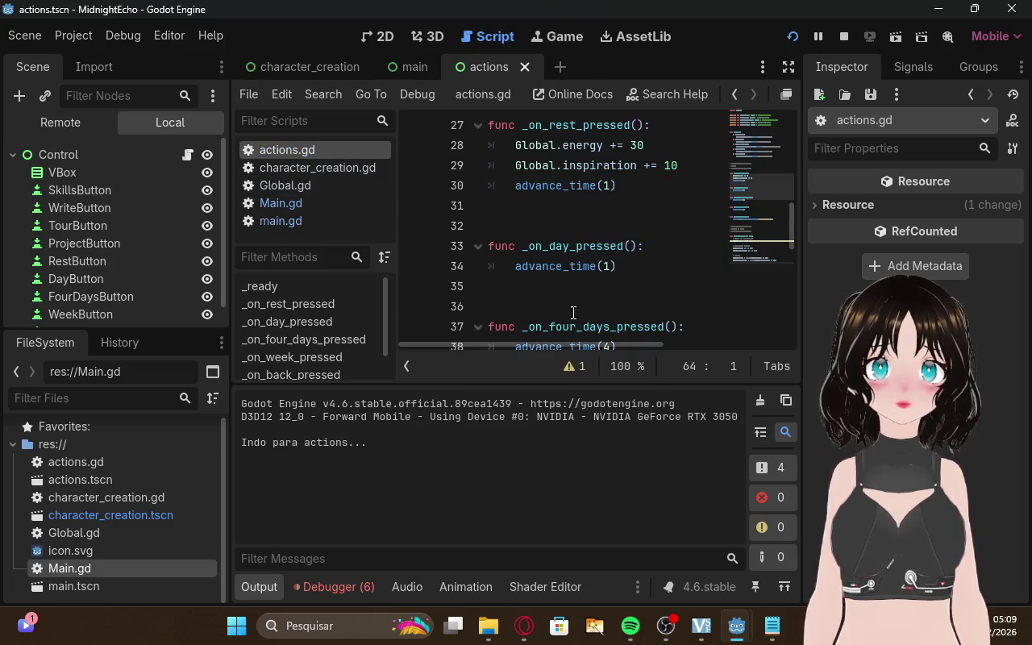
pyautogui.scroll(1, 687, 264)
pyautogui.scroll(-10, 687, 264)
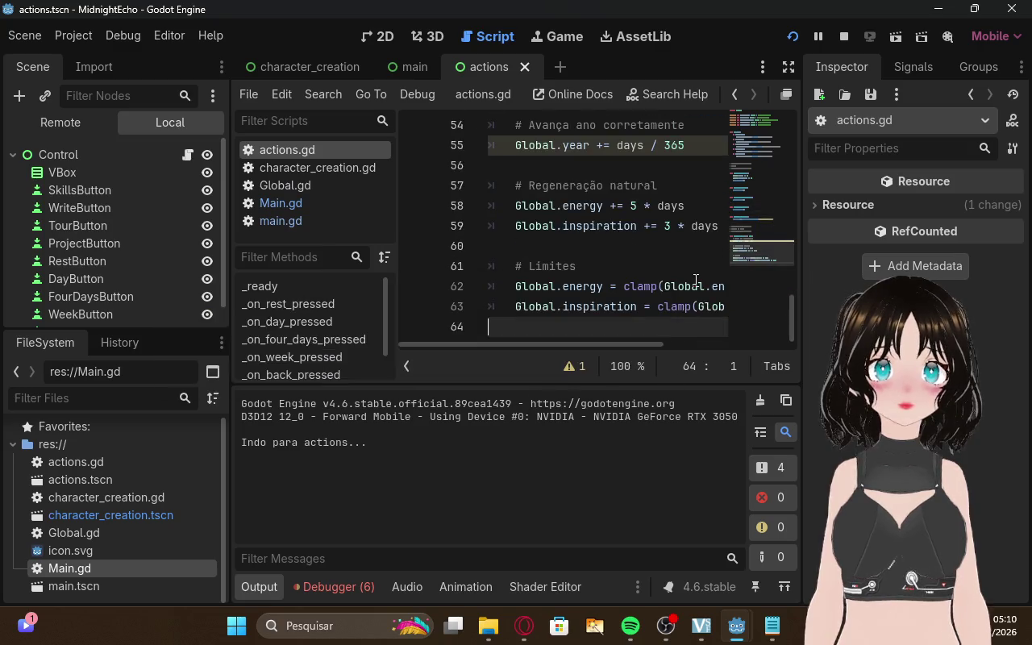
pyautogui.moveTo(757, 600)
pyautogui.click(774, 548)
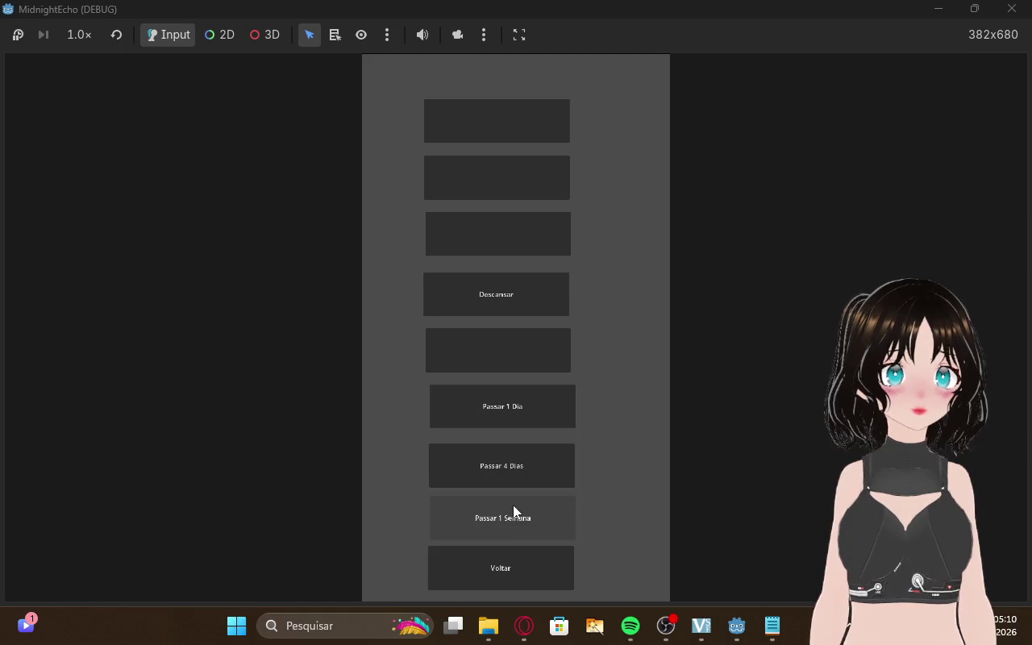
pyautogui.click(542, 621)
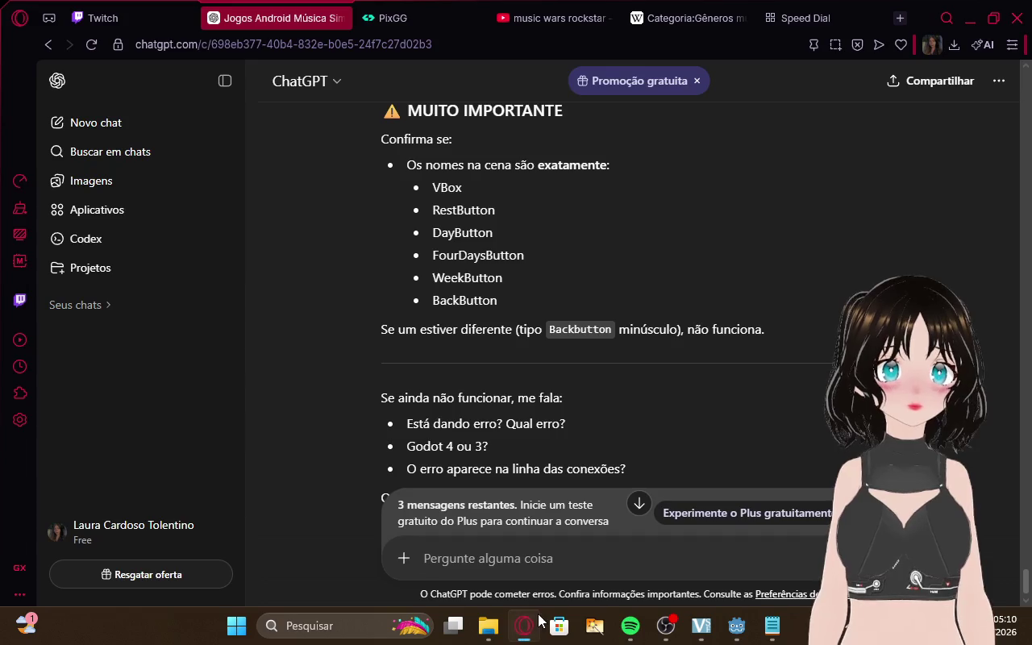
# Focus the ChatGPT message box, then switch to the Twitch stream dashboard tab
pyautogui.click(536, 566)
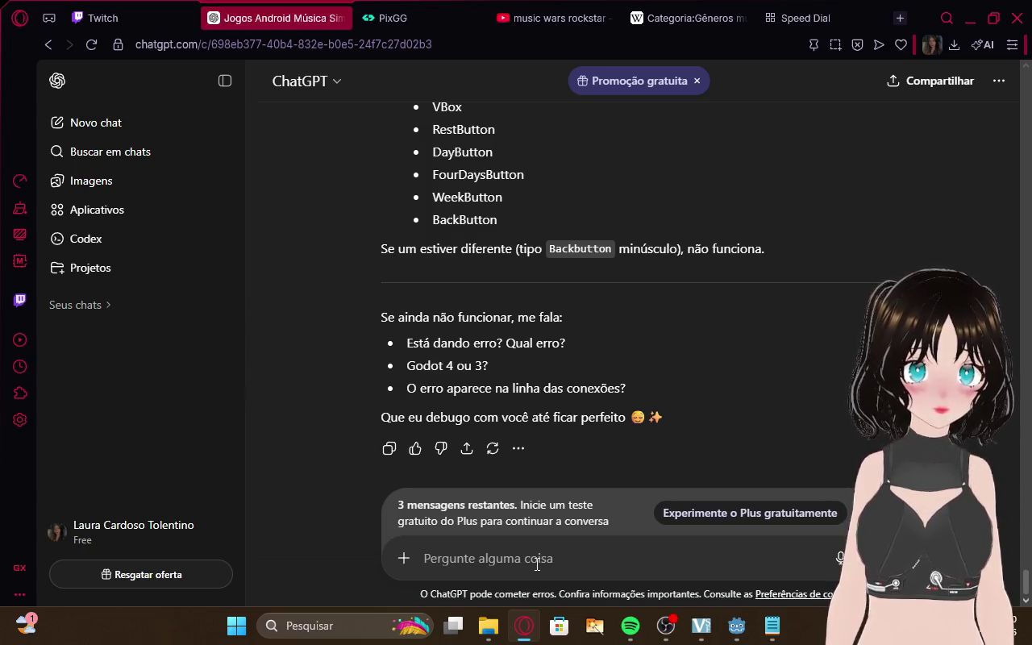
pyautogui.click(121, 18)
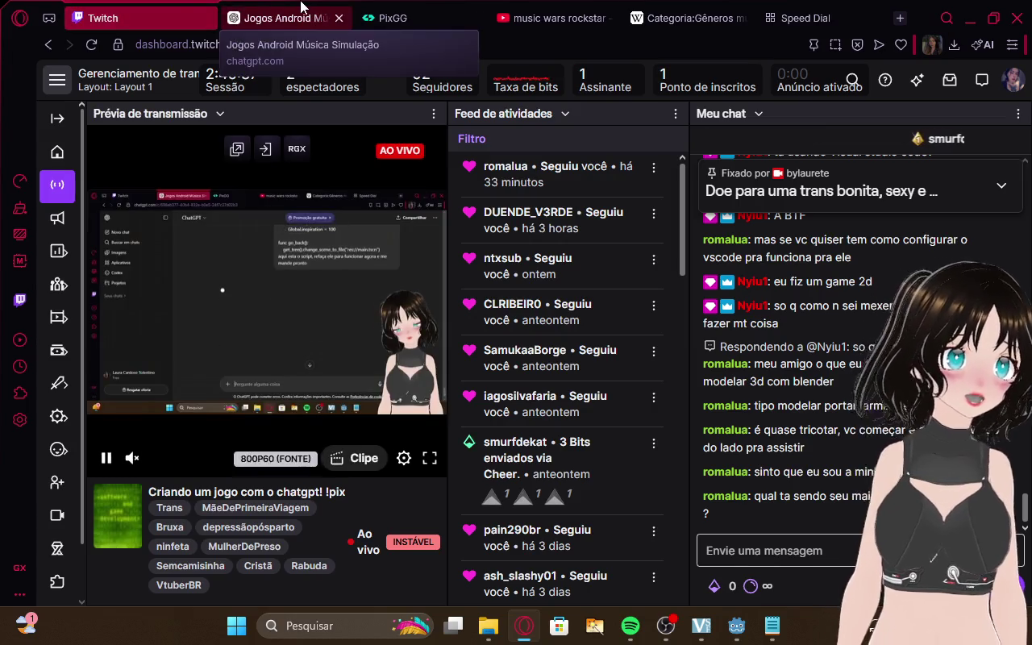
# Switch from the Twitch dashboard back to the ChatGPT conversation tab
pyautogui.click(323, 10)
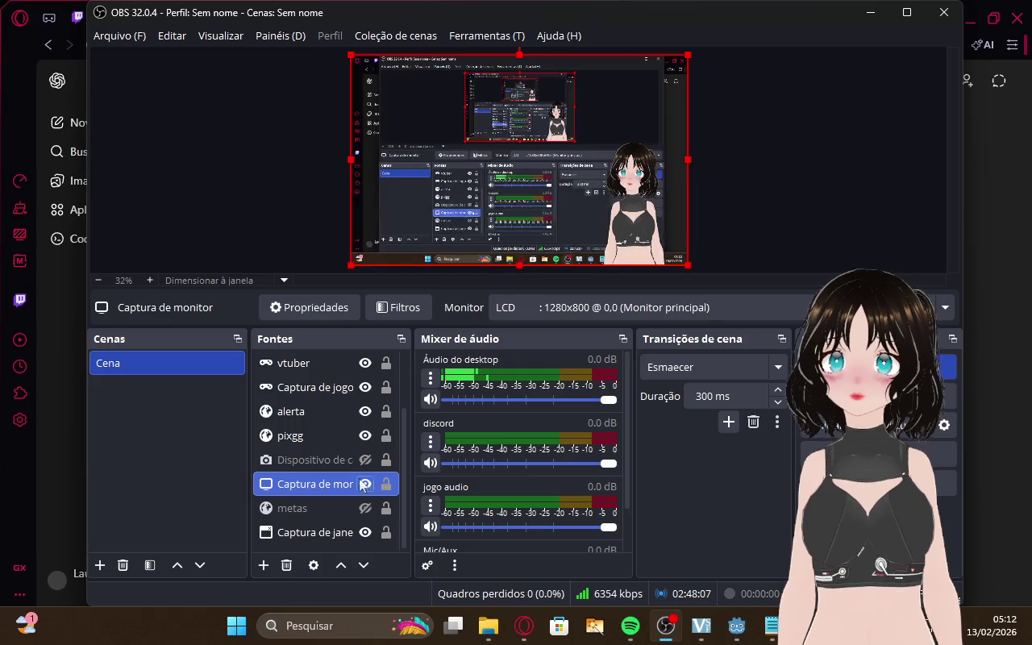
# Open the 'Jogos Android Música Simulação' chat, glancing at the Twitch dashboard in between
pyautogui.click(46, 408)
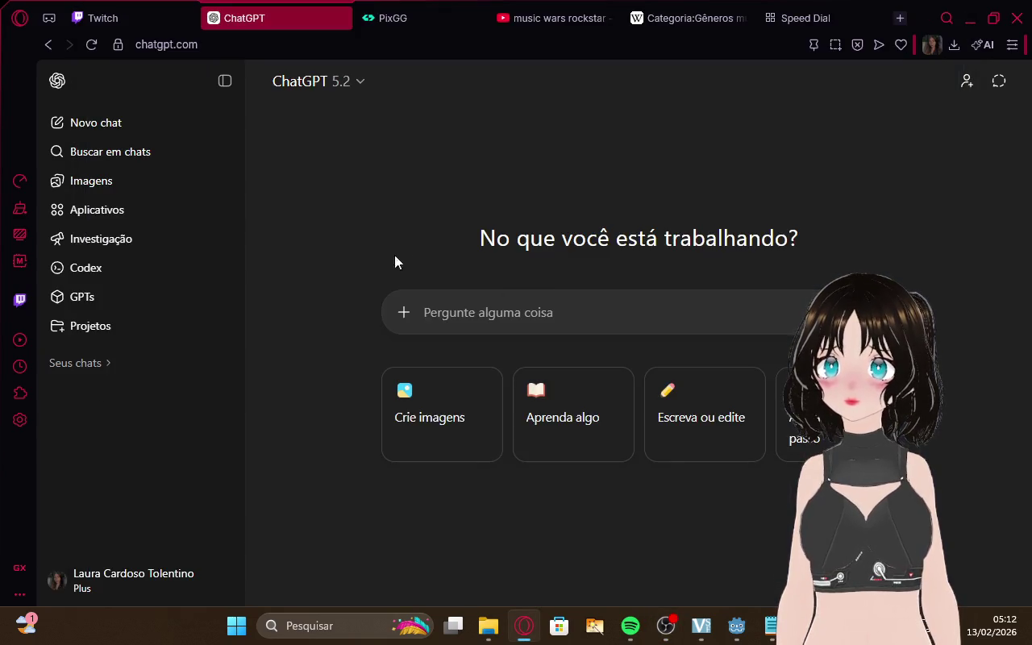
pyautogui.click(104, 364)
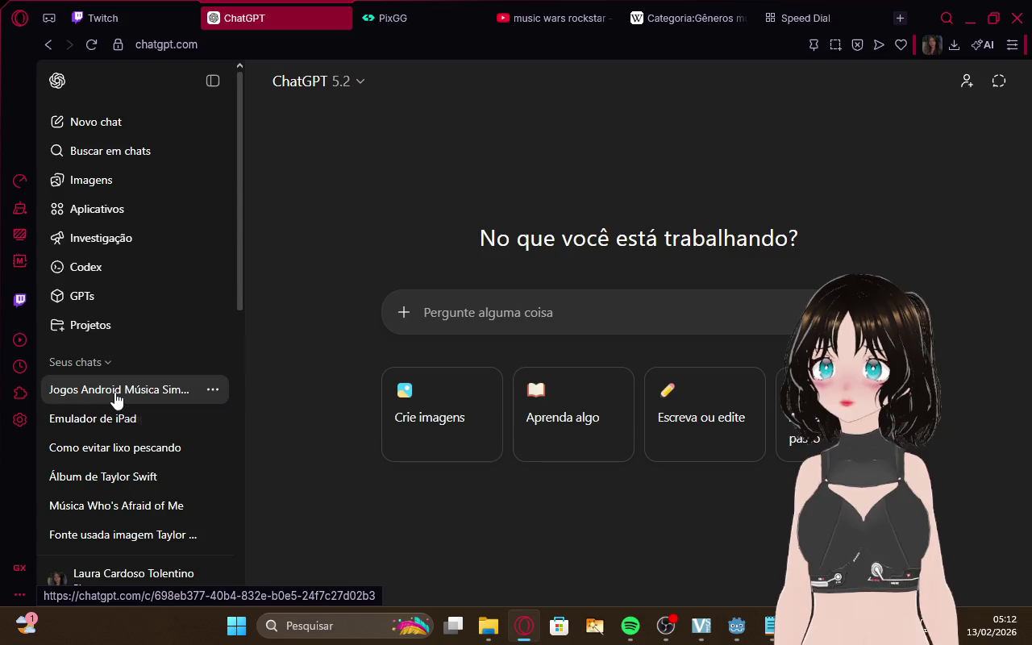
pyautogui.click(117, 395)
pyautogui.click(184, 11)
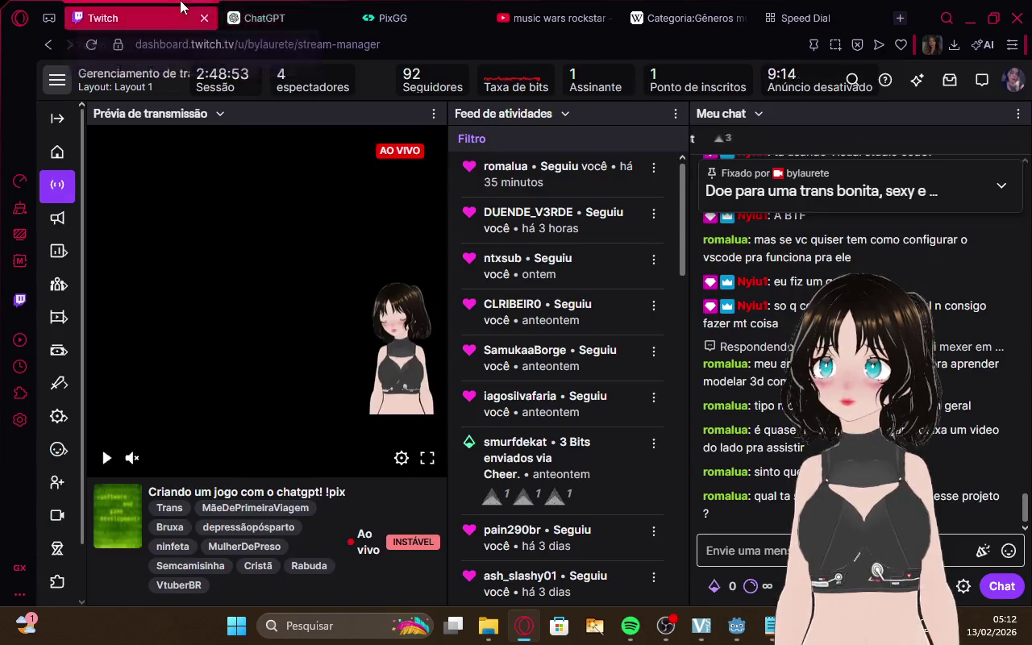
pyautogui.click(262, 10)
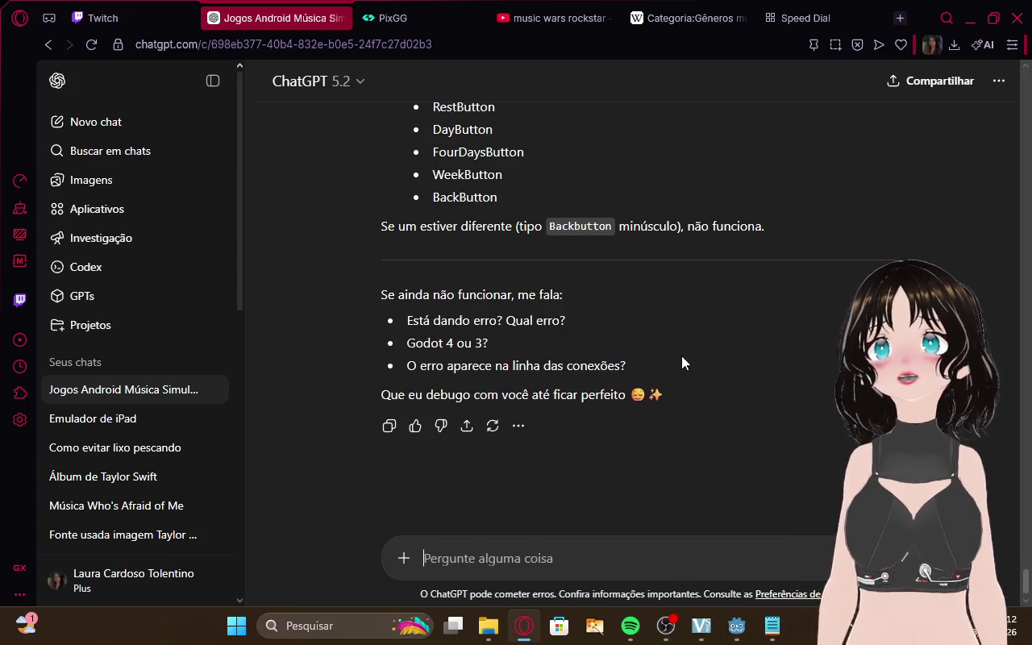
pyautogui.click(122, 10)
pyautogui.click(266, 18)
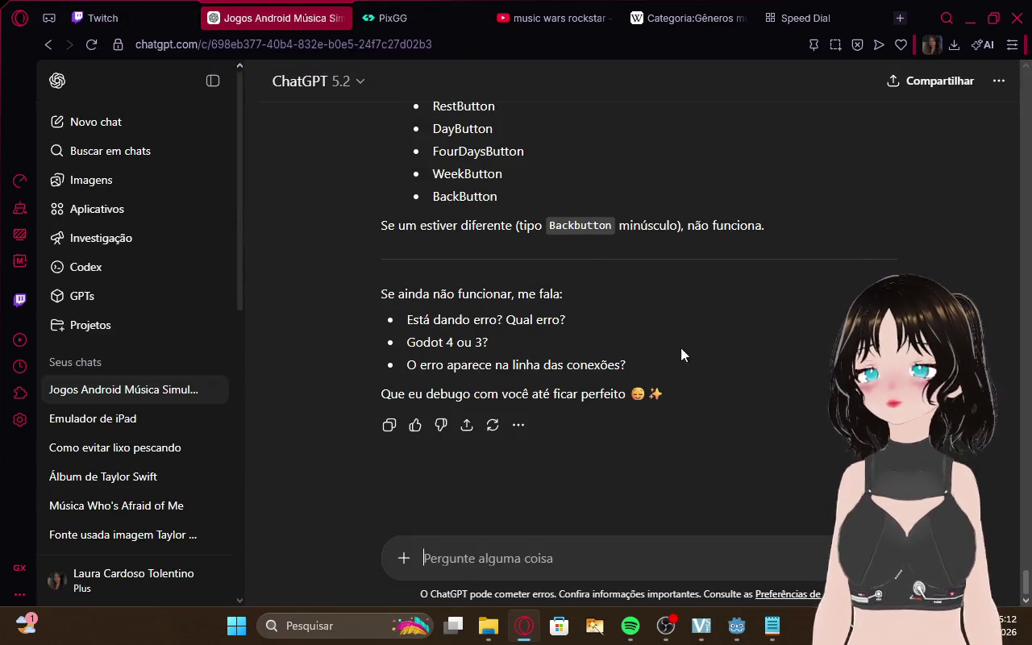
# Bring the running MidnightEcho debug game window to the front
pyautogui.click(771, 626)
pyautogui.moveTo(736, 625)
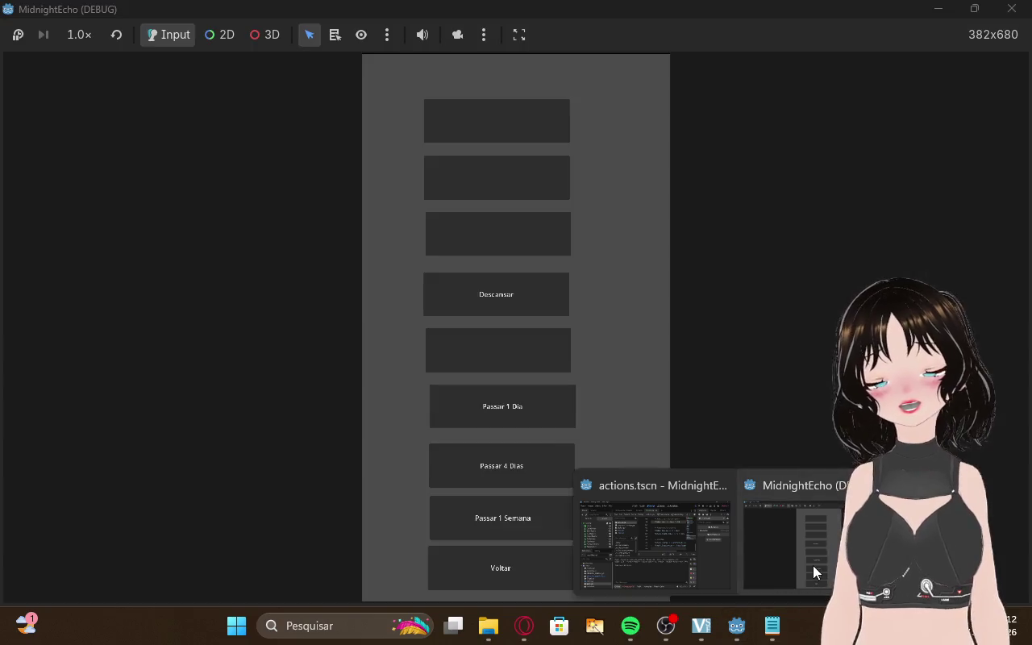
pyautogui.click(811, 565)
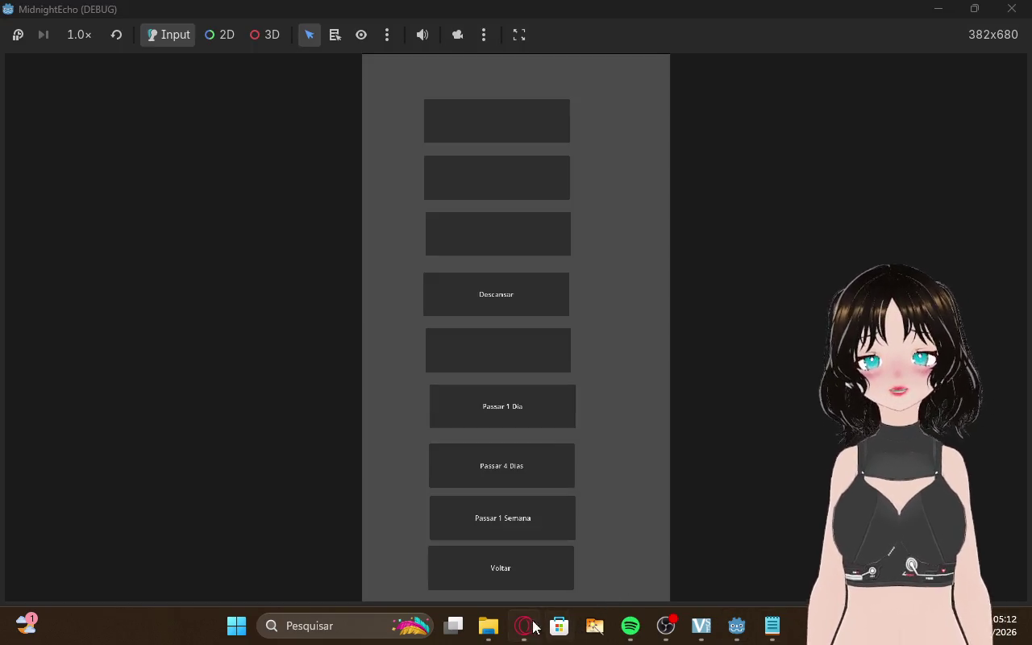
# Write a Portuguese ChatGPT message saying the actions screen opens but its buttons do nothing
pyautogui.click(535, 627)
pyautogui.write('chat')
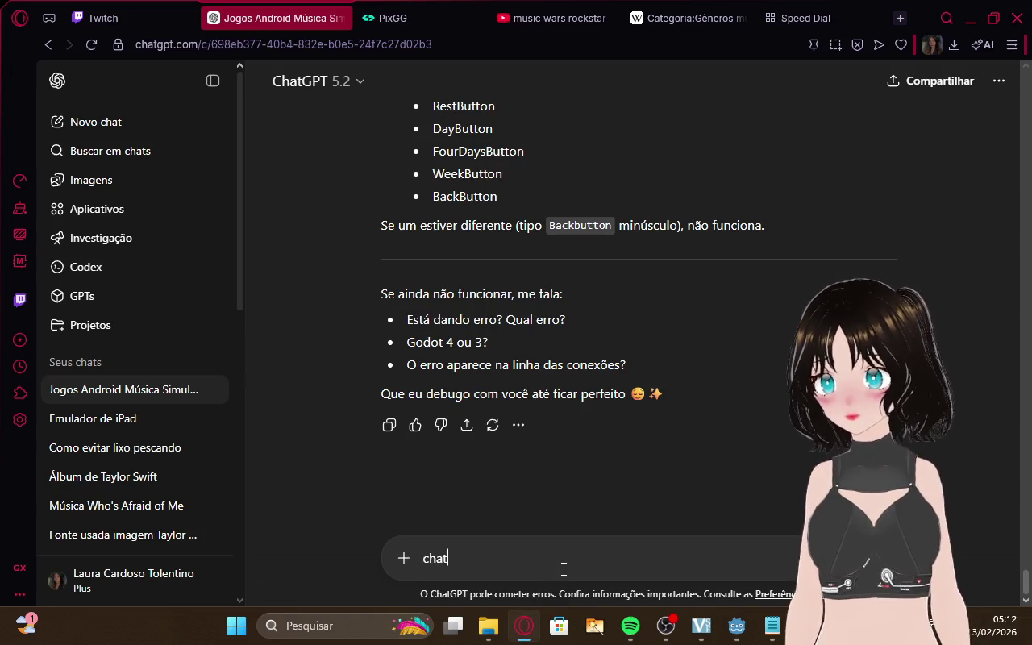
pyautogui.write(', eu aperto')
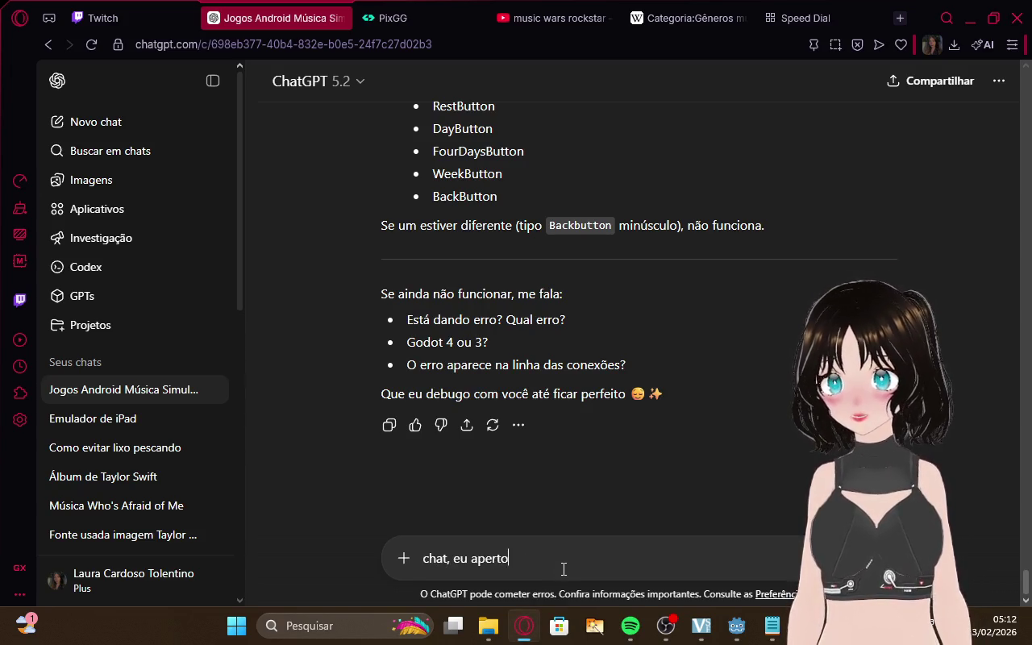
pyautogui.write(' e nao')
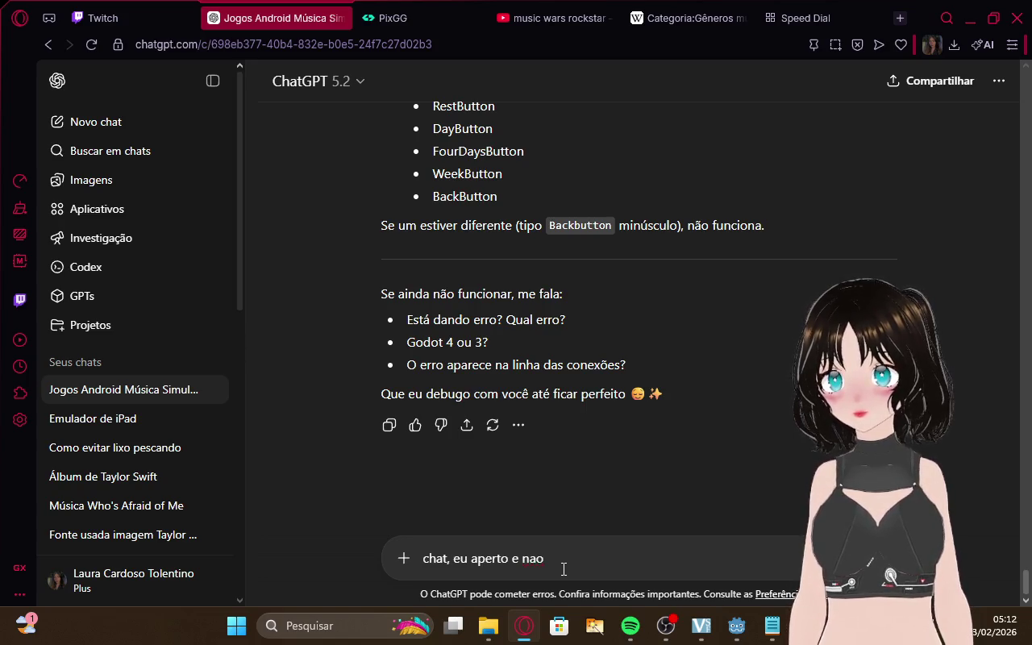
pyautogui.press('BackSpace')
pyautogui.press('BackSpace')
pyautogui.press('BackSpace')
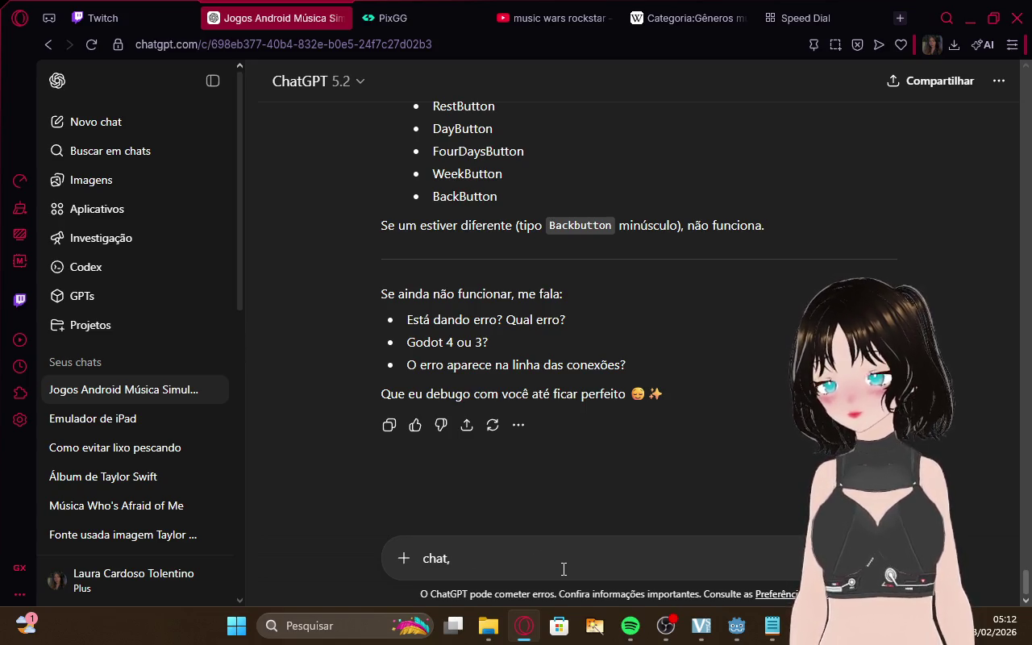
pyautogui.write(' consegui ')
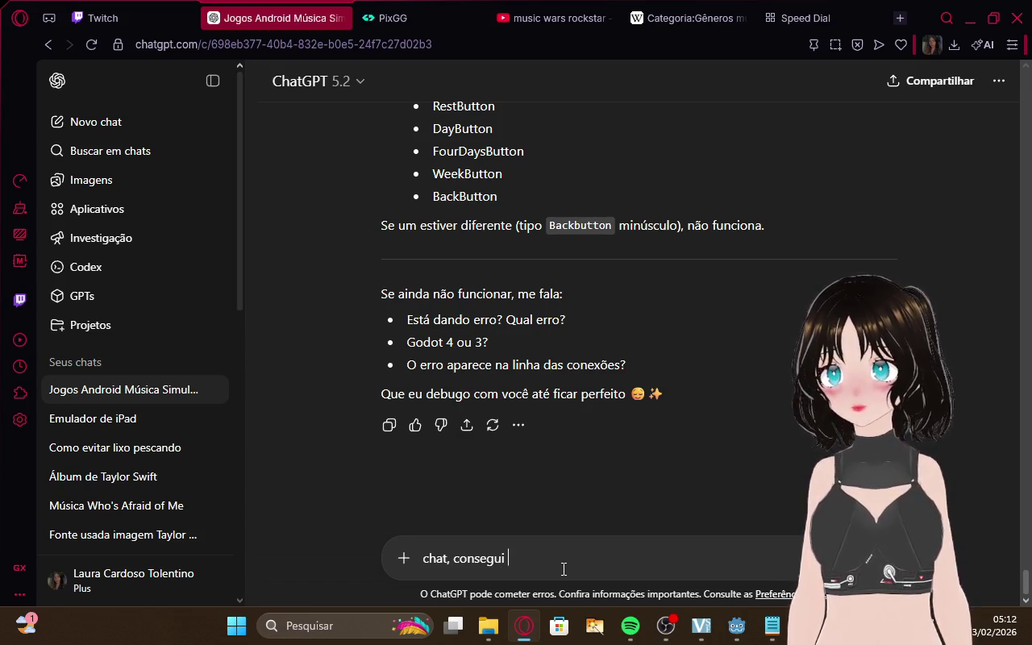
pyautogui.write('ir ')
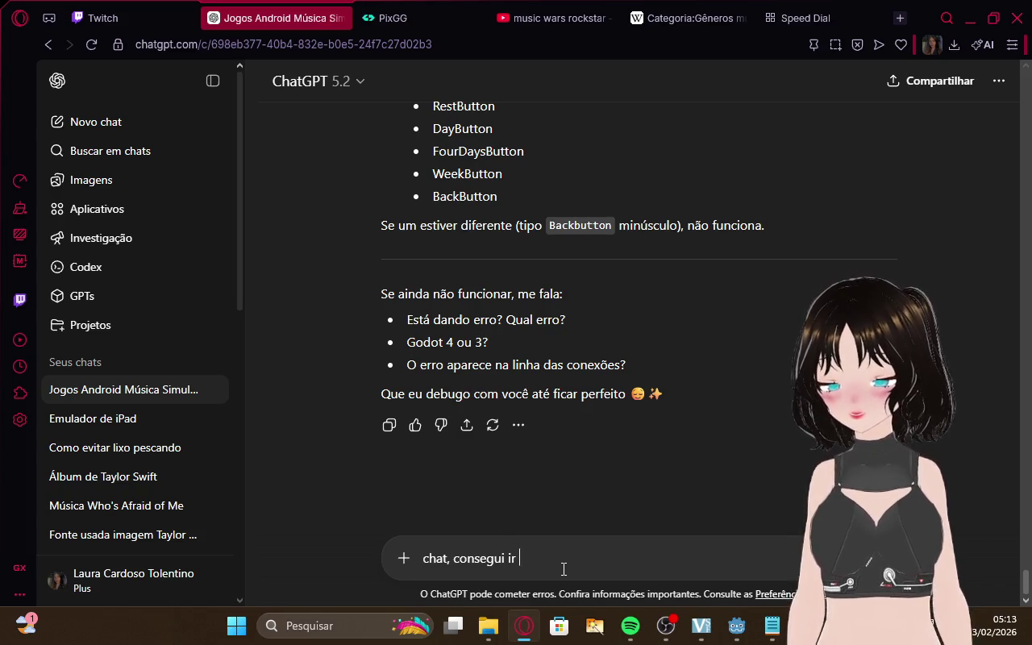
pyautogui.write('para a tela de aç')
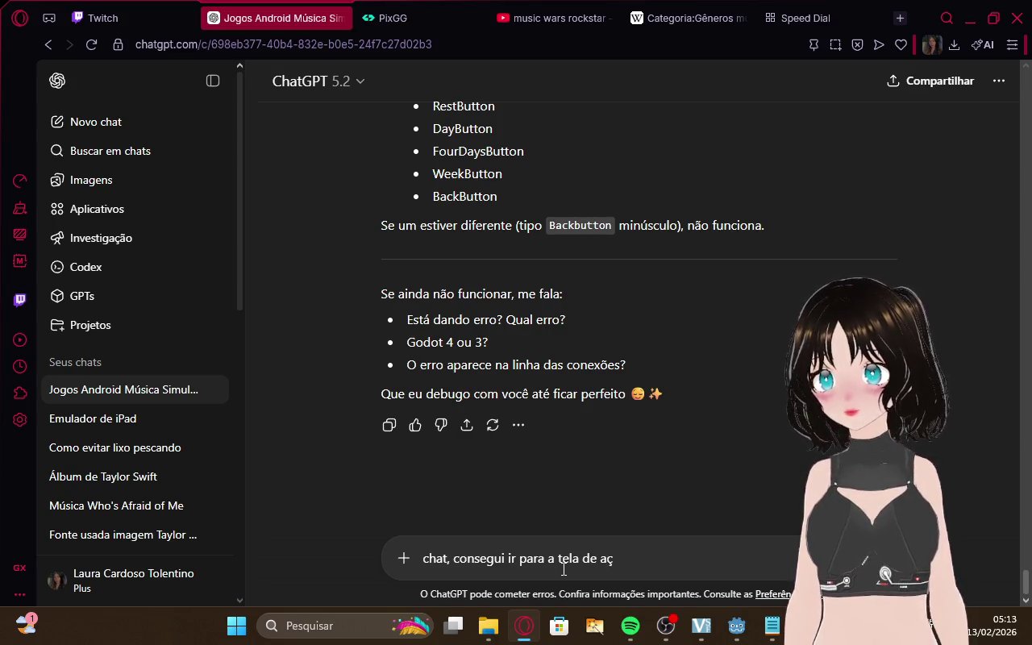
pyautogui.write('õe')
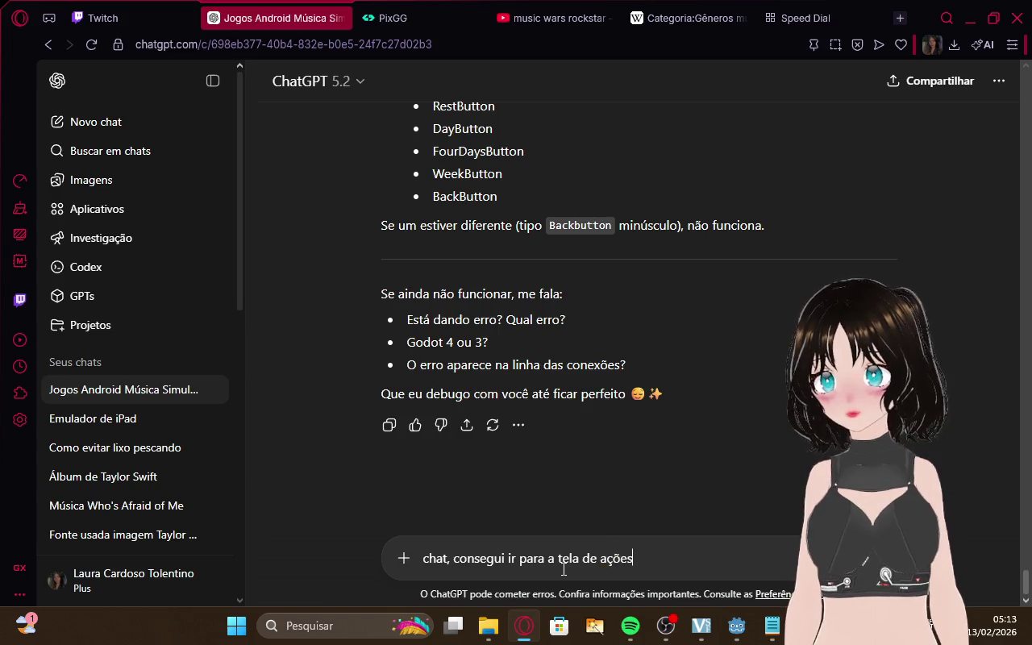
pyautogui.write(' so apert')
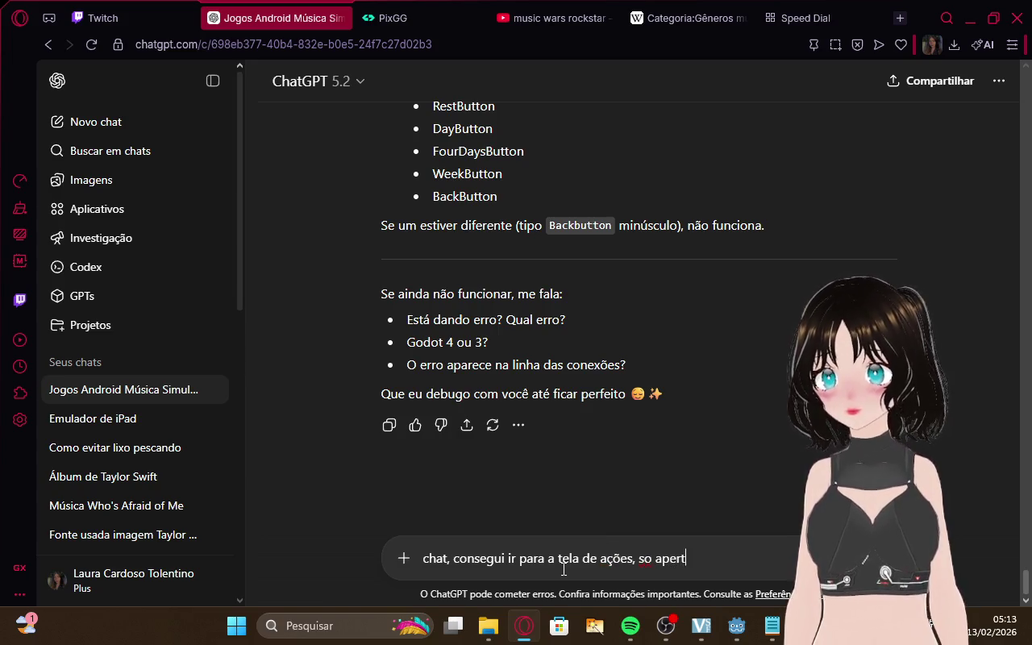
pyautogui.write('o os bo')
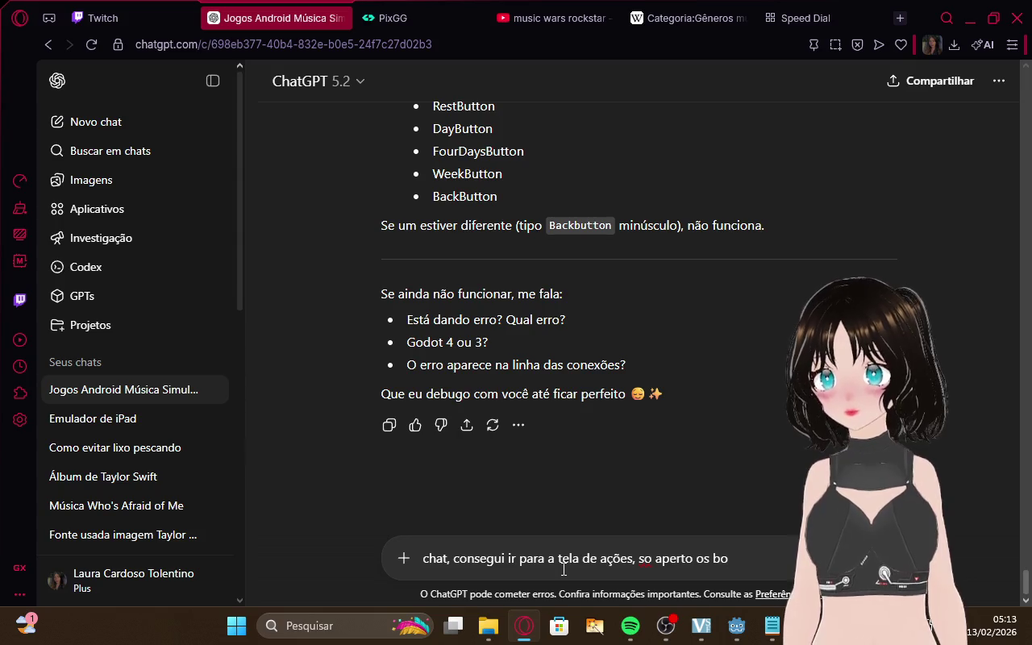
pyautogui.write('toes e ')
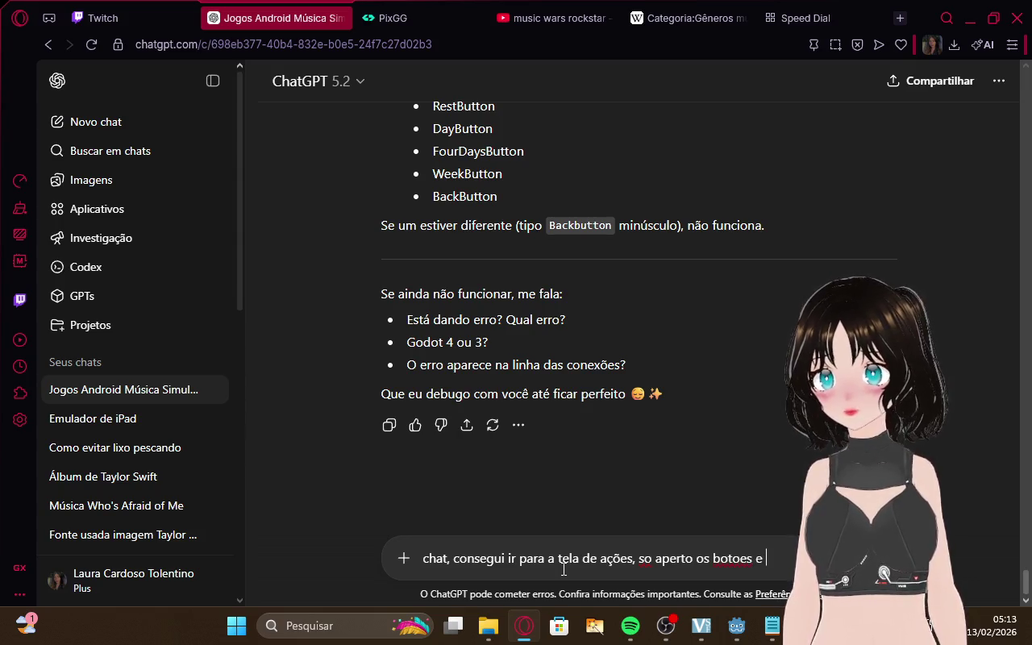
pyautogui.write('nn faz nada')
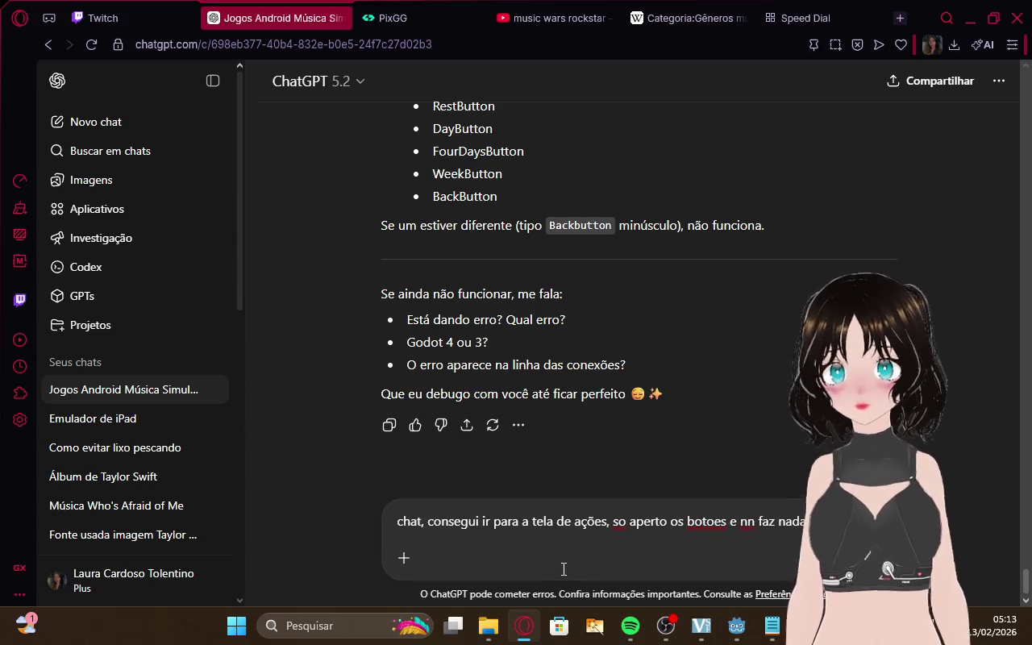
pyautogui.click(89, 6)
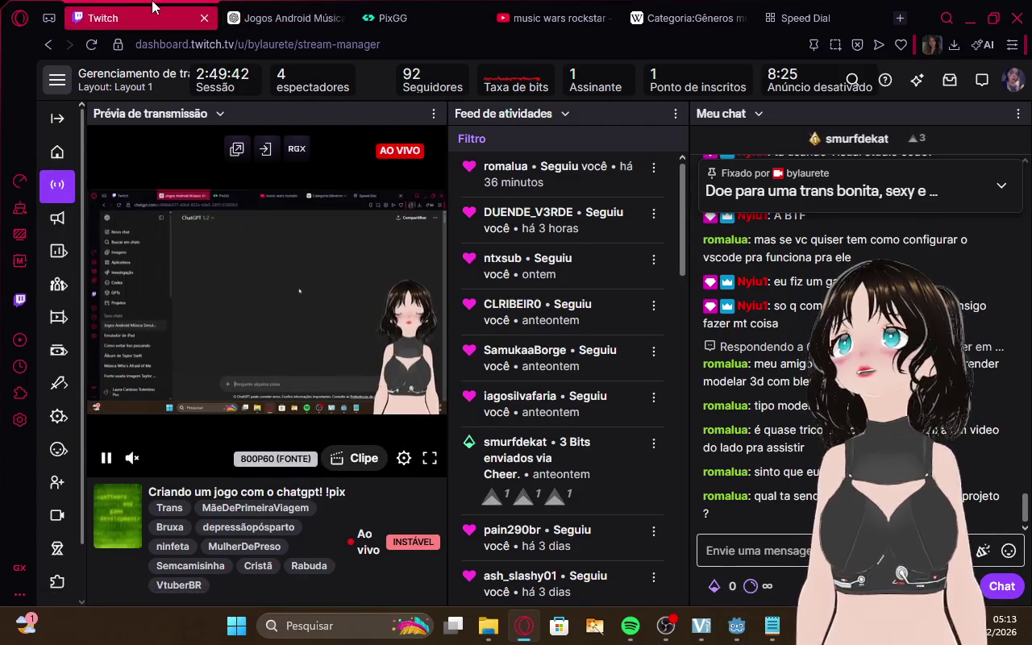
# Read ChatGPT's reply suggesting a print("ACTIONS READY ✅") test in _ready(), flipping past Twitch
pyautogui.click(309, 30)
pyautogui.click(163, 11)
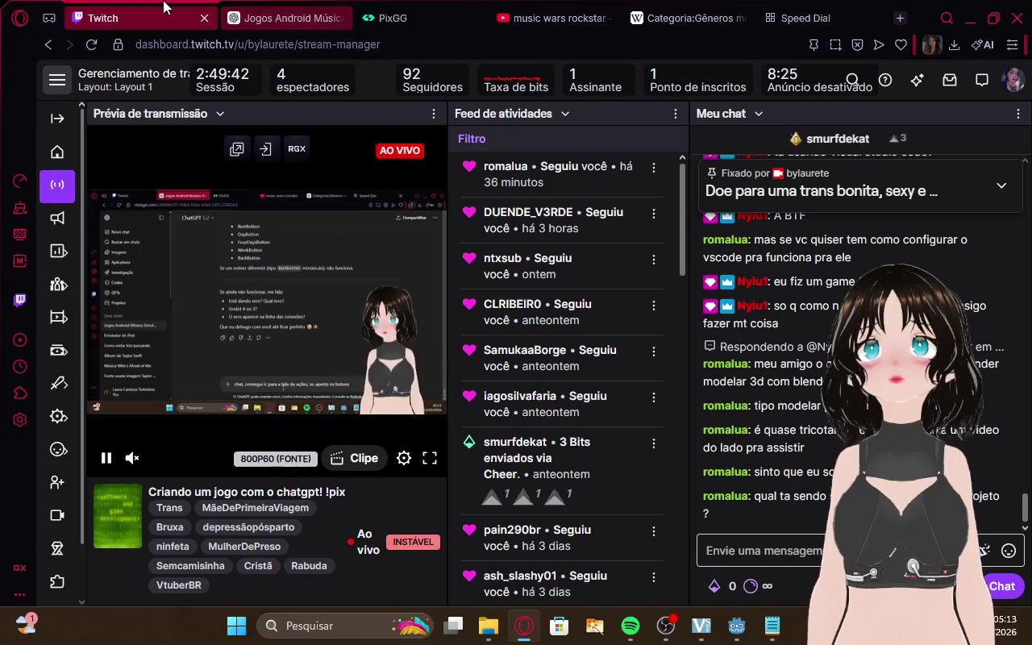
pyautogui.click(266, 18)
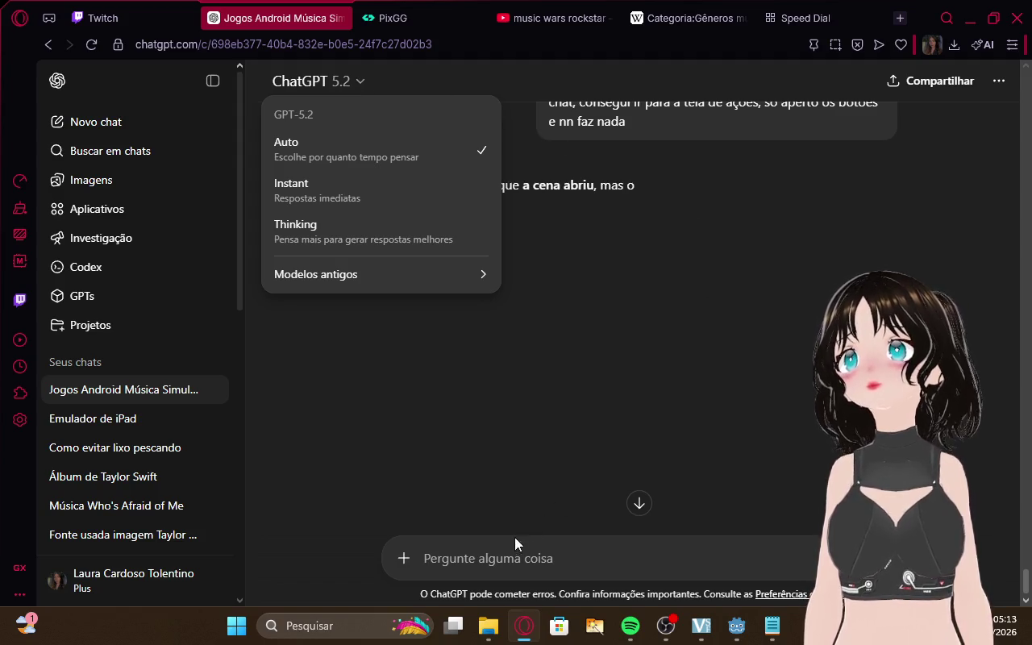
pyautogui.click(393, 17)
pyautogui.click(279, 17)
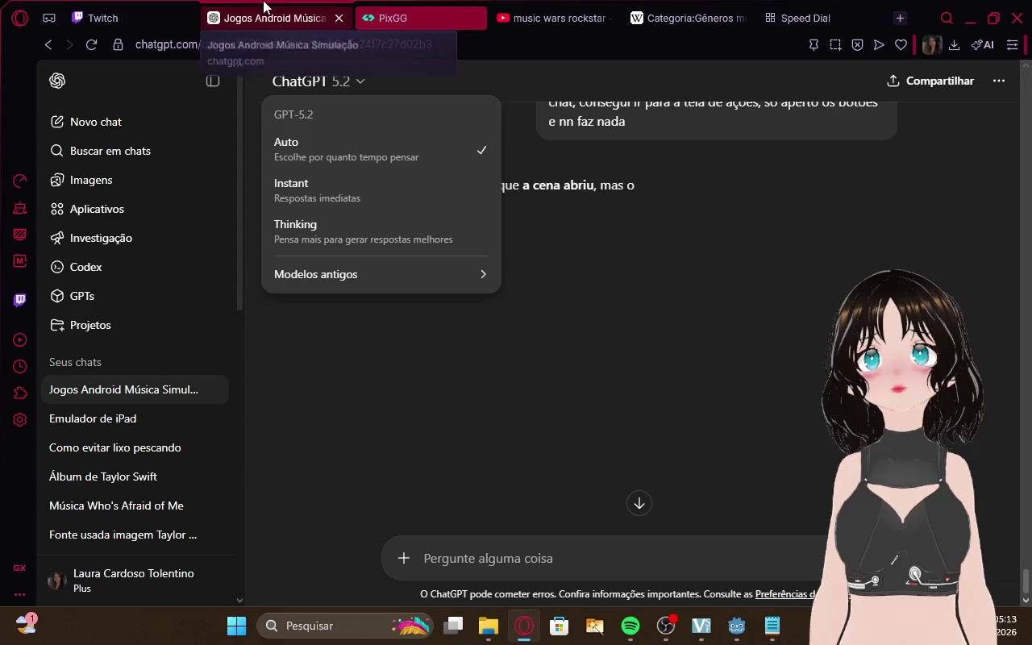
pyautogui.click(108, 18)
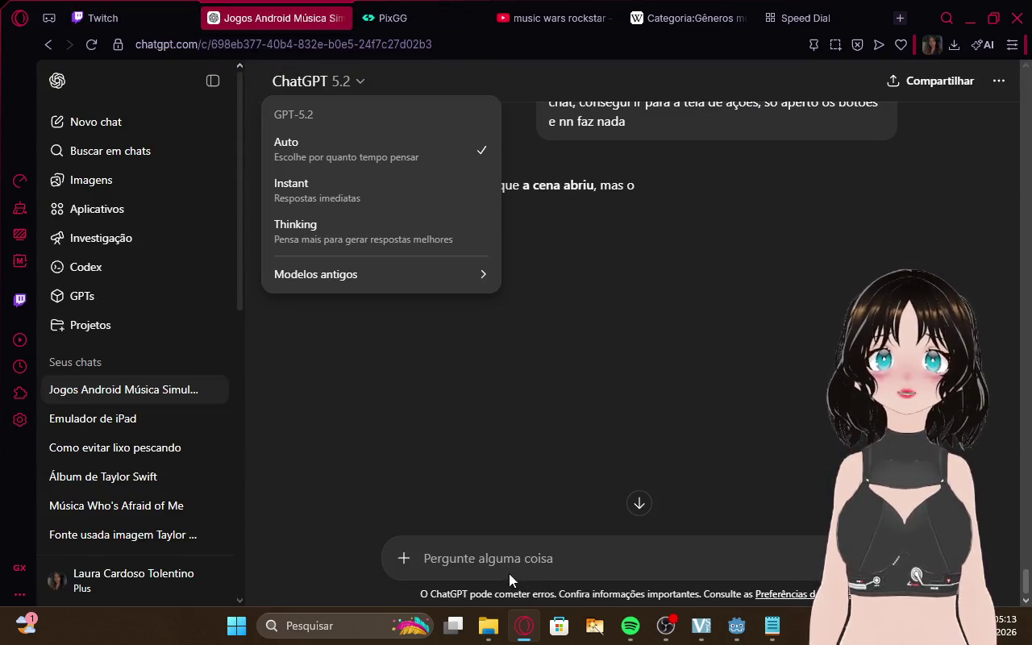
pyautogui.click(802, 226)
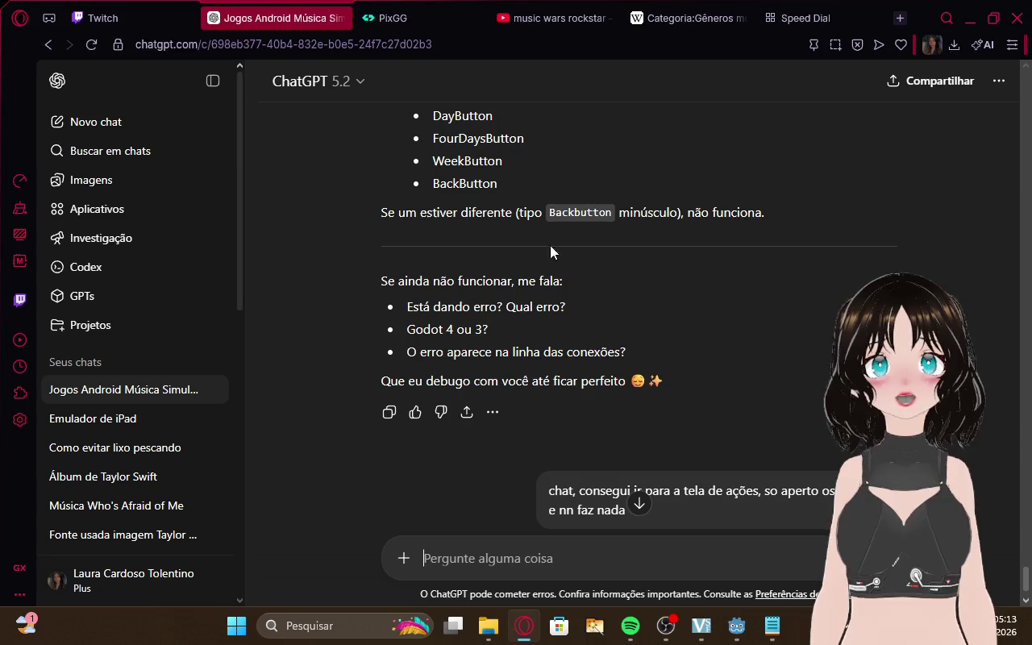
pyautogui.scroll(-7, 564, 306)
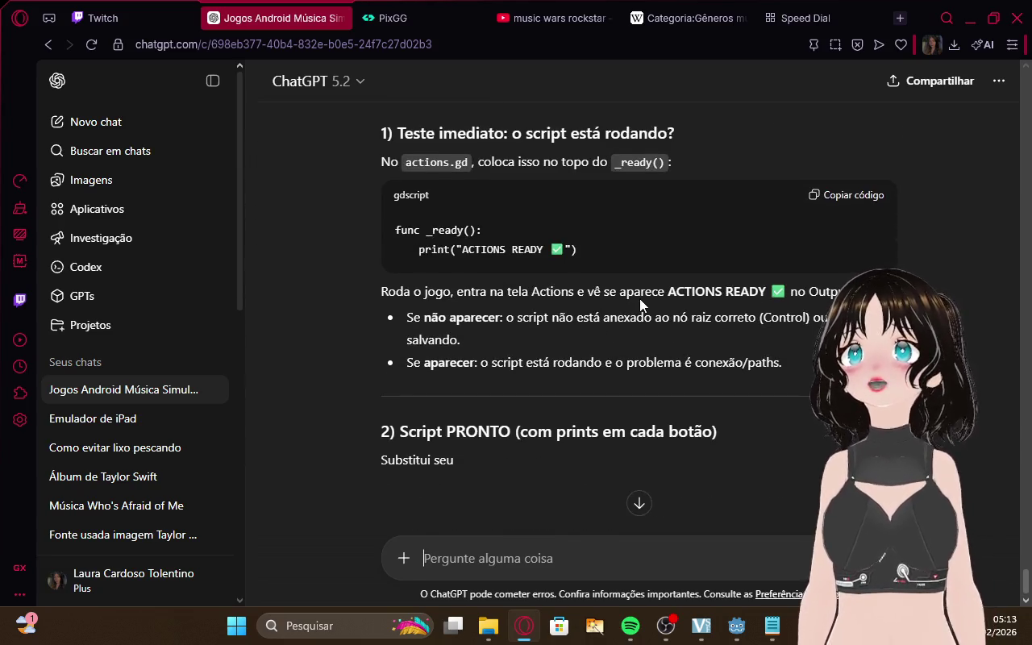
pyautogui.hotkey('ctrl', 'Tab')
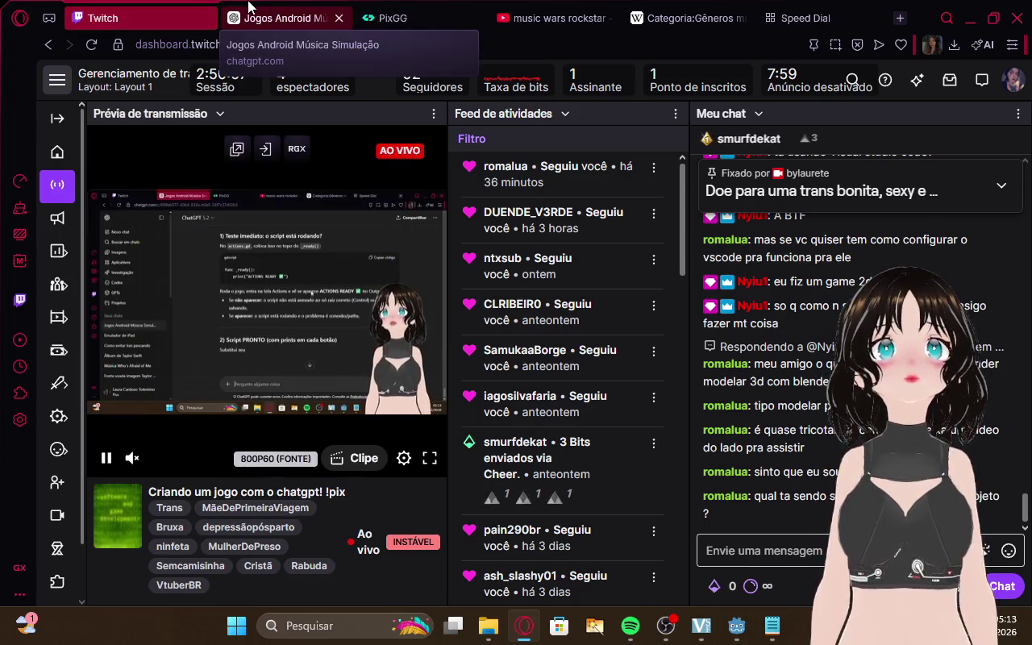
pyautogui.click(248, 6)
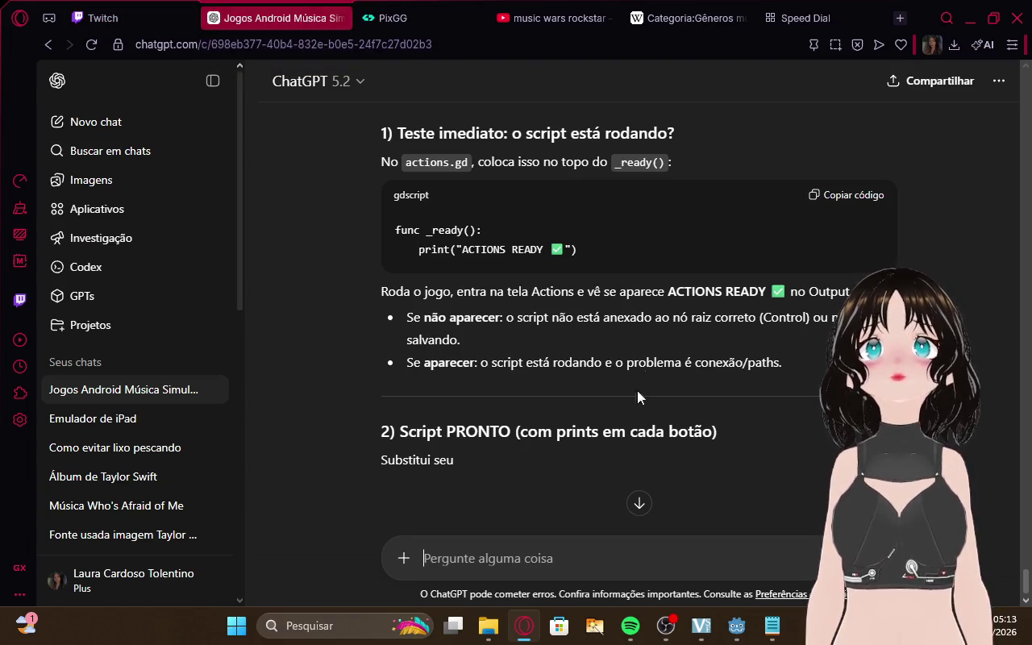
# Bring the Godot editor with actions.gd back to the front
pyautogui.moveTo(750, 637)
pyautogui.moveTo(707, 574)
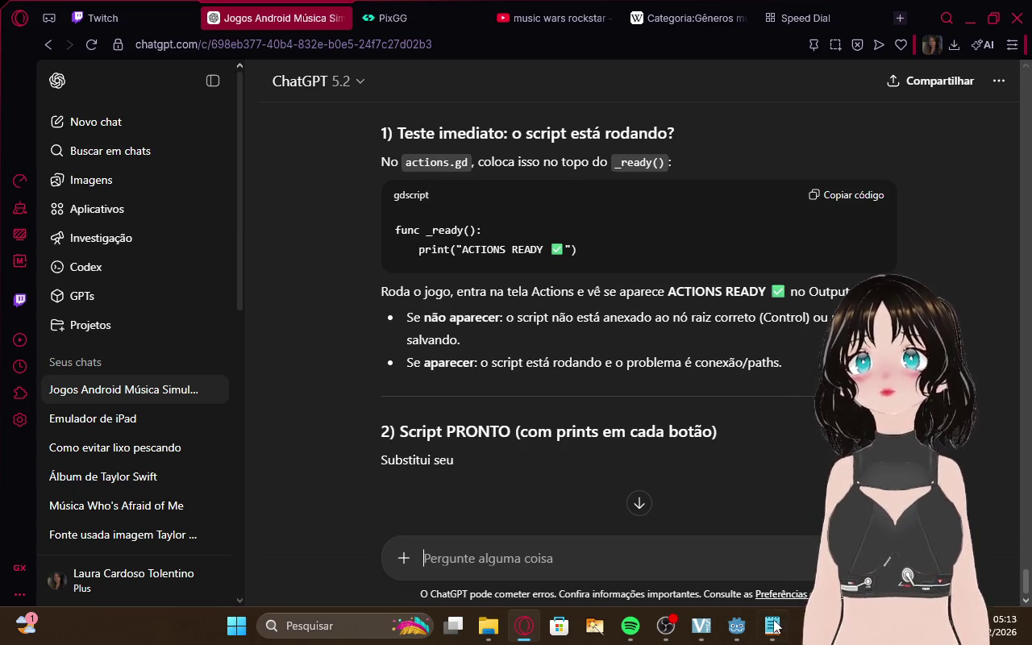
pyautogui.click(736, 631)
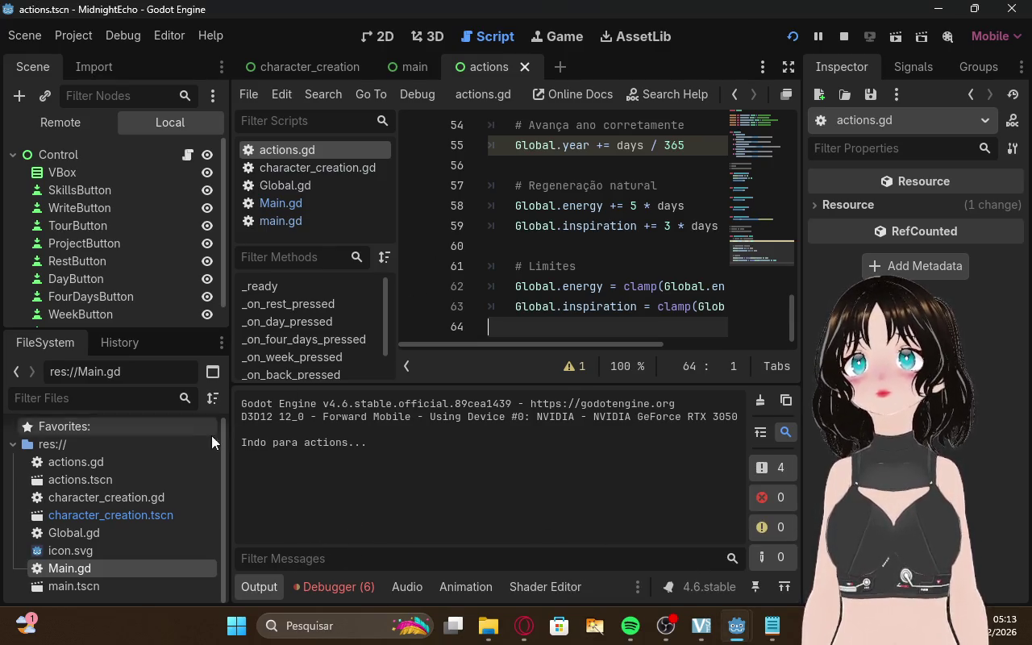
# Attach the existing actions.gd script to the root Control node via Attach Script and Load
pyautogui.rightClick(73, 159)
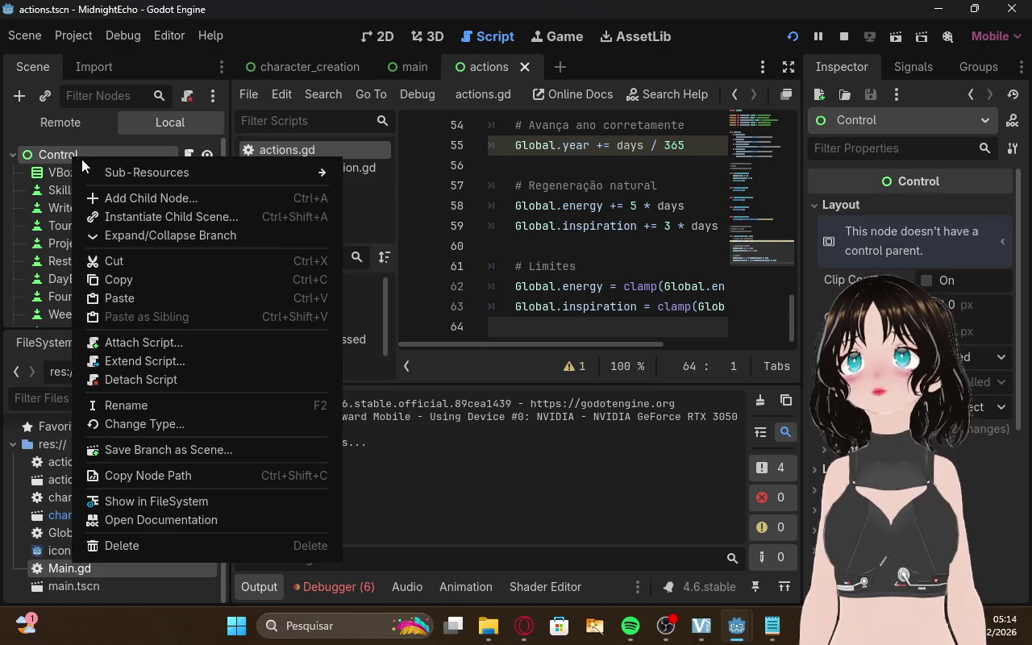
pyautogui.click(137, 342)
pyautogui.click(439, 471)
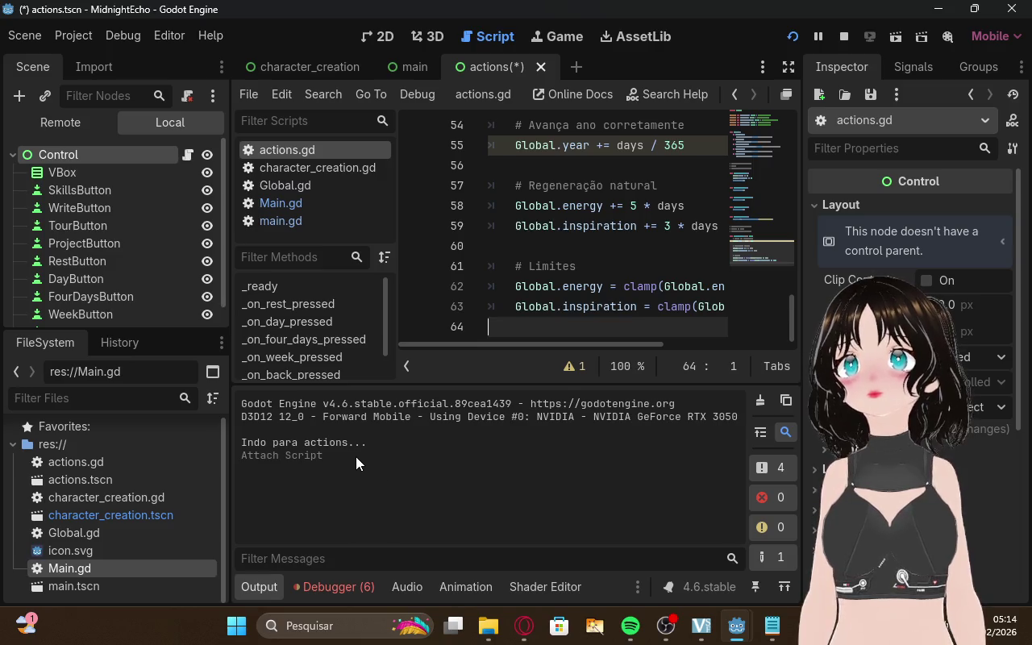
pyautogui.scroll(15, 536, 255)
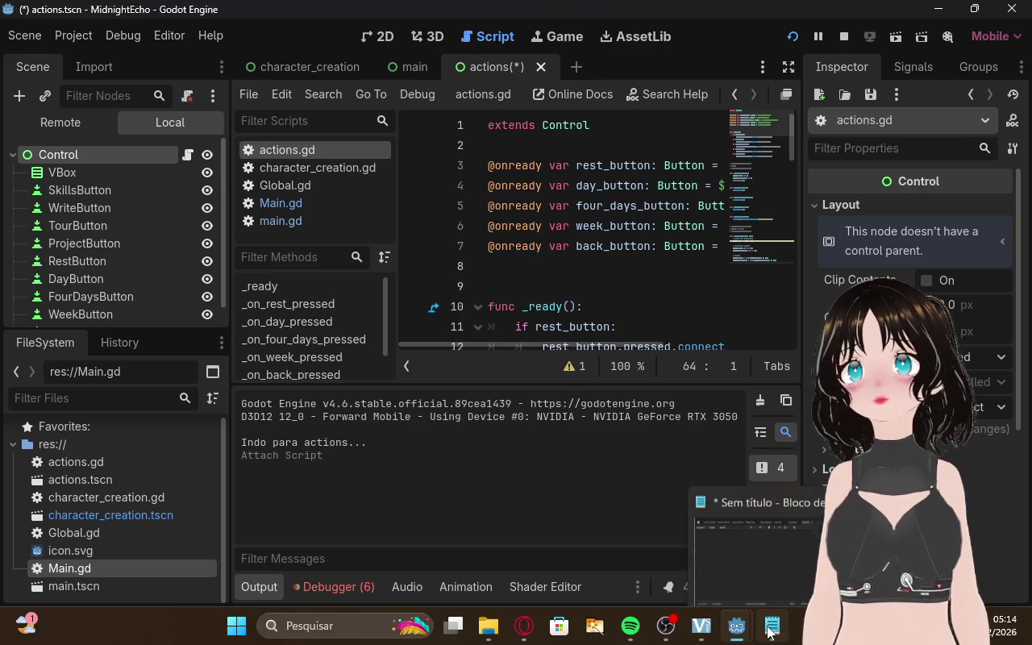
# Bring the MidnightEcho debug window forward and close it to stop the game
pyautogui.moveTo(736, 625)
pyautogui.click(777, 563)
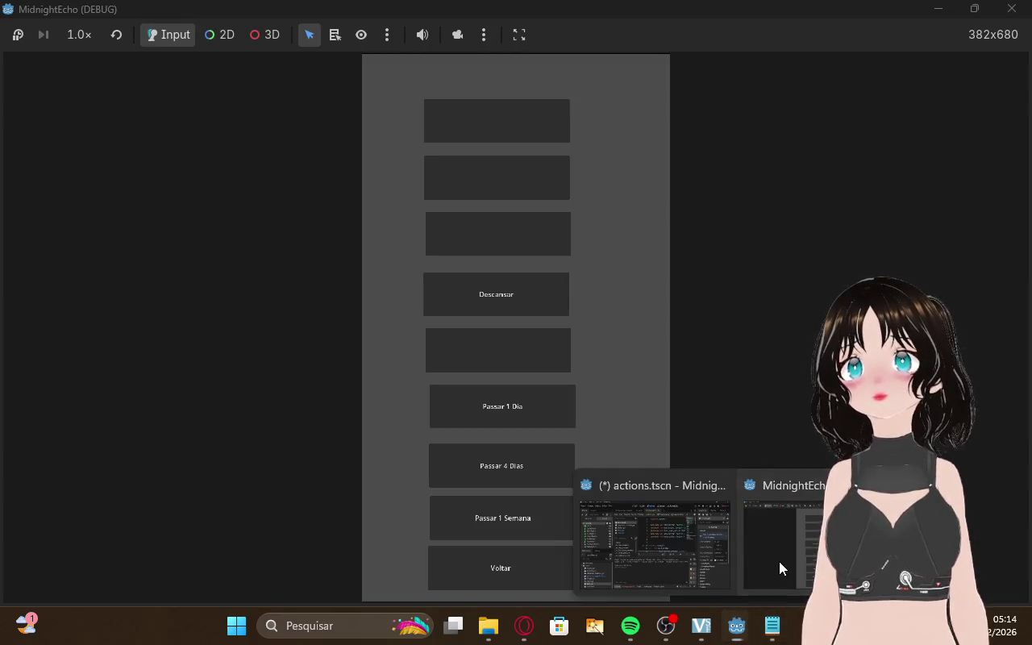
pyautogui.click(1011, 9)
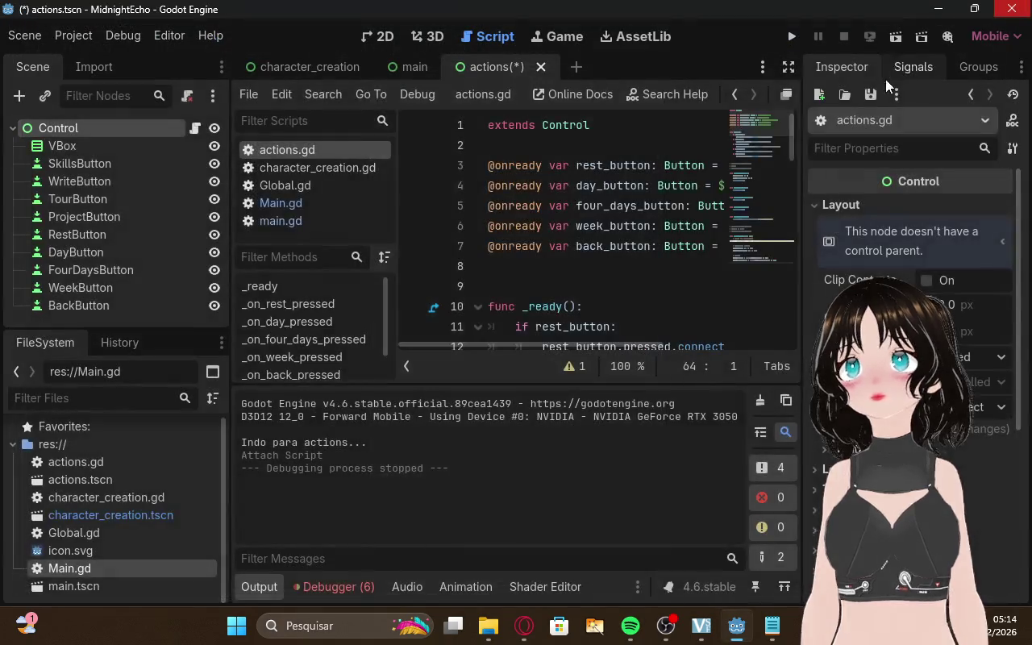
# Save and rerun the game, start a career named 'l', open actions and try Voltar
pyautogui.click(787, 41)
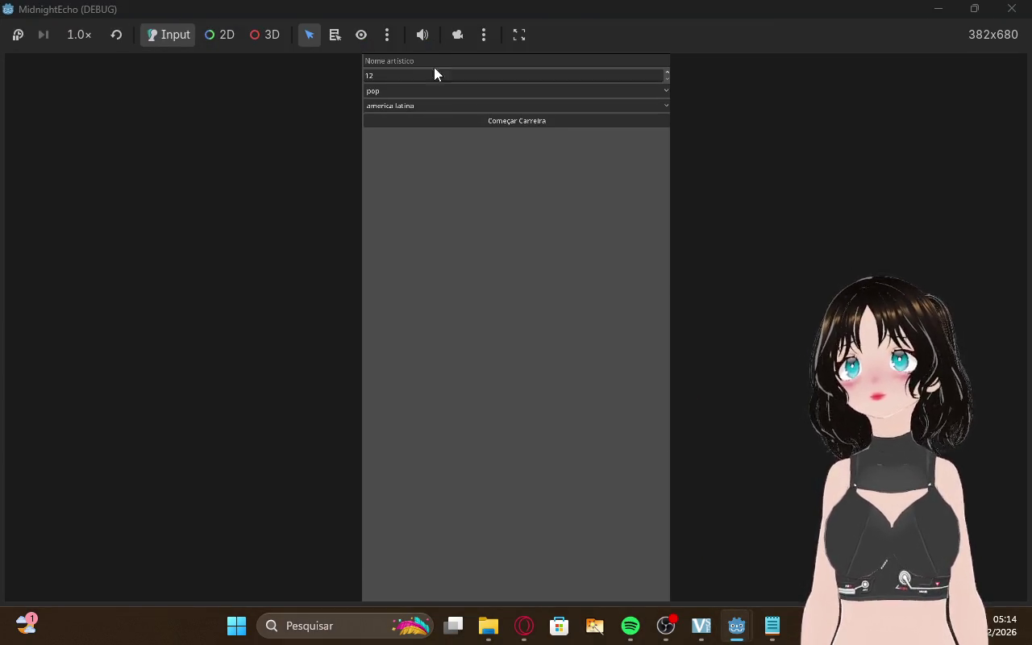
pyautogui.click(434, 62)
pyautogui.write('l')
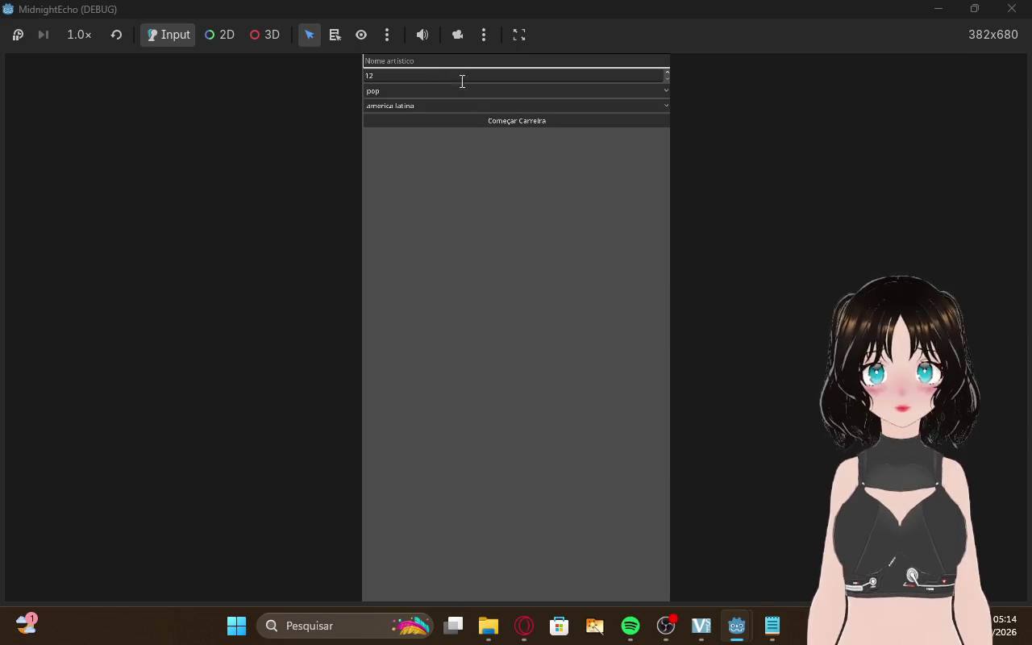
pyautogui.click(489, 121)
pyautogui.click(524, 520)
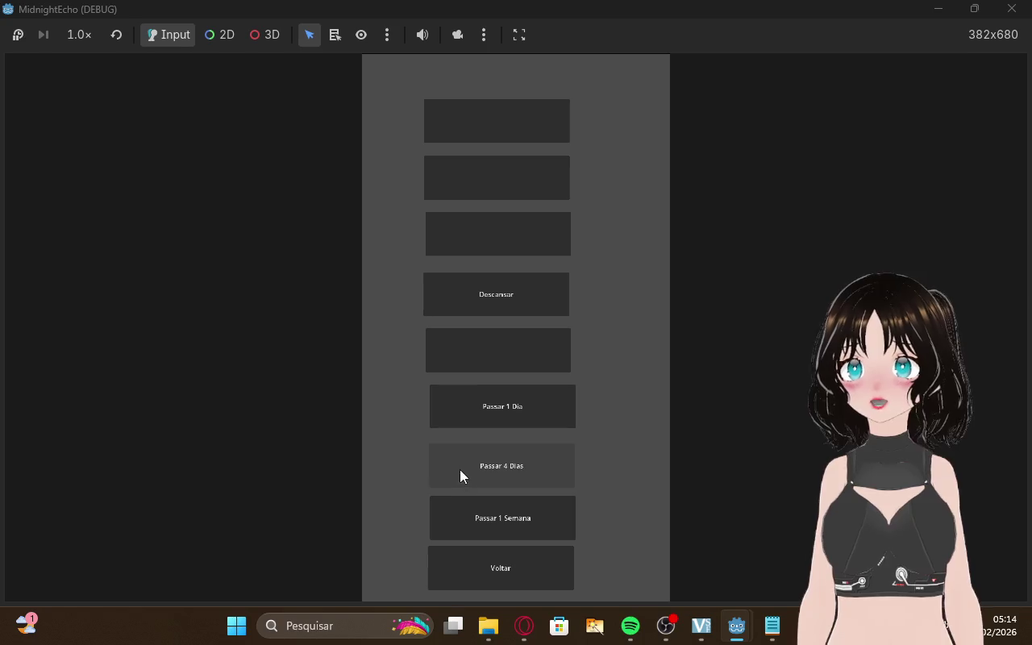
pyautogui.click(488, 566)
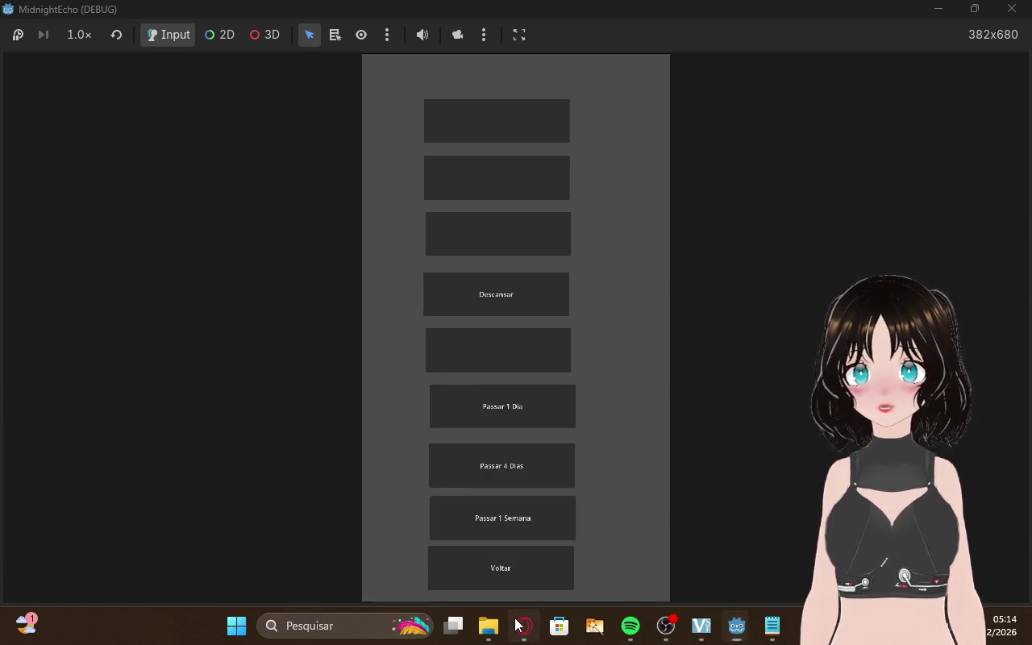
# Glance at the ChatGPT conversation, then bring the running game window back
pyautogui.click(524, 626)
pyautogui.scroll(-2, 616, 306)
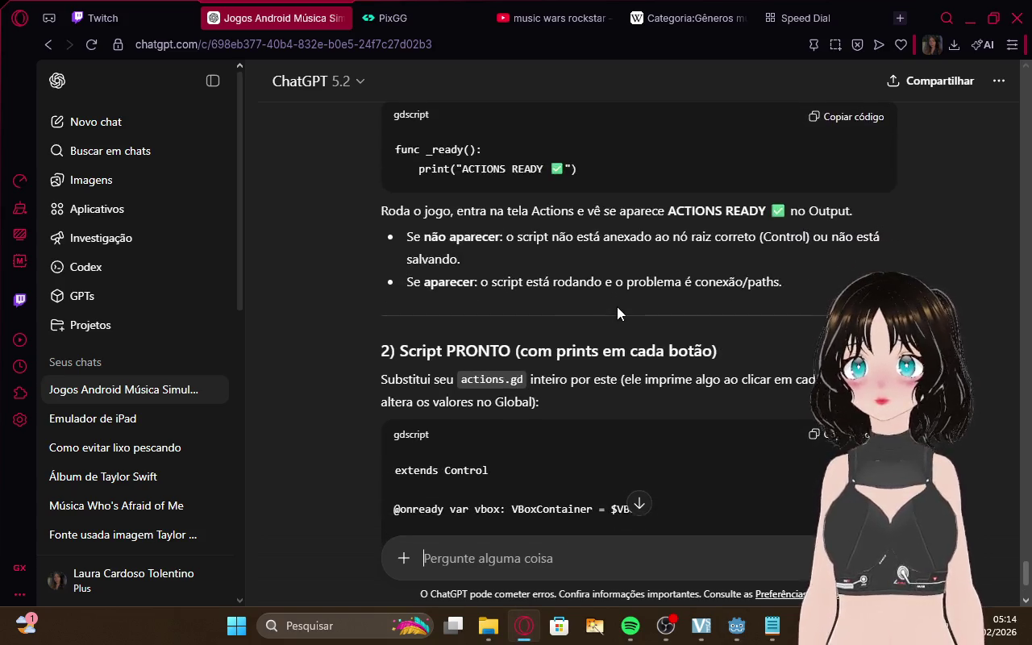
pyautogui.scroll(2, 617, 306)
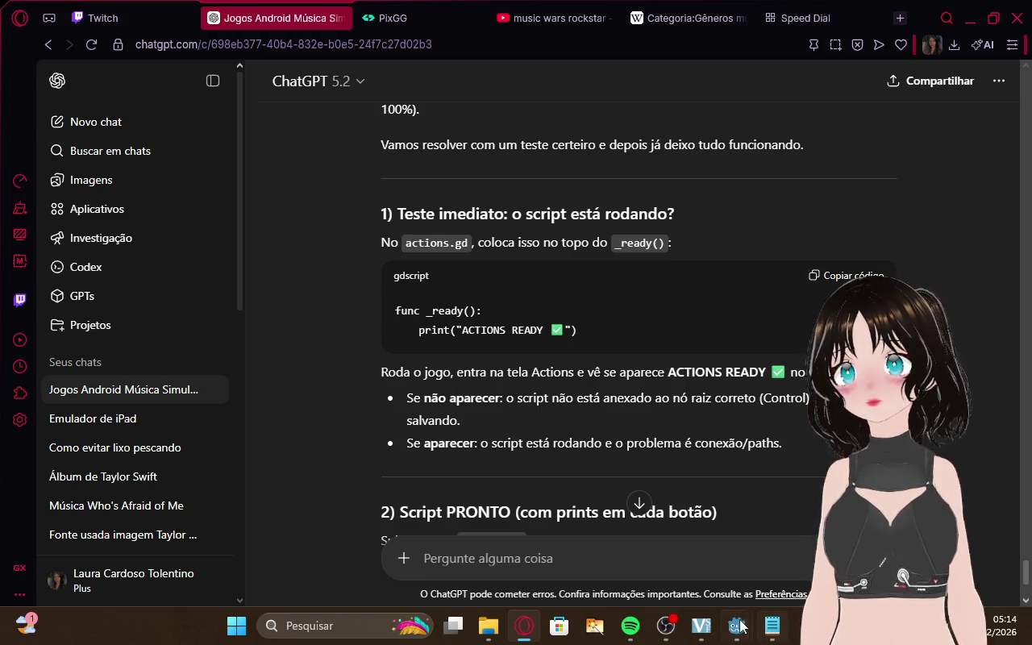
pyautogui.moveTo(736, 626)
pyautogui.click(794, 552)
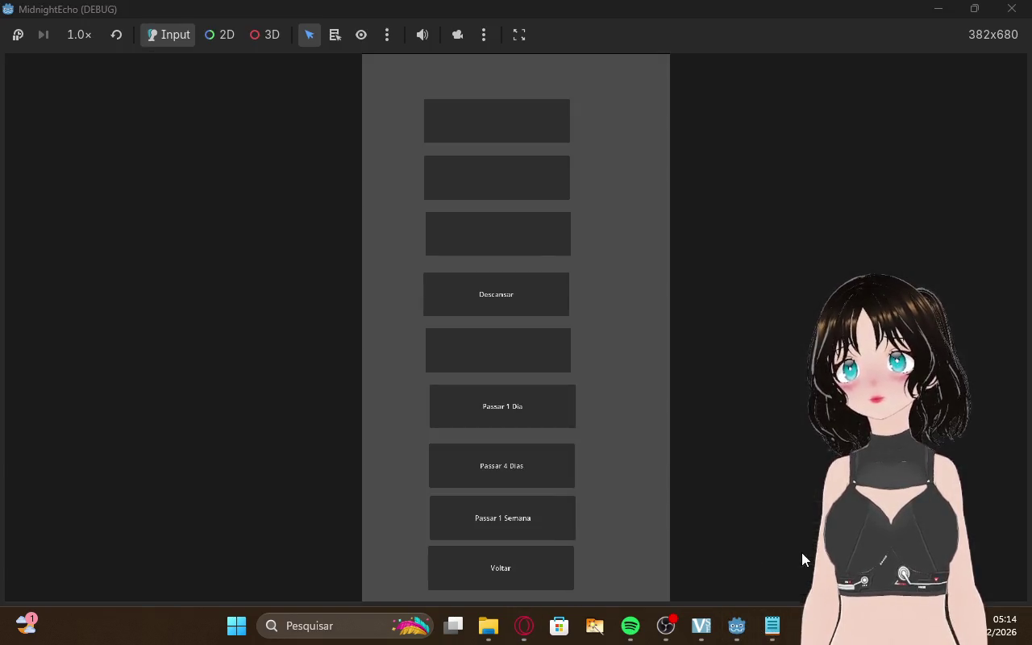
# Turn on list-select in the game toolbar, set manipulation to Manipulate In-Game, and return to the editor
pyautogui.click(327, 38)
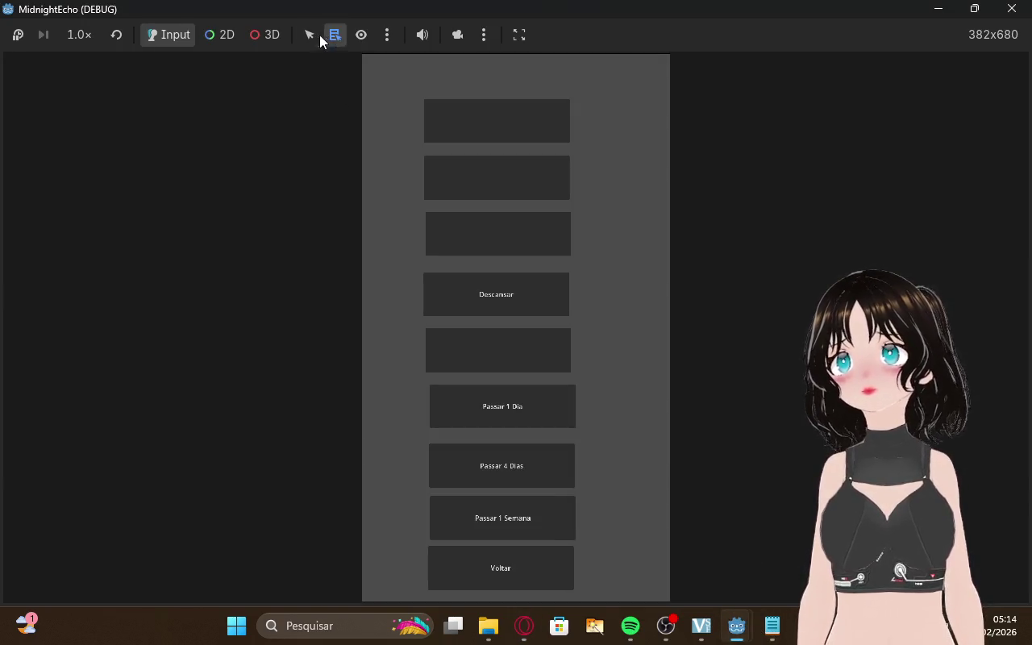
pyautogui.click(484, 36)
pyautogui.click(496, 125)
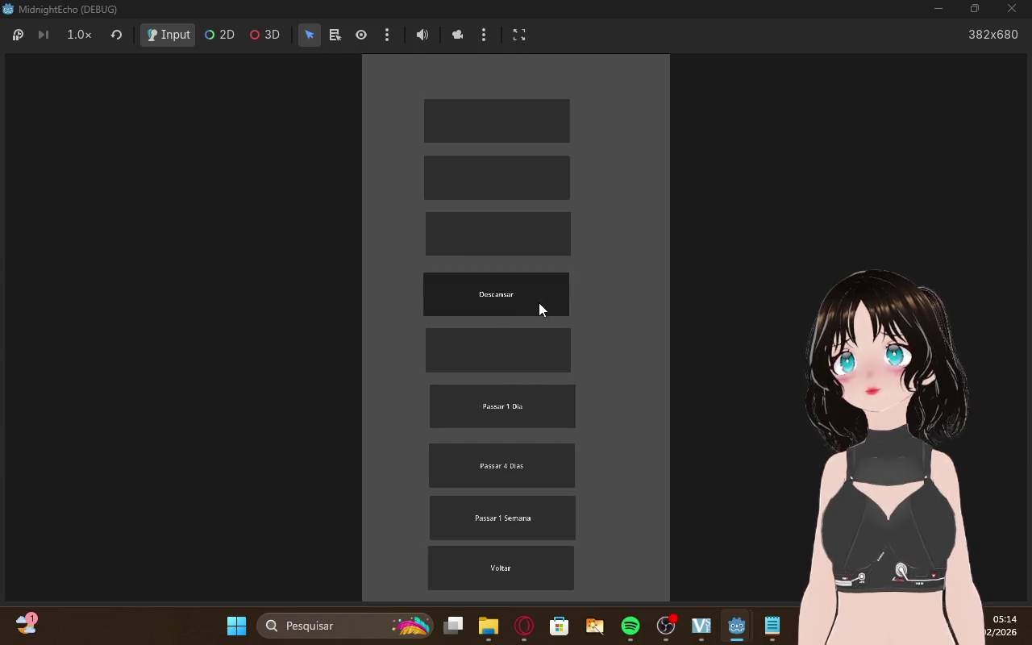
pyautogui.click(486, 37)
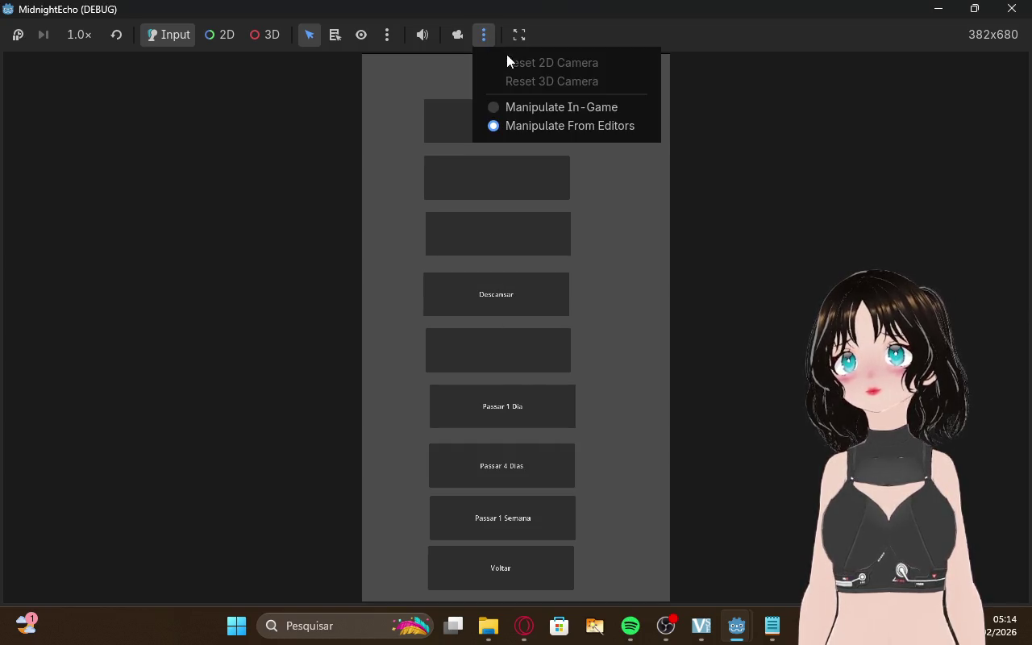
pyautogui.click(503, 106)
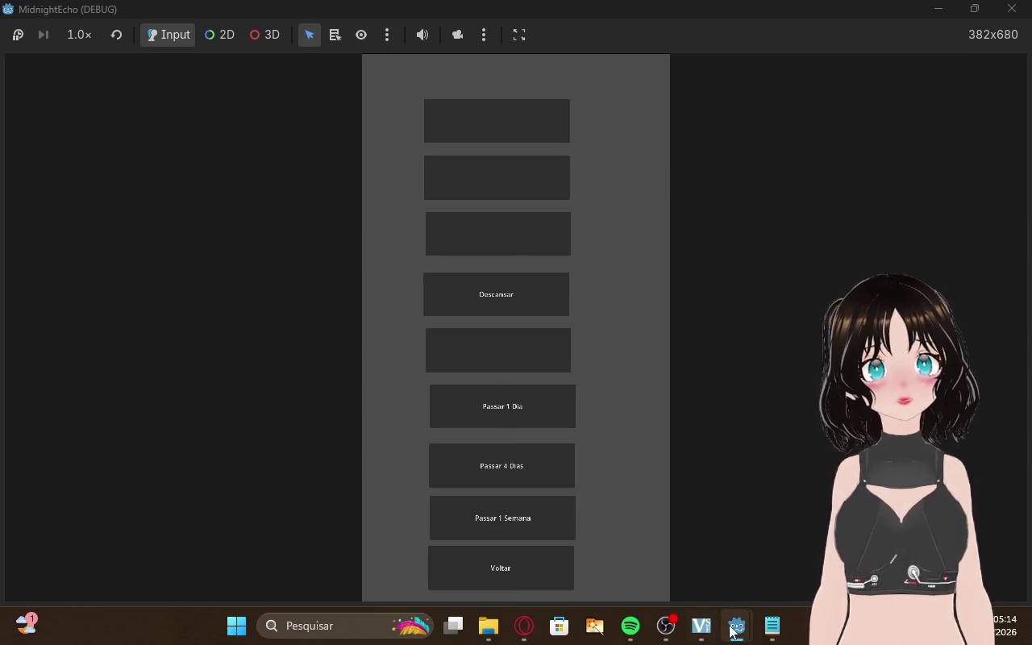
pyautogui.moveTo(733, 628)
pyautogui.click(694, 575)
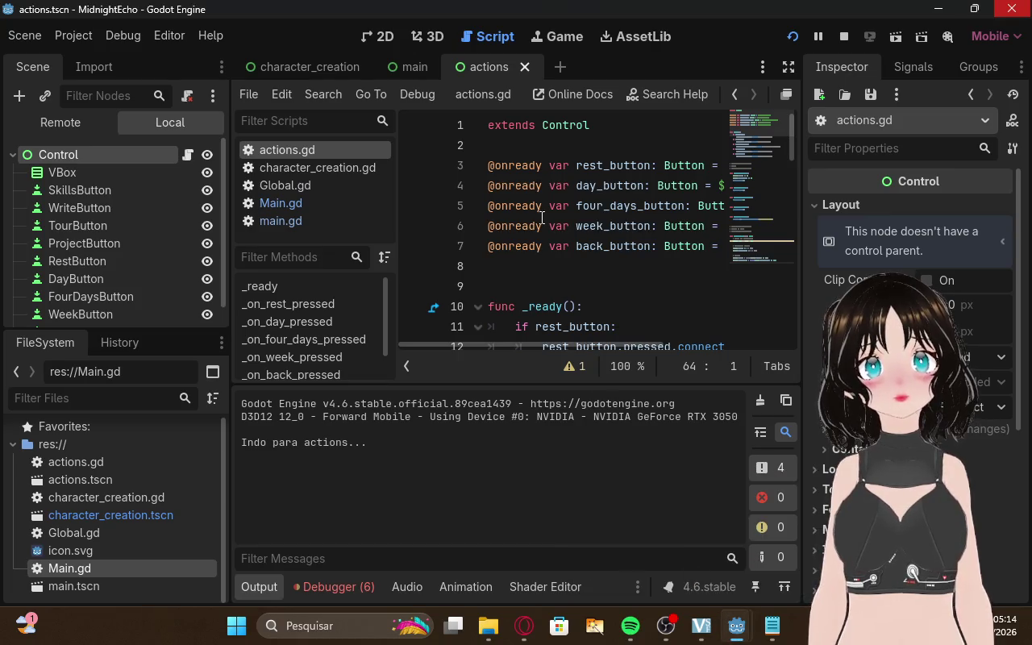
# Open the main scene and compare the Main.gd and main.gd scripts
pyautogui.click(411, 69)
pyautogui.scroll(-1, 462, 195)
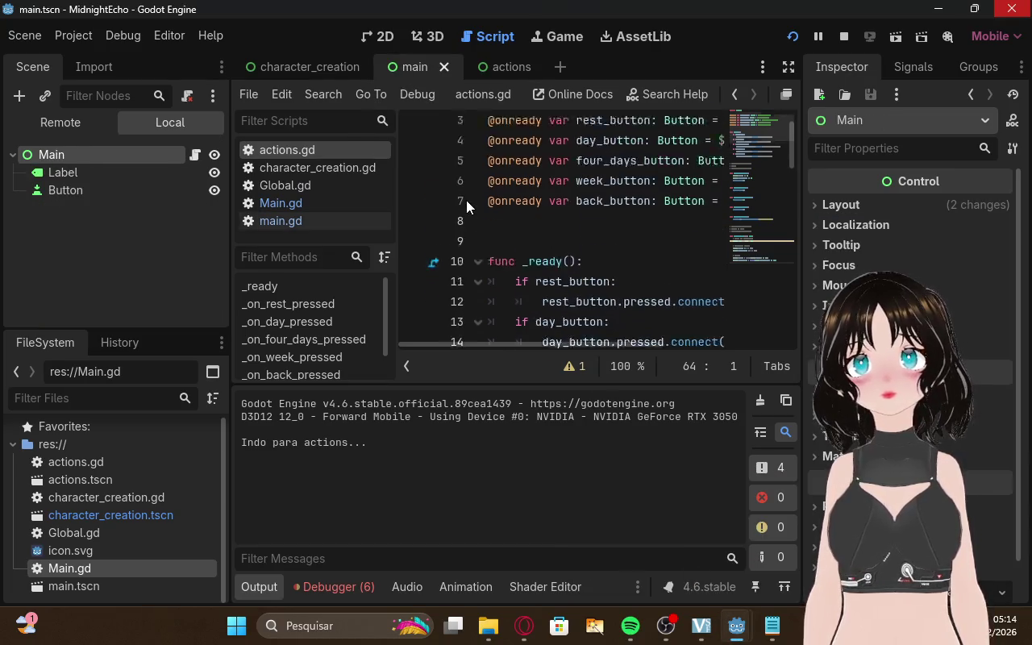
pyautogui.scroll(1, 466, 200)
pyautogui.click(303, 207)
pyautogui.click(312, 222)
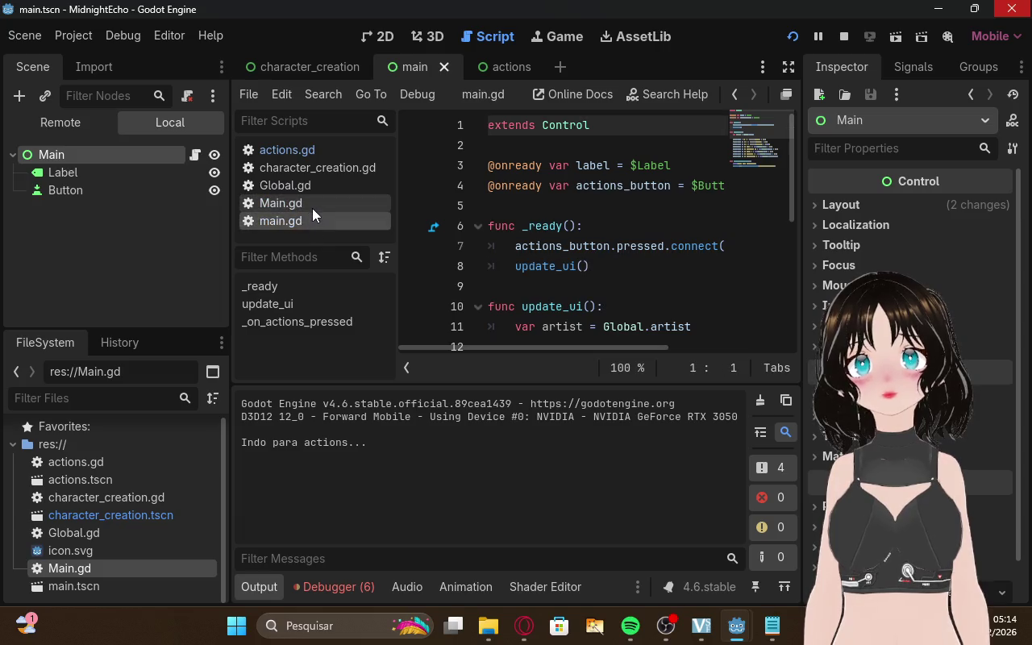
pyautogui.click(312, 208)
pyautogui.click(312, 222)
pyautogui.click(312, 210)
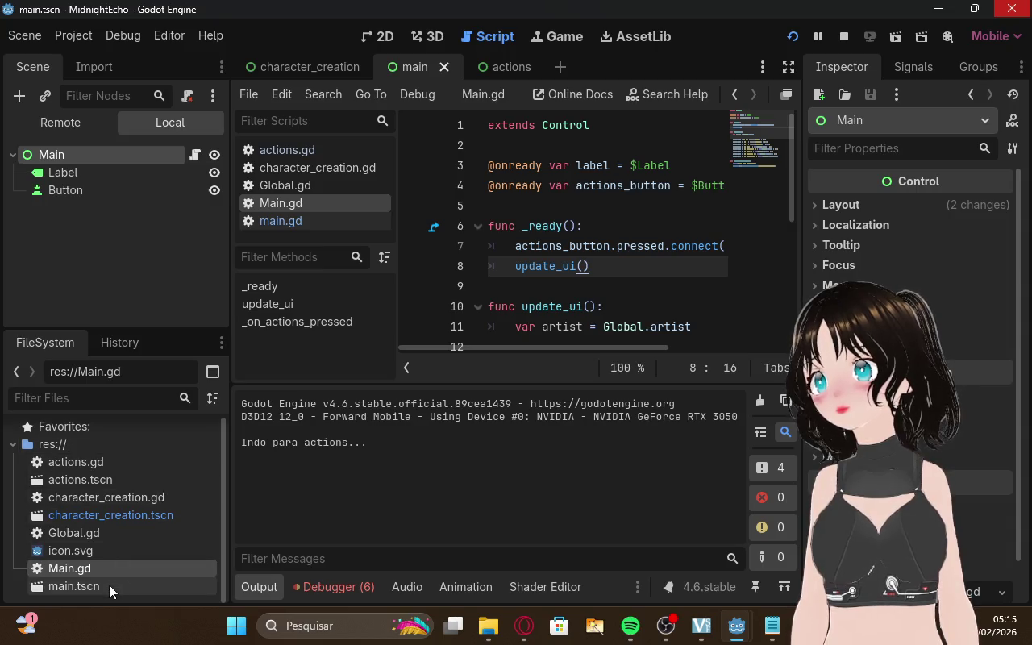
# Read through the Main.gd and main.gd code, then switch to the Opera browser
pyautogui.scroll(1, 104, 549)
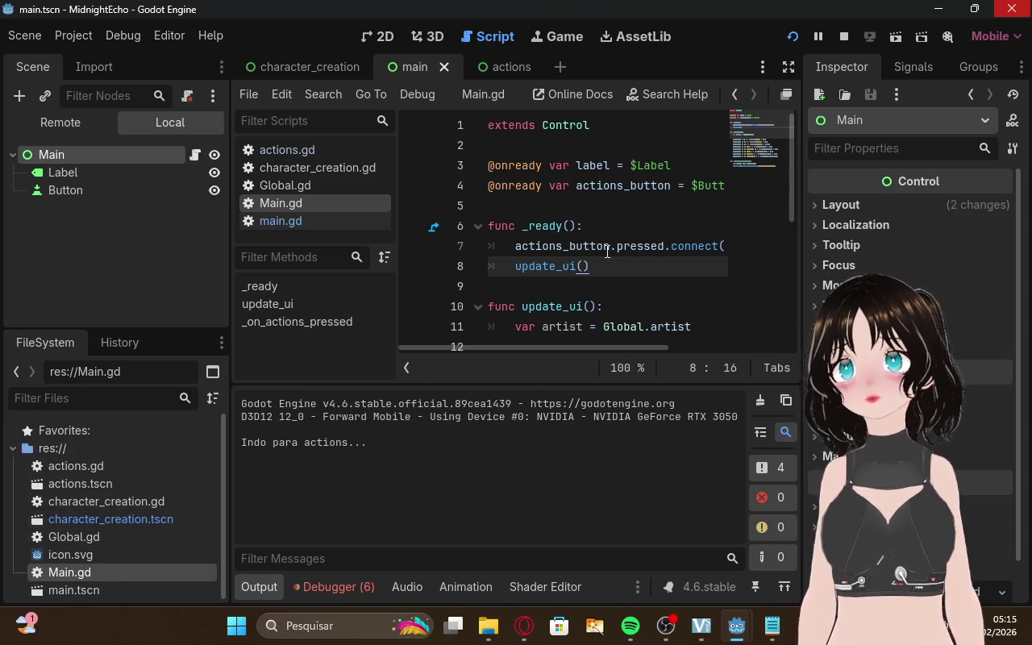
pyautogui.scroll(-3, 608, 252)
pyautogui.moveTo(626, 347)
pyautogui.mouseDown()
pyautogui.moveTo(763, 362)
pyautogui.moveTo(657, 349)
pyautogui.moveTo(734, 338)
pyautogui.mouseUp()
pyautogui.scroll(-2, 720, 276)
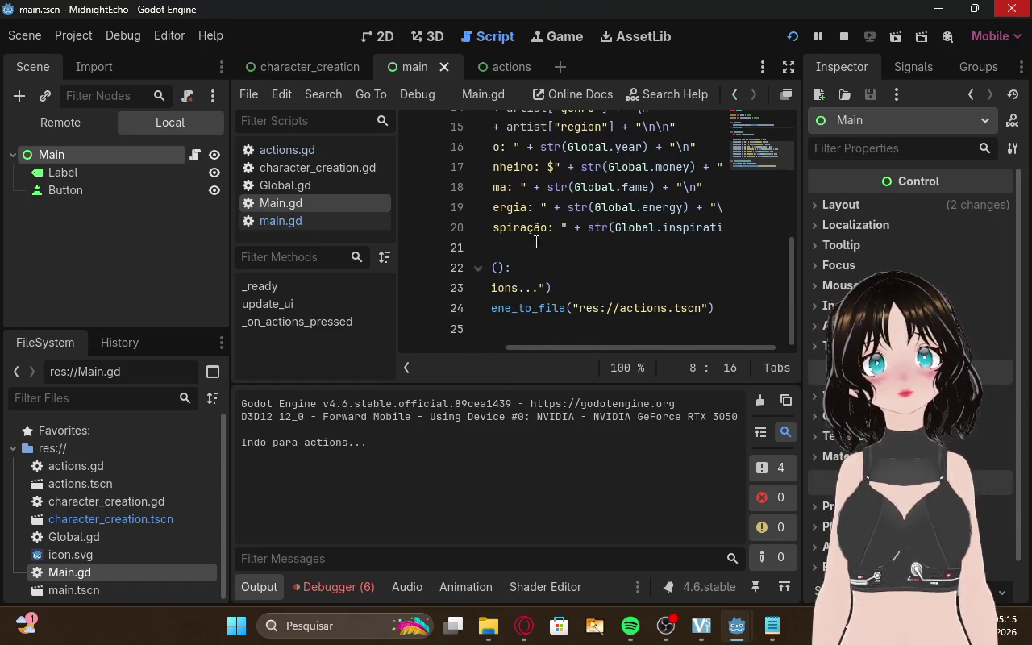
pyautogui.click(331, 220)
pyautogui.scroll(-3, 649, 273)
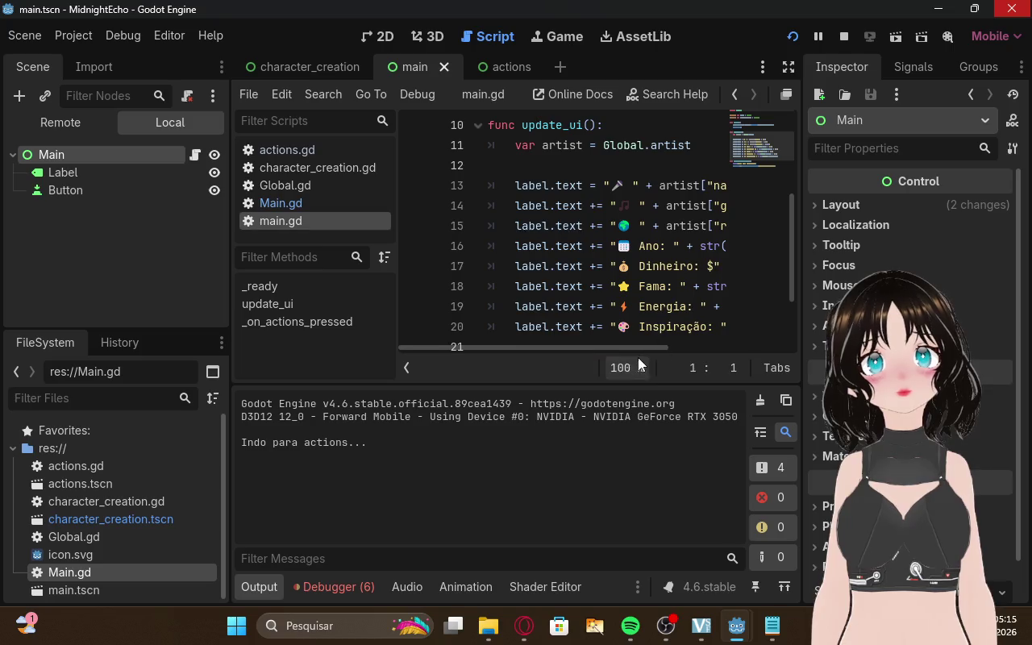
pyautogui.moveTo(620, 349)
pyautogui.mouseDown()
pyautogui.moveTo(746, 349)
pyautogui.moveTo(694, 336)
pyautogui.moveTo(645, 355)
pyautogui.mouseUp()
pyautogui.click(524, 626)
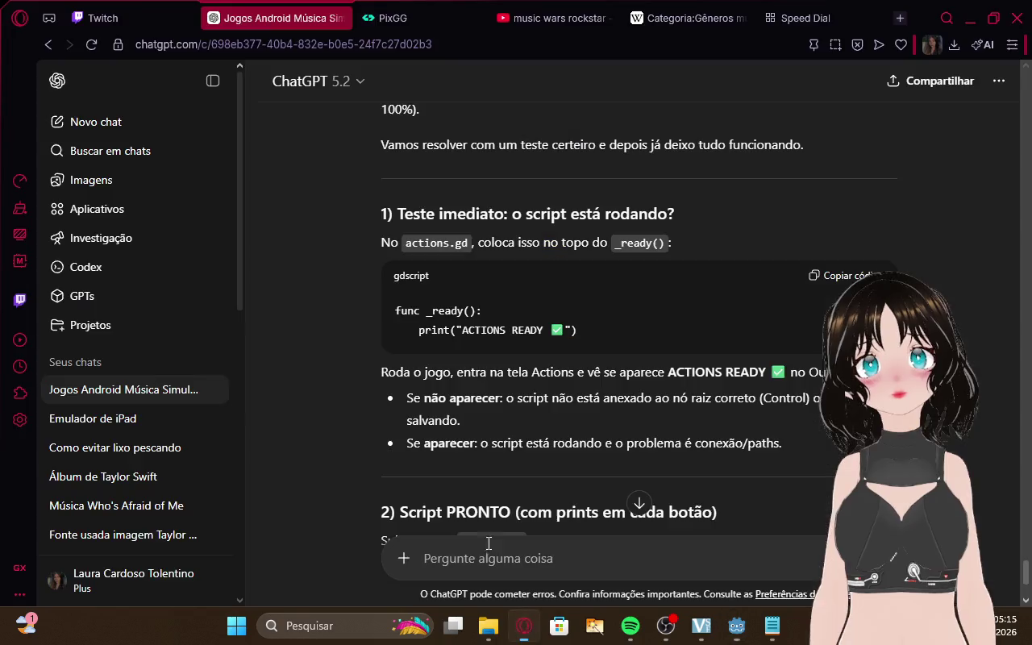
# In the ChatGPT conversation, review the section 2 actions.gd script and the remaining test steps
pyautogui.click(149, 6)
pyautogui.click(287, 18)
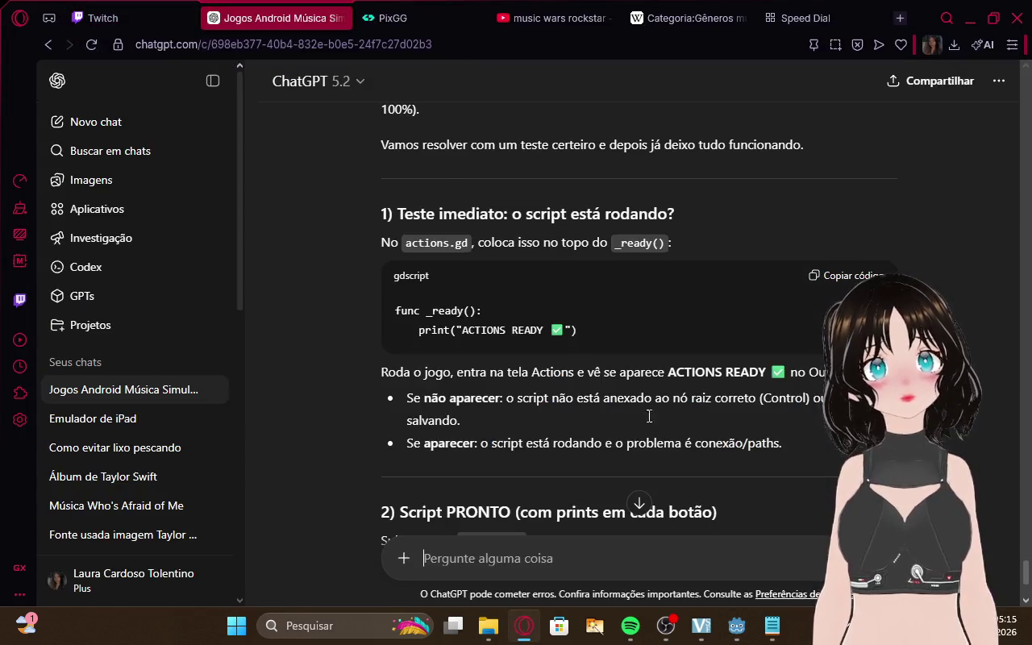
pyautogui.scroll(-3, 745, 330)
pyautogui.scroll(-3, 751, 324)
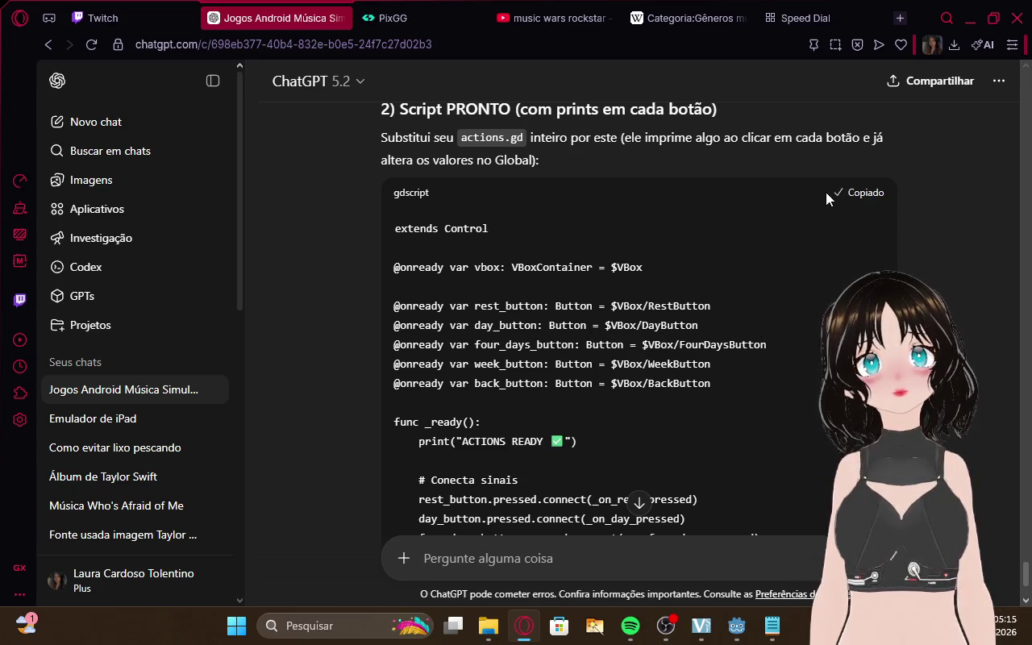
pyautogui.scroll(5, 726, 233)
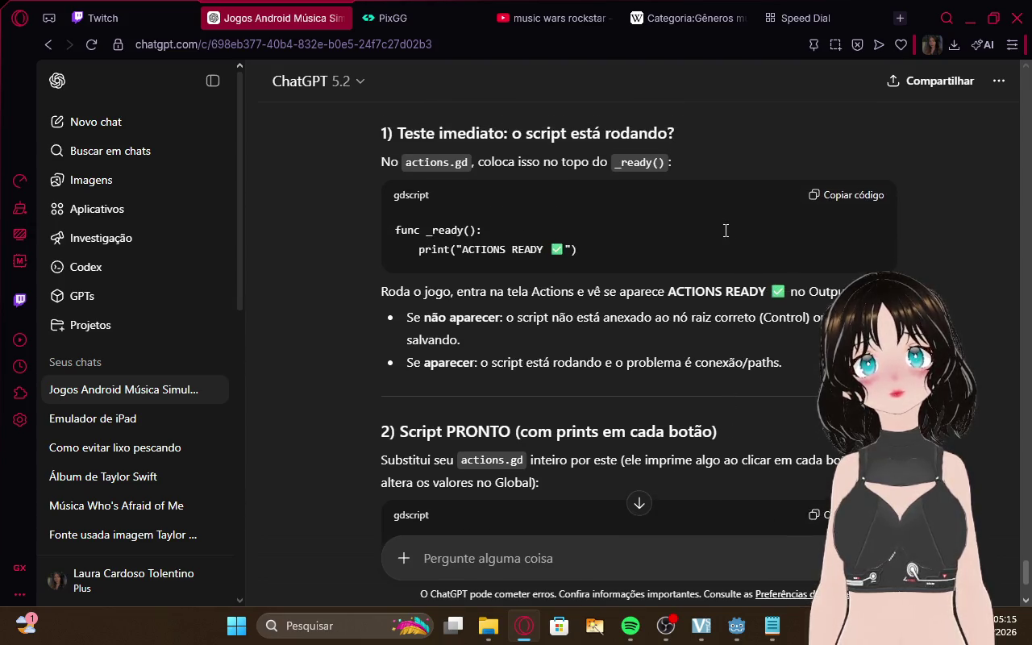
pyautogui.scroll(-15, 725, 232)
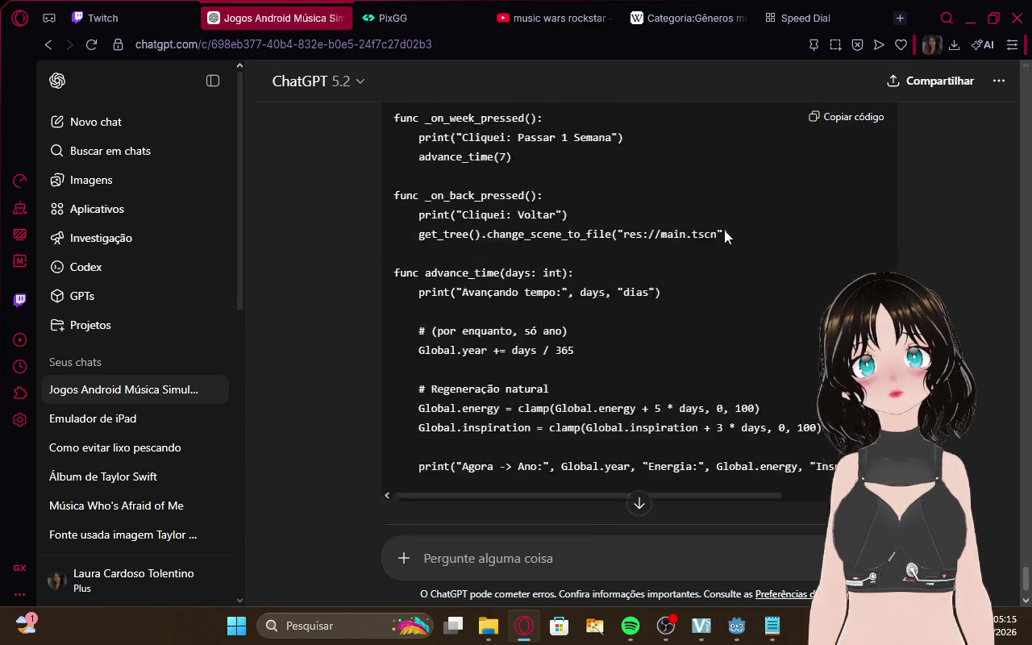
pyautogui.scroll(-3, 724, 230)
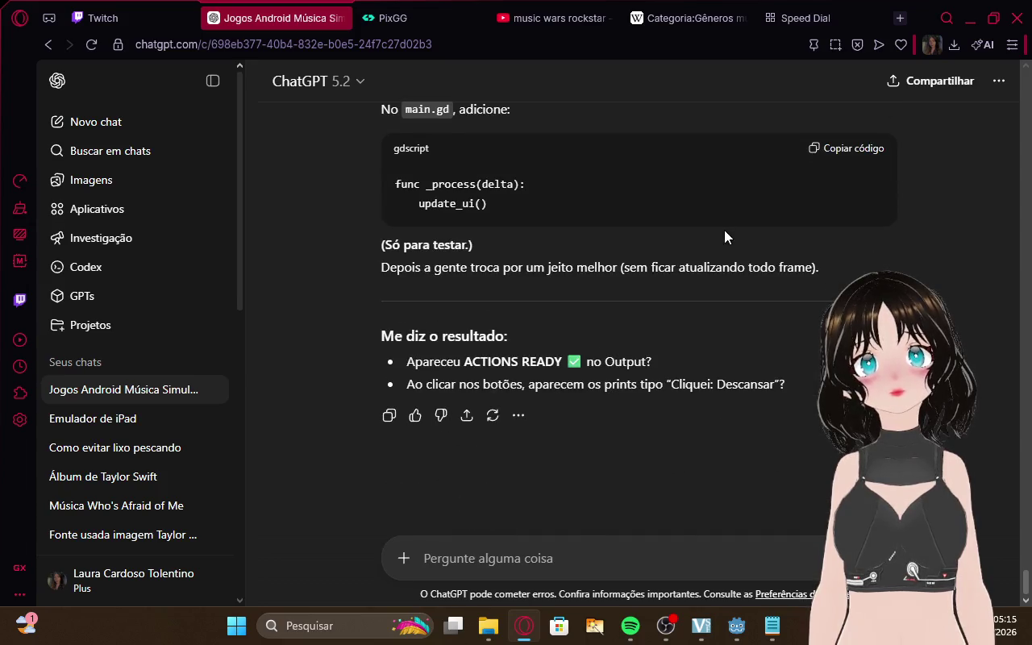
# Bring up Notepad from the taskbar, then bring the Godot editor back to the front
pyautogui.click(772, 626)
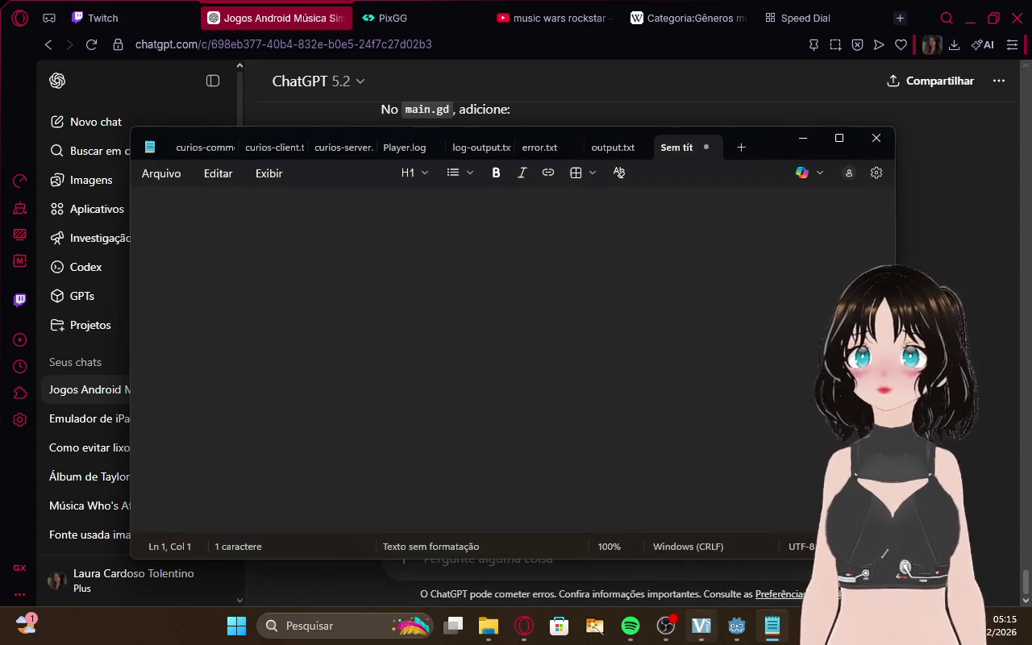
pyautogui.moveTo(720, 637)
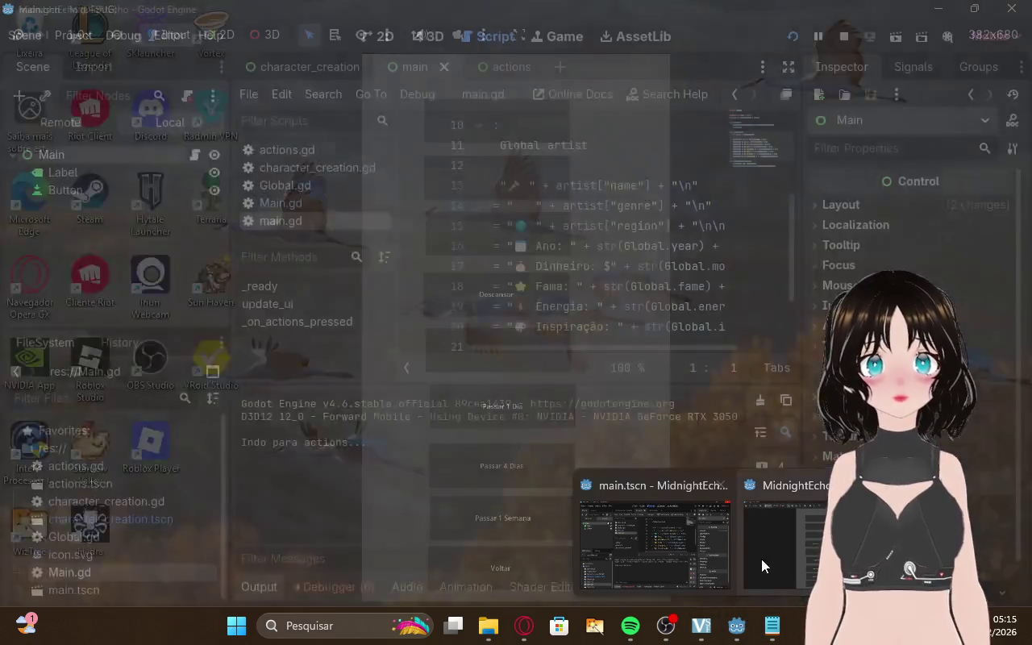
pyautogui.moveTo(761, 560)
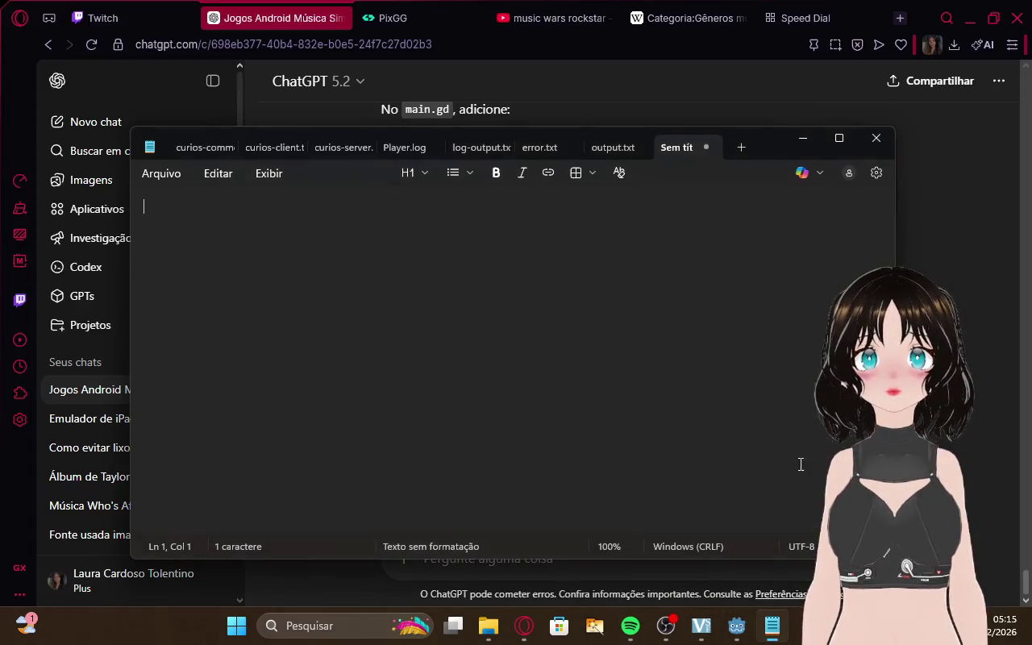
pyautogui.click(734, 627)
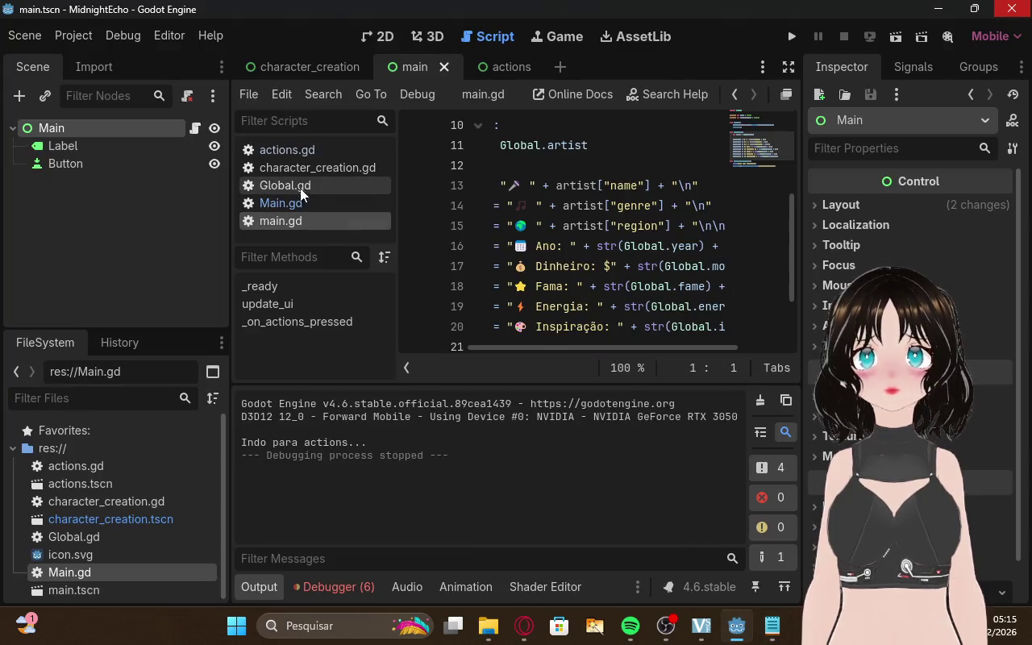
# Paste the new script over actions.gd's old code, check Global.gd, and return to ChatGPT
pyautogui.click(291, 154)
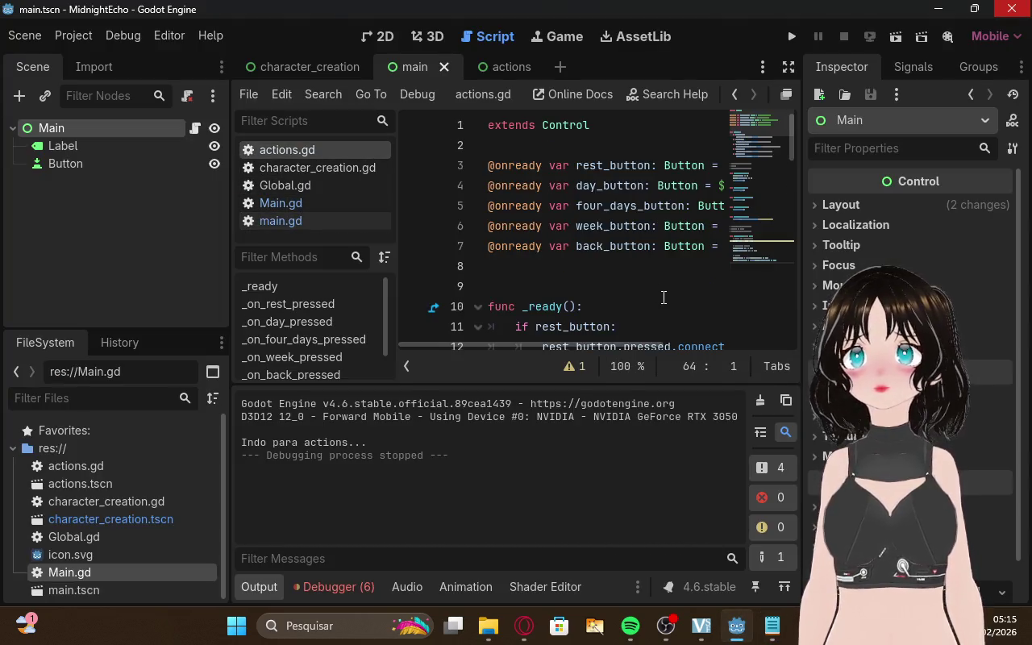
pyautogui.scroll(-18, 663, 298)
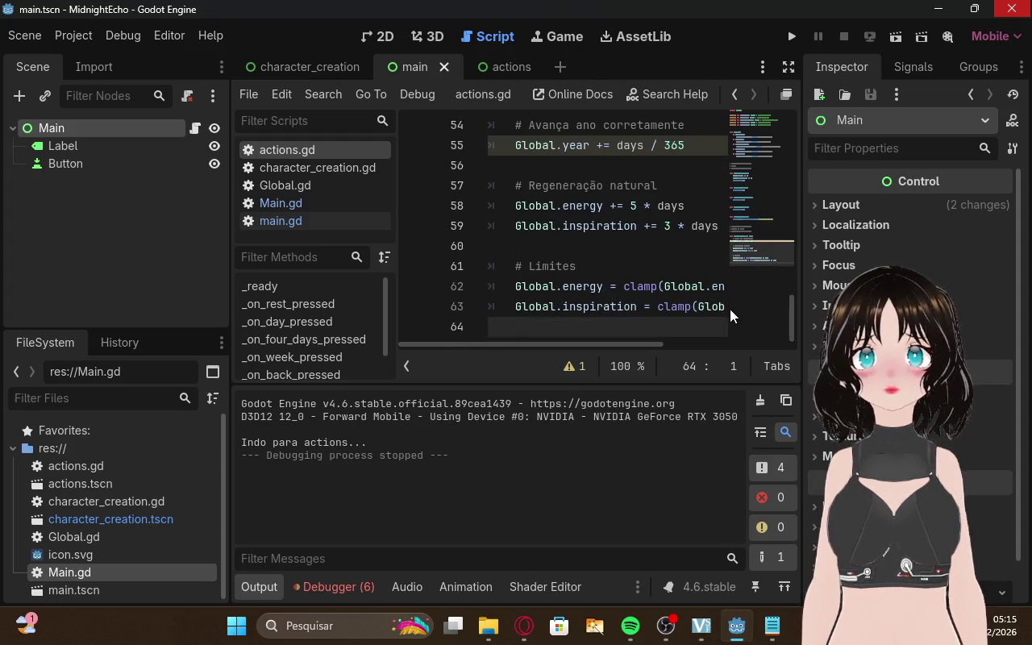
pyautogui.moveTo(651, 329)
pyautogui.mouseDown()
pyautogui.moveTo(511, 260)
pyautogui.moveTo(435, 48)
pyautogui.moveTo(359, 4)
pyautogui.mouseUp()
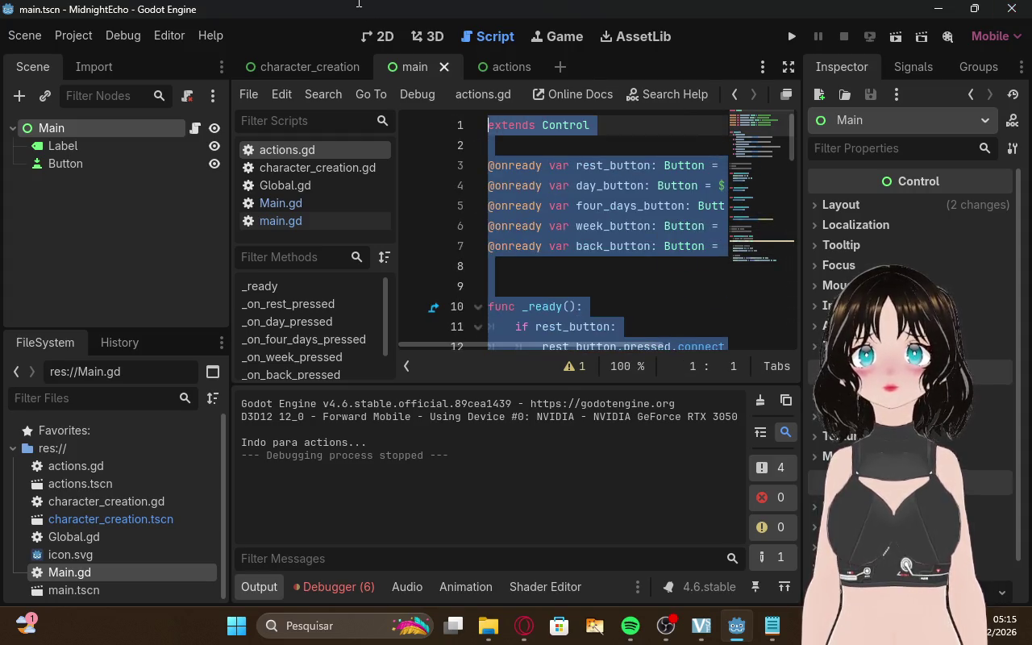
pyautogui.hotkey('ctrl', 'v')
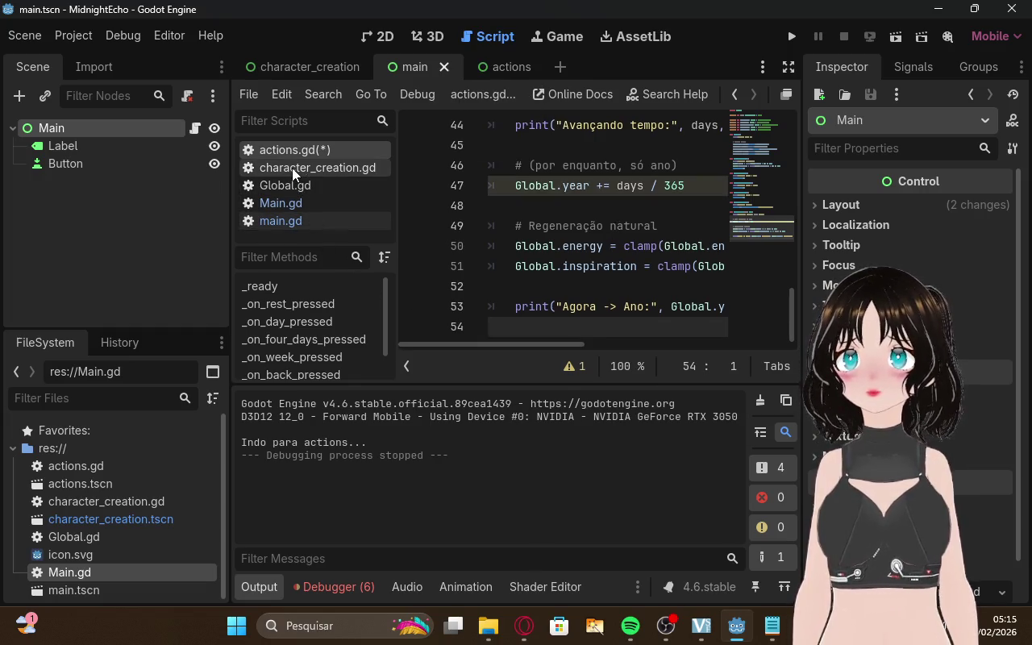
pyautogui.click(293, 188)
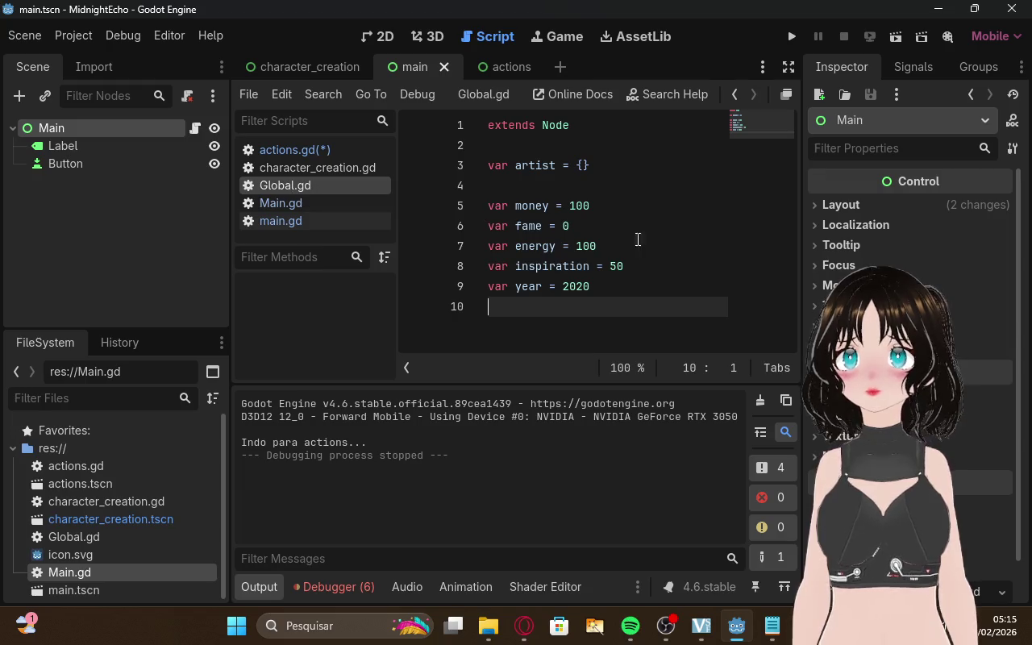
pyautogui.click(524, 625)
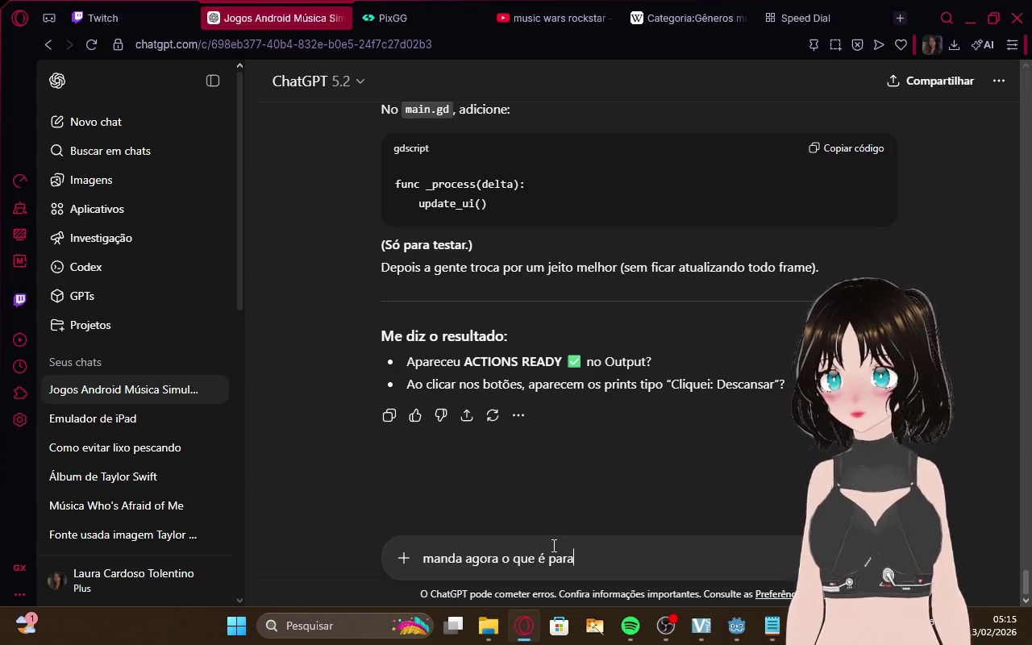
# Ask ChatGPT 'colocar no global' about what belongs in Global
pyautogui.write(' colocar no')
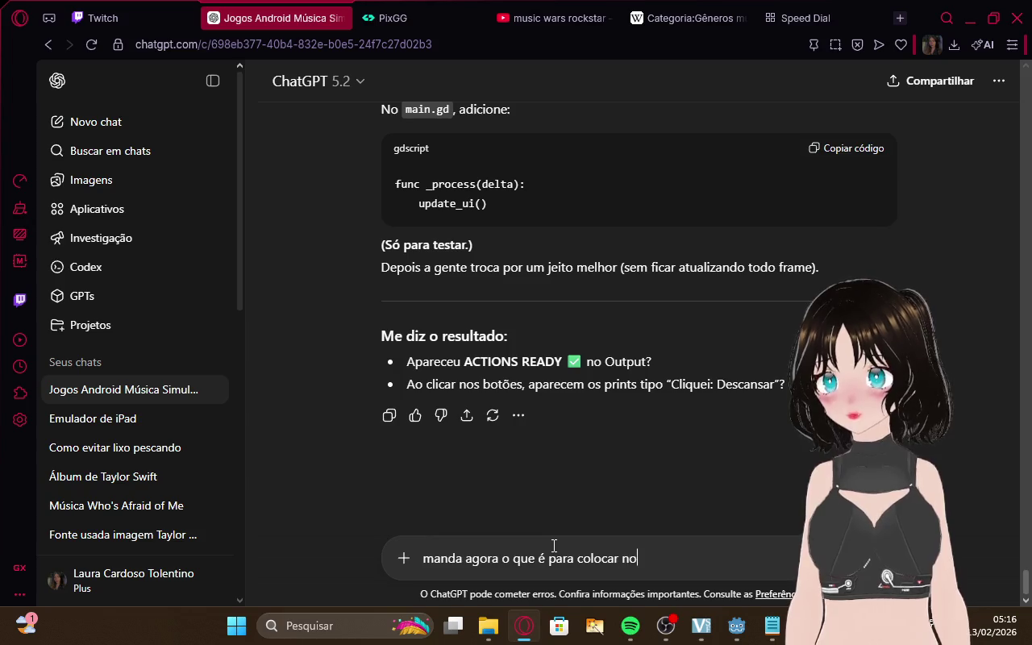
pyautogui.write(' global')
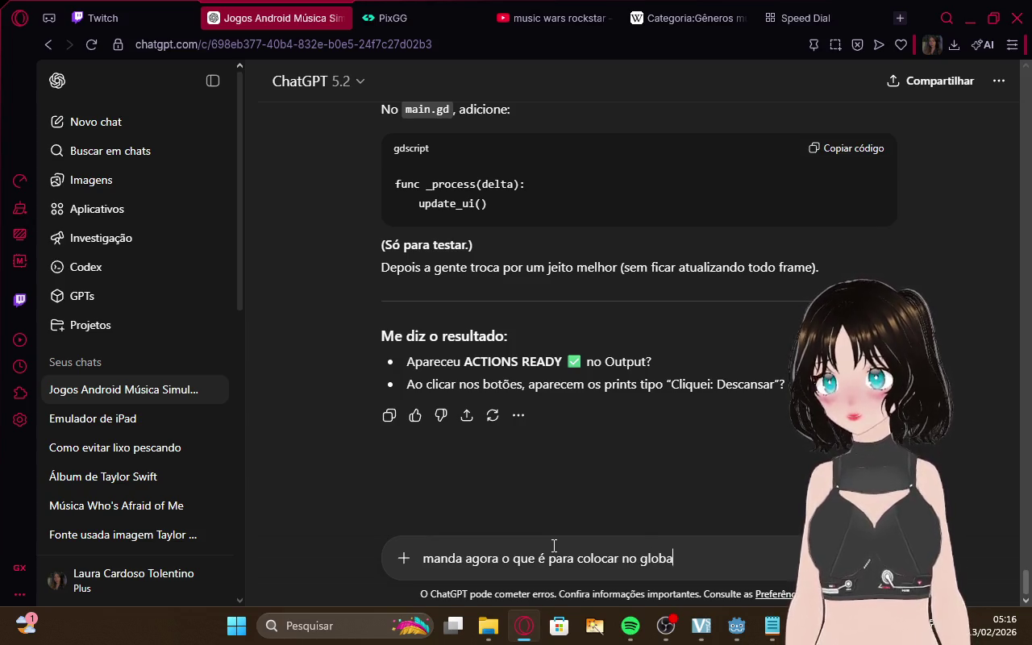
pyautogui.press('Return')
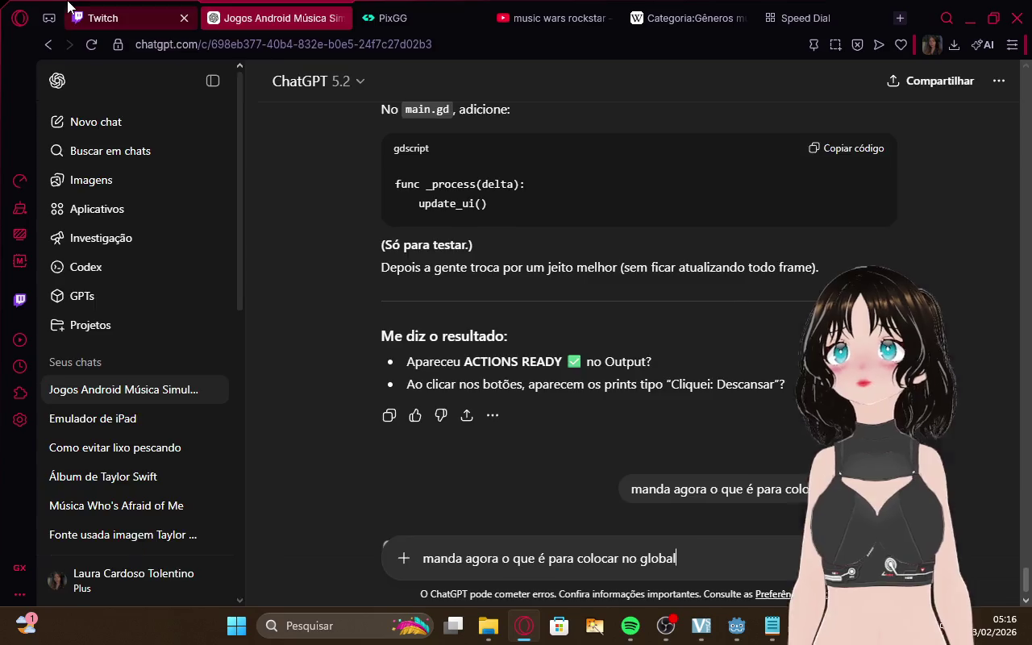
pyautogui.click(129, 18)
pyautogui.click(277, 8)
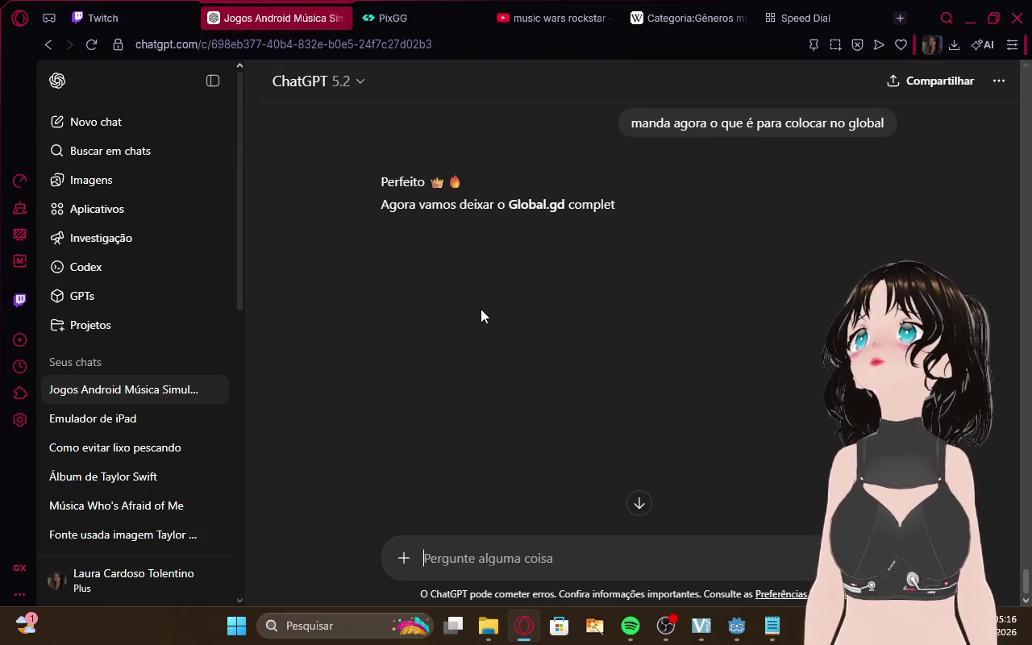
# Read ChatGPT's full Global.gd reply with artist data, typed stats and a reset function
pyautogui.scroll(-1, 700, 221)
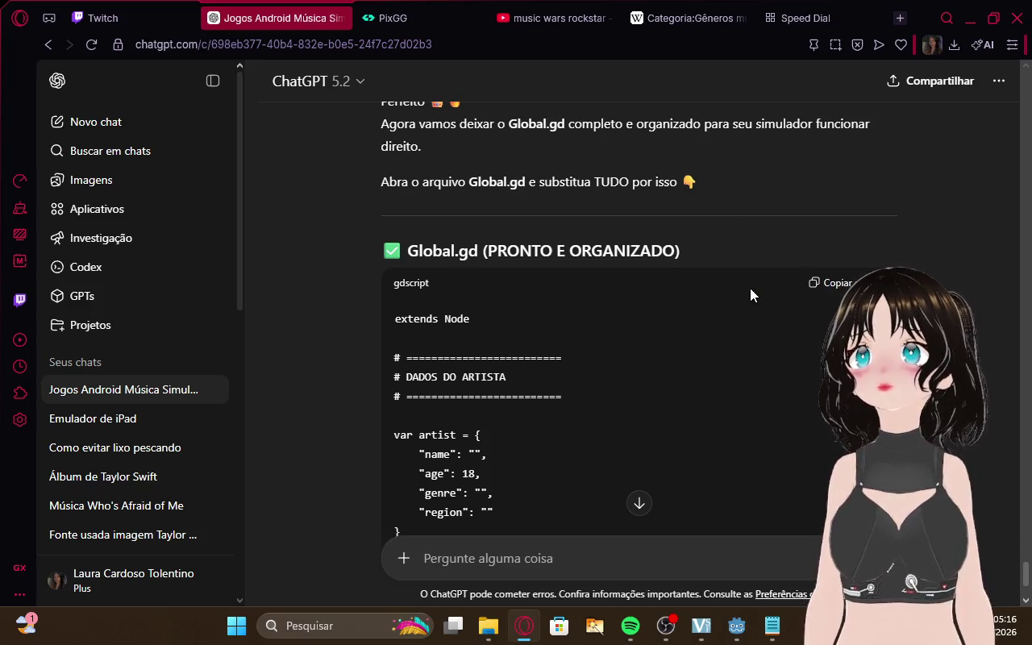
pyautogui.scroll(-3, 750, 295)
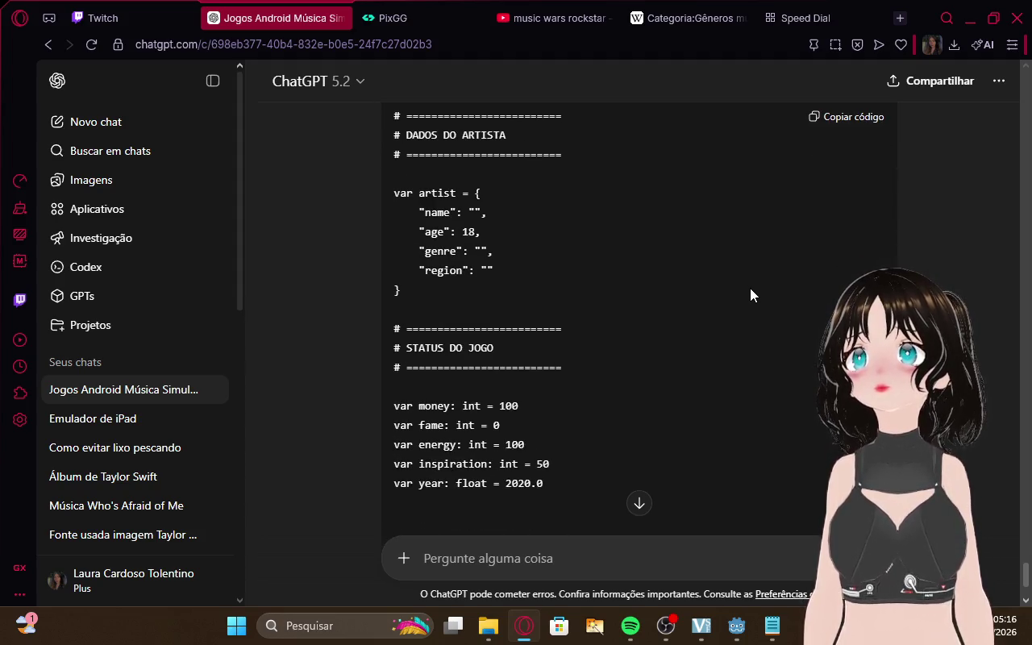
pyautogui.scroll(-2, 750, 294)
pyautogui.scroll(-2, 749, 294)
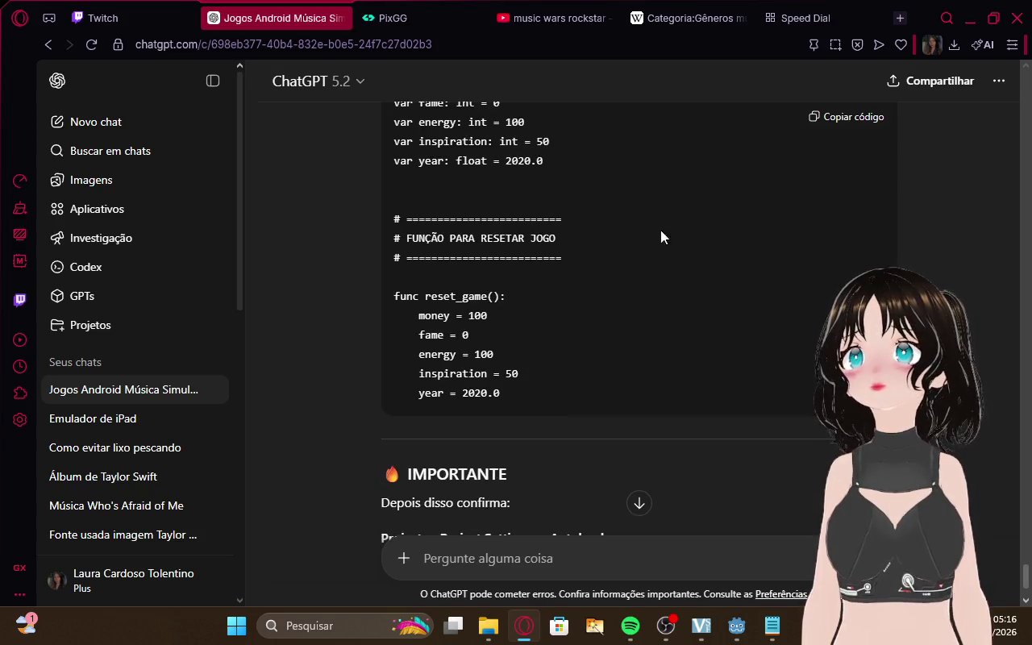
pyautogui.scroll(2, 676, 249)
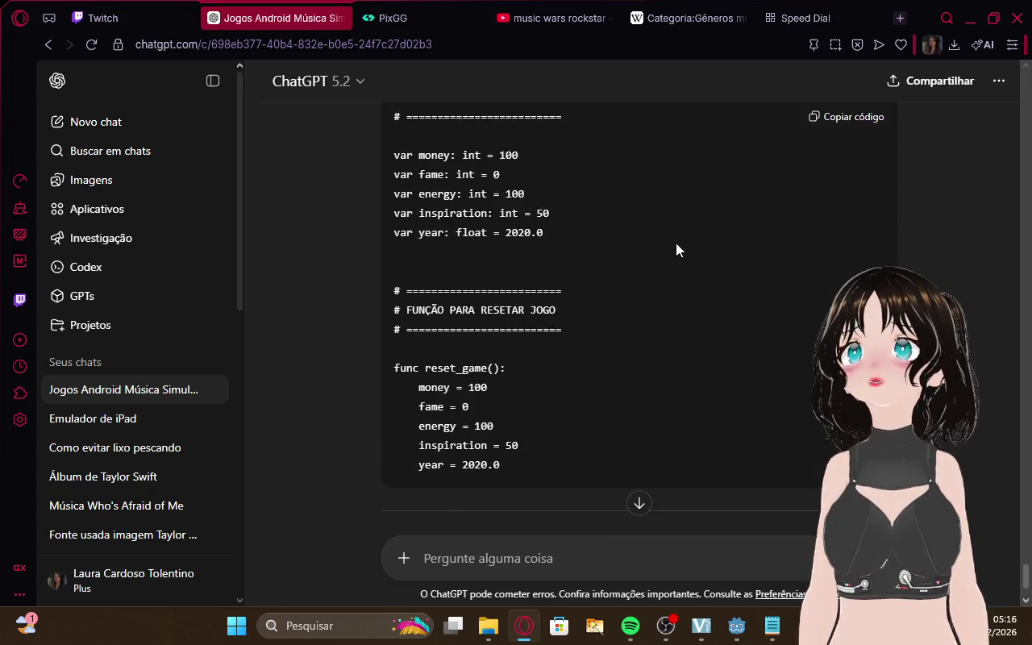
pyautogui.scroll(1, 676, 243)
pyautogui.scroll(-5, 677, 242)
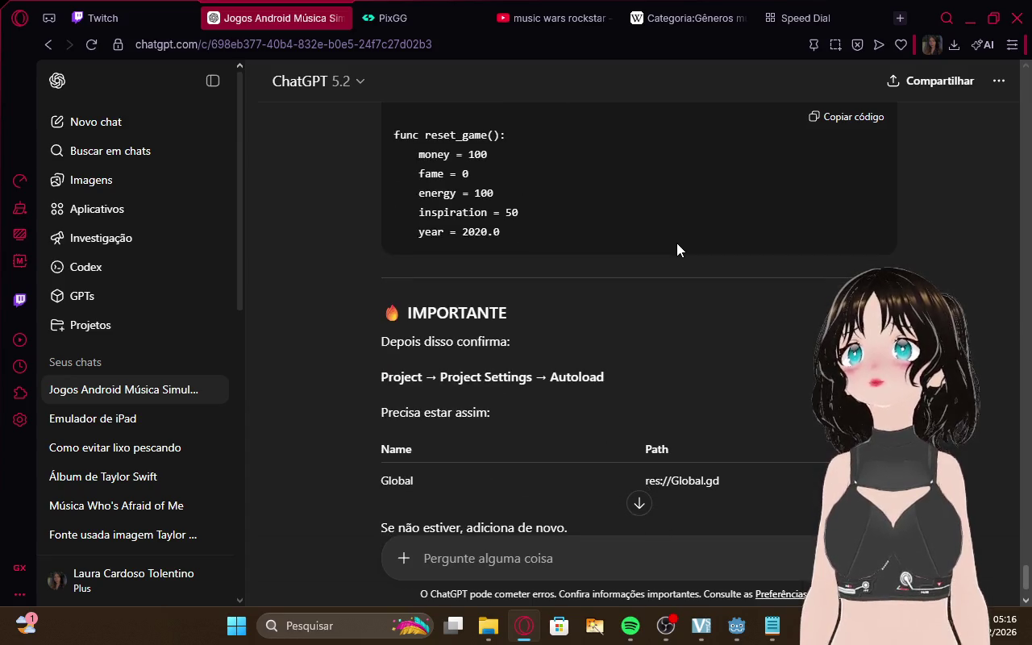
pyautogui.scroll(-1, 676, 243)
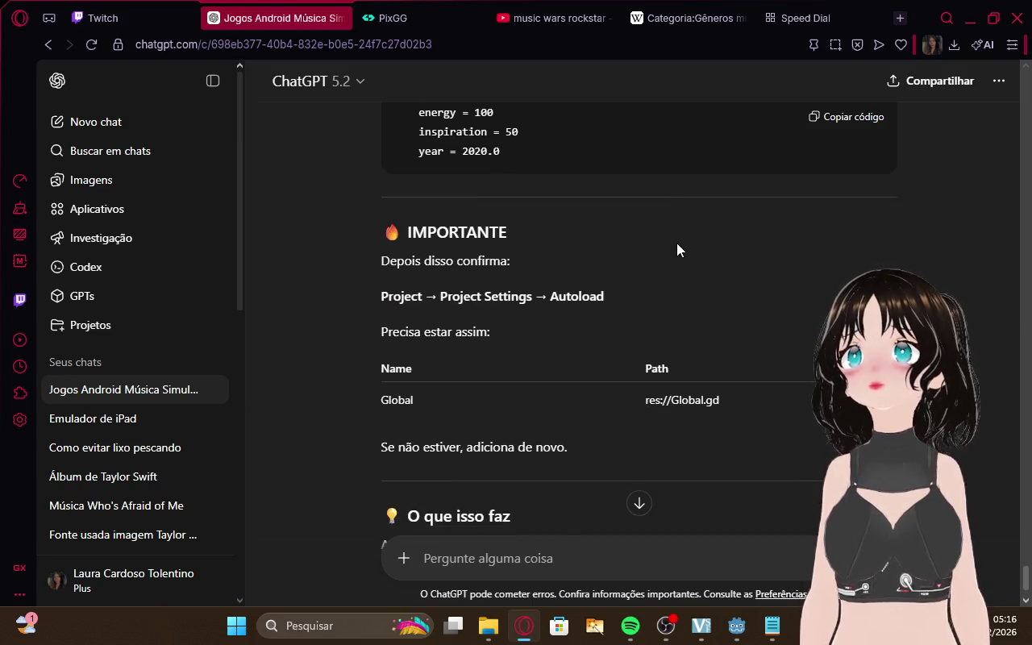
pyautogui.scroll(-3, 676, 243)
pyautogui.scroll(-3, 676, 347)
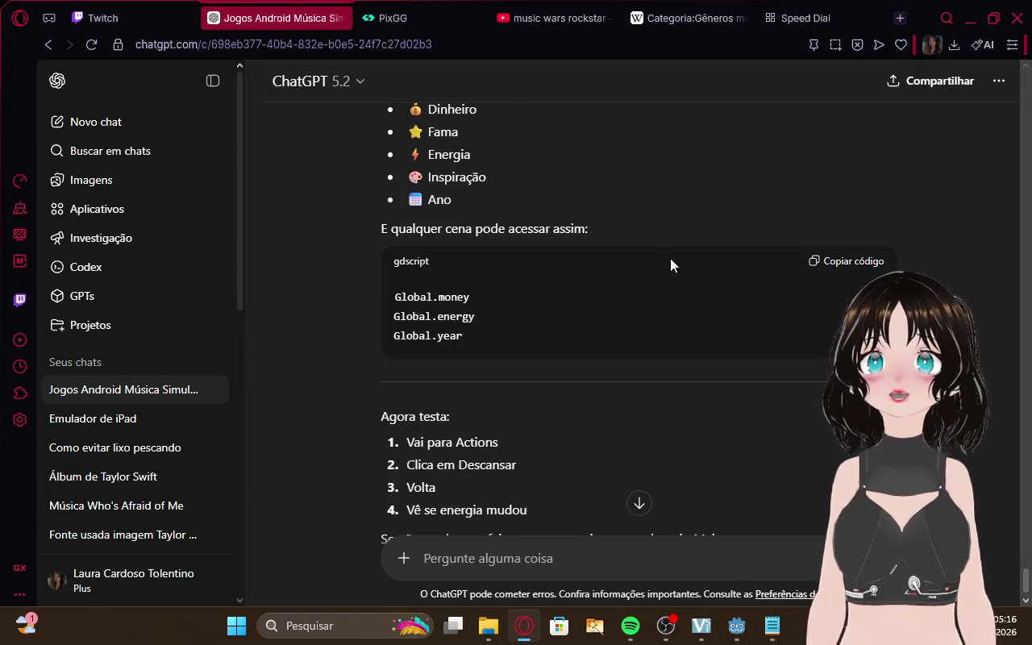
pyautogui.scroll(1, 667, 256)
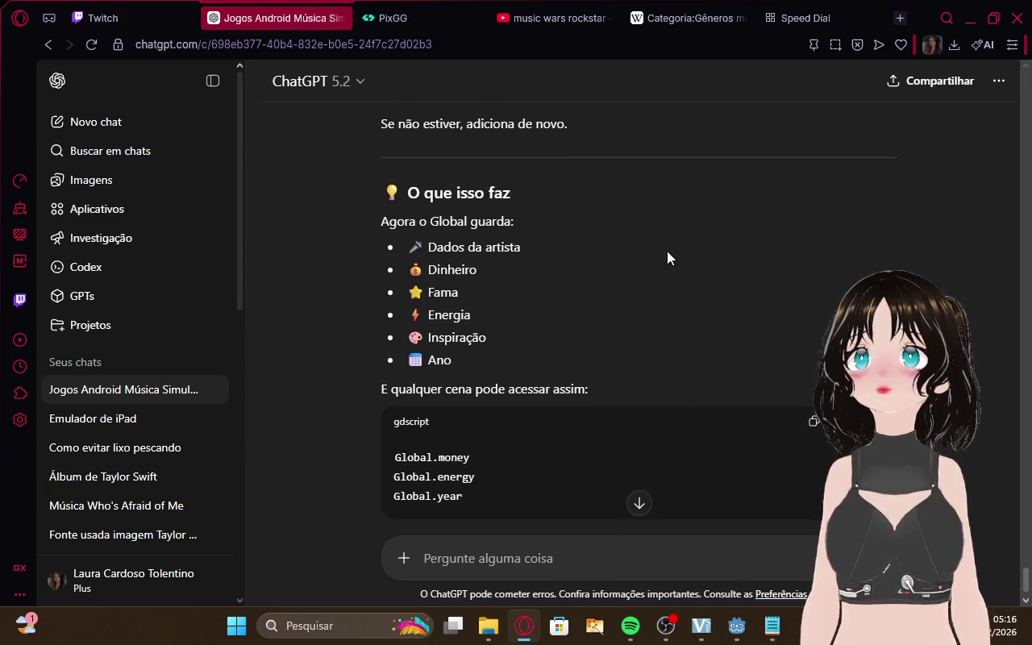
pyautogui.scroll(-4, 668, 256)
pyautogui.scroll(-1, 670, 258)
# Bring Notepad up and dismiss it, then switch back to the Godot editor
pyautogui.click(772, 626)
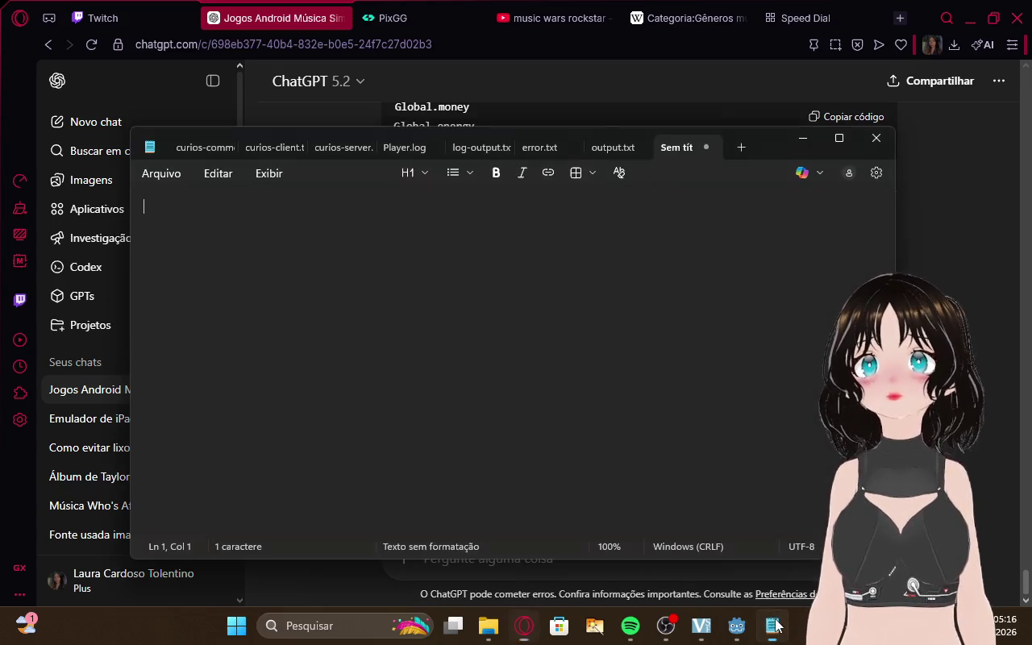
pyautogui.hotkey('alt', 'Tab')
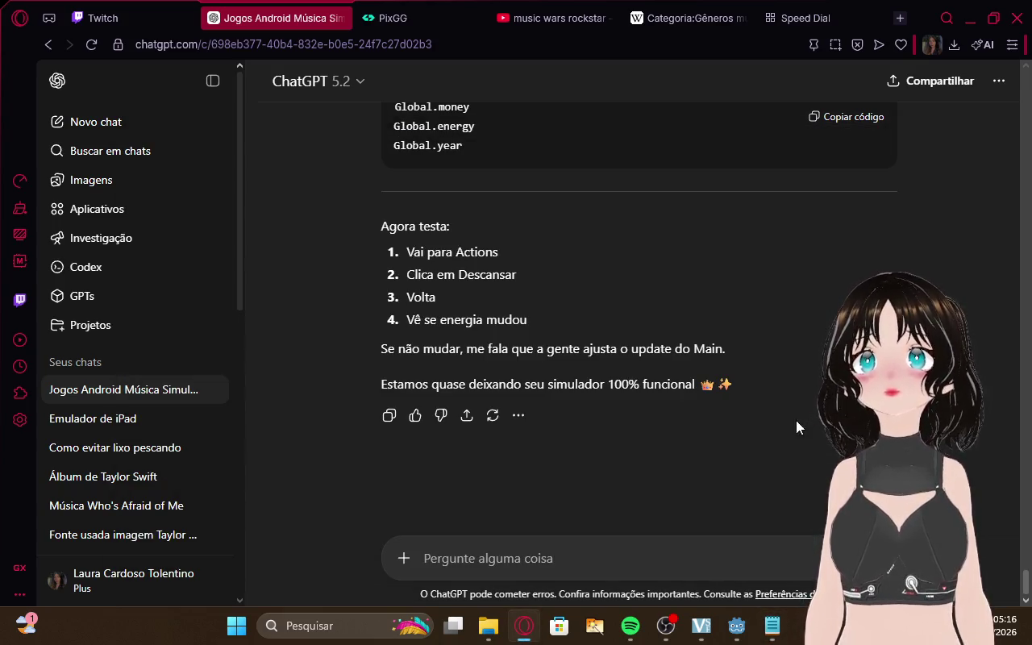
pyautogui.click(772, 626)
pyautogui.click(735, 622)
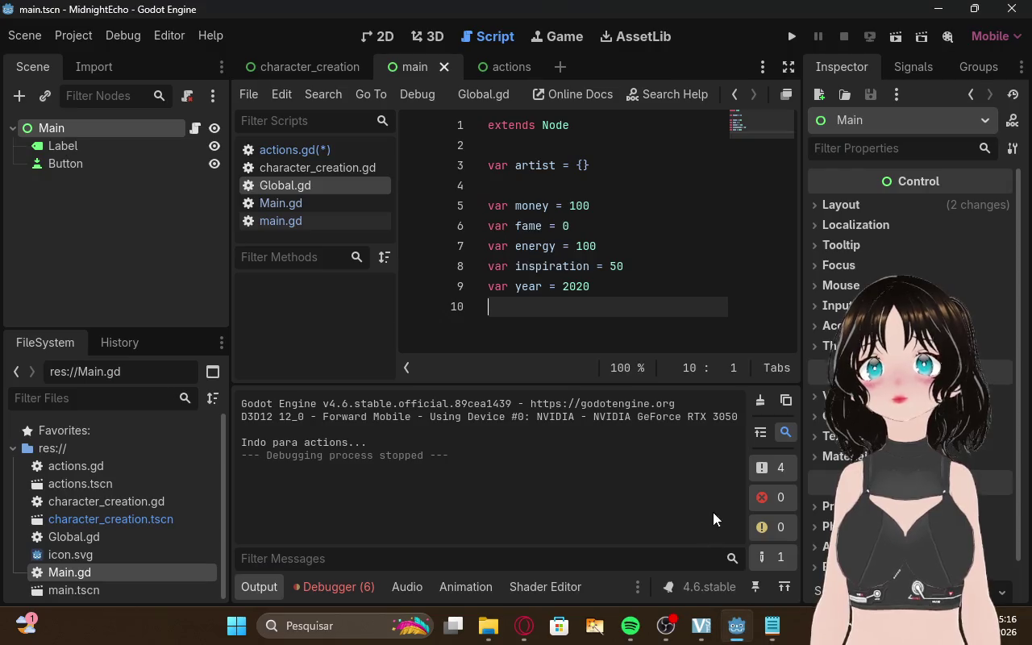
# Replace all of Global.gd's existing code with ChatGPT's new Global script
pyautogui.click(305, 200)
pyautogui.click(313, 183)
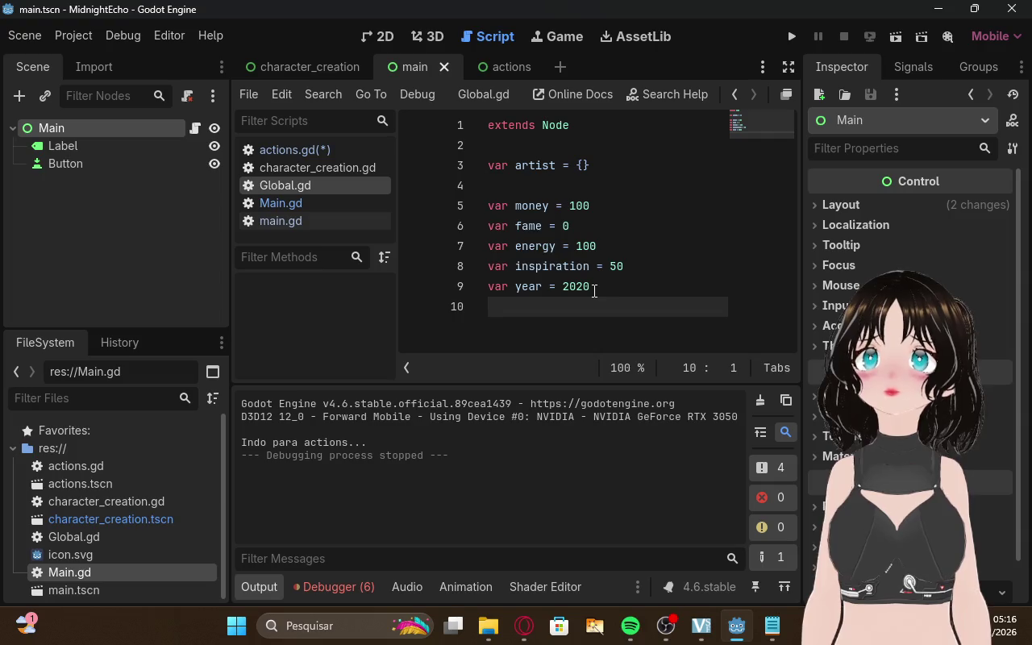
pyautogui.moveTo(594, 291); pyautogui.dragTo(444, 72)
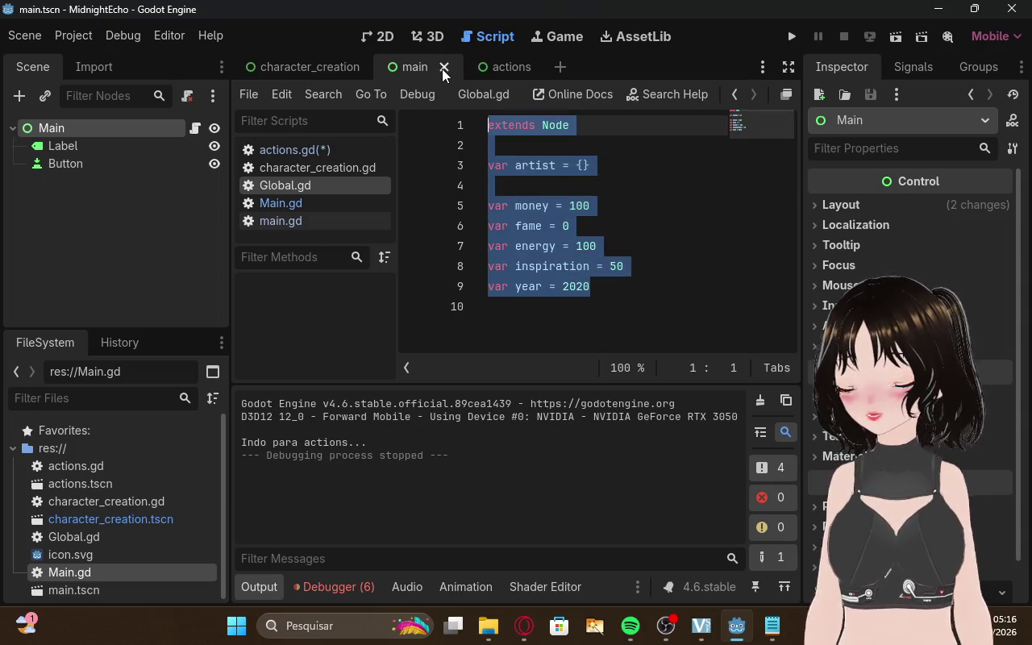
pyautogui.hotkey('ctrl', 'v')
# Change the artist's default age on line 9 from 18 to an empty string ""
pyautogui.scroll(3, 596, 235)
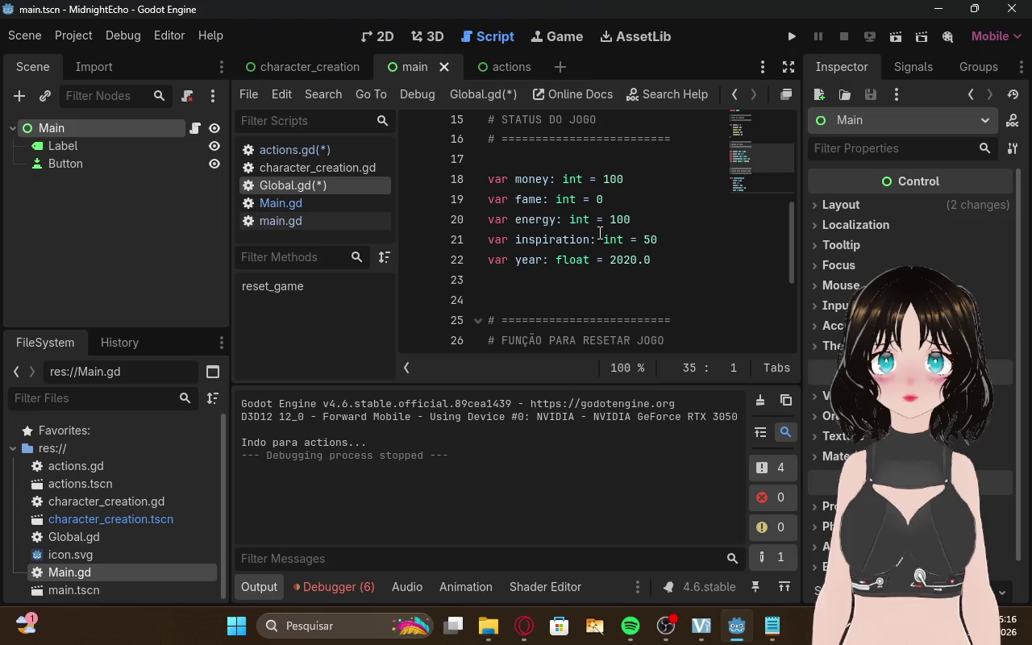
pyautogui.scroll(3, 603, 231)
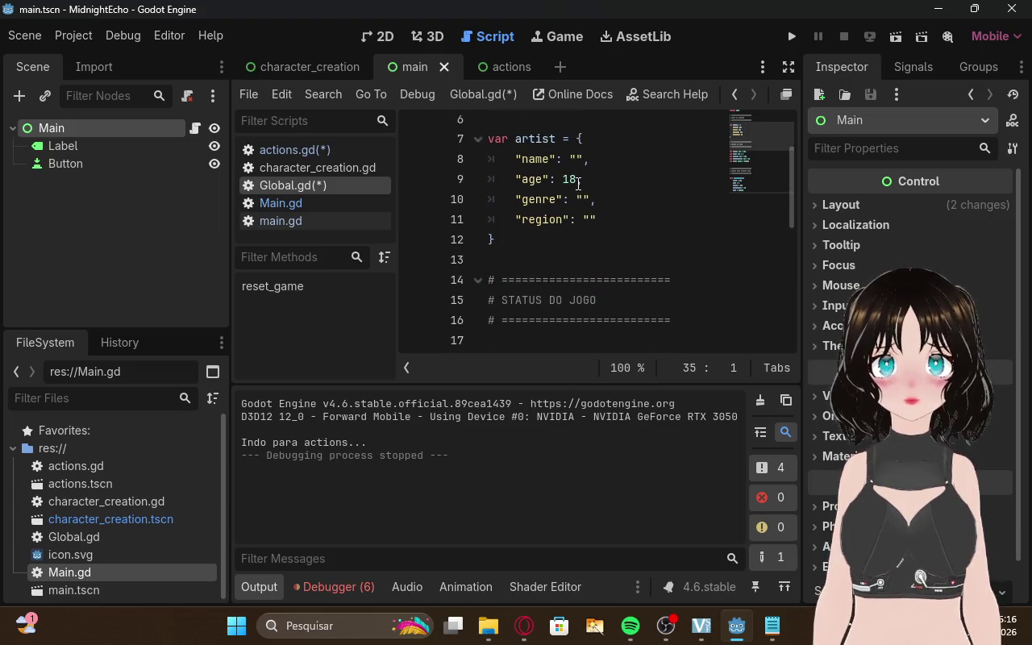
pyautogui.click(578, 181)
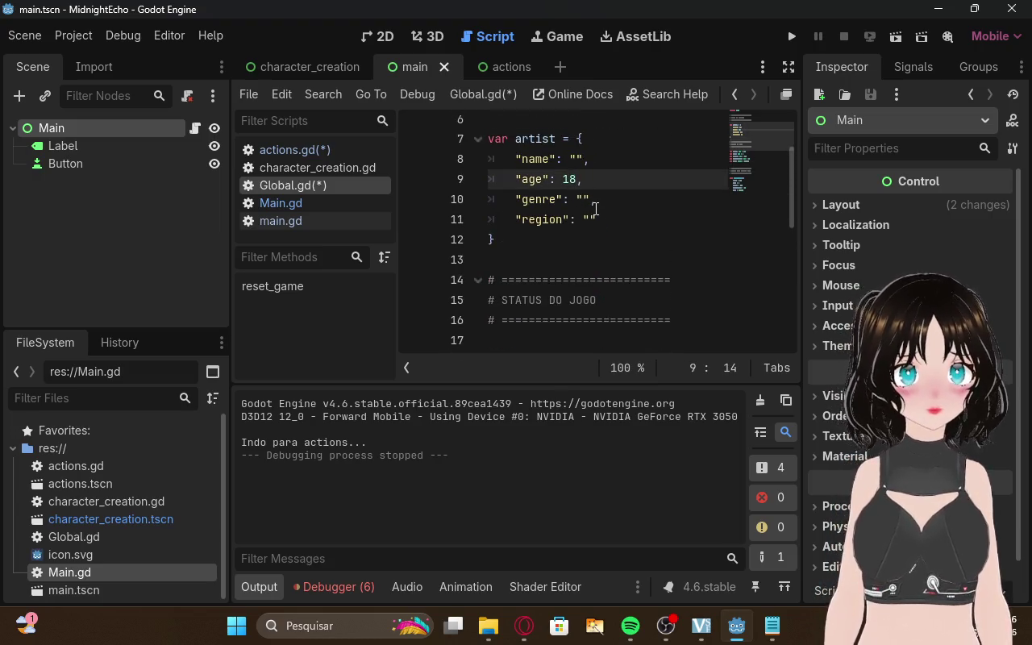
pyautogui.press('BackSpace')
pyautogui.press('BackSpace')
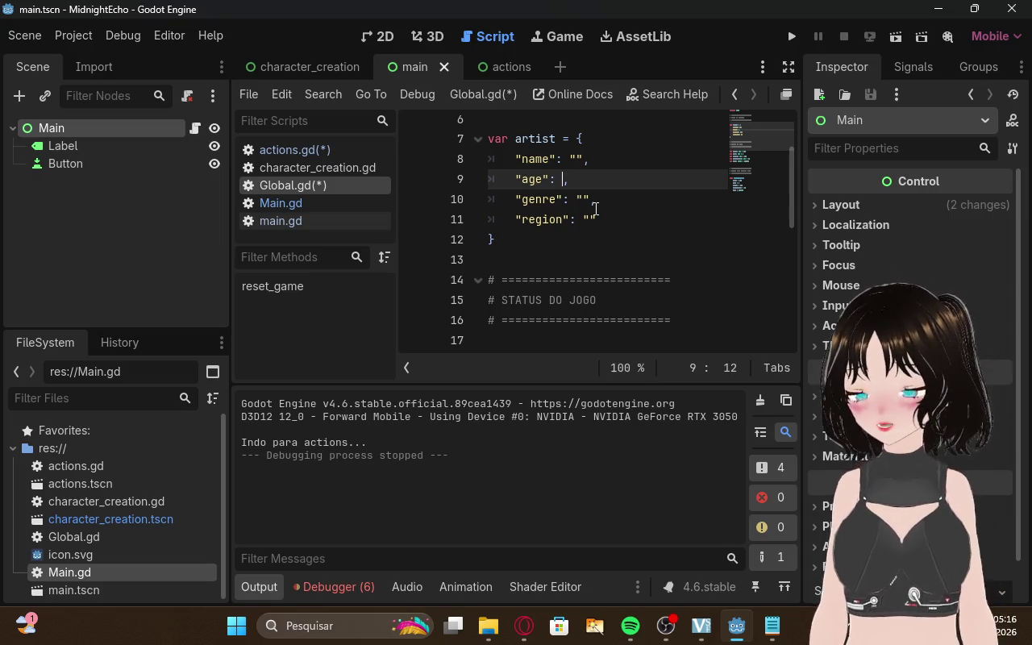
pyautogui.write("'")
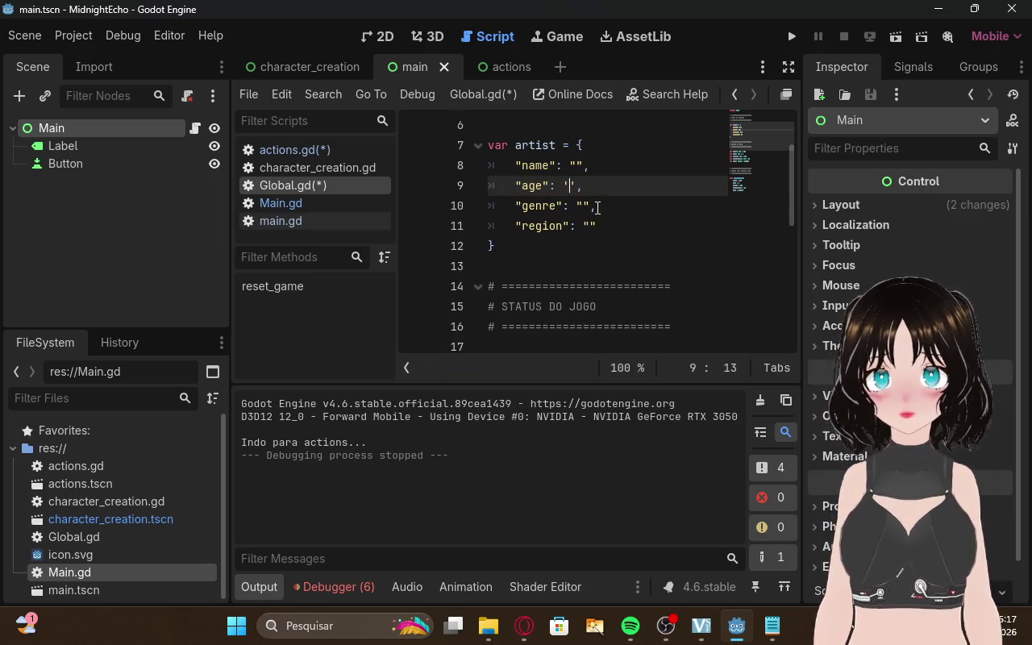
pyautogui.press('BackSpace')
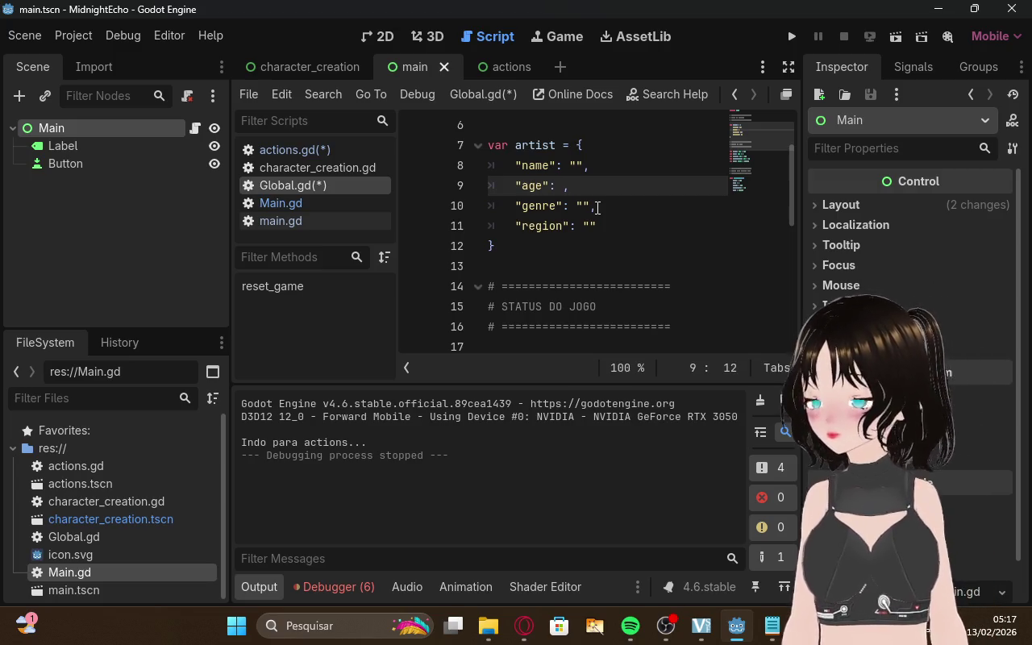
pyautogui.write('"')
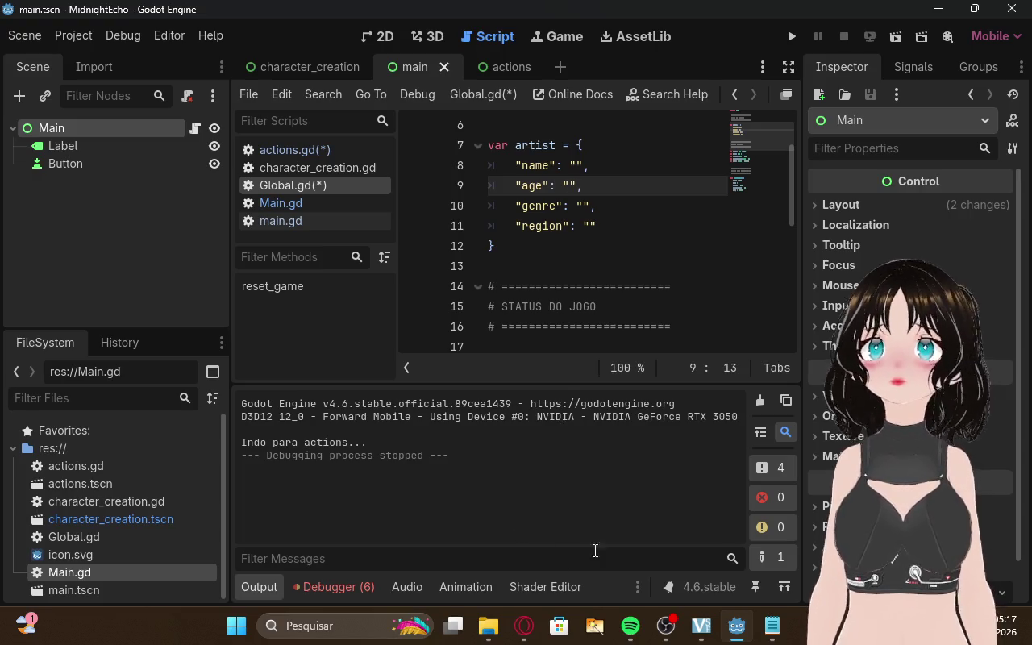
# Run the game, enter artist name 'l', start the career, and go to the actions screen
pyautogui.click(791, 37)
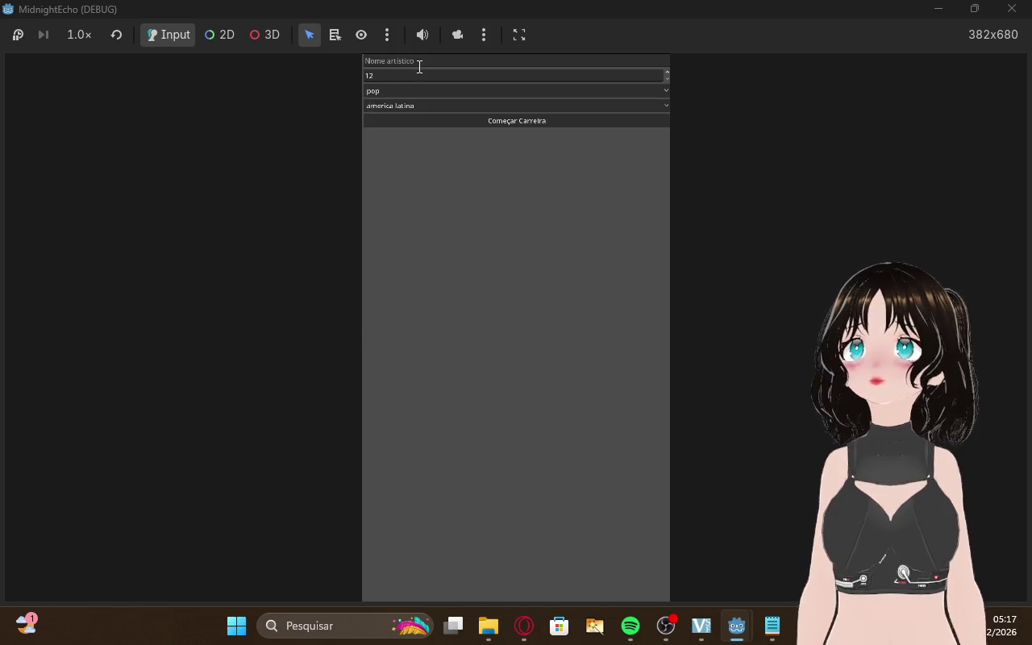
pyautogui.click(420, 63)
pyautogui.write('l')
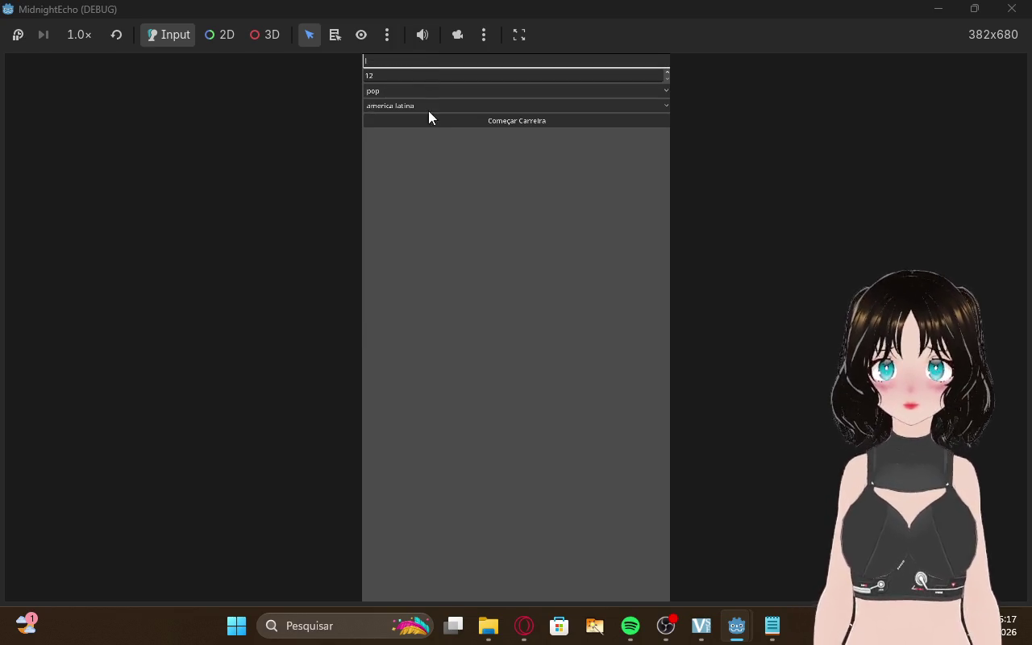
pyautogui.click(455, 117)
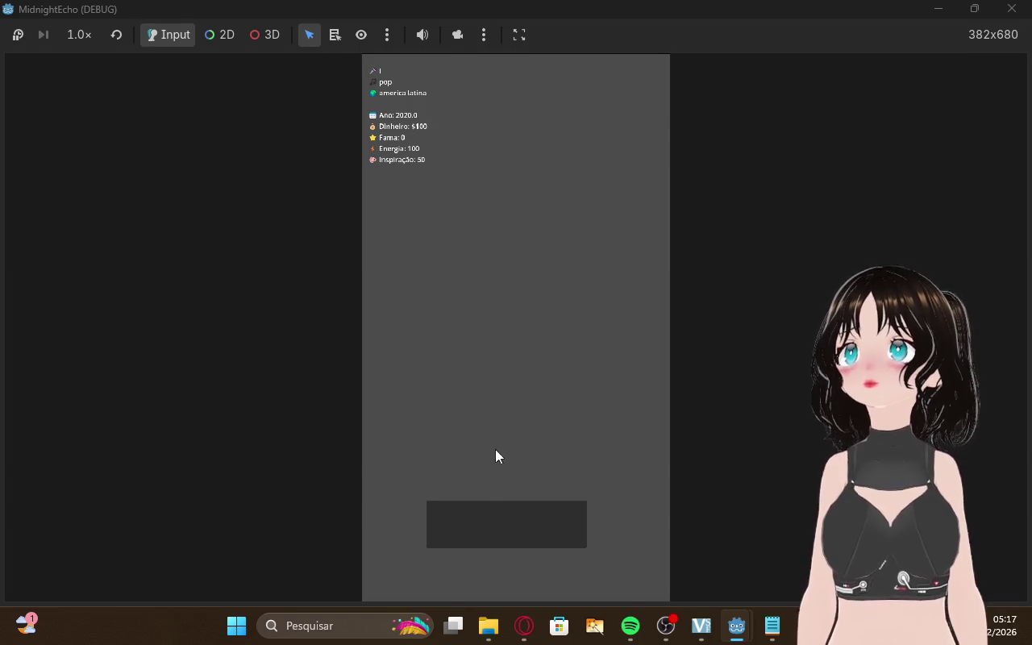
pyautogui.click(503, 516)
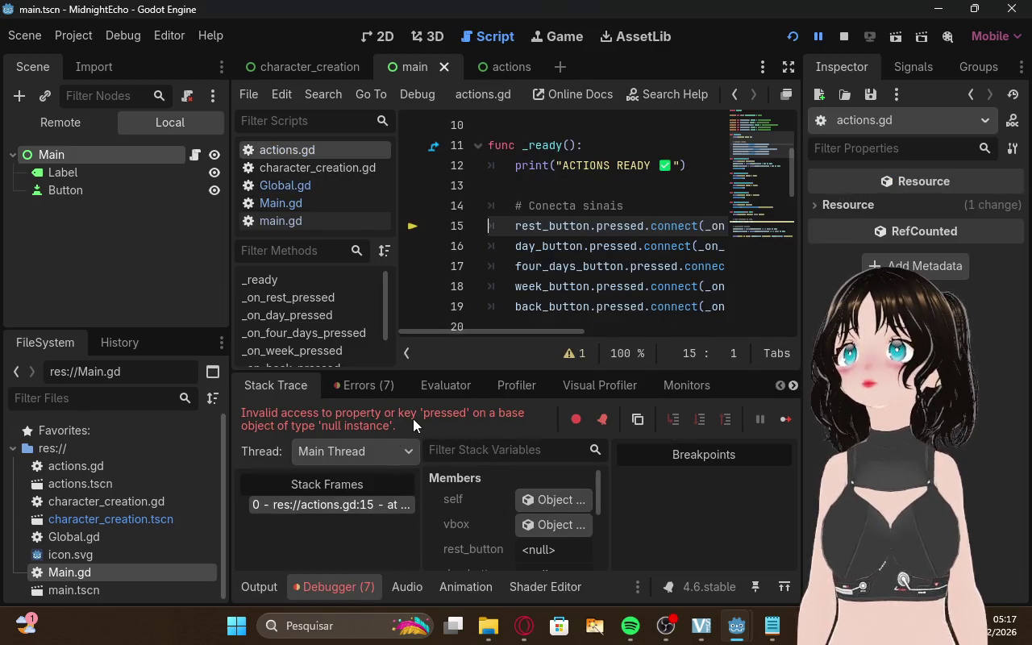
pyautogui.scroll(-10, 570, 238)
pyautogui.scroll(12, 569, 238)
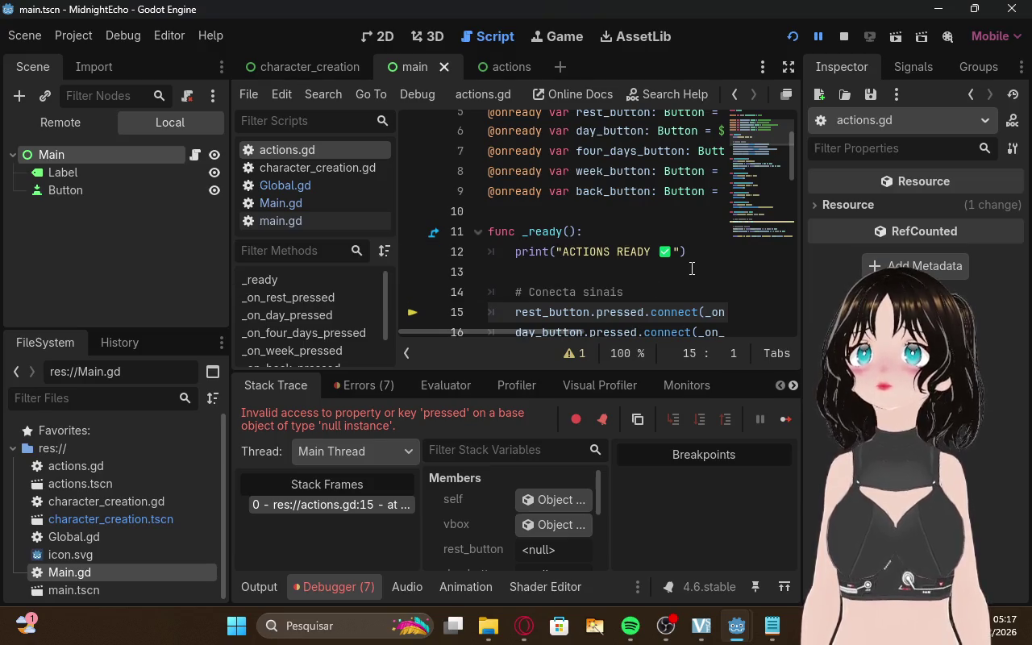
pyautogui.scroll(-12, 691, 268)
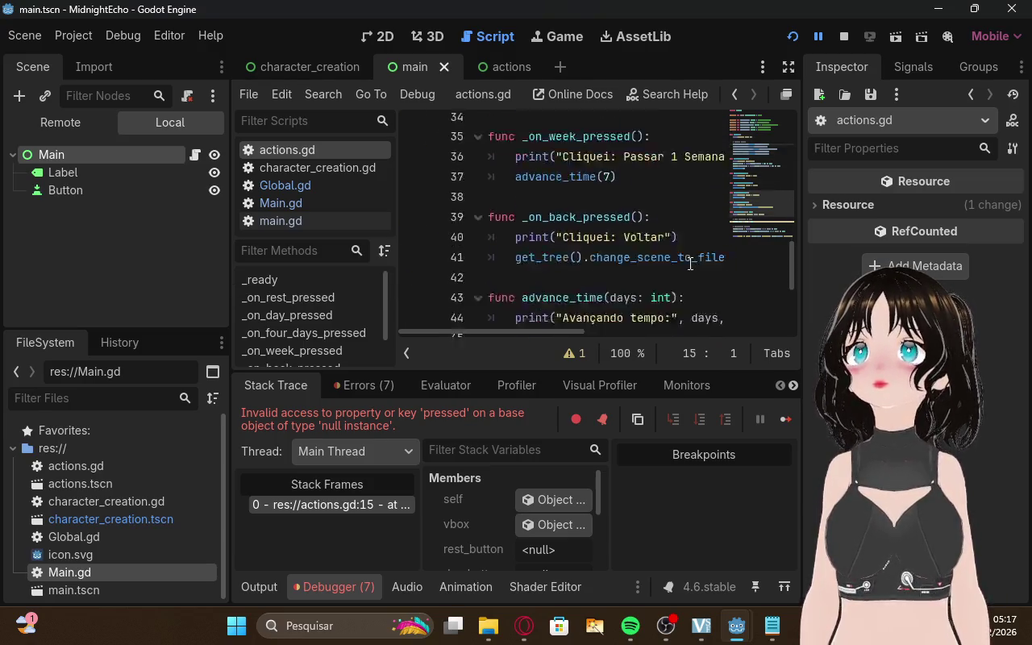
# Open the actions scene, enlarge the debugger Errors list to show all seven errors, and snip it
pyautogui.click(521, 61)
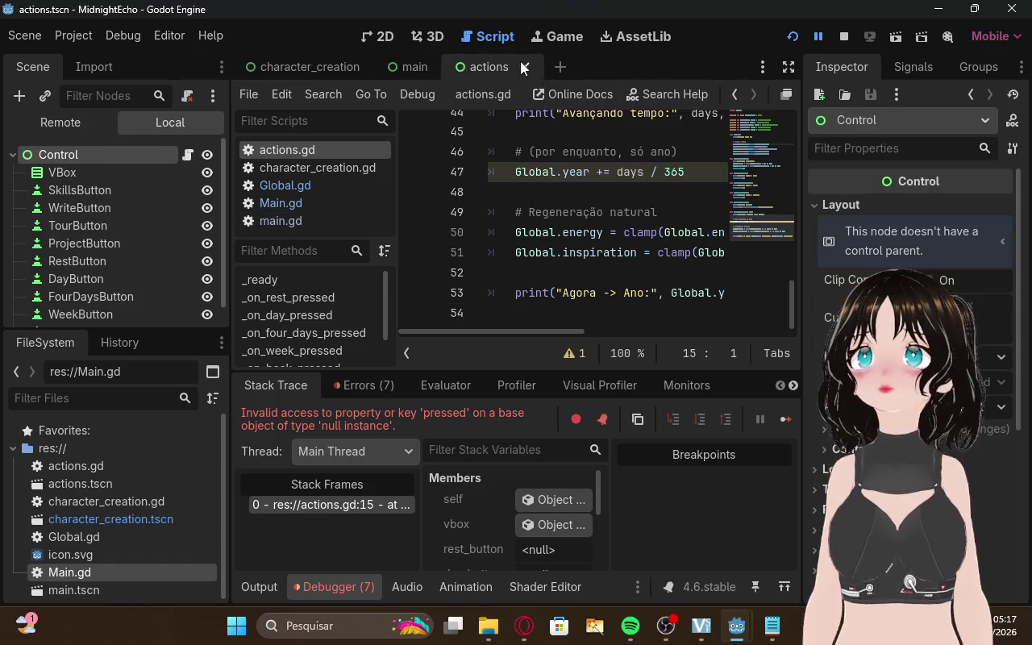
pyautogui.scroll(6, 556, 243)
pyautogui.scroll(3, 557, 243)
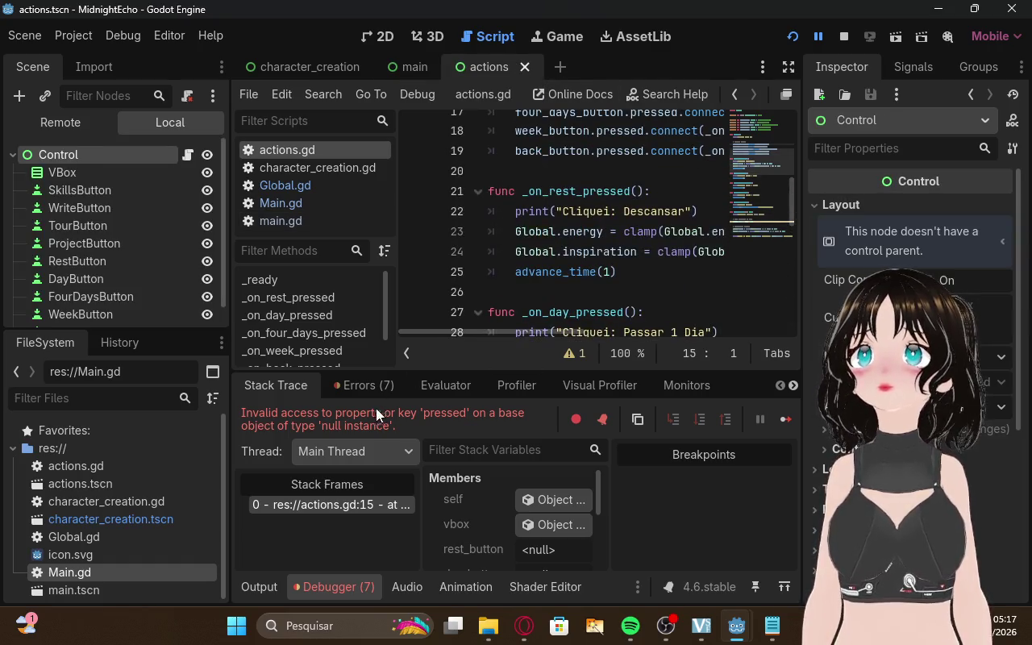
pyautogui.click(367, 385)
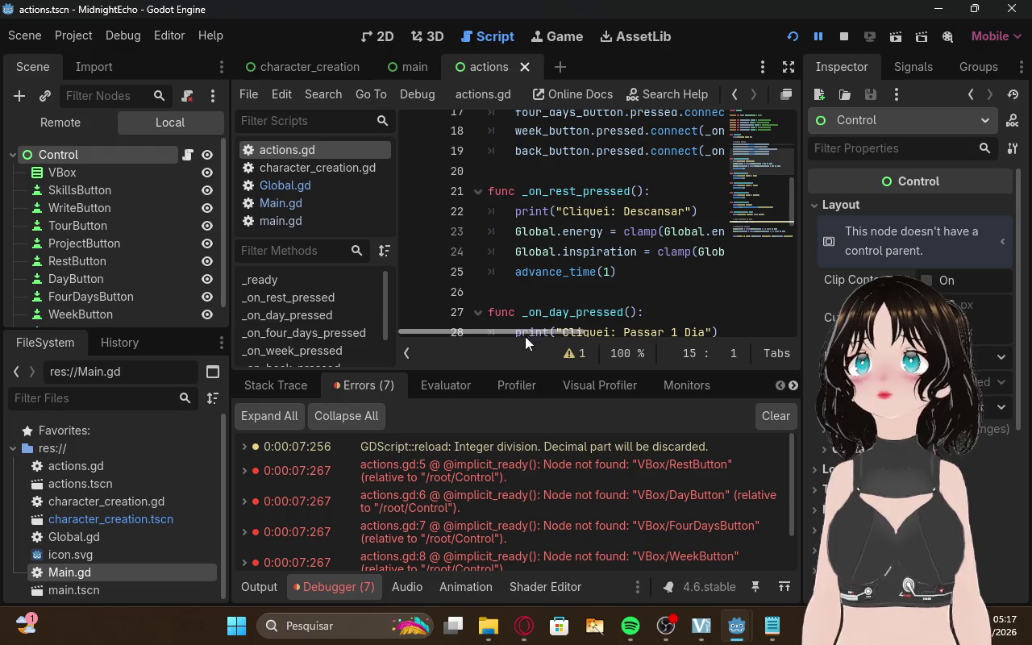
pyautogui.moveTo(514, 371); pyautogui.dragTo(515, 266)
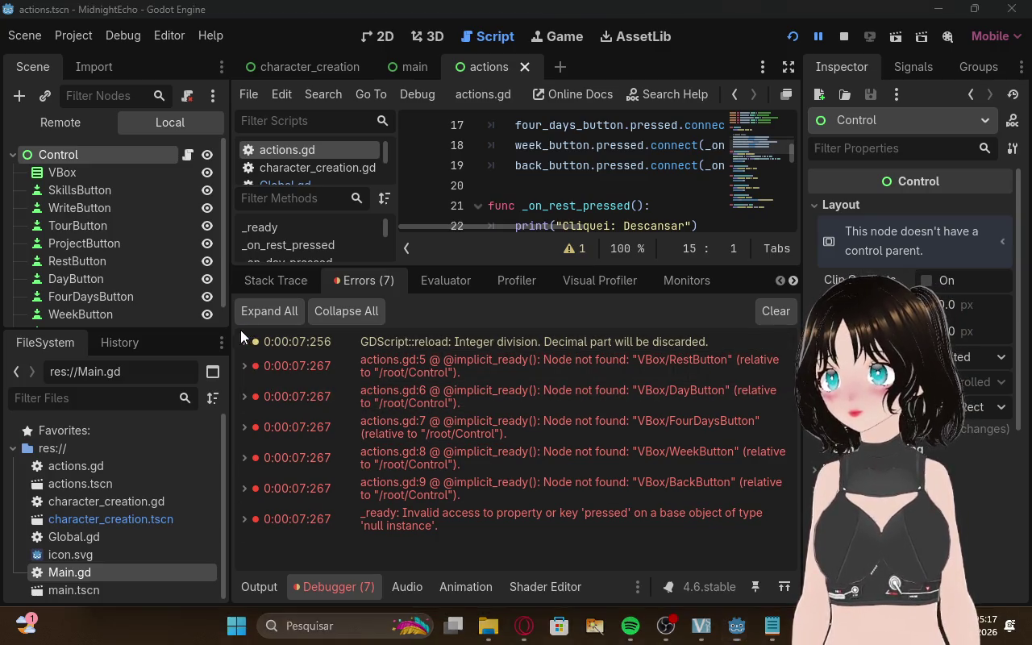
pyautogui.press('super+shift+s')
pyautogui.moveTo(236, 330)
pyautogui.mouseDown()
pyautogui.moveTo(571, 512)
pyautogui.moveTo(792, 546)
pyautogui.mouseUp()
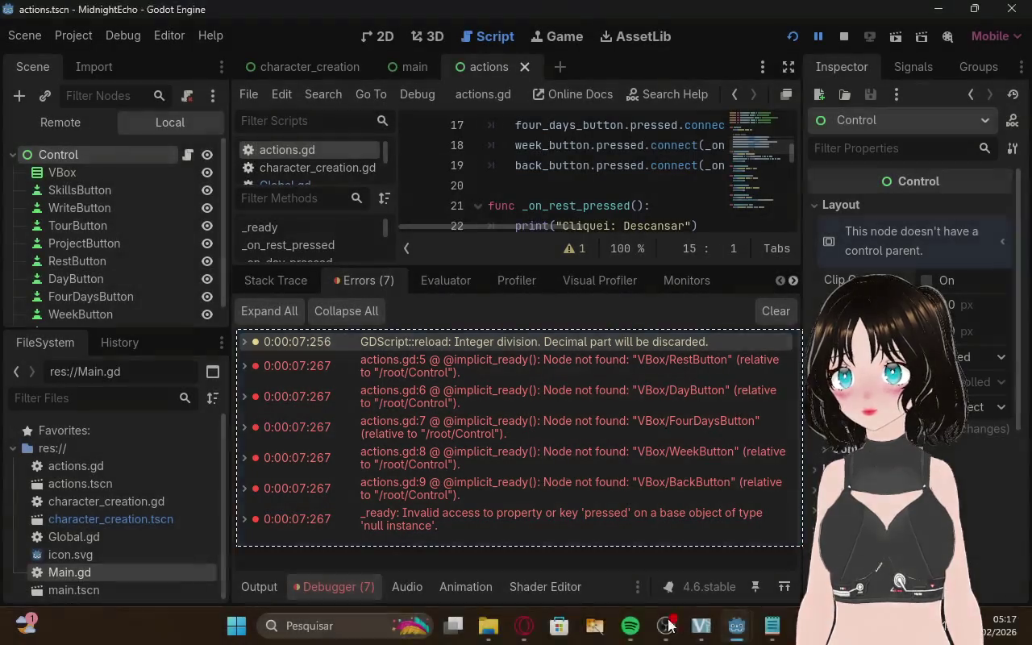
# Send ChatGPT the error screenshot with the message "o erro"
pyautogui.click(524, 626)
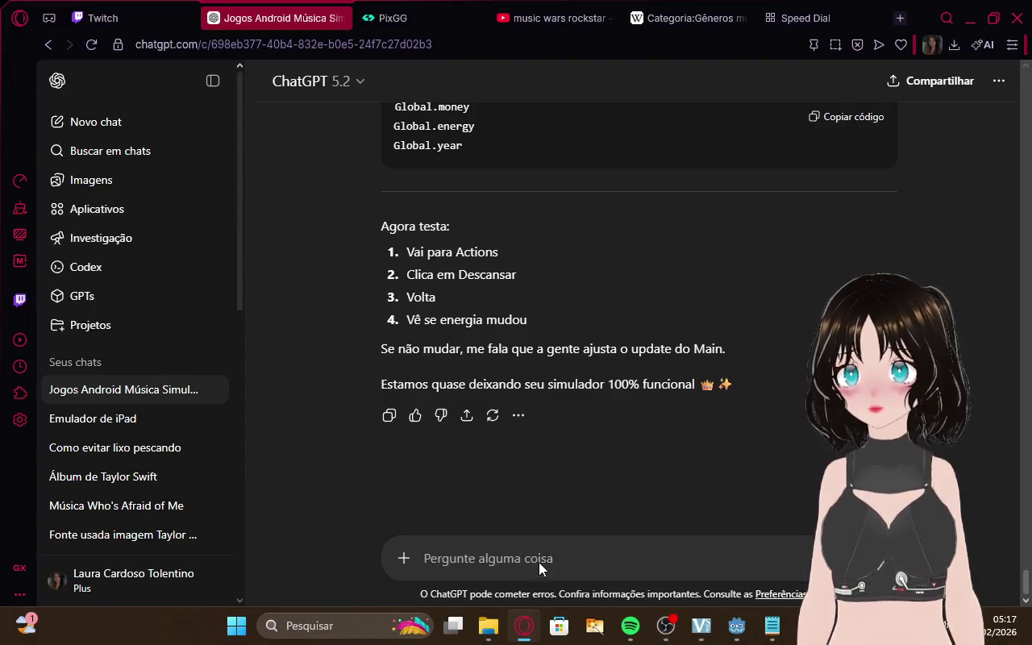
pyautogui.click(539, 560)
pyautogui.hotkey('ctrl', 'v')
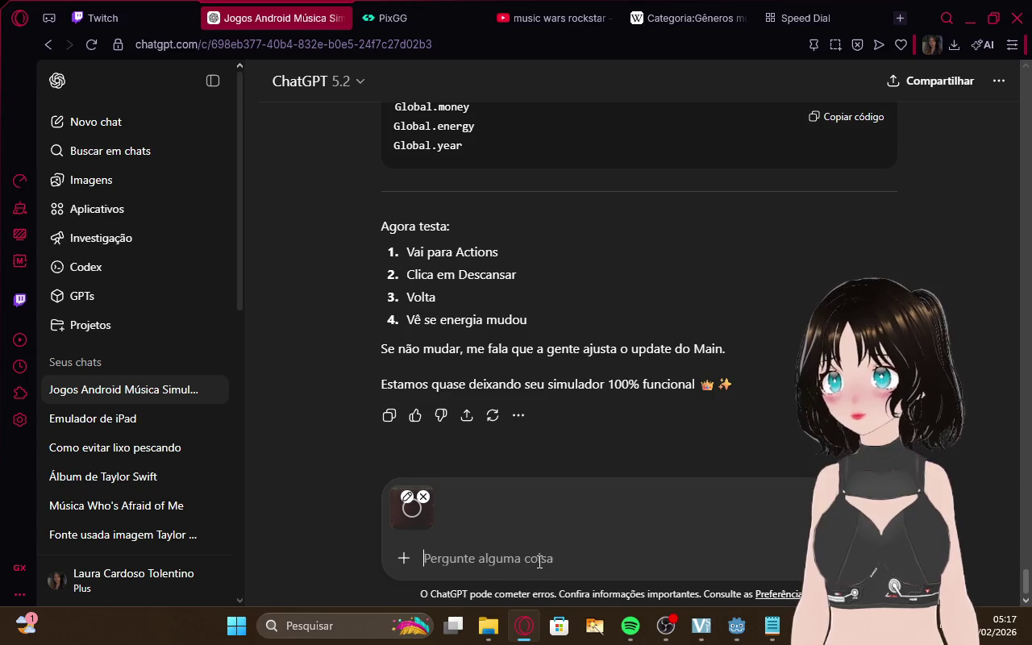
pyautogui.write('o erro')
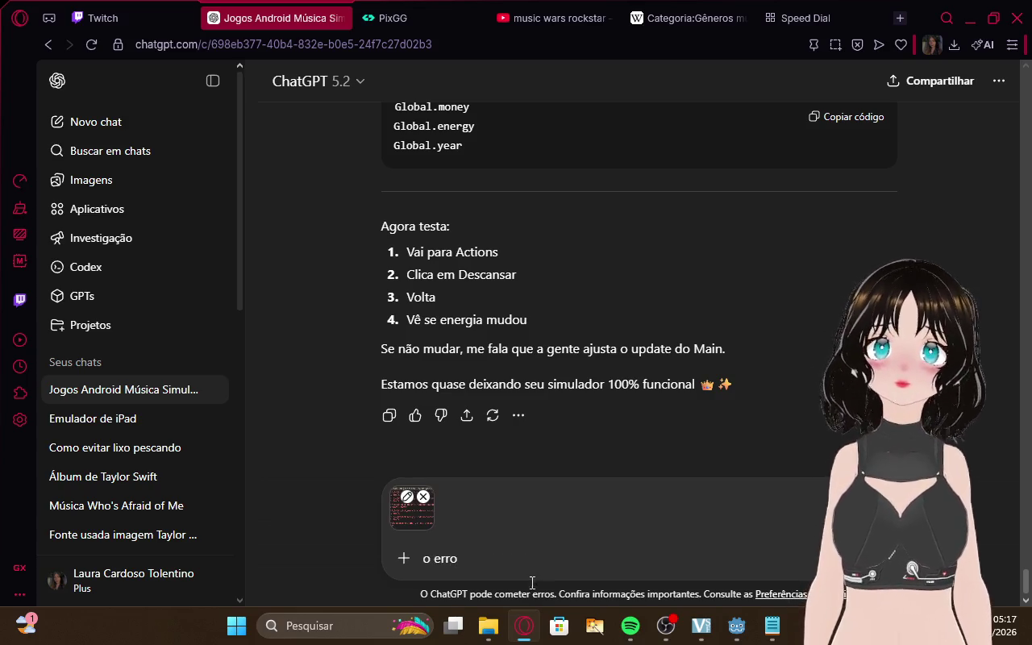
pyautogui.click(104, 18)
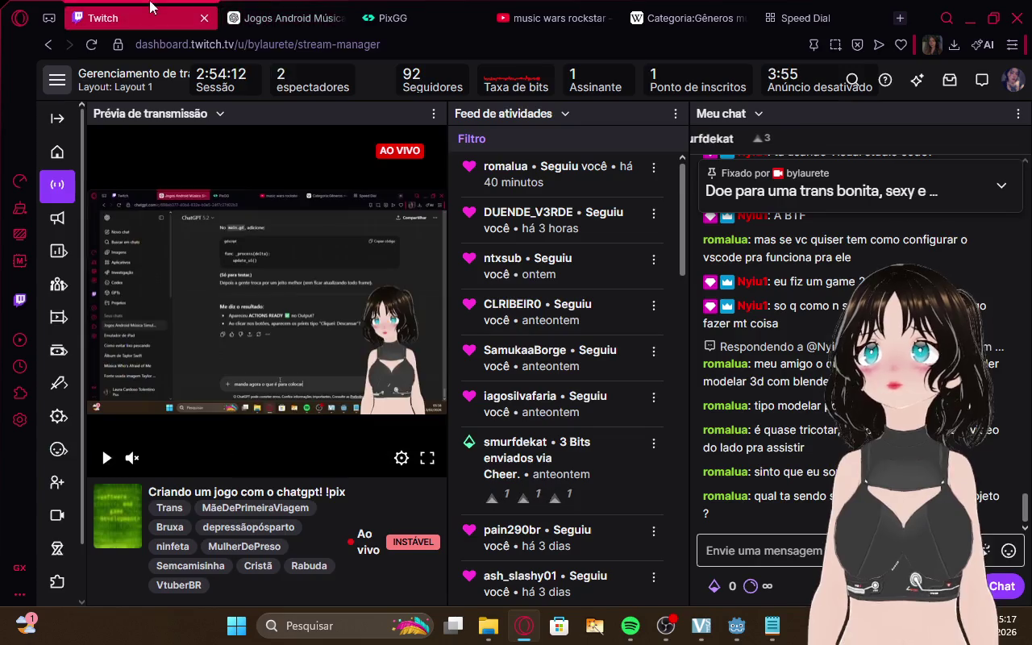
pyautogui.click(242, 18)
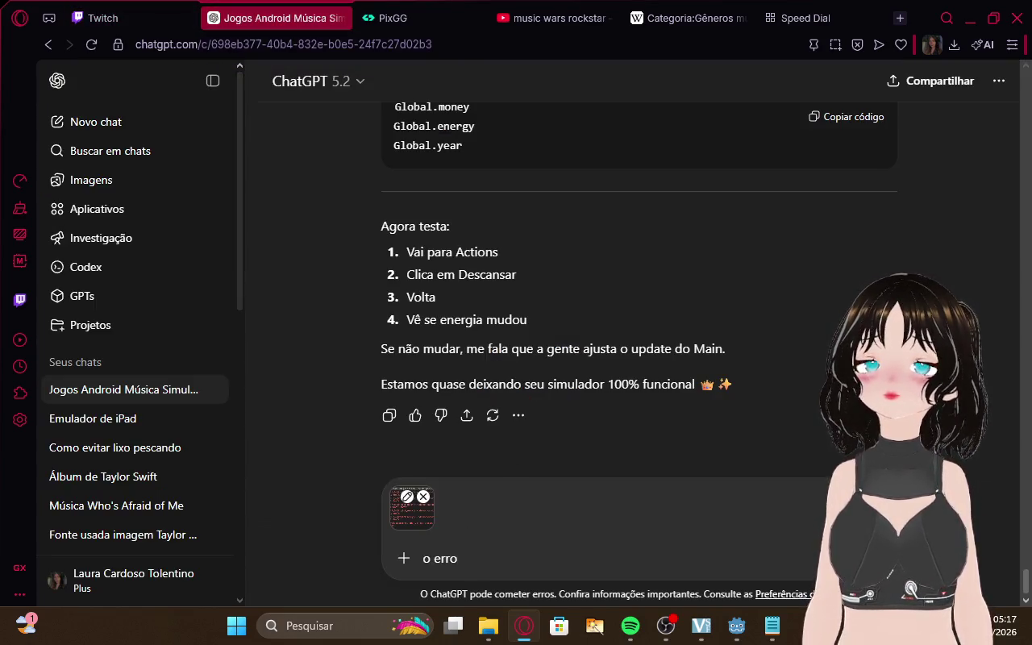
pyautogui.press('Return')
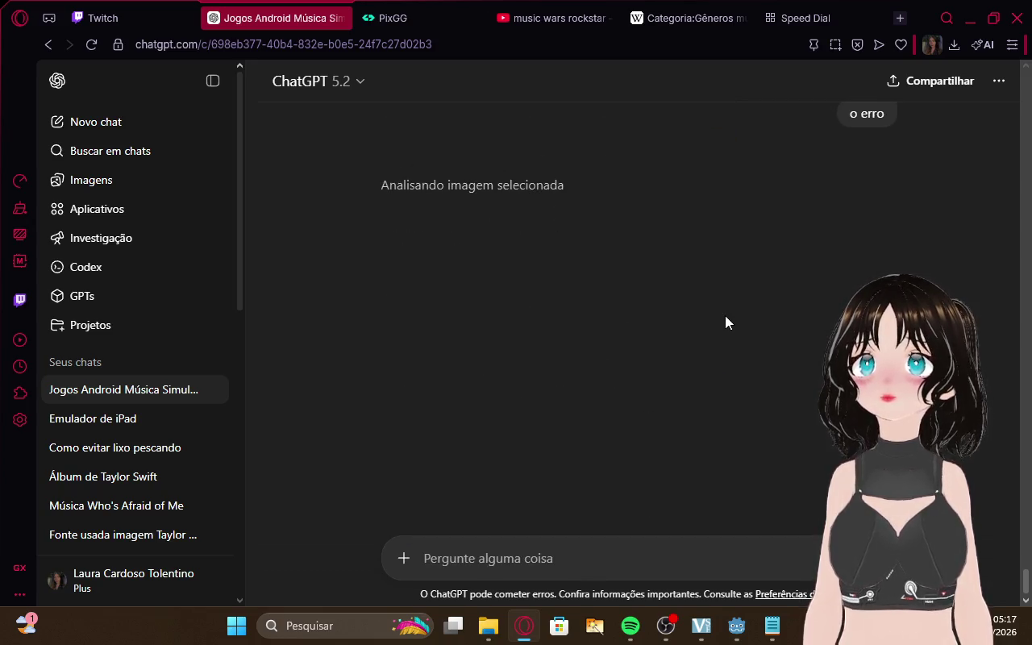
# Check the Twitch dashboard while ChatGPT explains the missing VBox button paths
pyautogui.click(103, 18)
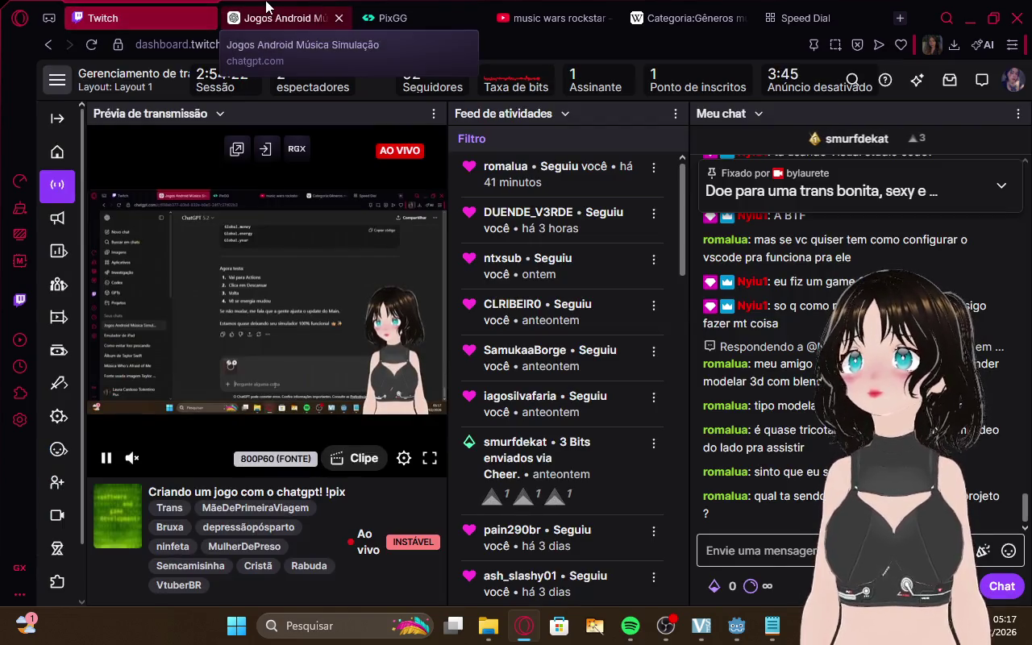
pyautogui.click(266, 8)
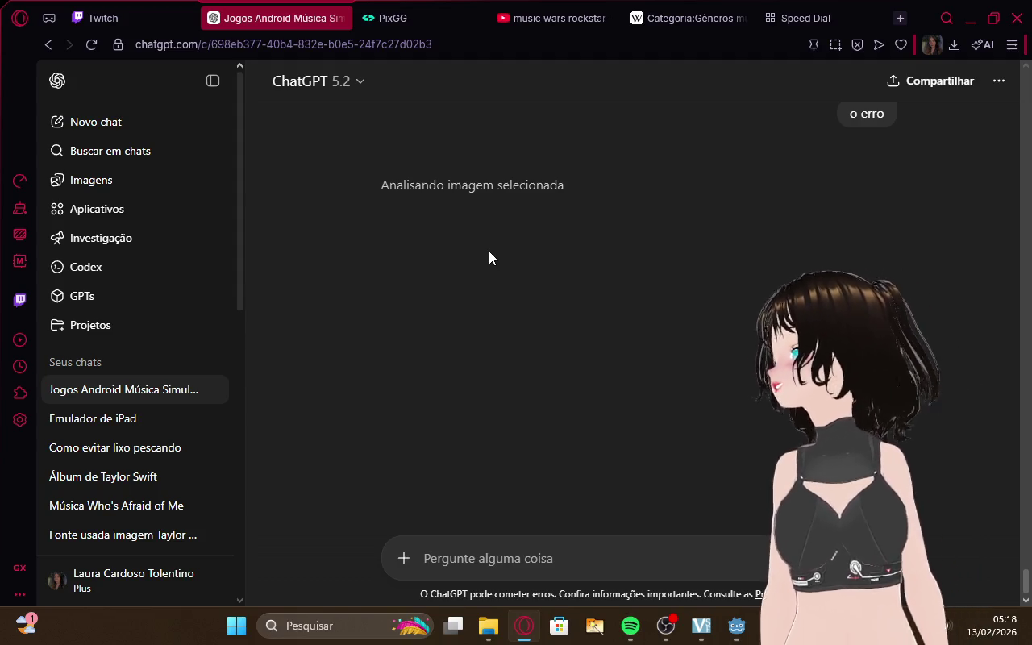
pyautogui.click(84, 18)
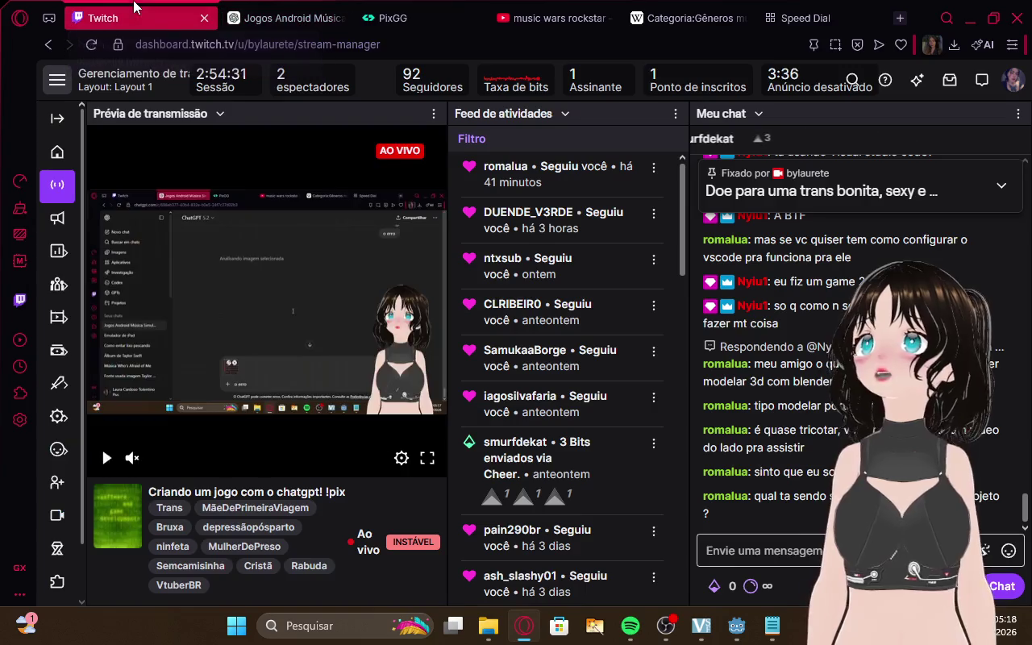
pyautogui.click(274, 17)
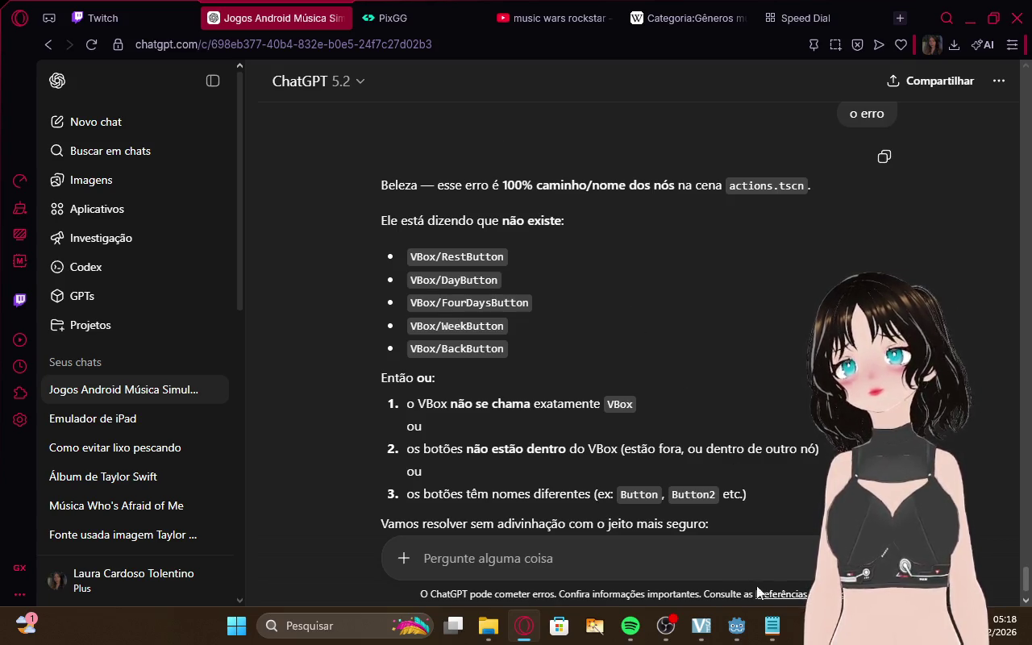
pyautogui.click(666, 626)
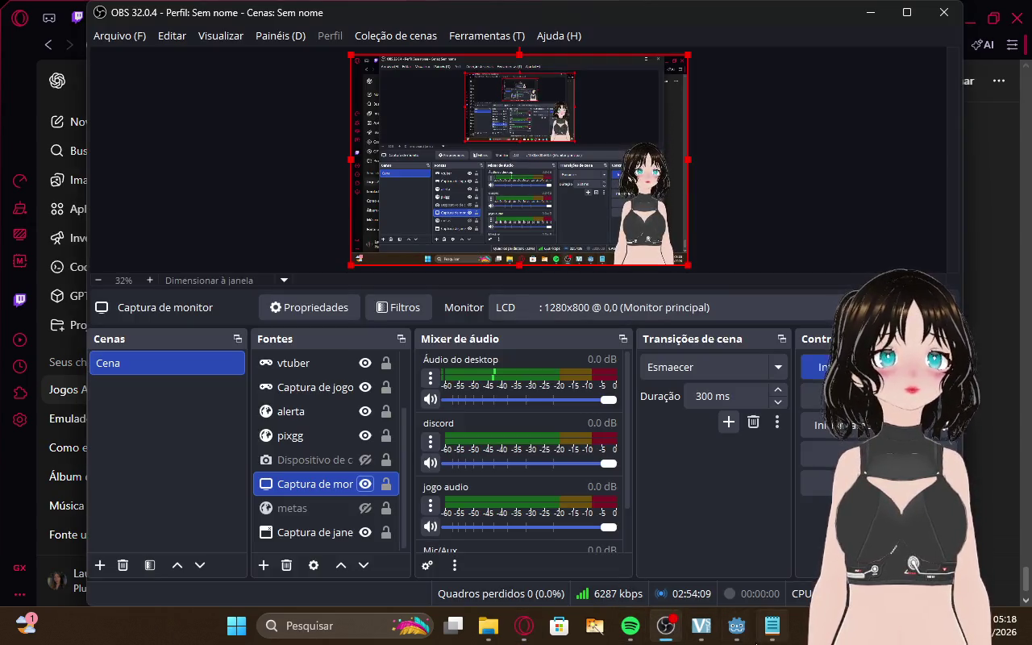
# Scroll the actions scene tree to show RestButton through BackButton and take a full-screen snip
pyautogui.moveTo(736, 625)
pyautogui.click(692, 577)
pyautogui.scroll(-1, 138, 231)
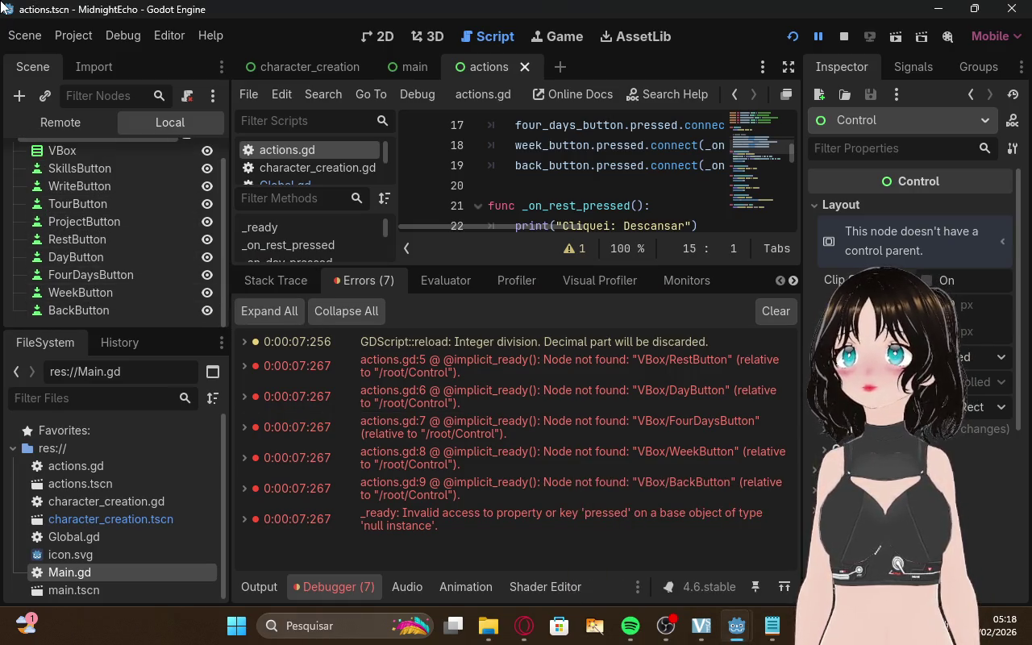
pyautogui.press('super+shift+s')
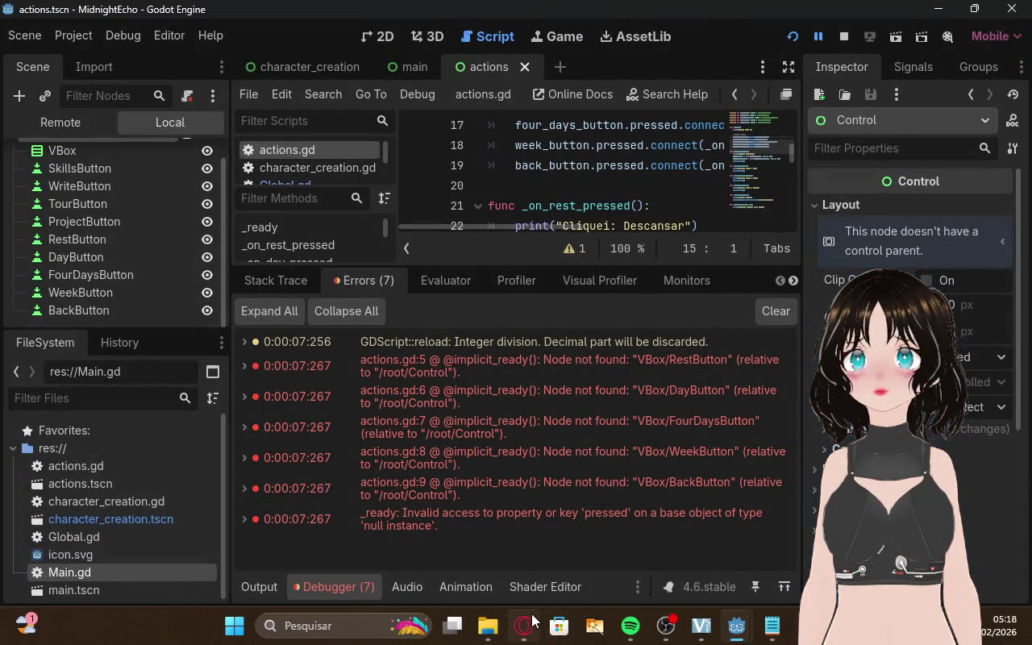
pyautogui.click(524, 626)
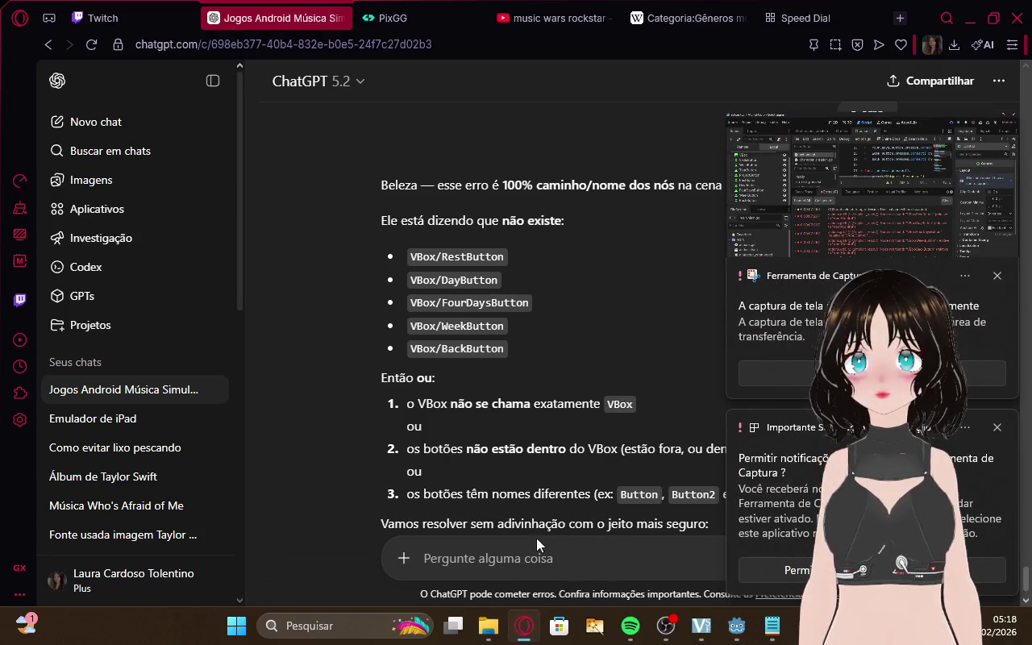
# Scroll to ChatGPT's get_node_or_null actions.gd script with FALTANDO warnings and dismiss the notifications
pyautogui.click(97, 17)
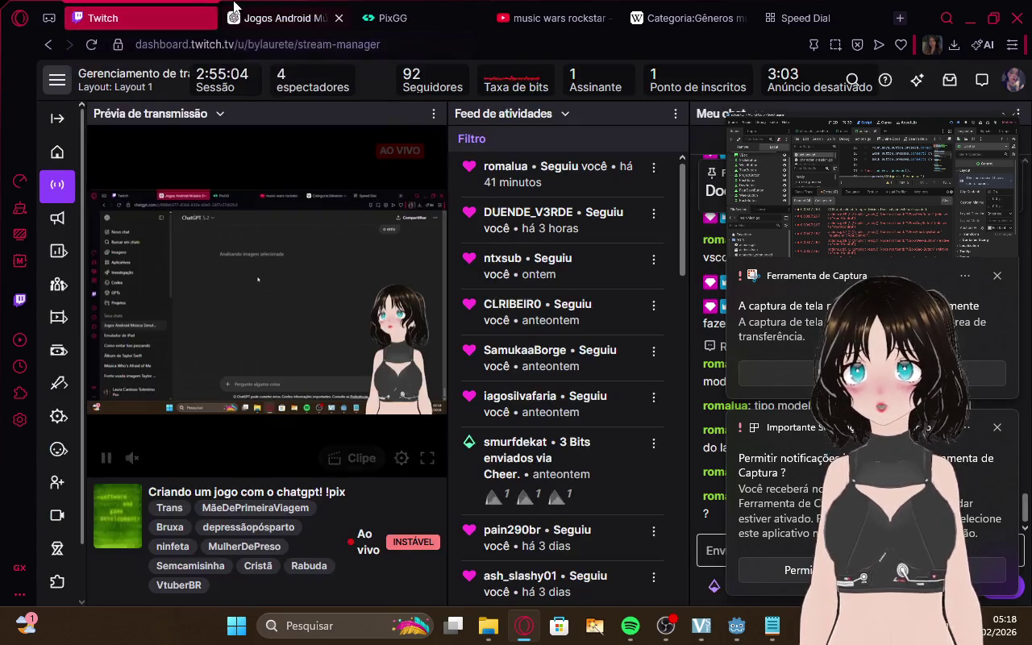
pyautogui.click(274, 17)
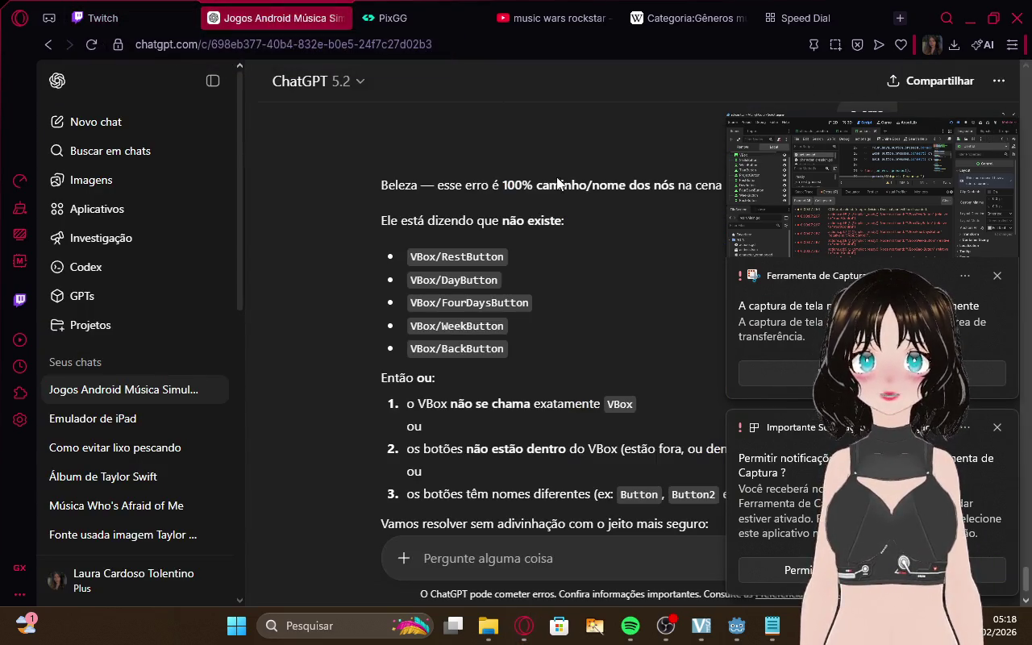
pyautogui.click(392, 18)
pyautogui.click(275, 17)
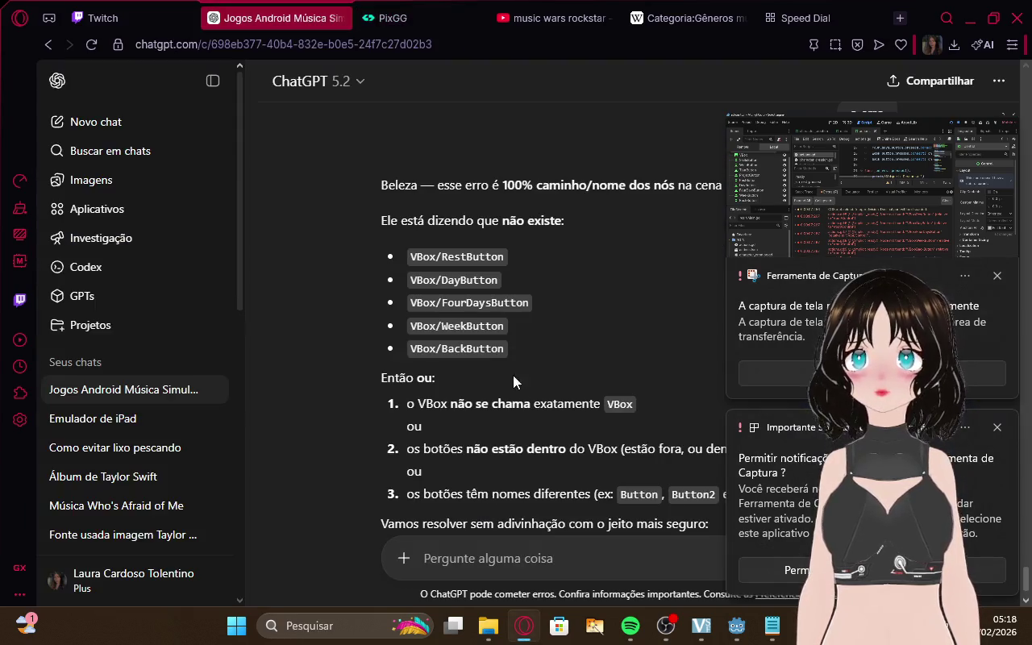
pyautogui.scroll(-10, 613, 483)
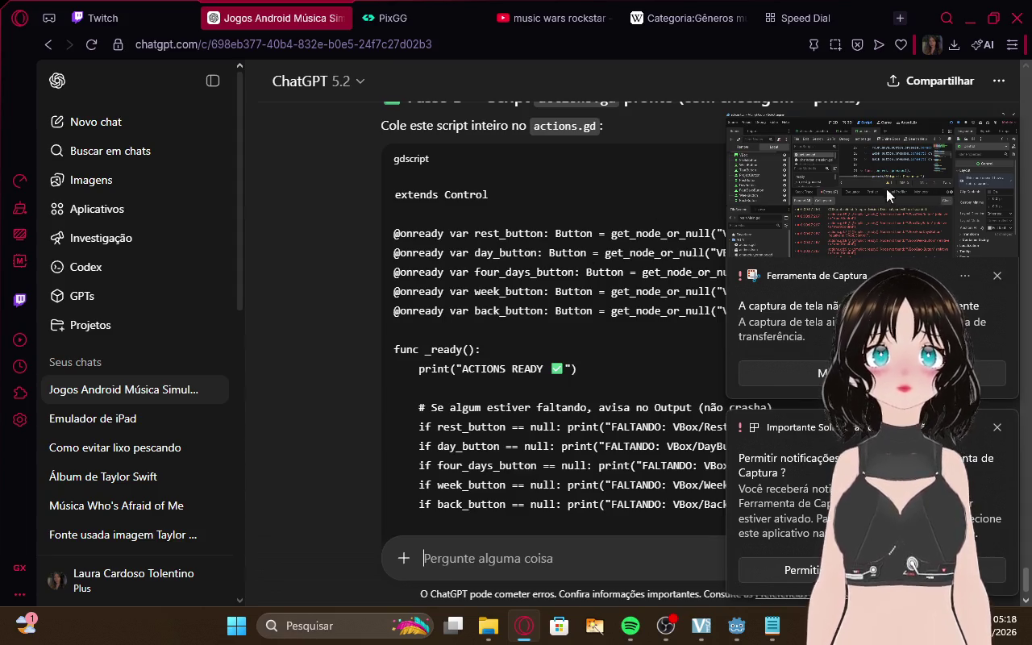
pyautogui.click(997, 275)
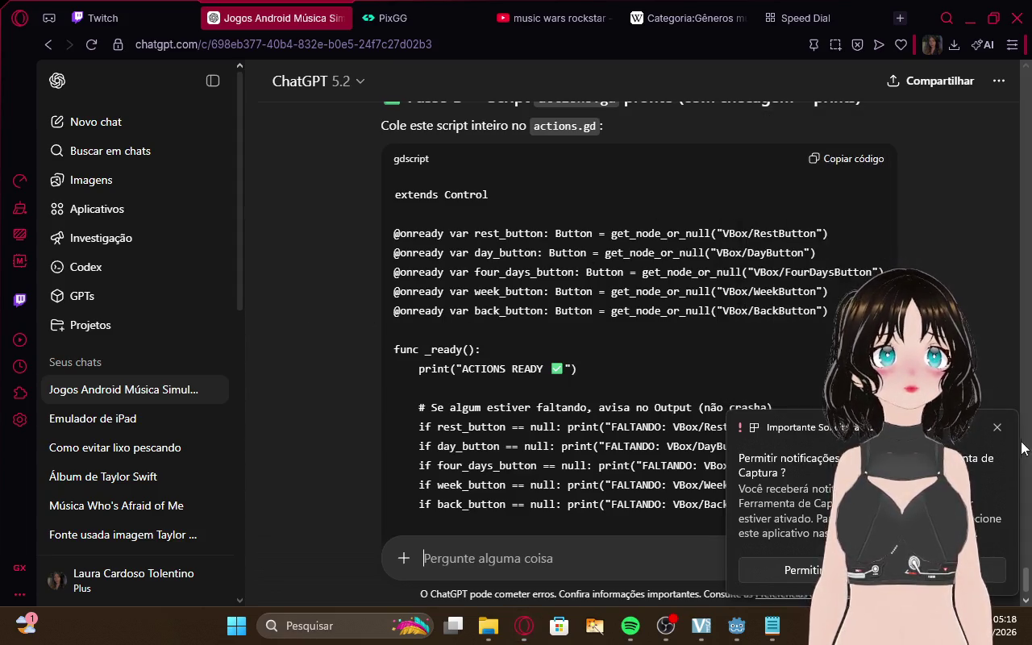
pyautogui.click(997, 428)
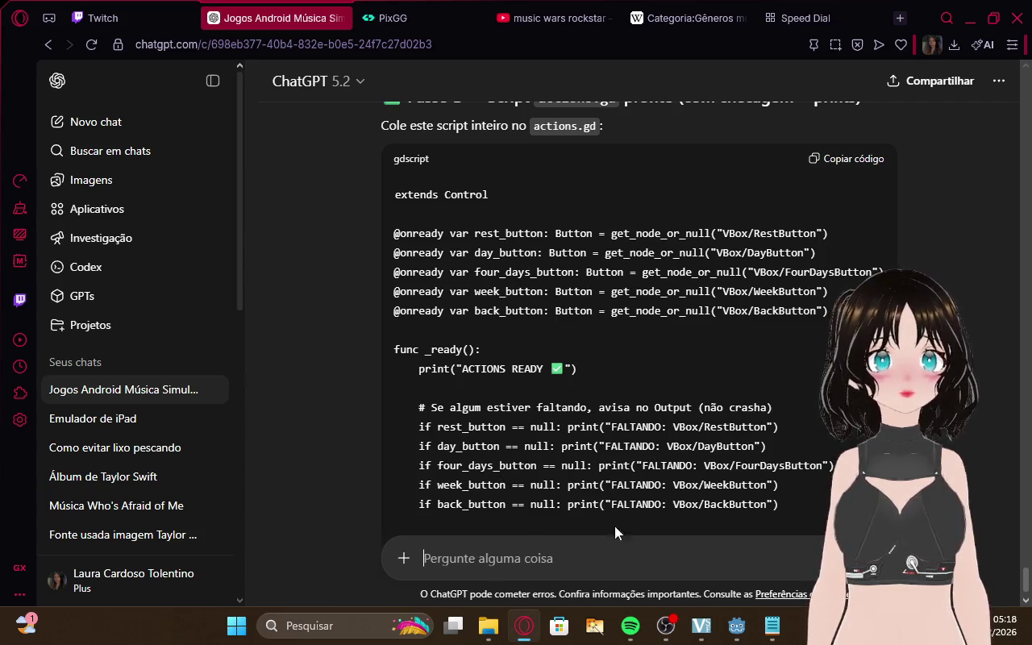
# Glance at the Twitch stream manager, then bring the Godot actions scene editor forward
pyautogui.click(103, 18)
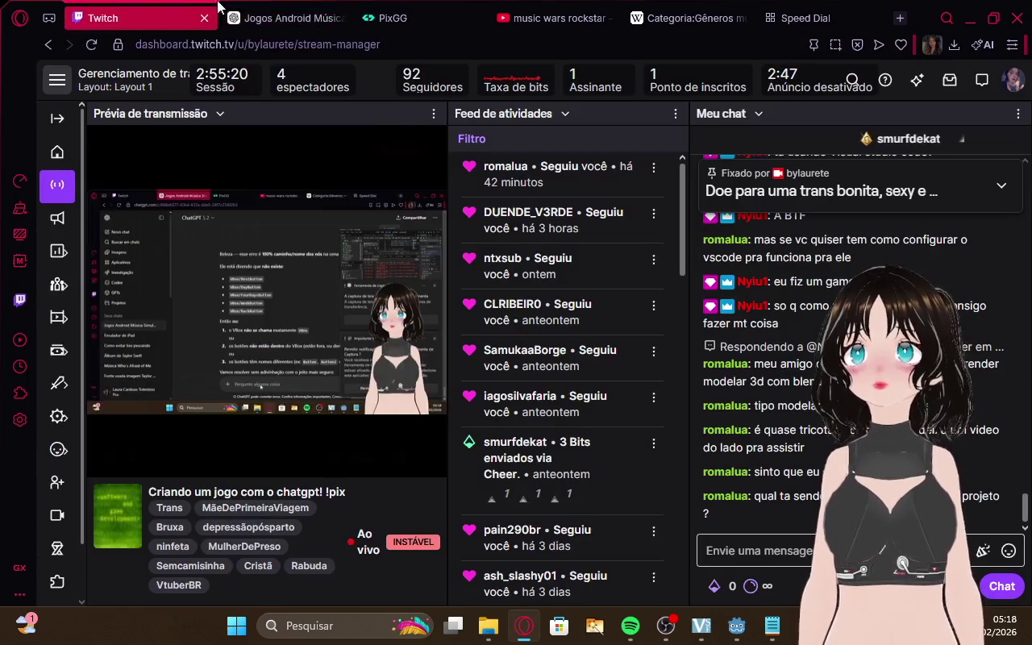
pyautogui.click(279, 17)
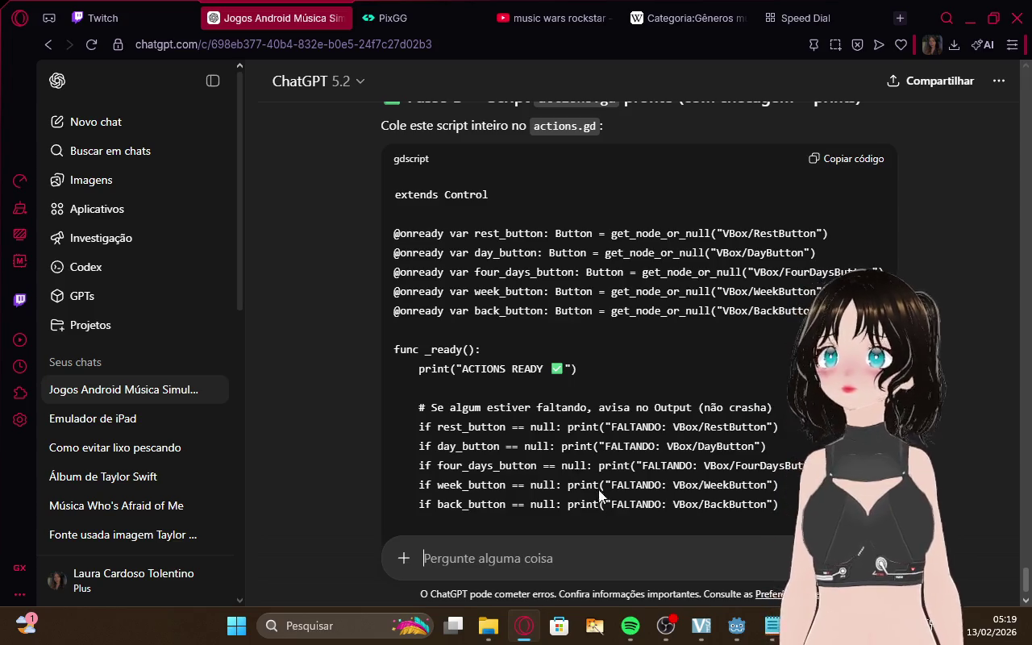
pyautogui.moveTo(736, 626)
pyautogui.click(654, 582)
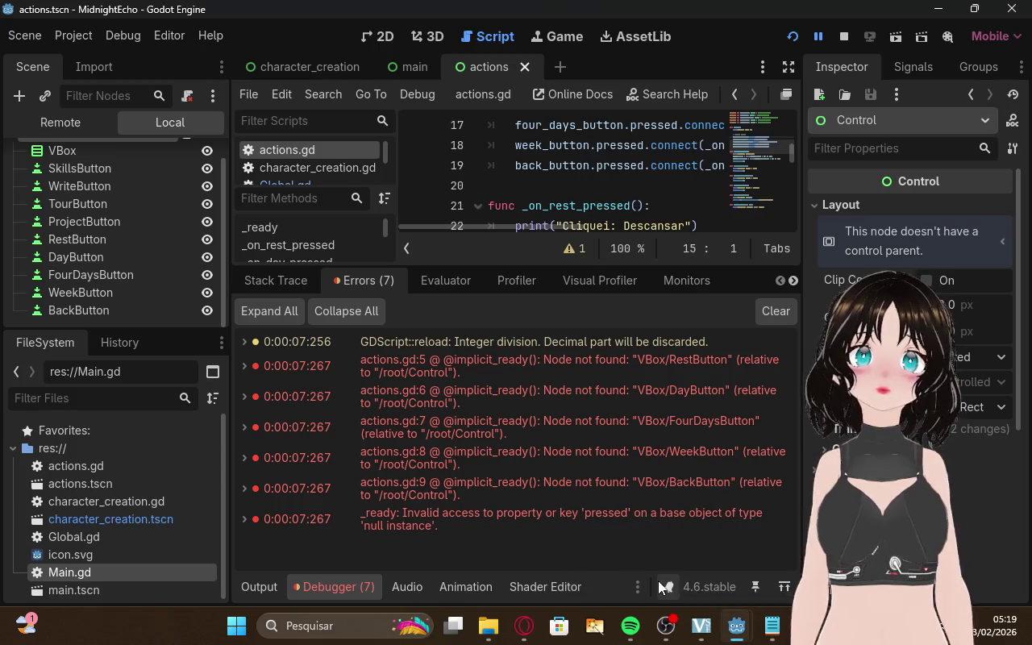
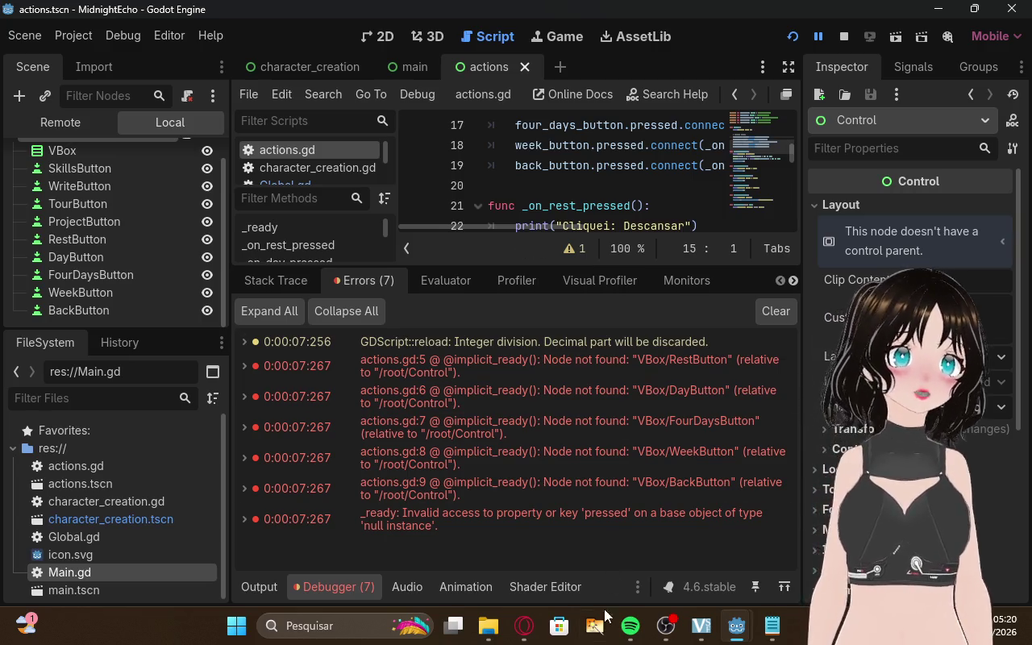
# Bring the ChatGPT conversation in the browser to the front
pyautogui.click(524, 625)
pyautogui.click(145, 18)
pyautogui.click(260, 8)
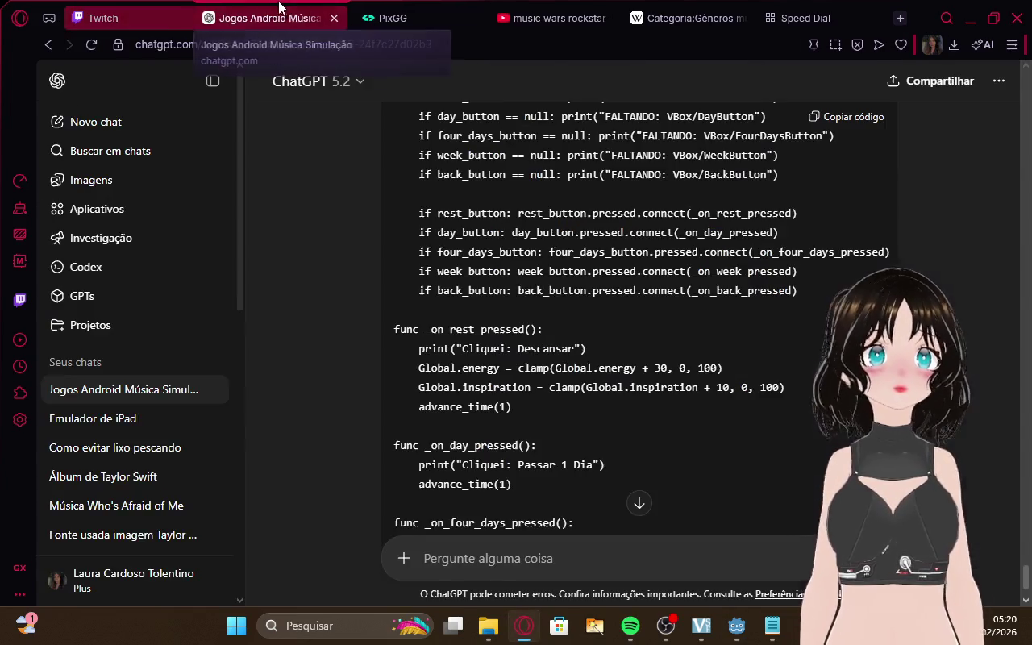
pyautogui.scroll(-10, 621, 356)
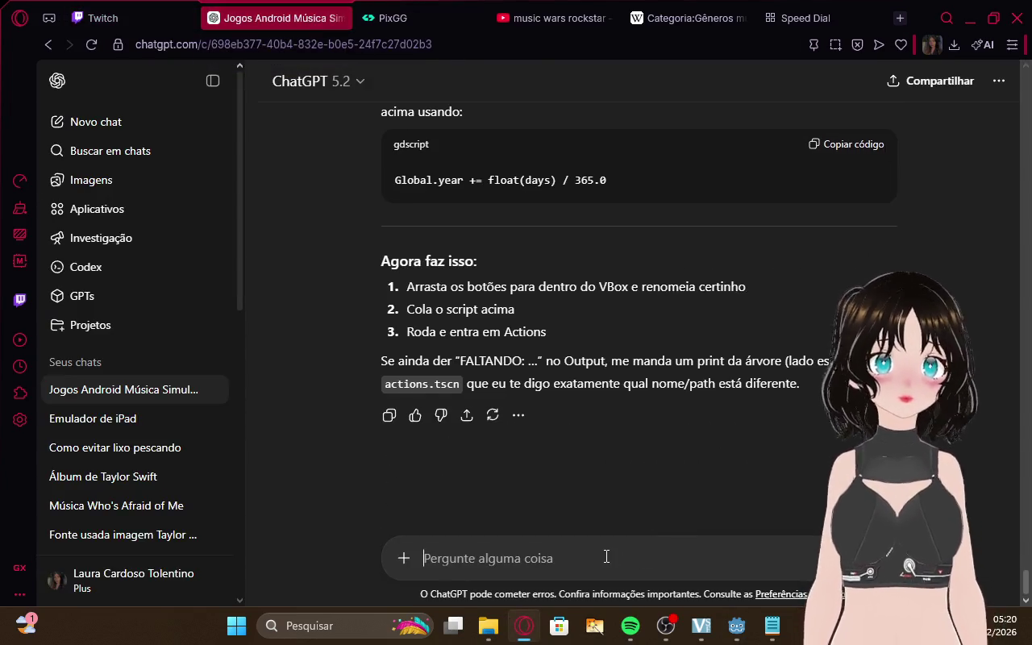
pyautogui.press('super')
# Paste the Godot screenshot into ChatGPT and send it with 'aqui chat, a tela toda'
pyautogui.click(553, 550)
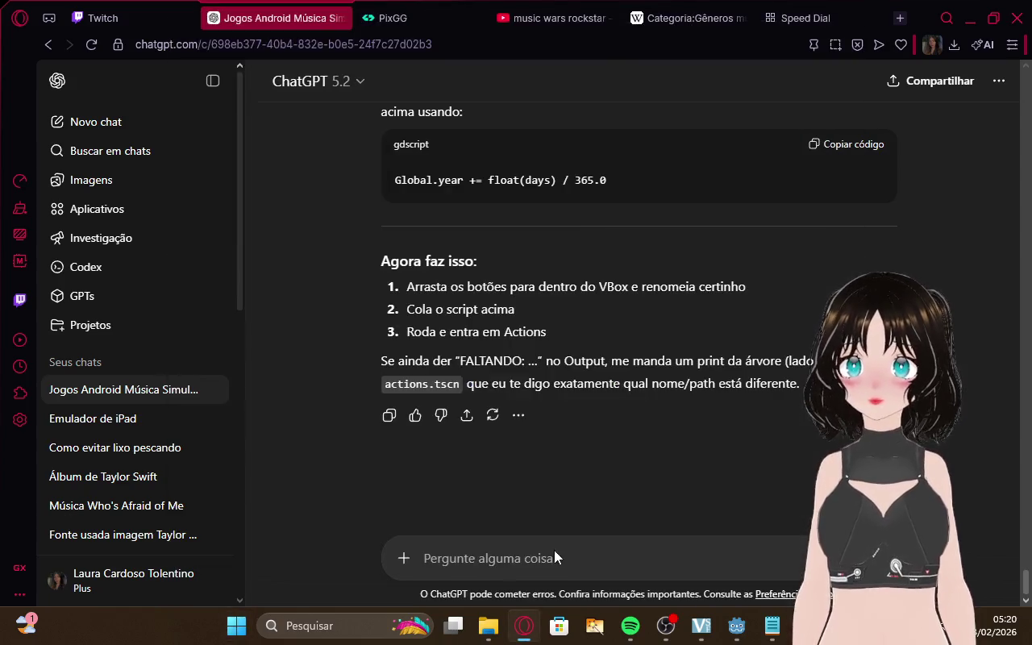
pyautogui.hotkey('ctrl', 'v')
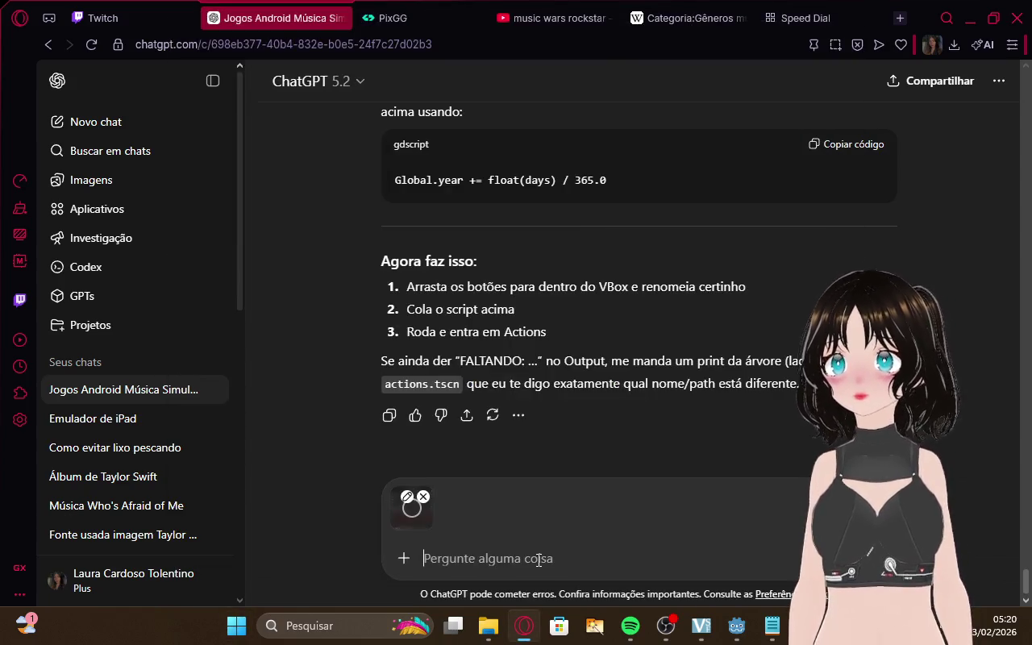
pyautogui.write('aqui achta')
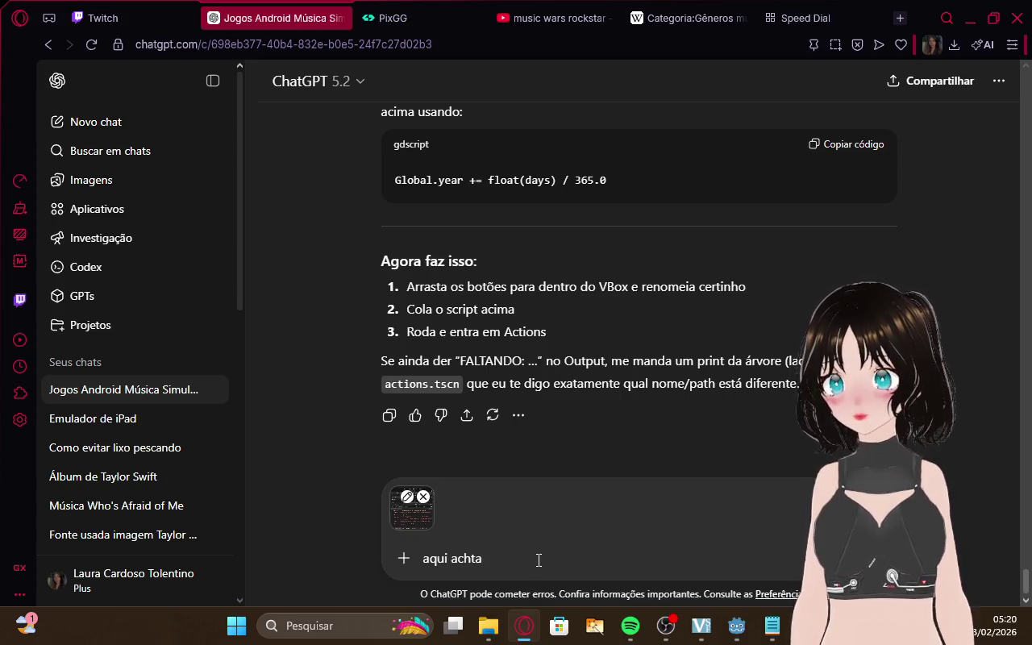
pyautogui.press('BackSpace')
pyautogui.press('BackSpace')
pyautogui.press('BackSpace')
pyautogui.press('BackSpace')
pyautogui.press('BackSpace')
pyautogui.write('chat')
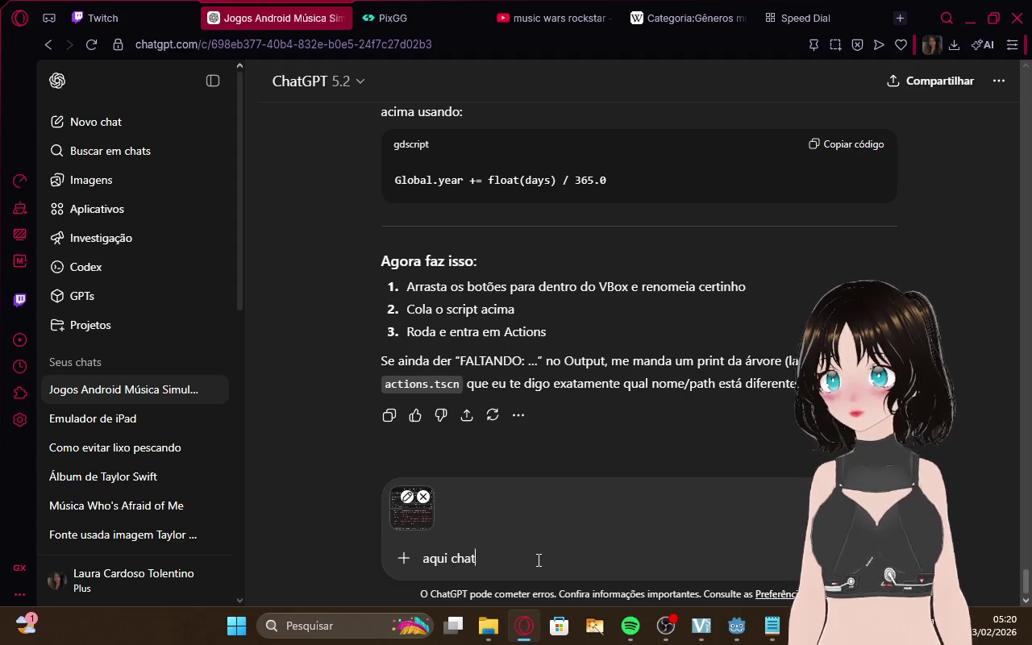
pyautogui.write(', a tela toda')
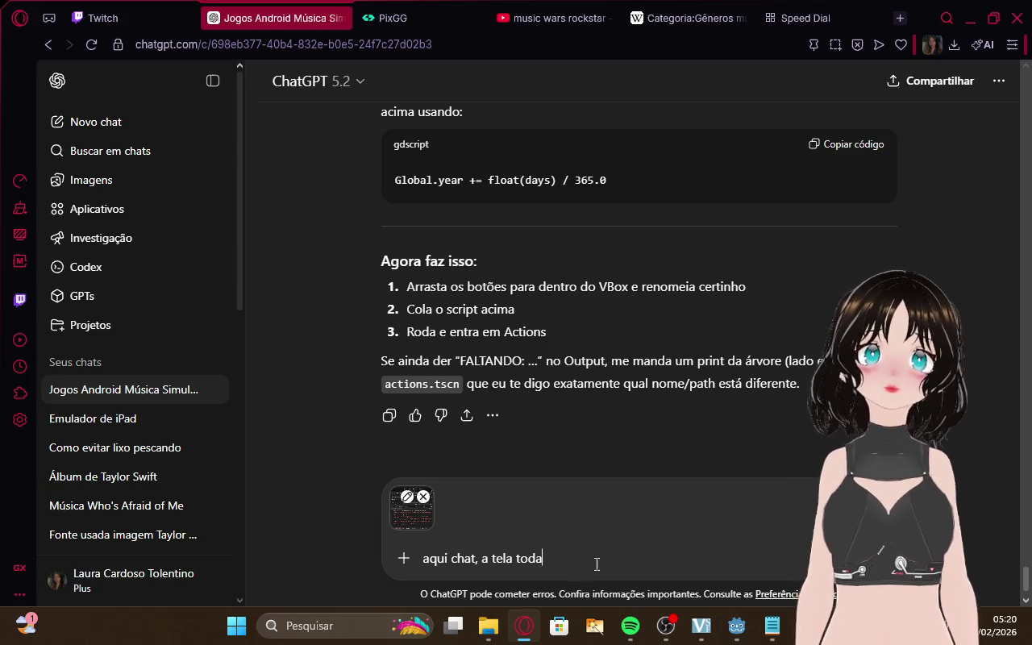
pyautogui.press('Return')
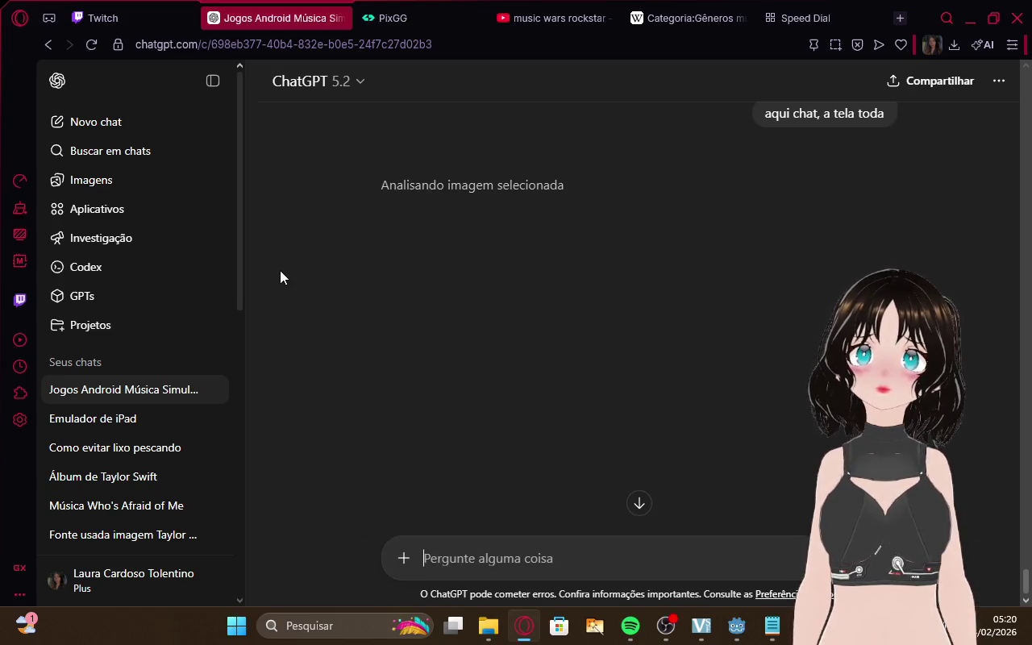
pyautogui.click(103, 18)
# Let ChatGPT's VBox reply arrive, then bring OBS and then Godot to the front
pyautogui.click(253, 8)
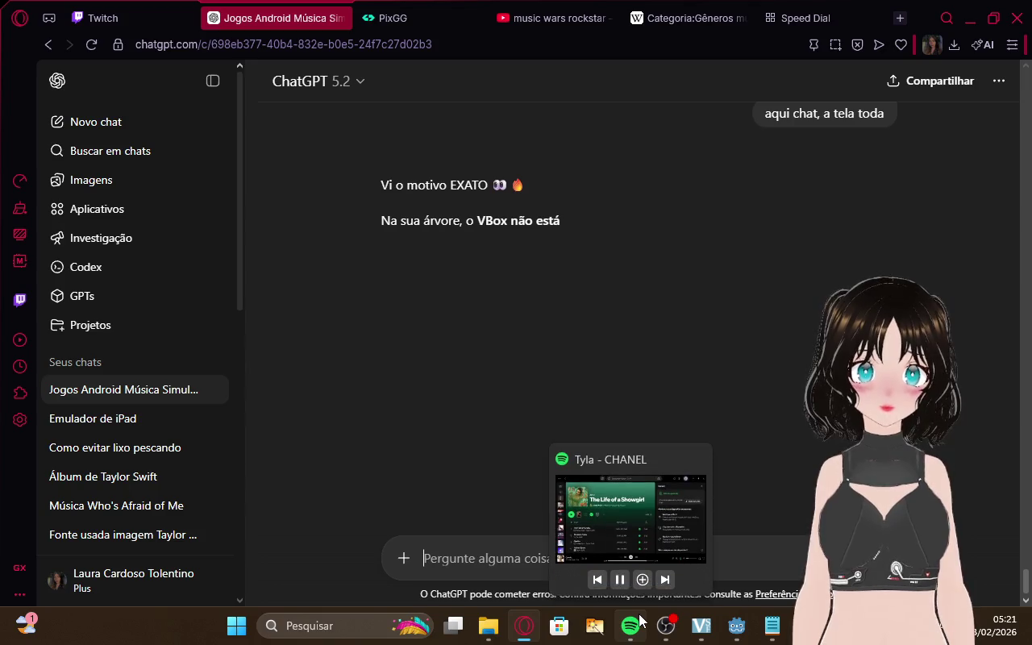
pyautogui.moveTo(666, 625)
pyautogui.click(615, 565)
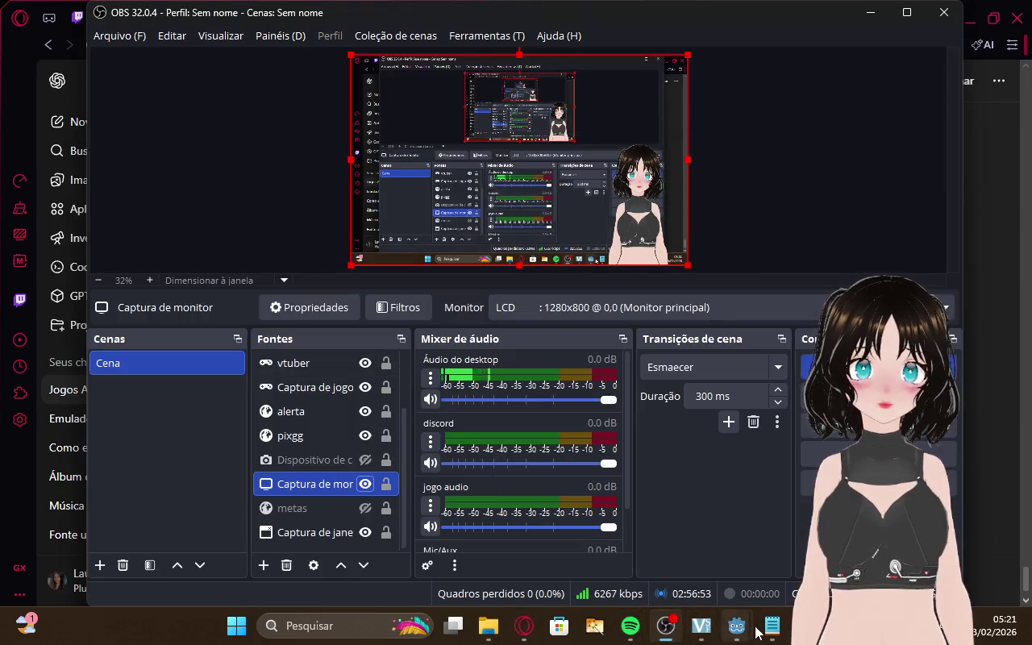
pyautogui.moveTo(736, 626)
pyautogui.click(663, 564)
# Drag the Scene/FileSystem splitter down so every button node shows in the scene tree
pyautogui.scroll(1, 119, 179)
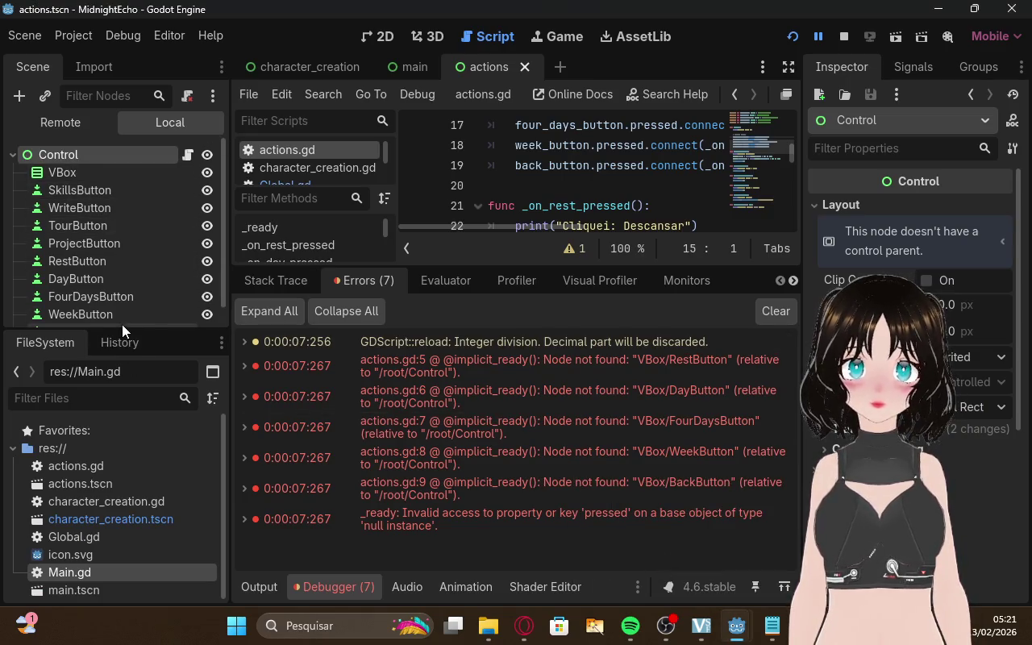
pyautogui.moveTo(127, 327); pyautogui.dragTo(132, 384)
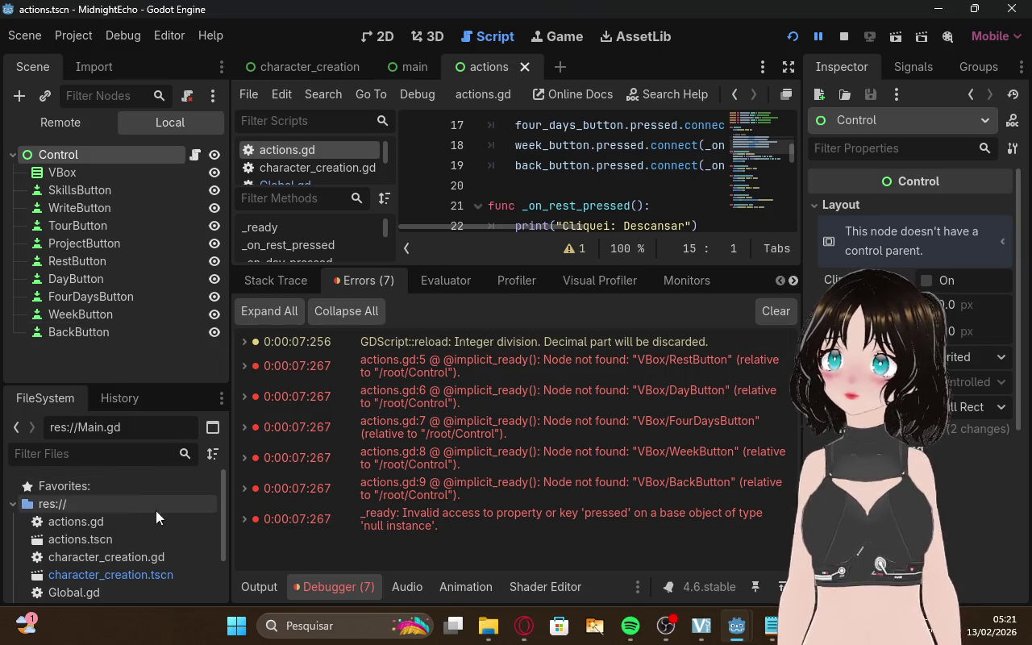
pyautogui.scroll(-1, 158, 500)
pyautogui.scroll(1, 157, 499)
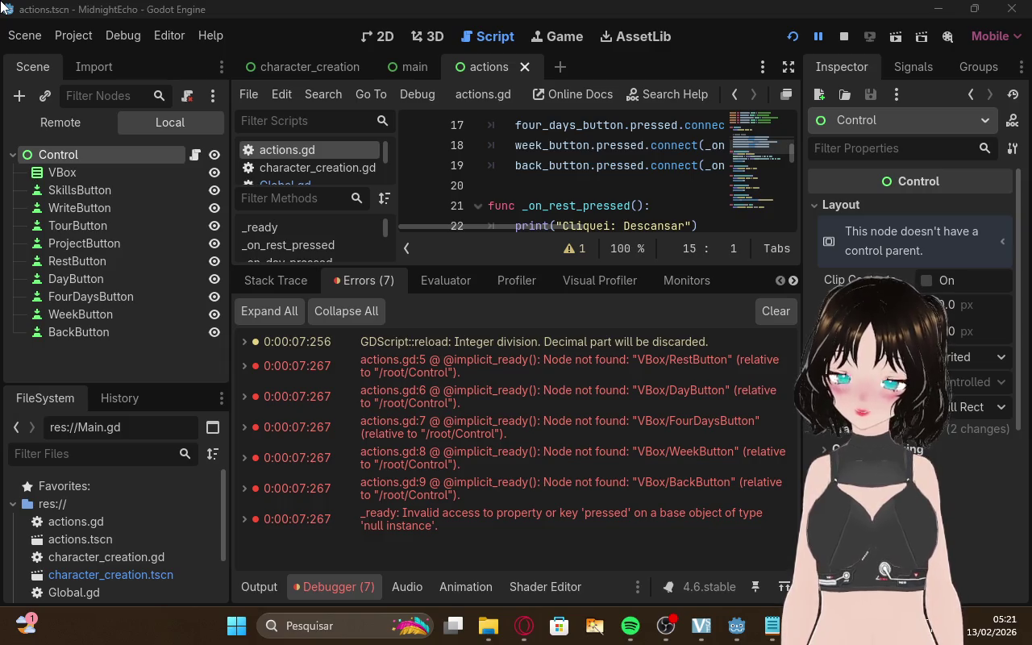
# Capture the whole Godot screen and switch back to ChatGPT in the browser
pyautogui.press('super+shift+s')
pyautogui.press('Escape')
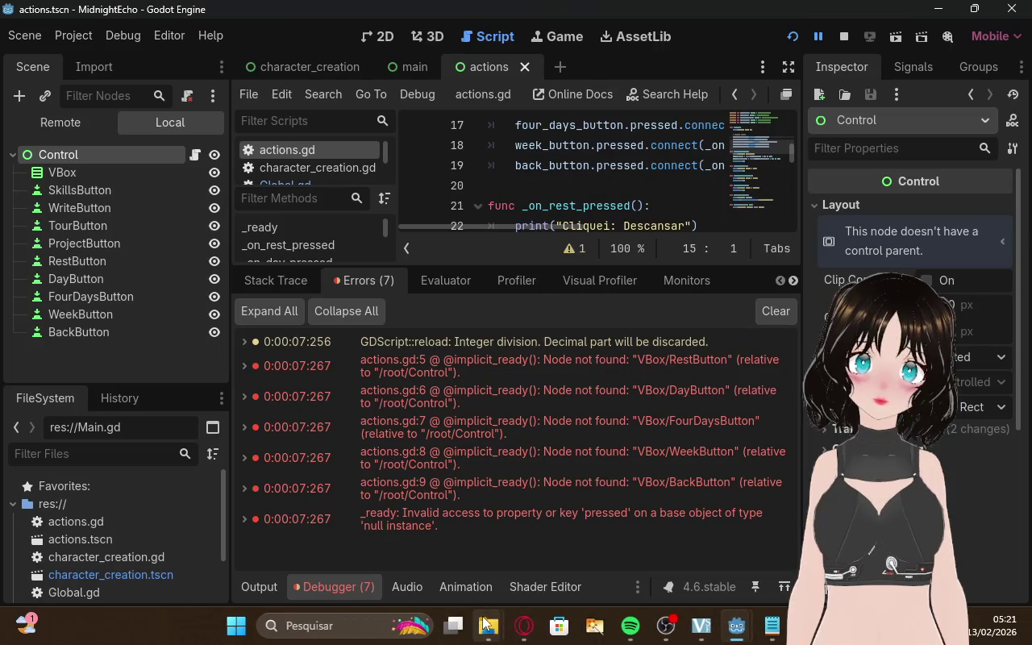
pyautogui.click(524, 627)
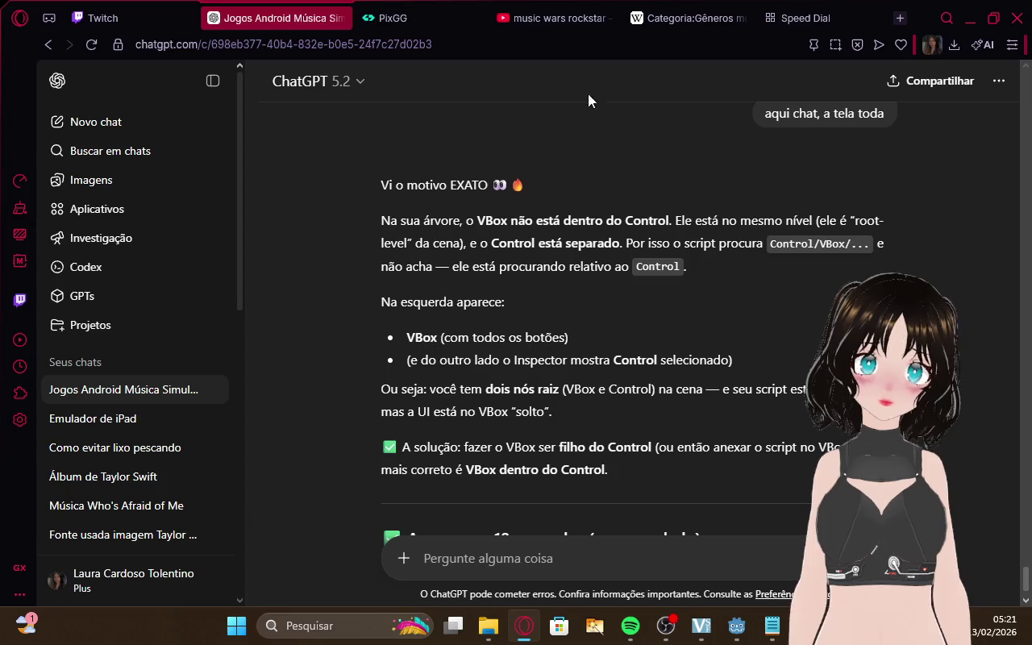
# Scroll through ChatGPT's answer to its Control → VBox → buttons checklist and 'Os prints aparecem?'
pyautogui.click(101, 18)
pyautogui.click(289, 9)
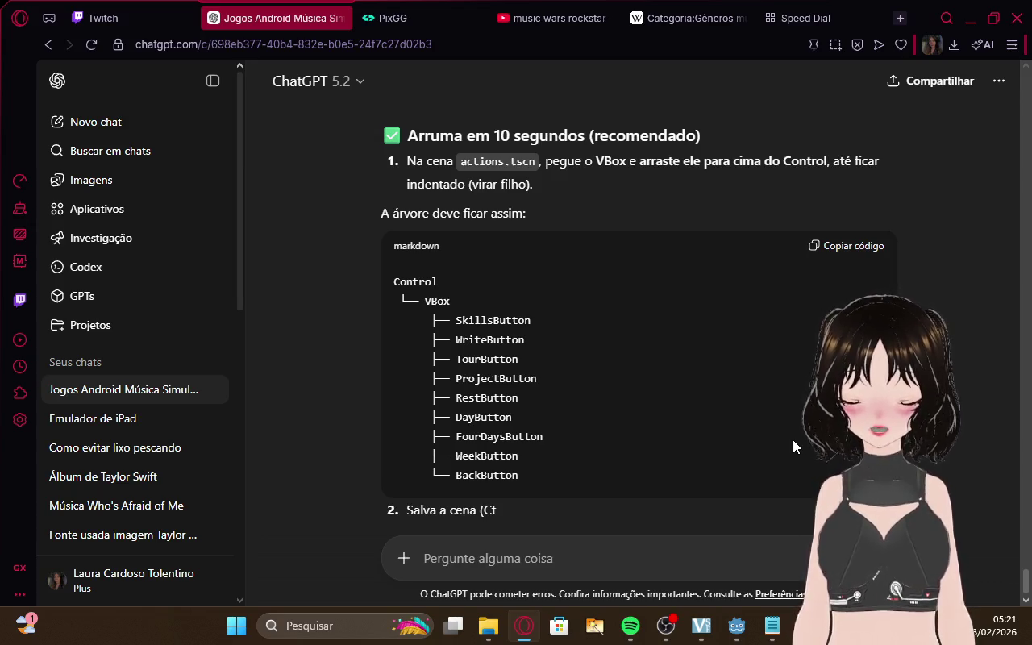
pyautogui.scroll(-1, 792, 447)
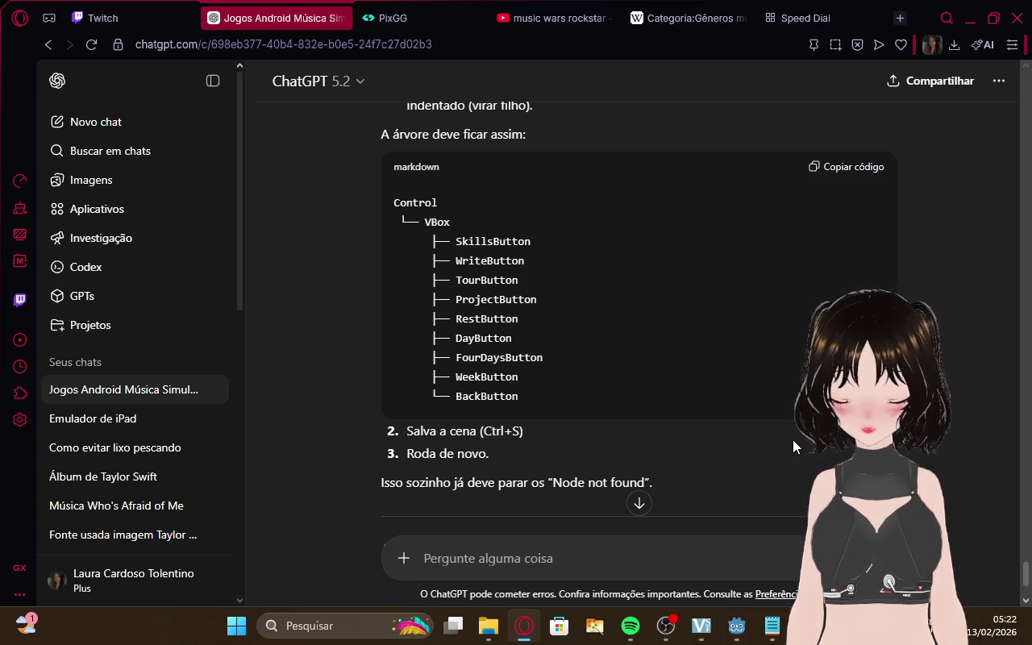
pyautogui.scroll(-5, 786, 442)
pyautogui.scroll(-10, 781, 443)
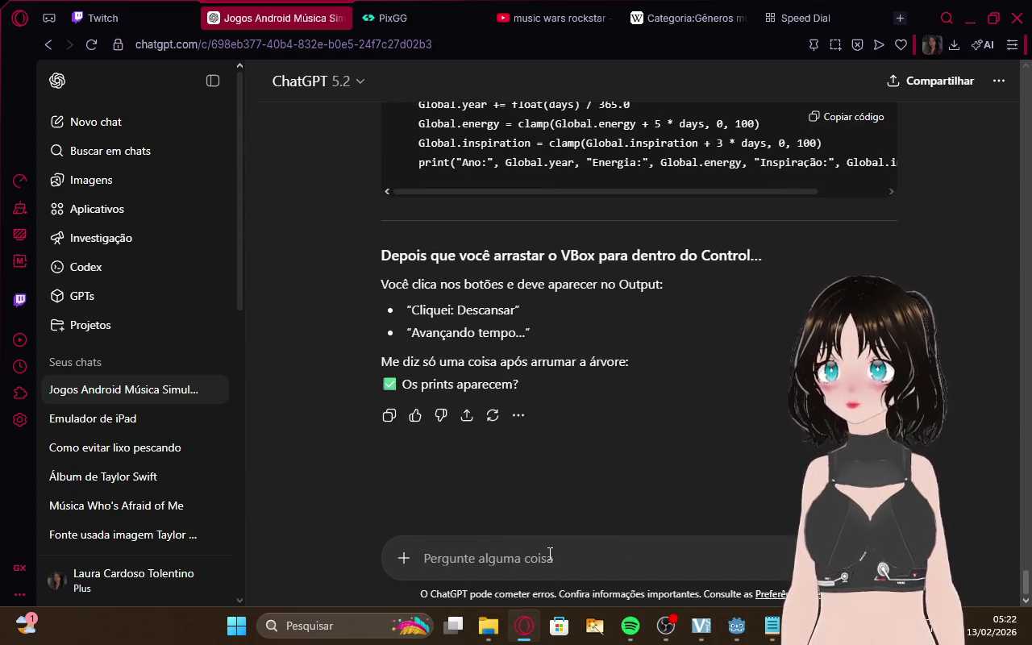
# Paste the fresh Godot screenshot into ChatGPT and send 'aqui chat, o erro continua'
pyautogui.hotkey('ctrl', 'v')
pyautogui.write('aqui c')
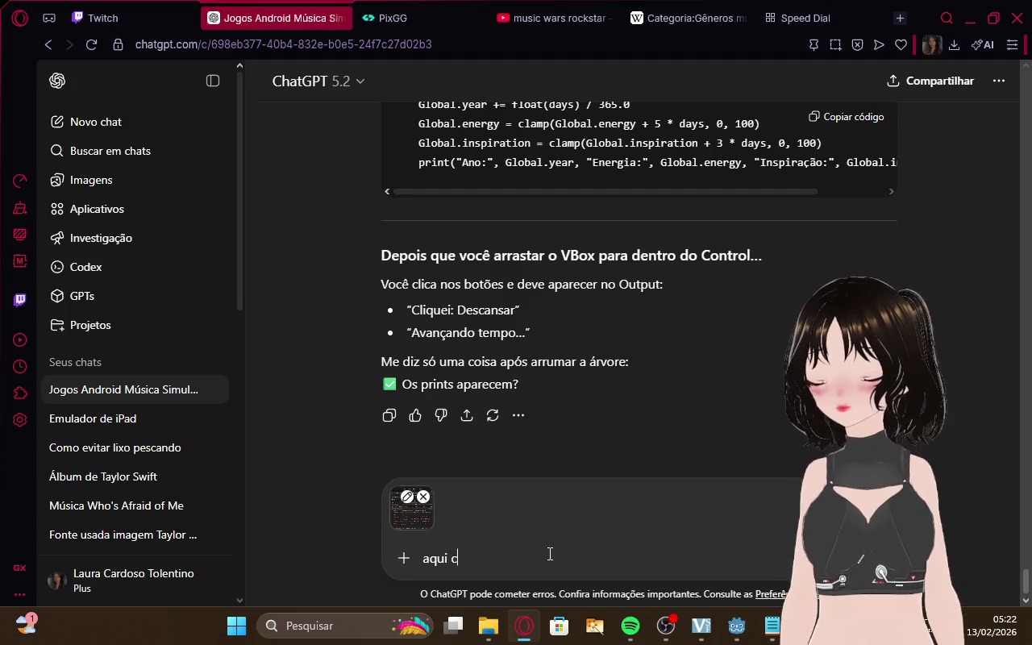
pyautogui.write('hat')
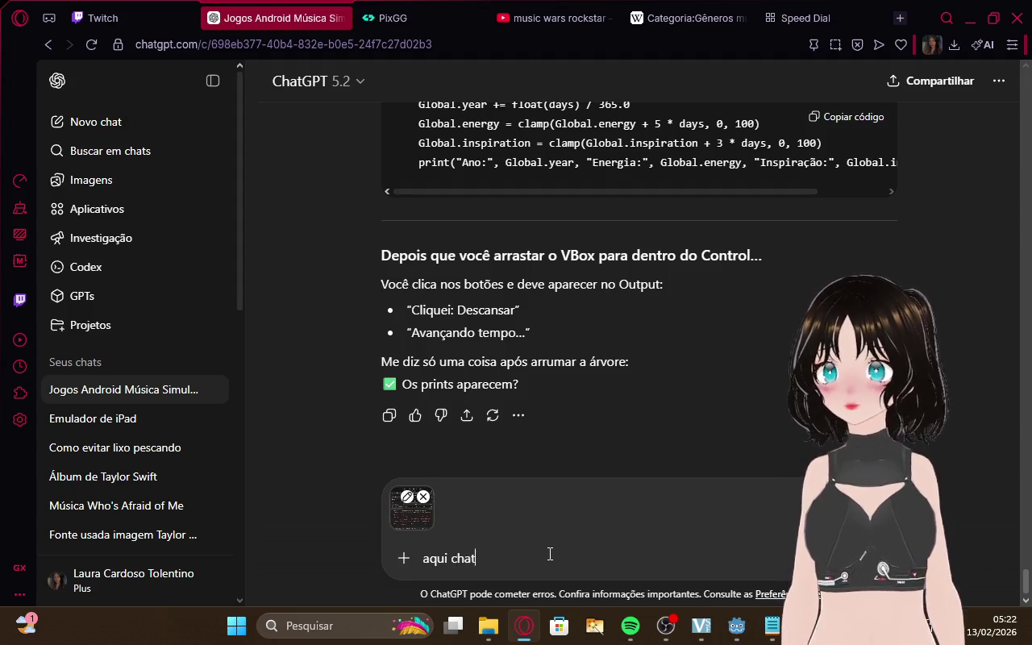
pyautogui.write(', o erro')
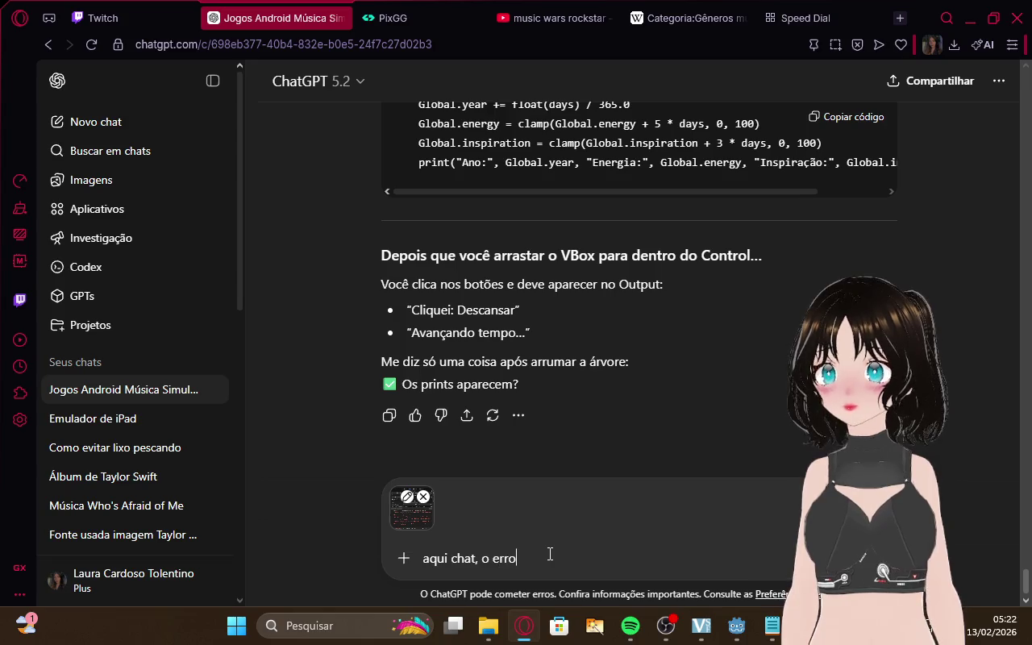
pyautogui.write(' continua')
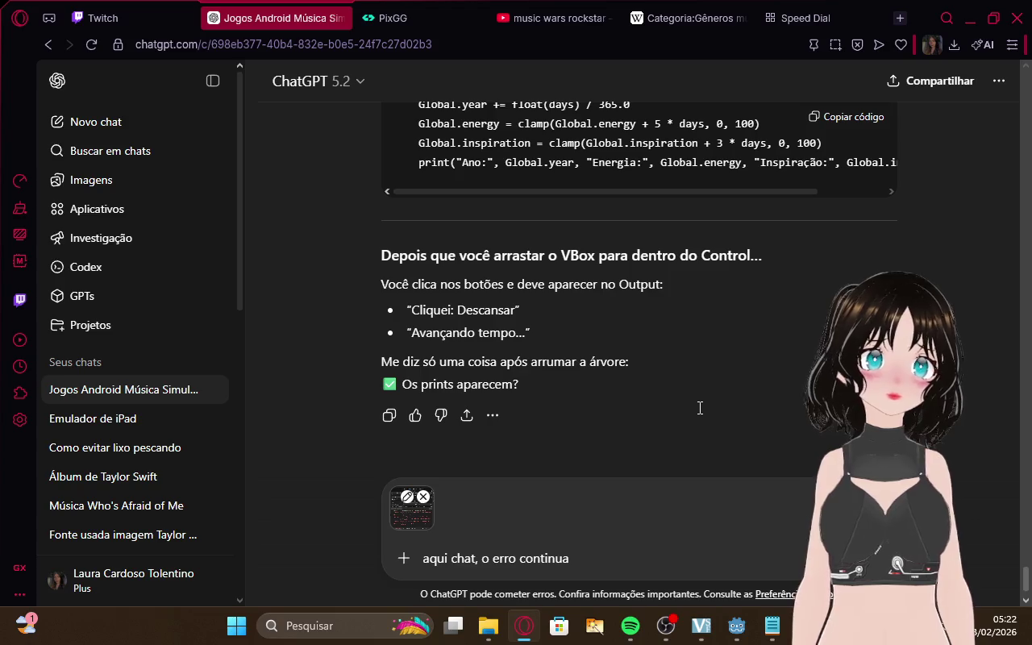
pyautogui.press('Return')
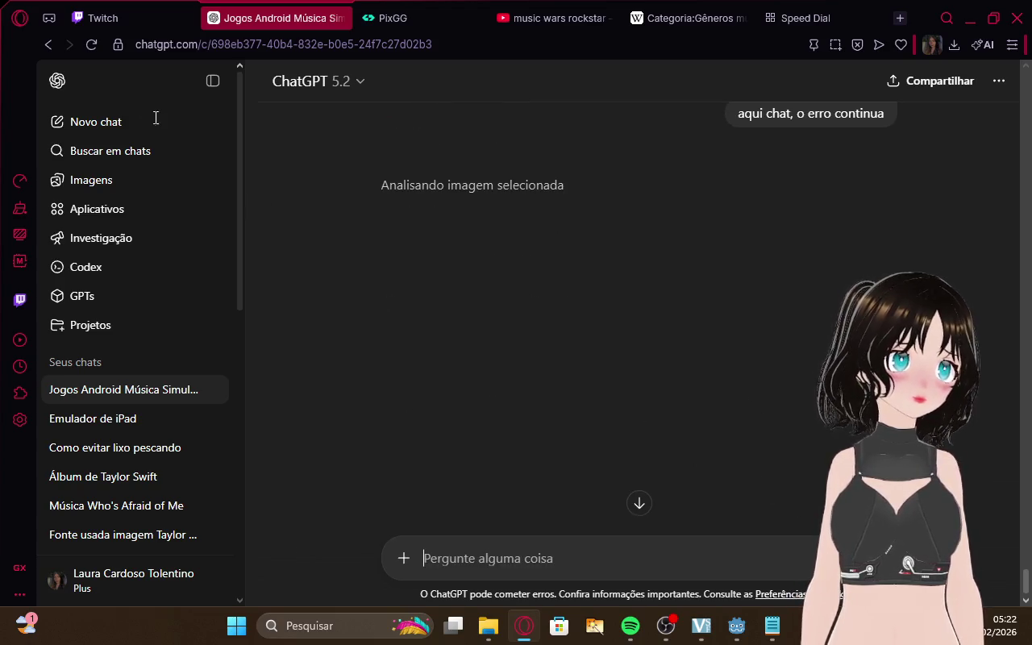
pyautogui.click(121, 11)
pyautogui.click(255, 7)
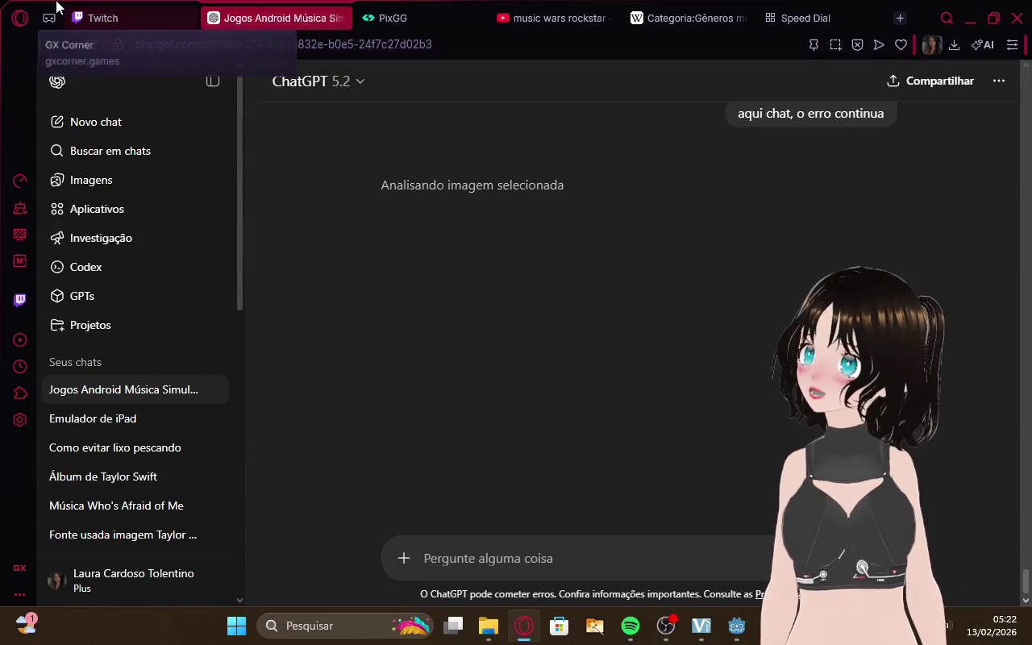
pyautogui.click(120, 16)
pyautogui.click(307, 11)
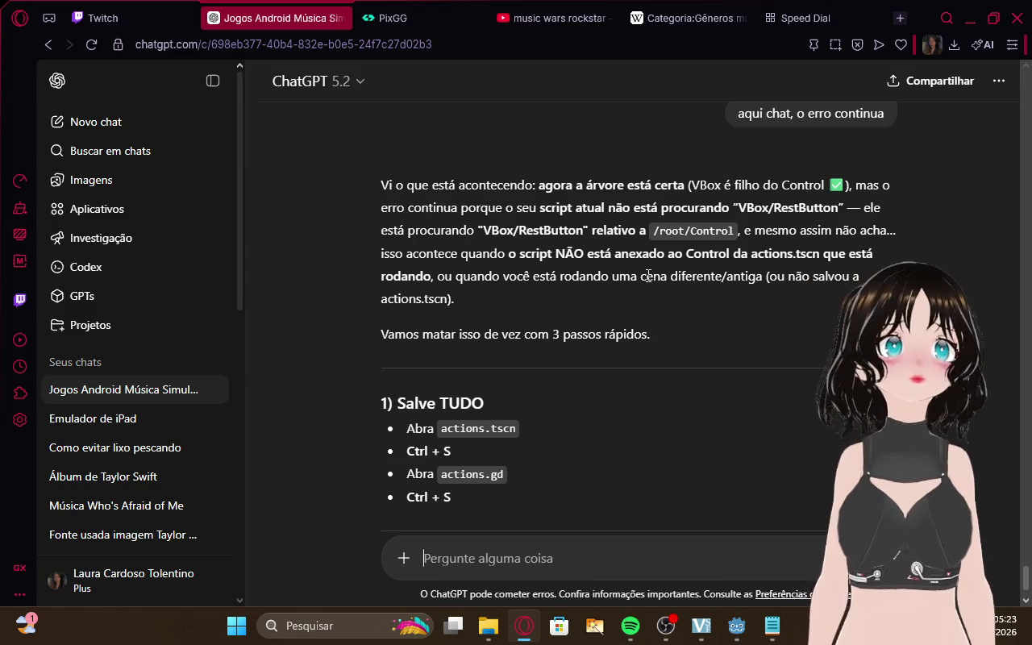
# Lower the system volume after reading the reply, then switch to the Twitch dashboard
pyautogui.press('XF86AudioLowerVolume')
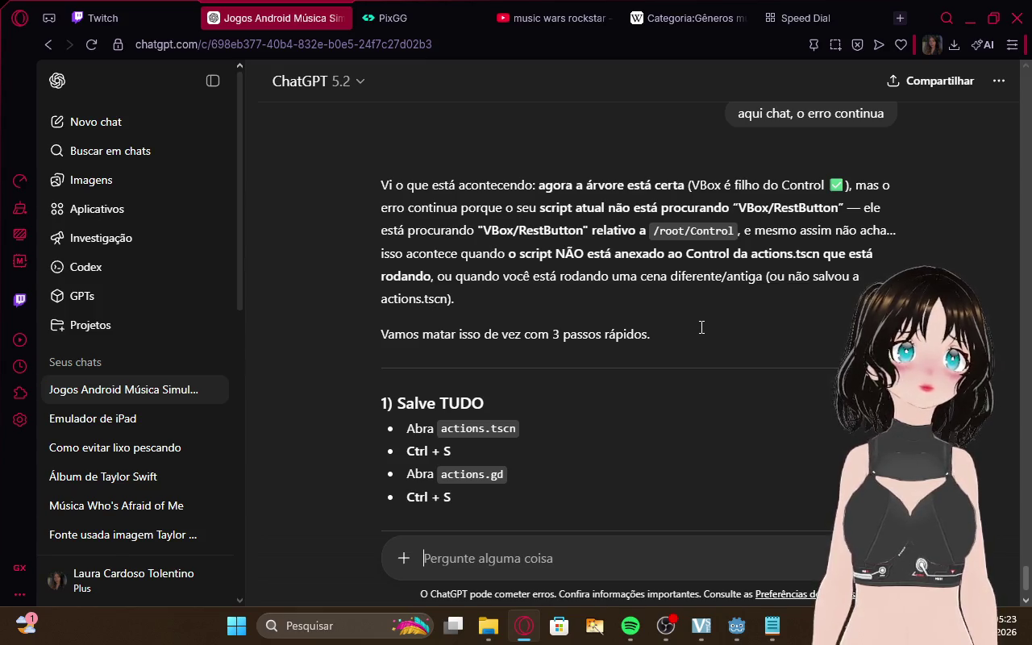
pyautogui.click(125, 14)
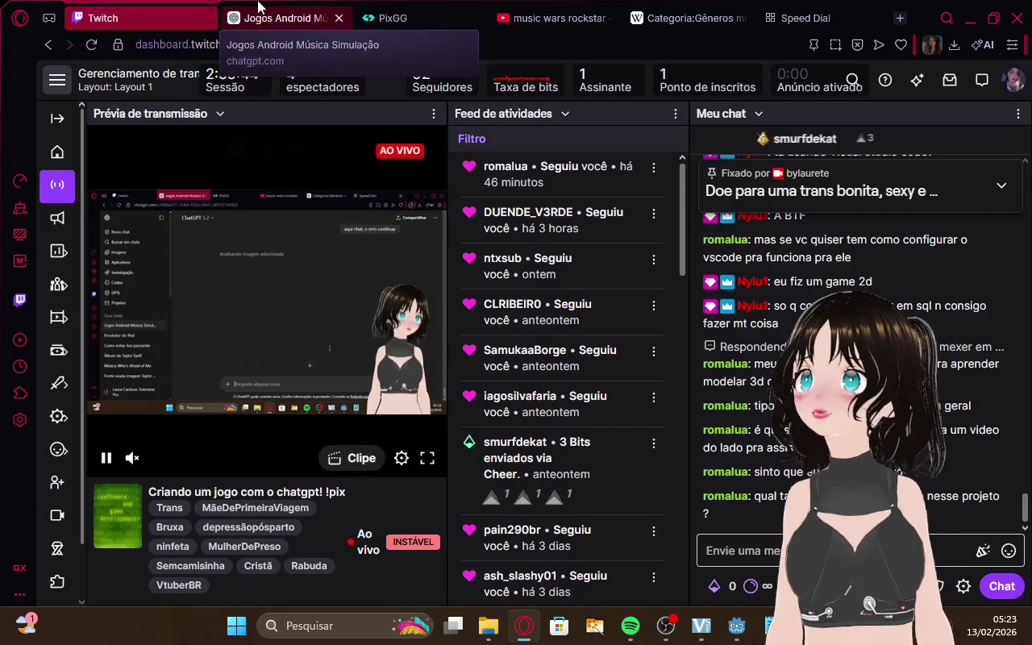
# Review the Godot help chat's diagnostic _ready script, then switch back to Godot
pyautogui.click(260, 16)
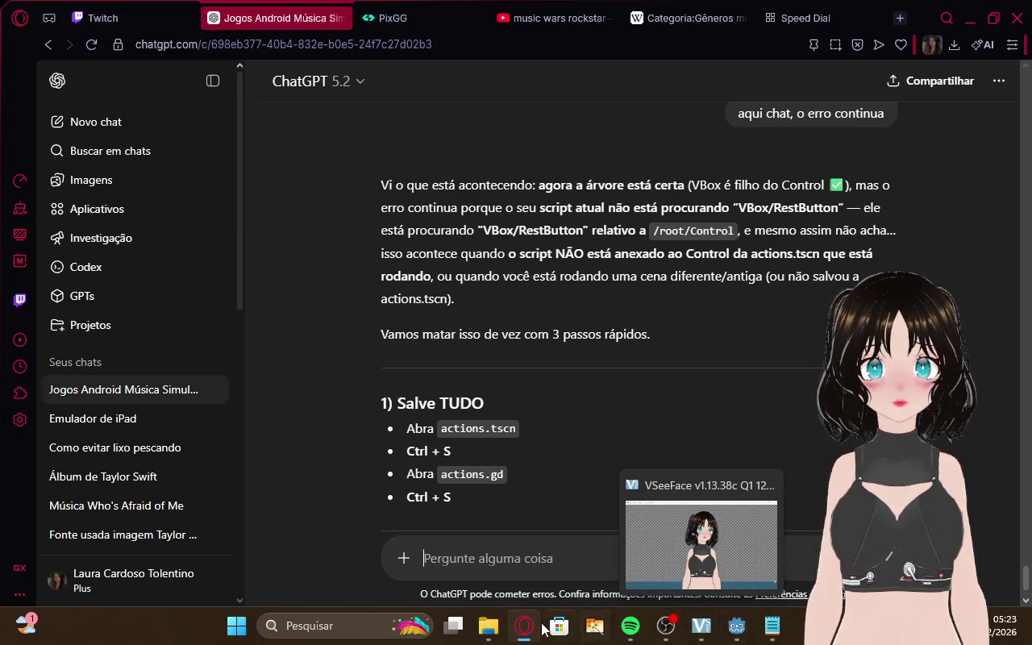
pyautogui.moveTo(524, 628)
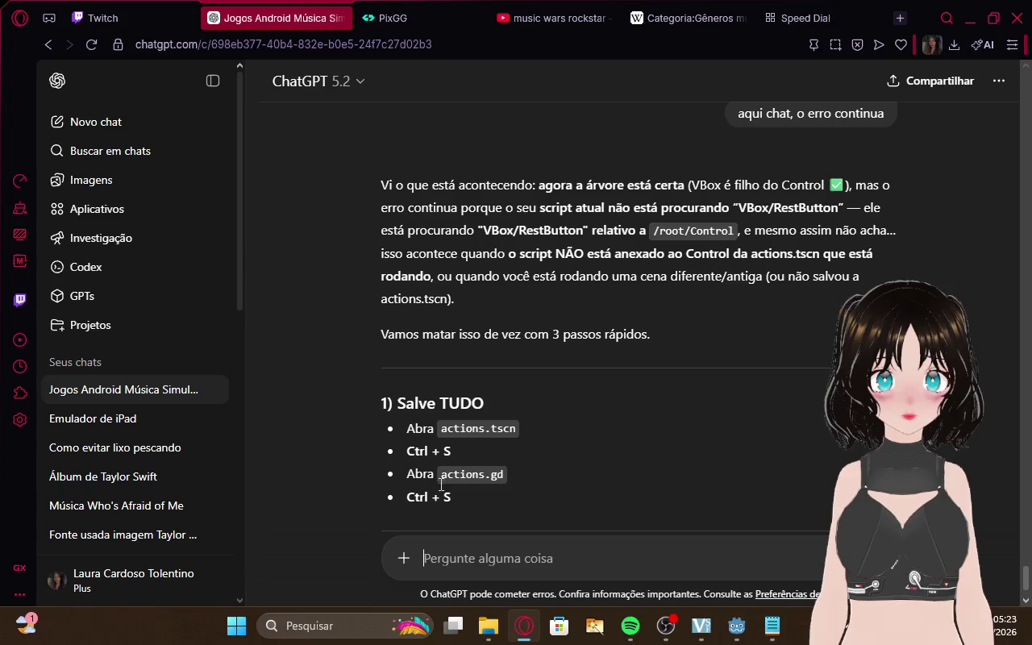
pyautogui.click(193, 17)
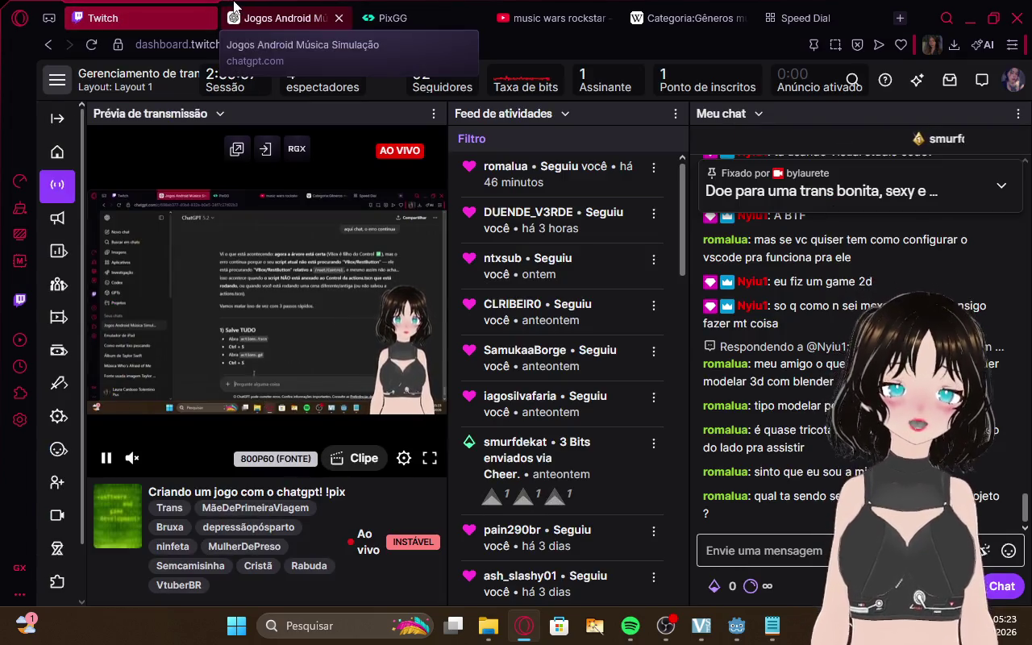
pyautogui.click(233, 12)
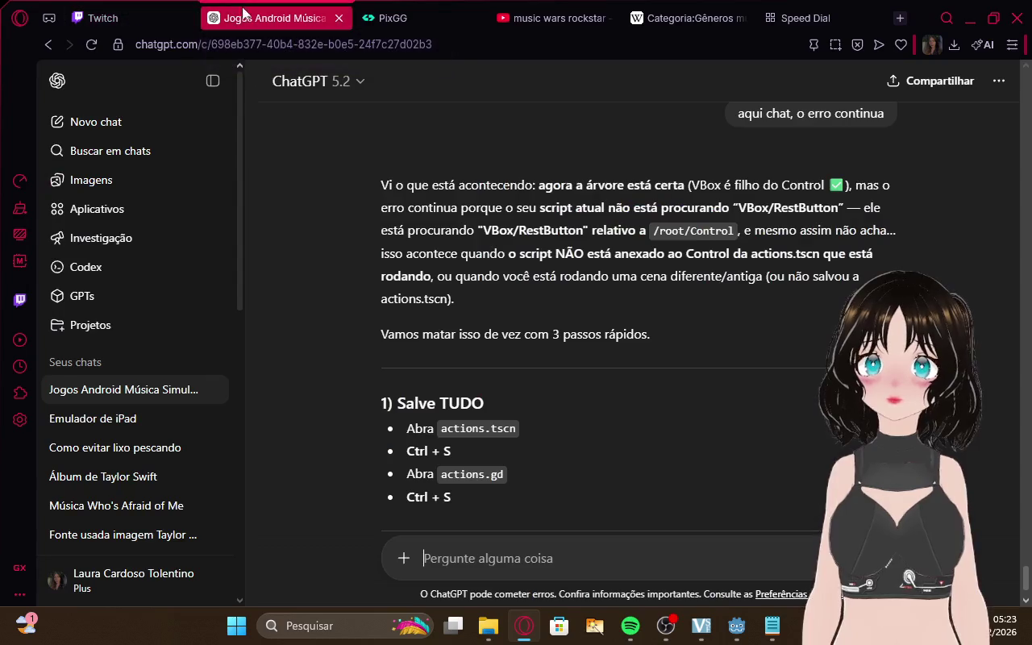
pyautogui.click(729, 12)
pyautogui.click(321, 16)
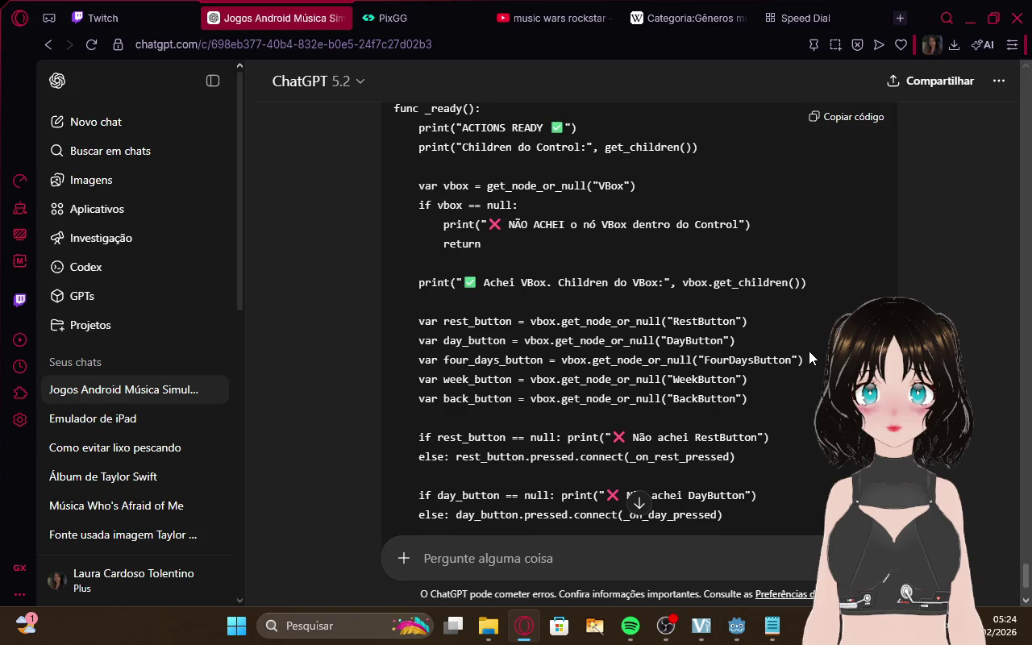
pyautogui.hotkey('alt', 'Tab')
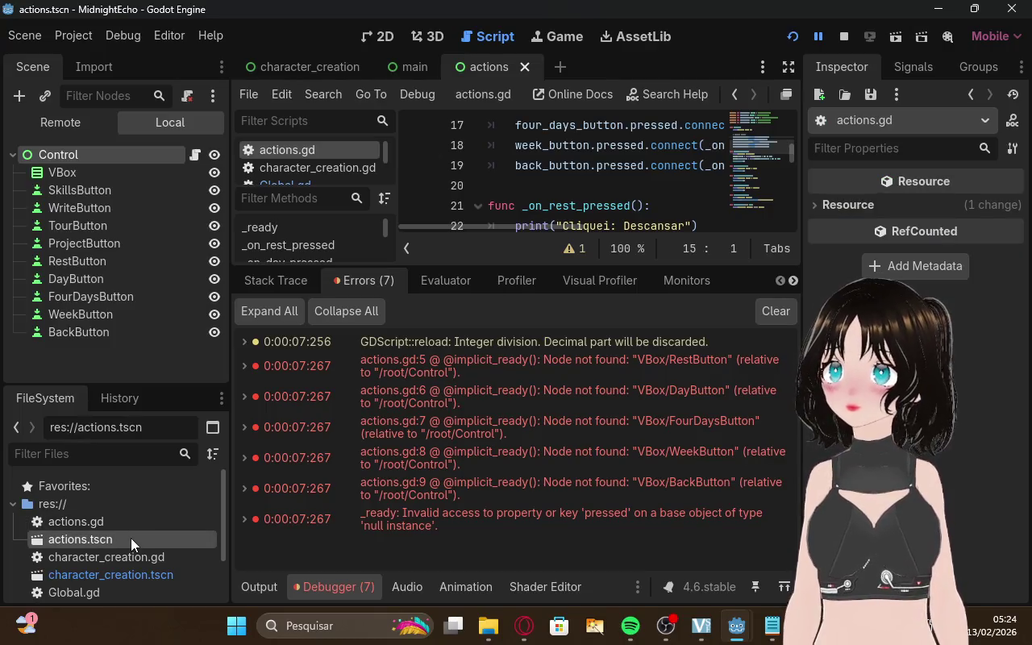
# Open actions.tscn in the 2D view and enlarge the canvas above the error list
pyautogui.rightClick(67, 536)
pyautogui.click(114, 232)
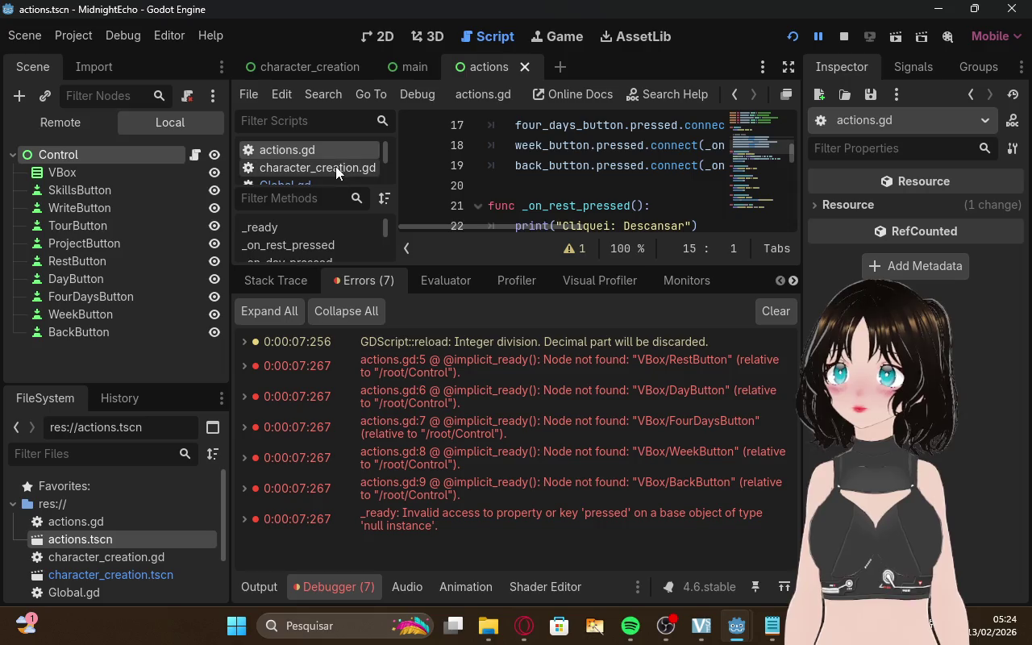
pyautogui.scroll(-1, 336, 163)
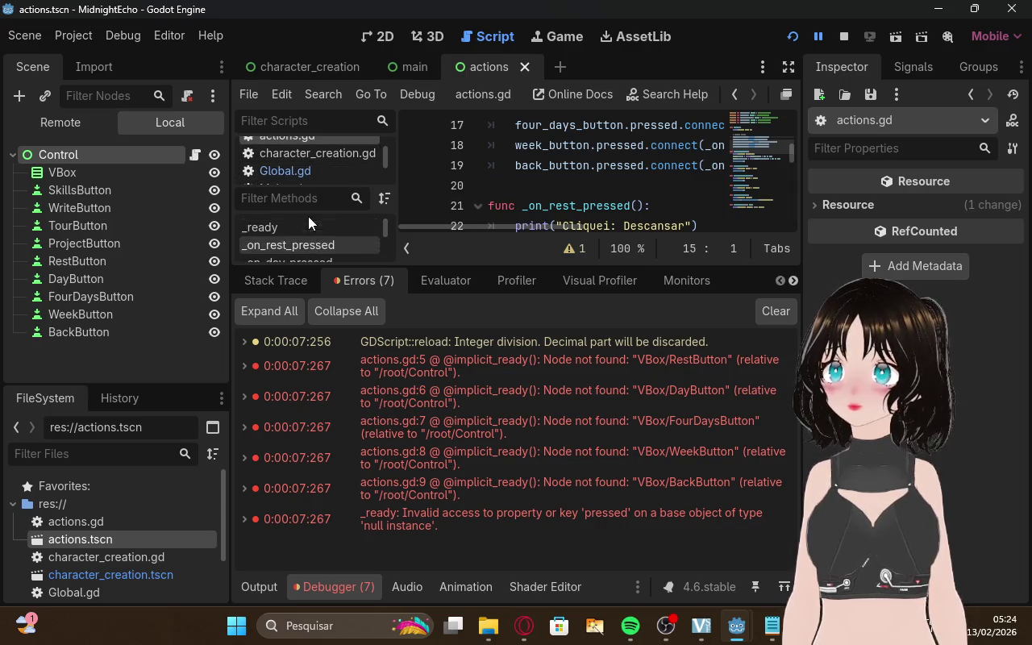
pyautogui.scroll(1, 305, 156)
pyautogui.click(391, 37)
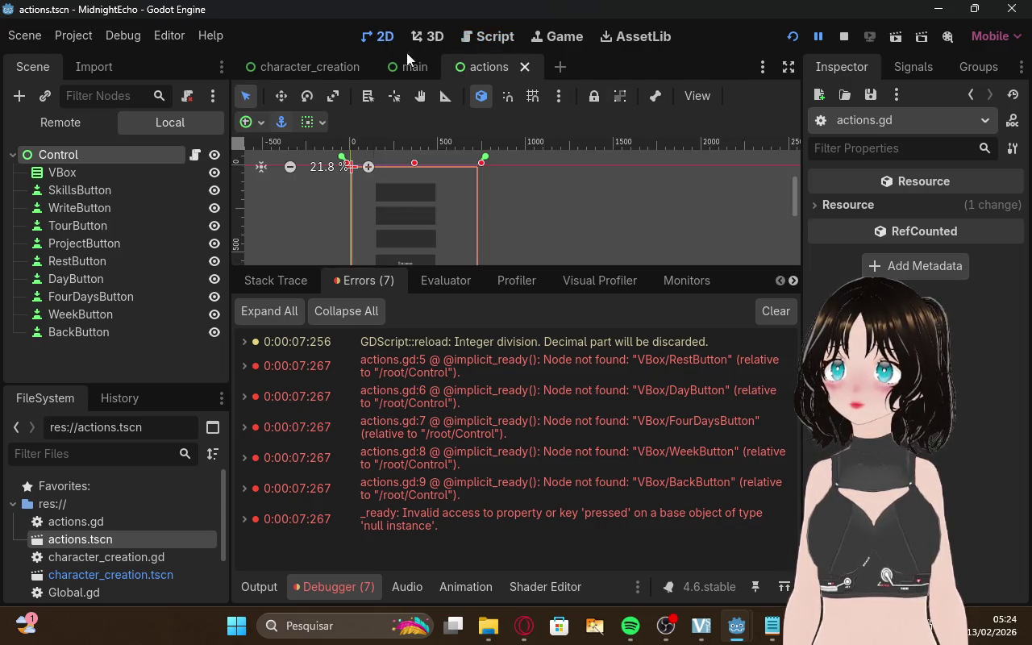
pyautogui.scroll(-1, 508, 235)
pyautogui.moveTo(503, 265); pyautogui.dragTo(514, 445)
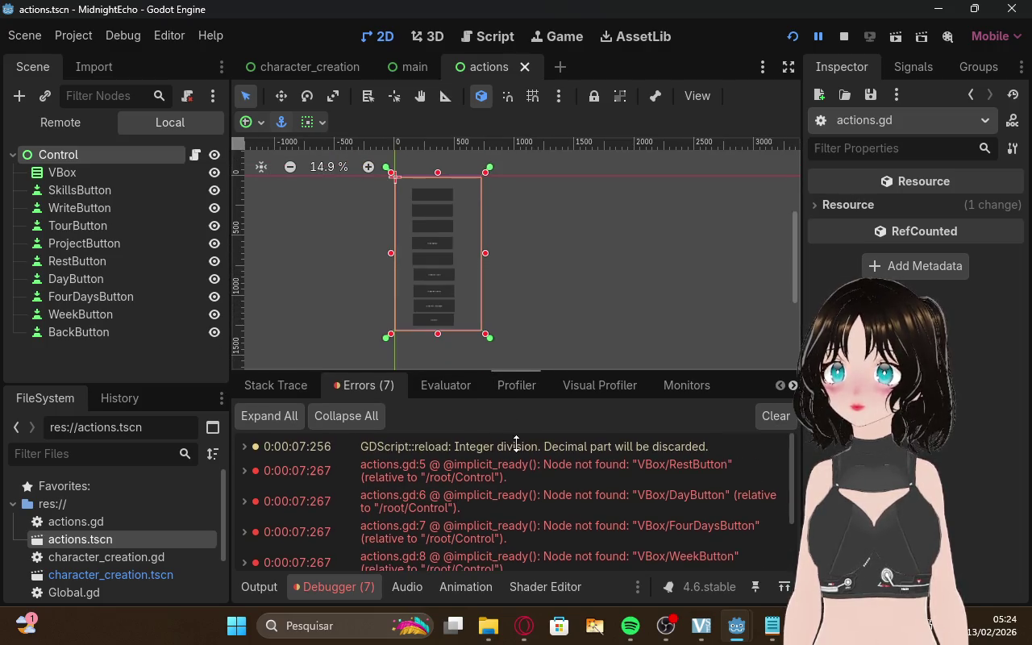
# Stop the debug run by closing the running game window
pyautogui.moveTo(732, 622)
pyautogui.click(784, 569)
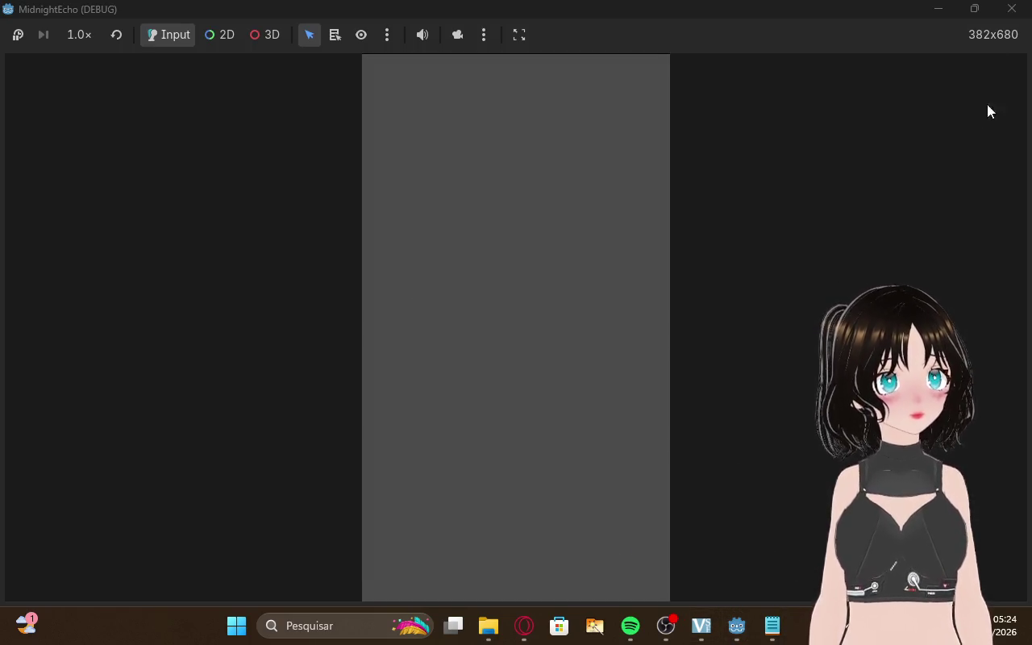
pyautogui.click(1012, 9)
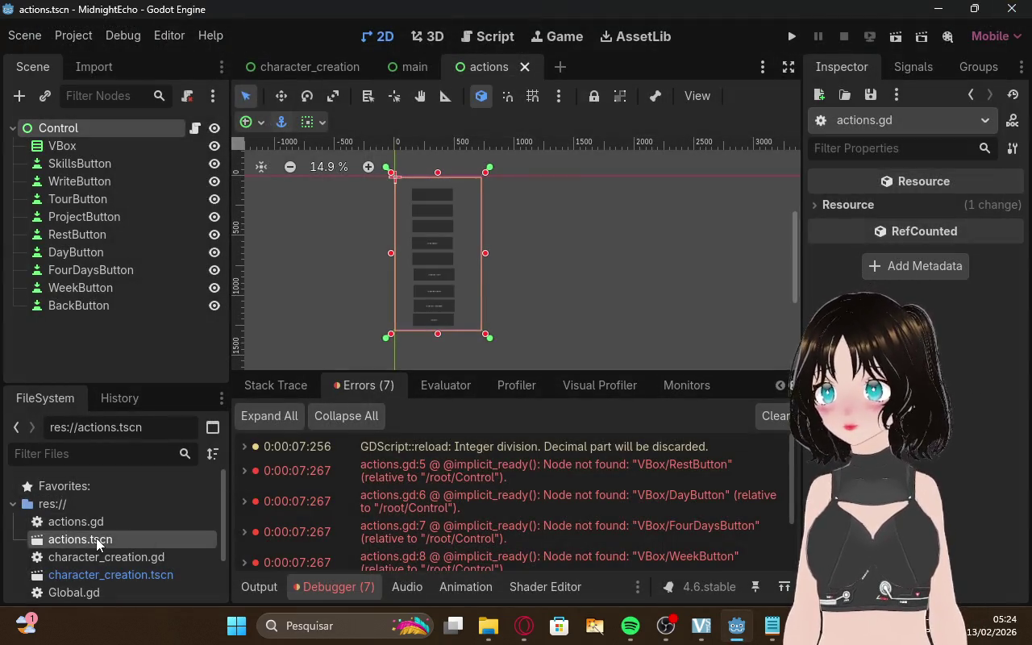
# Save actions.tscn and actions.gd with Ctrl+S, then return to the ChatGPT reply
pyautogui.doubleClick(92, 560)
pyautogui.click(74, 535)
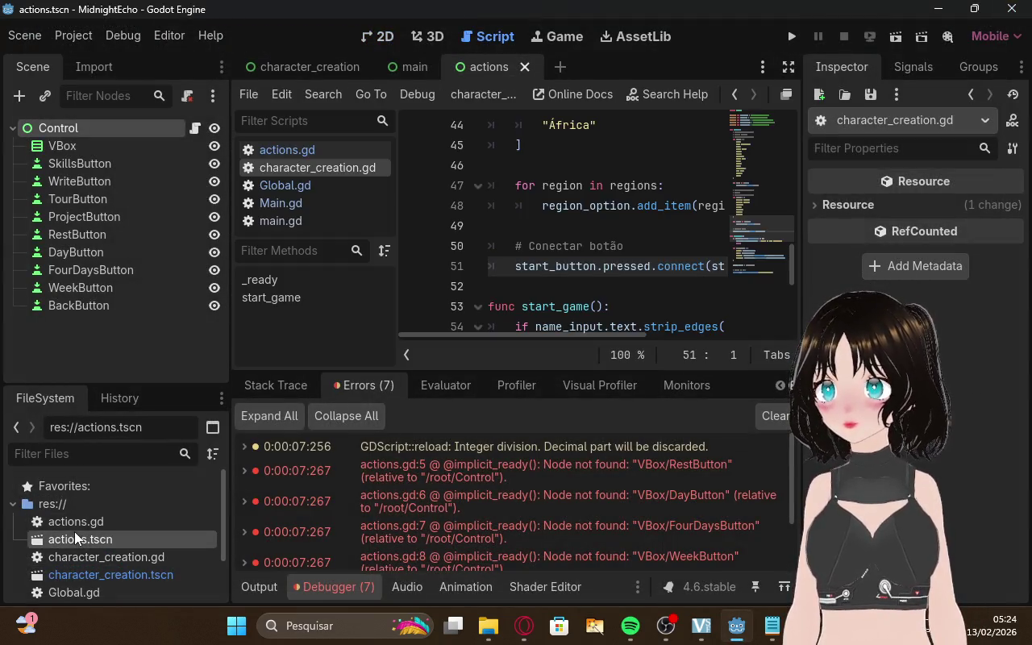
pyautogui.rightClick(74, 539)
pyautogui.click(69, 539)
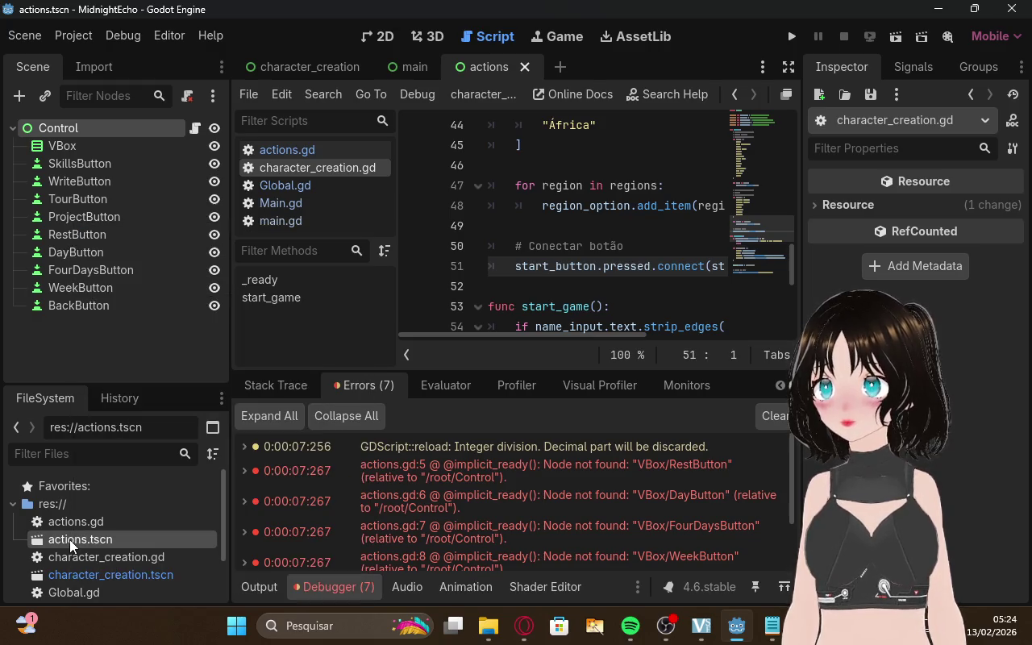
pyautogui.hotkey('ctrl', 's')
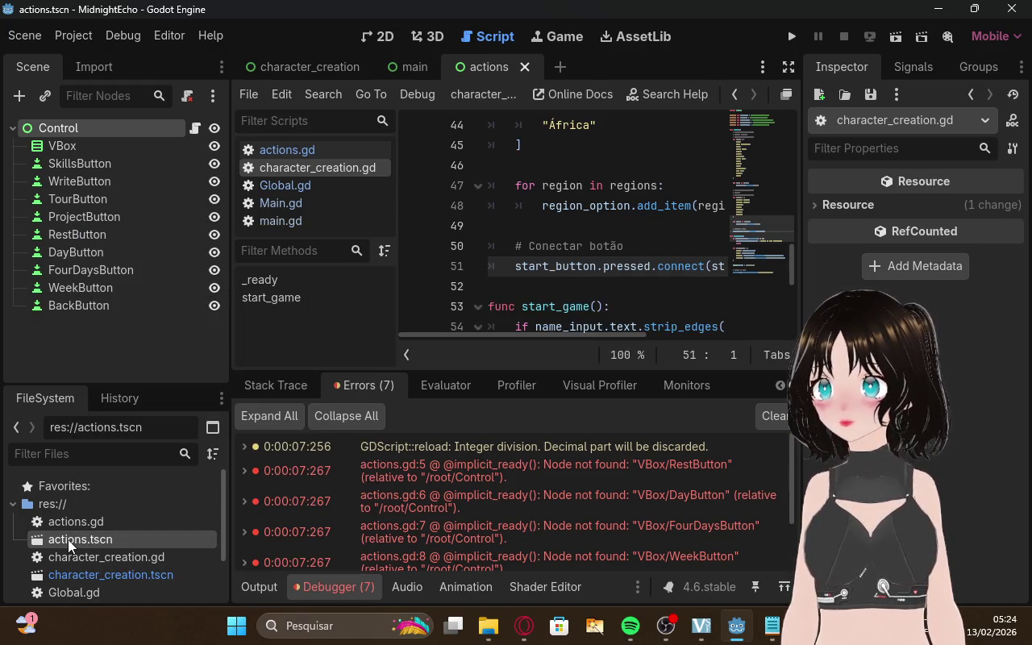
pyautogui.doubleClick(74, 522)
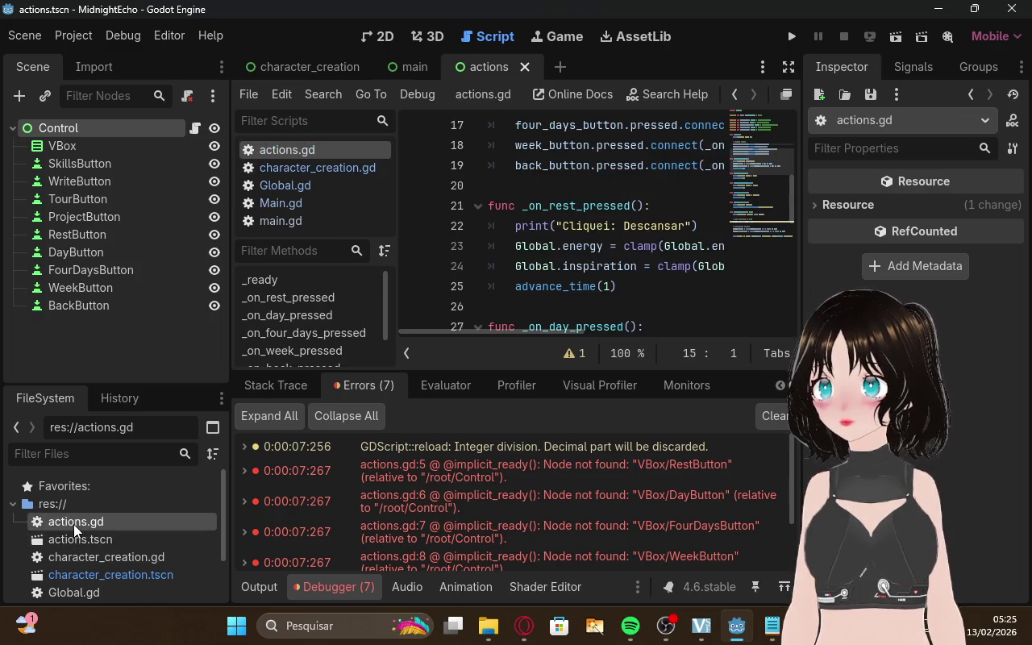
pyautogui.hotkey('ctrl', 's')
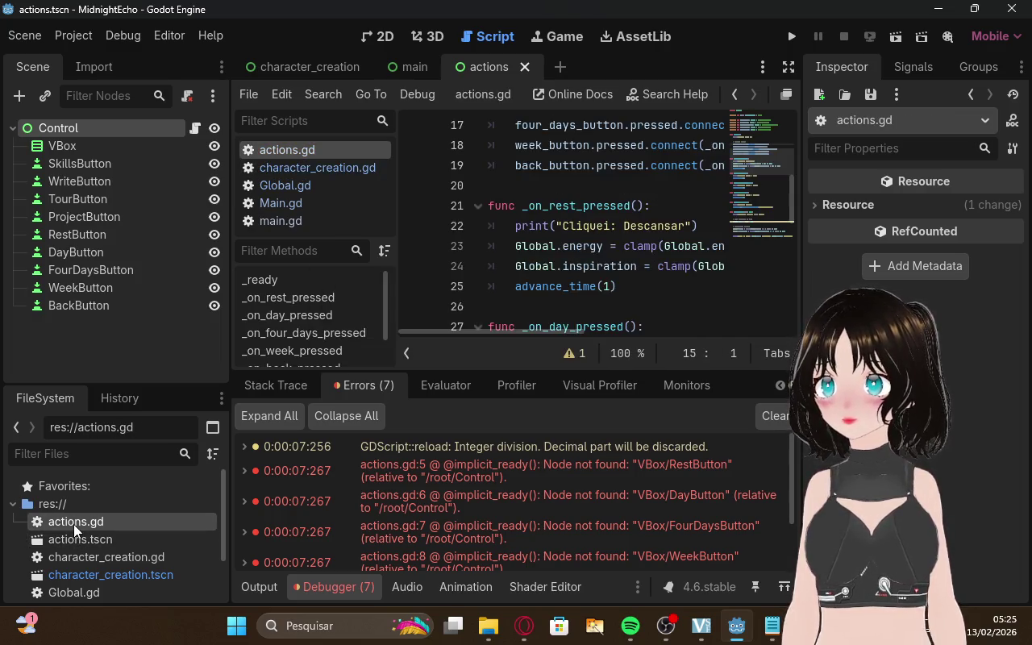
pyautogui.click(78, 539)
pyautogui.hotkey('ctrl', 's')
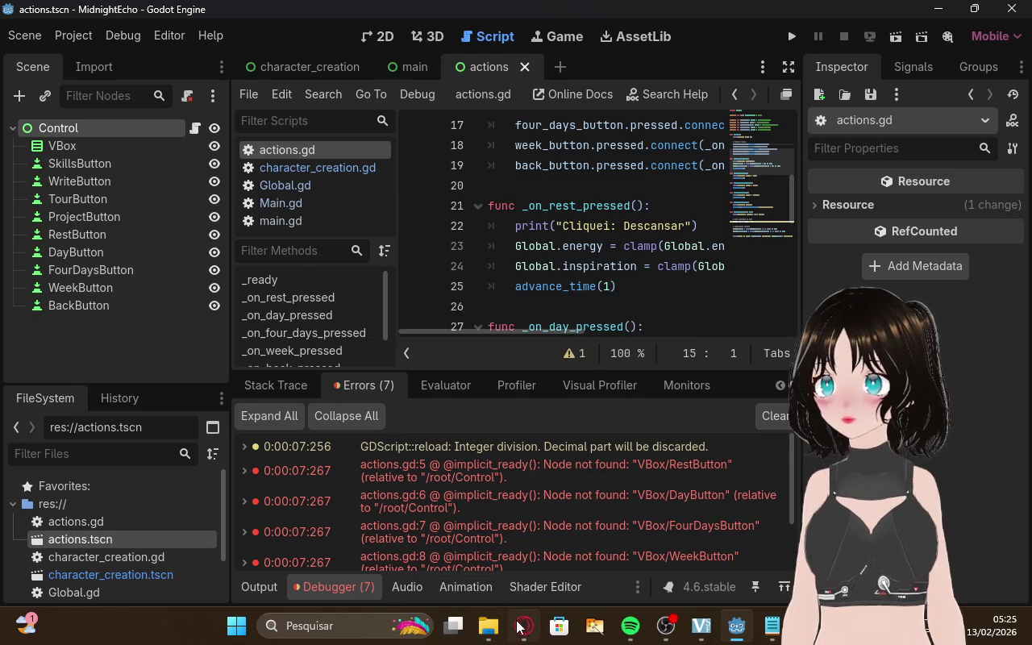
pyautogui.click(524, 625)
pyautogui.scroll(-3, 568, 333)
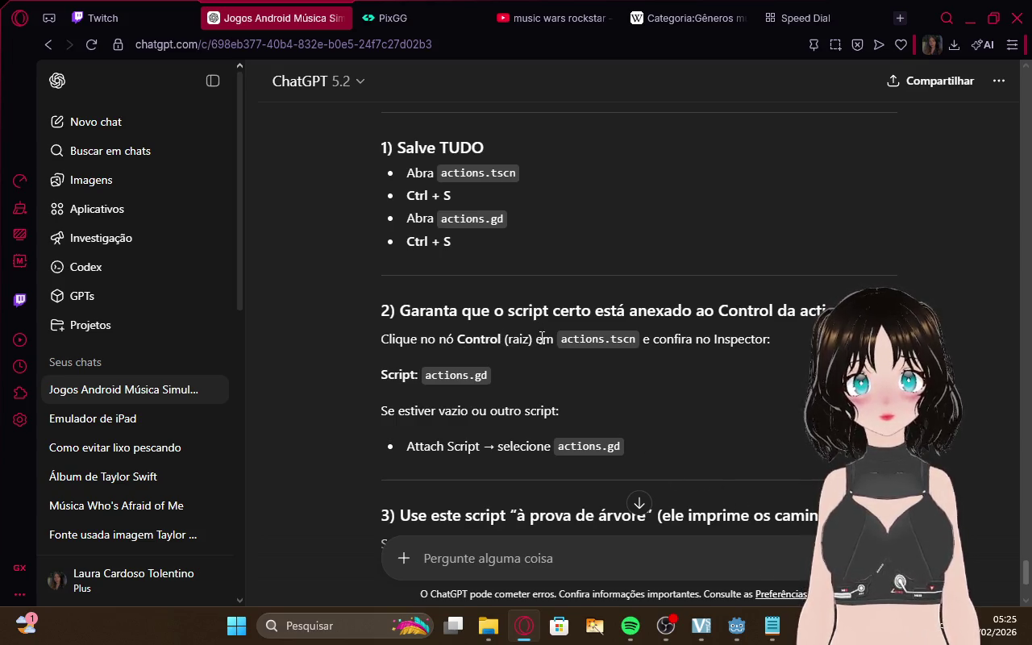
# Read ChatGPT's attach-actions.gd-to-Control step, then go back to Godot's root Control node options
pyautogui.moveTo(760, 619)
pyautogui.click(740, 603)
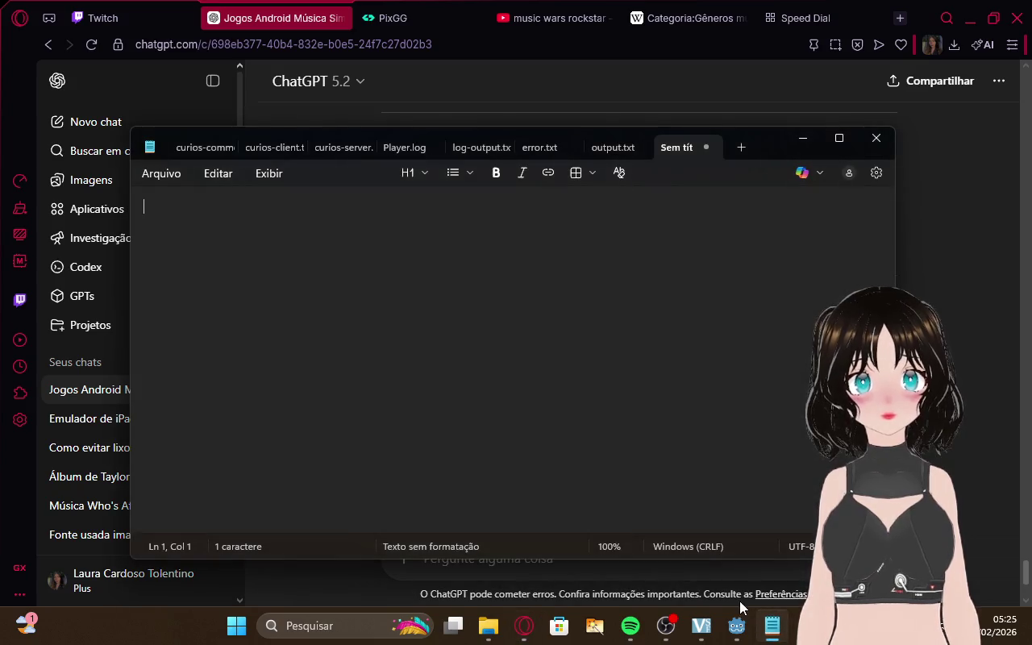
pyautogui.click(1013, 414)
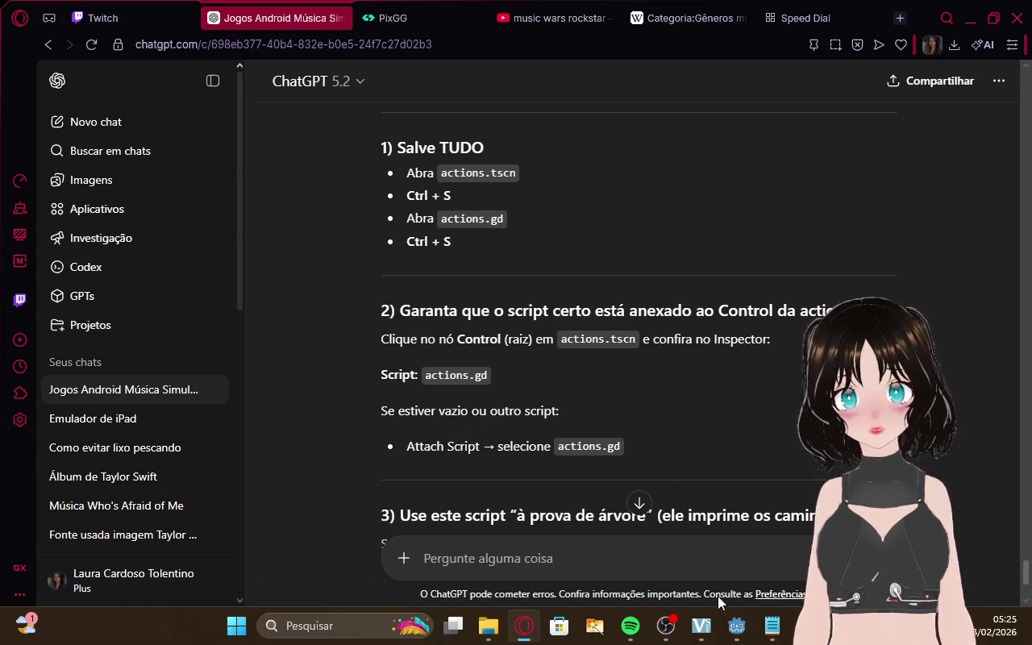
pyautogui.moveTo(652, 623)
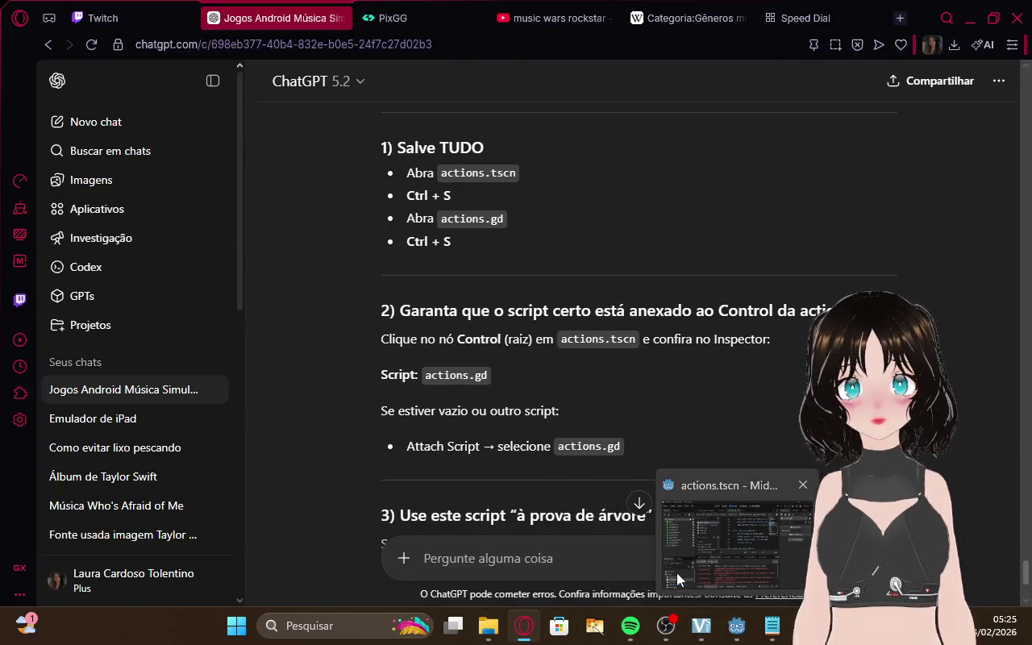
pyautogui.click(676, 572)
pyautogui.rightClick(65, 133)
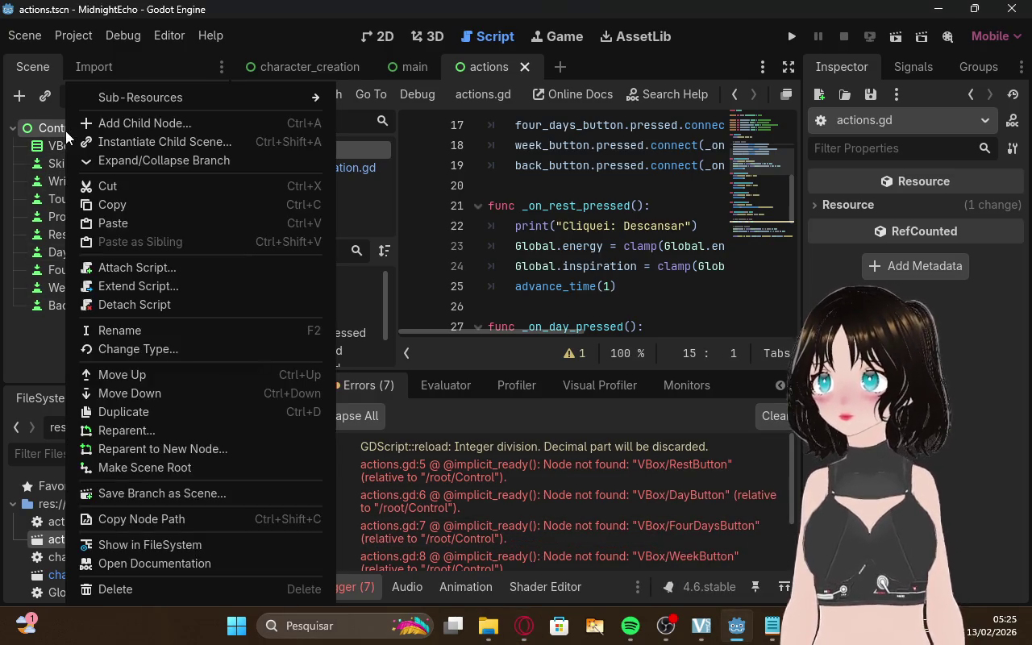
# Attach the existing actions.gd script to the root Control node
pyautogui.click(159, 284)
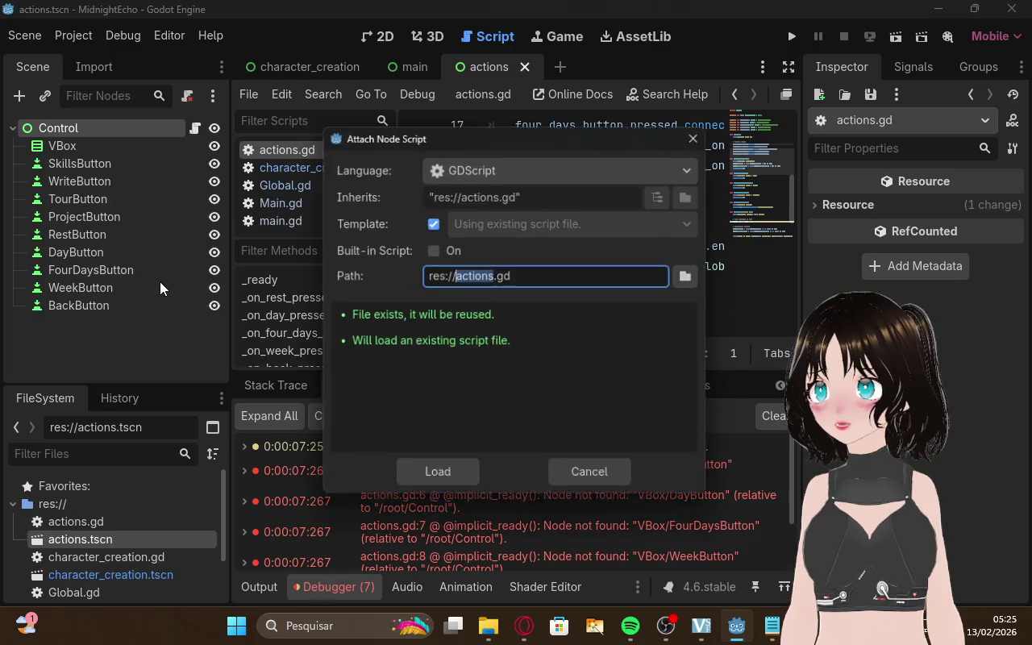
pyautogui.click(600, 480)
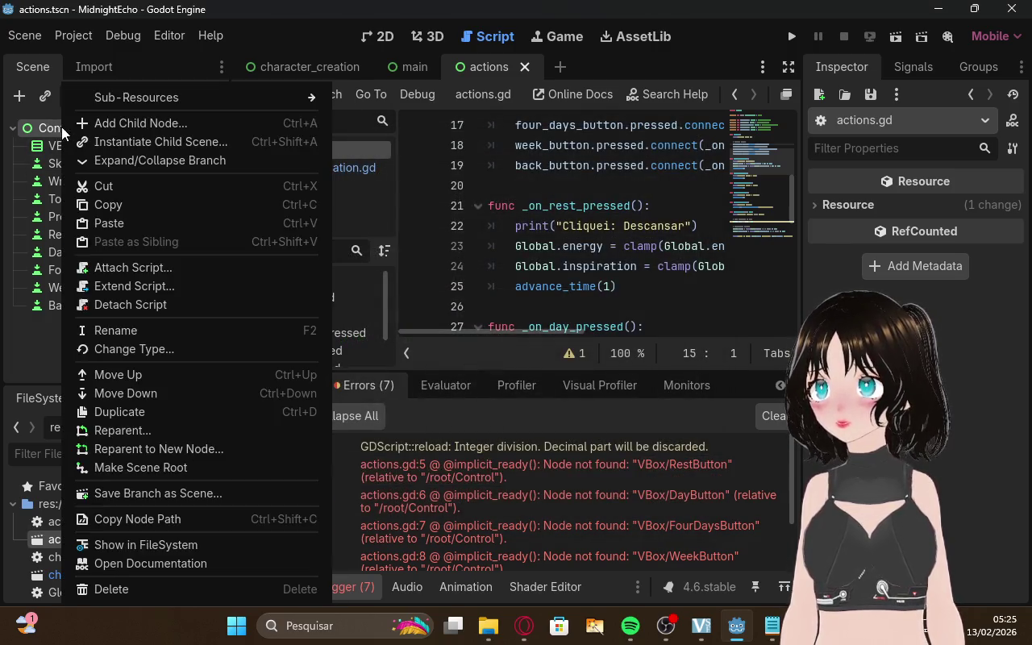
pyautogui.rightClick(70, 133)
pyautogui.click(147, 274)
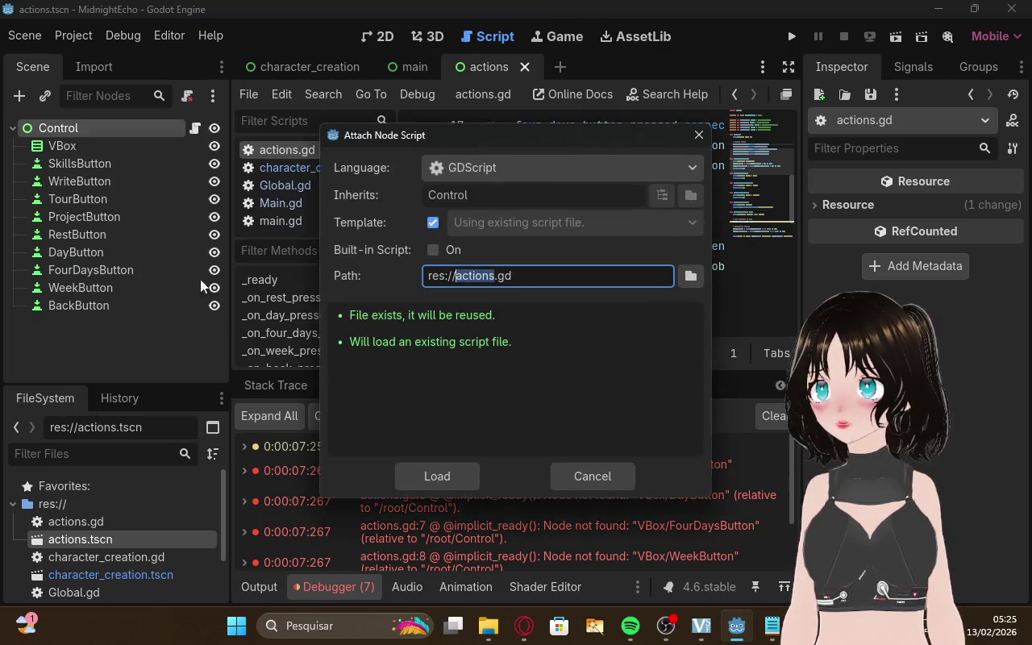
pyautogui.click(519, 276)
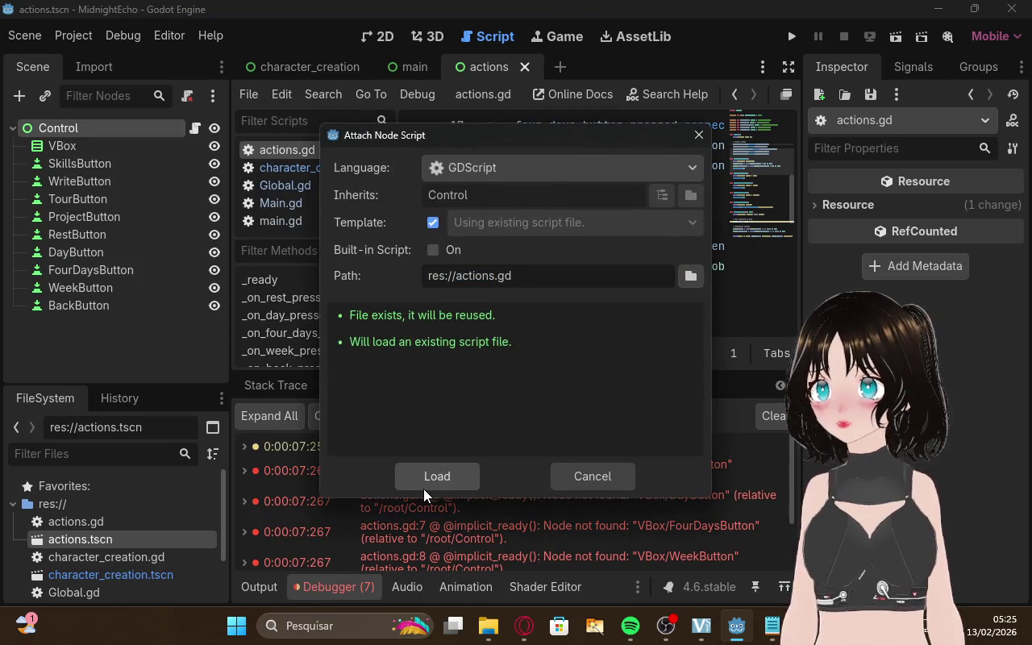
pyautogui.click(423, 483)
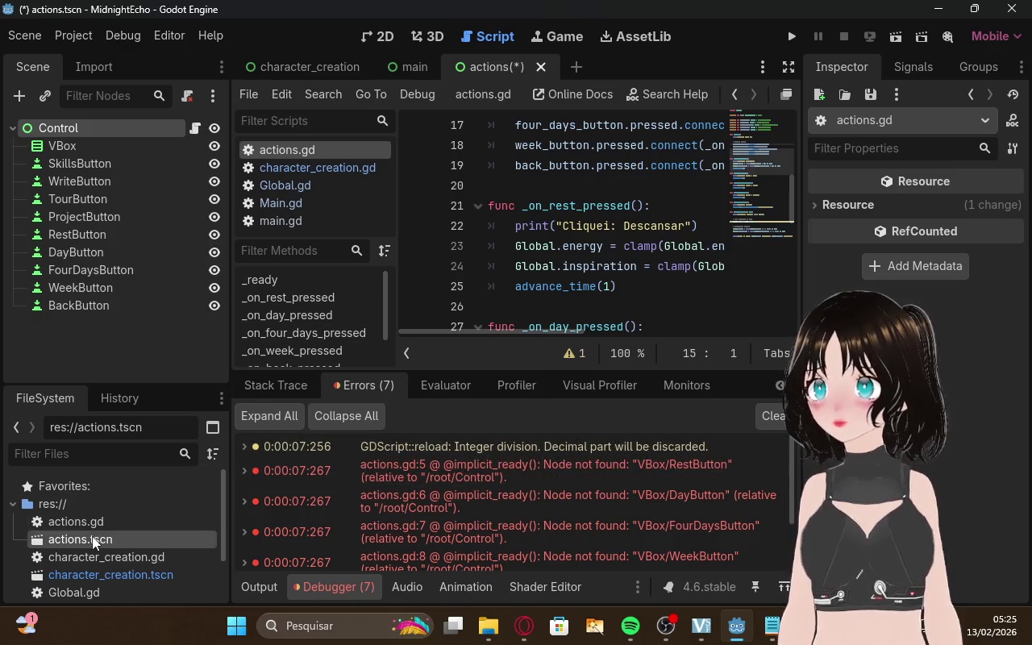
# Choose Delete on actions.tscn but cancel to keep it, then return to ChatGPT
pyautogui.rightClick(92, 538)
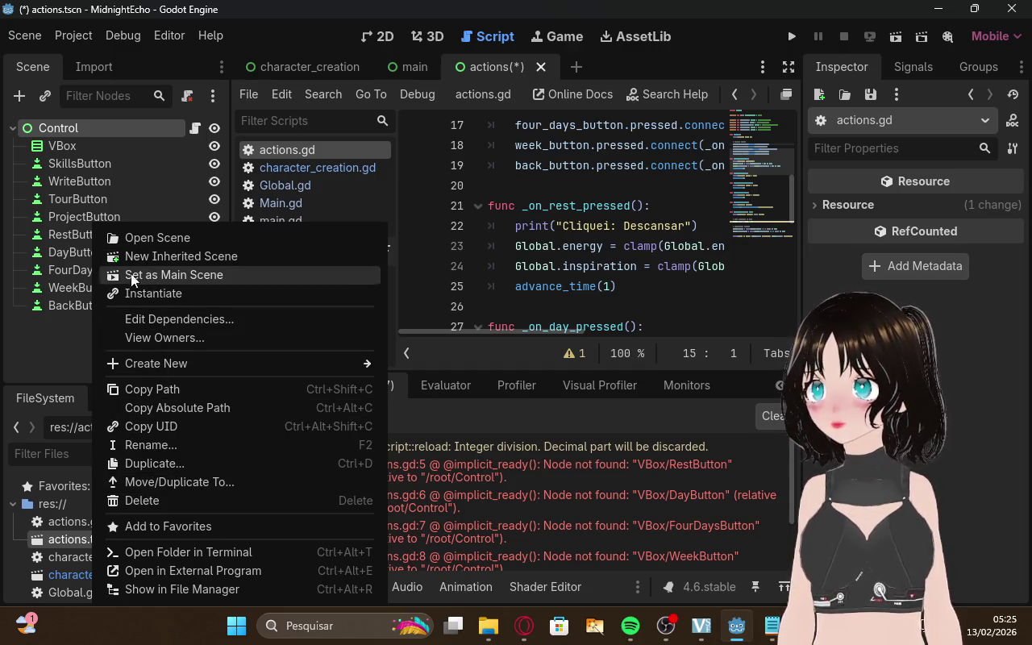
pyautogui.click(33, 361)
pyautogui.rightClick(79, 132)
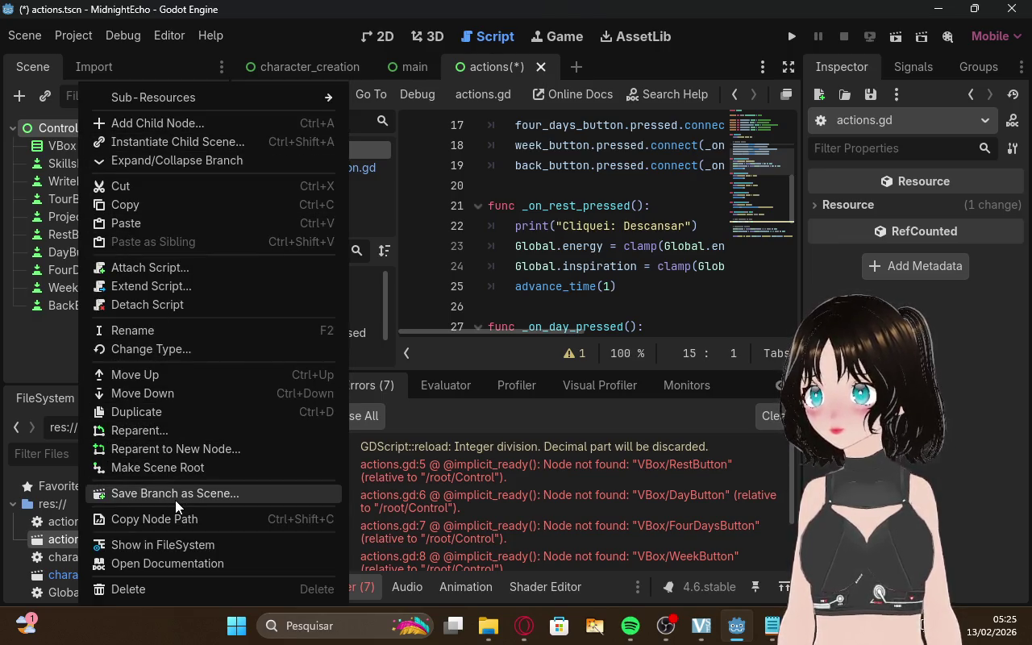
pyautogui.click(66, 536)
pyautogui.rightClick(63, 537)
pyautogui.click(57, 537)
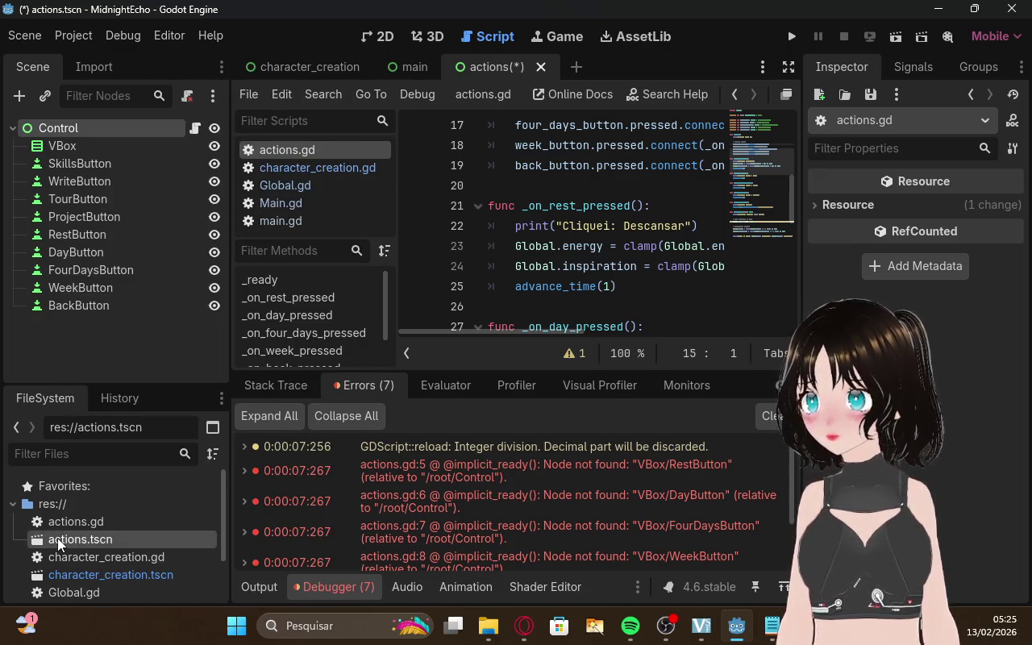
pyautogui.rightClick(114, 537)
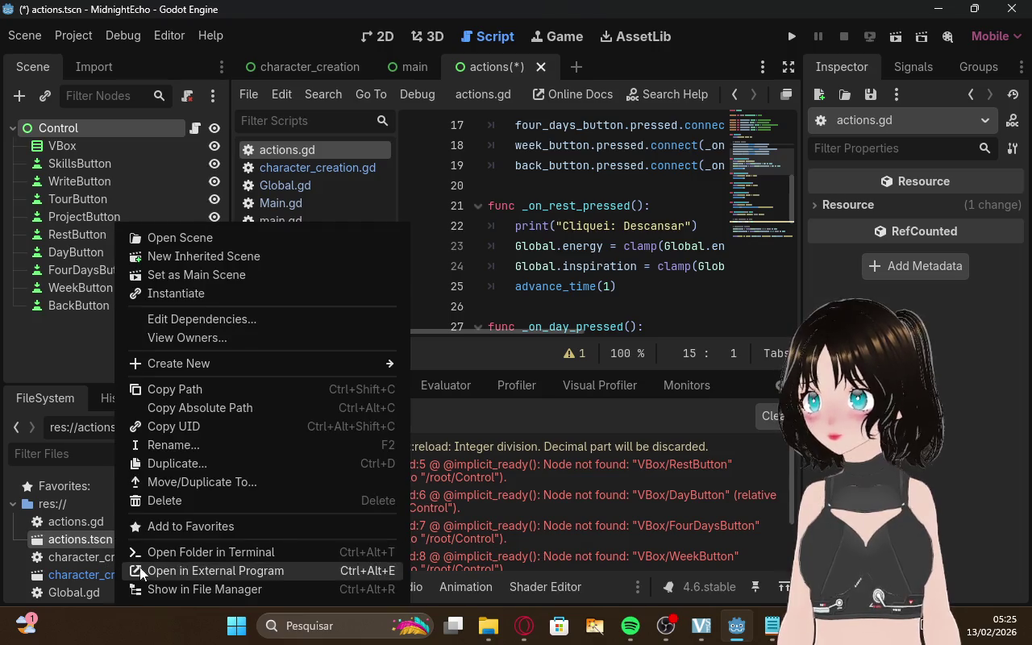
pyautogui.click(176, 503)
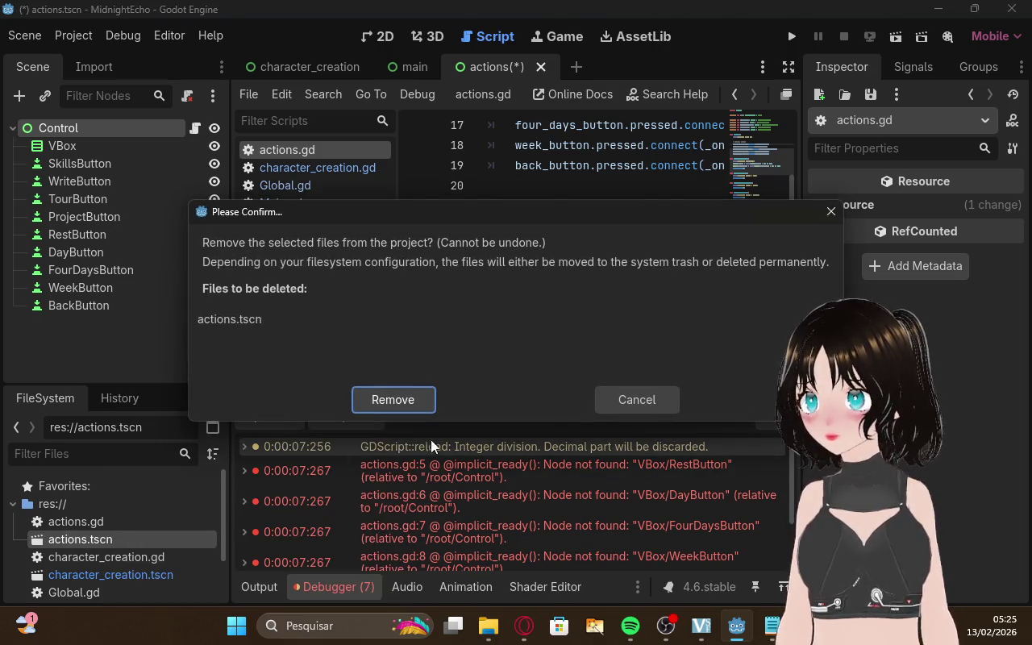
pyautogui.click(633, 398)
pyautogui.click(524, 626)
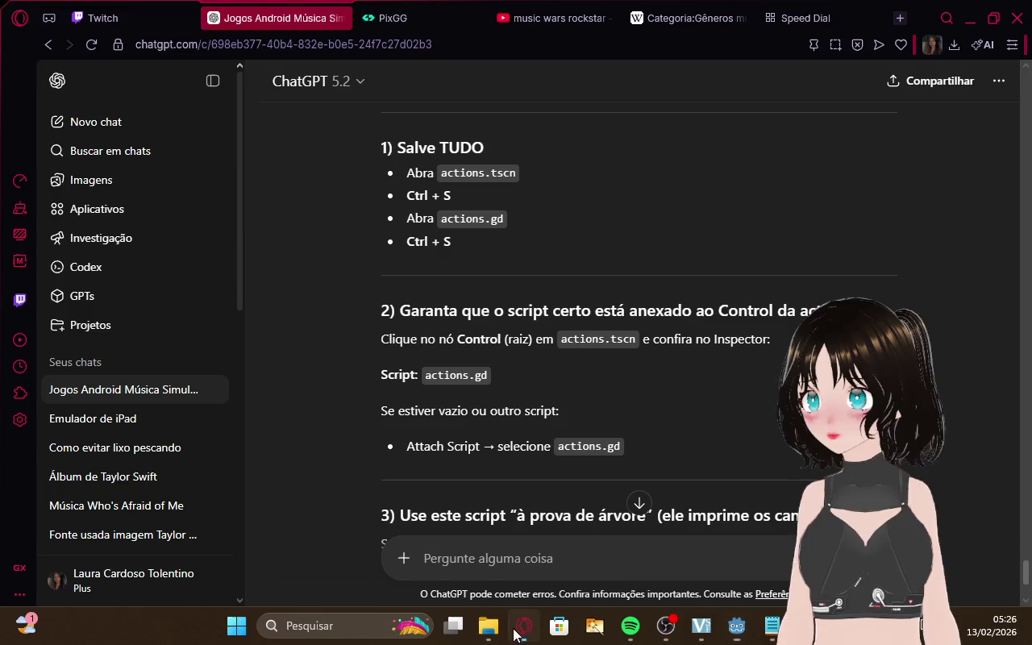
# Read ChatGPT's steps 2 and 3 on attaching actions.gd to the Control node, then return to Godot
pyautogui.click(103, 18)
pyautogui.click(286, 10)
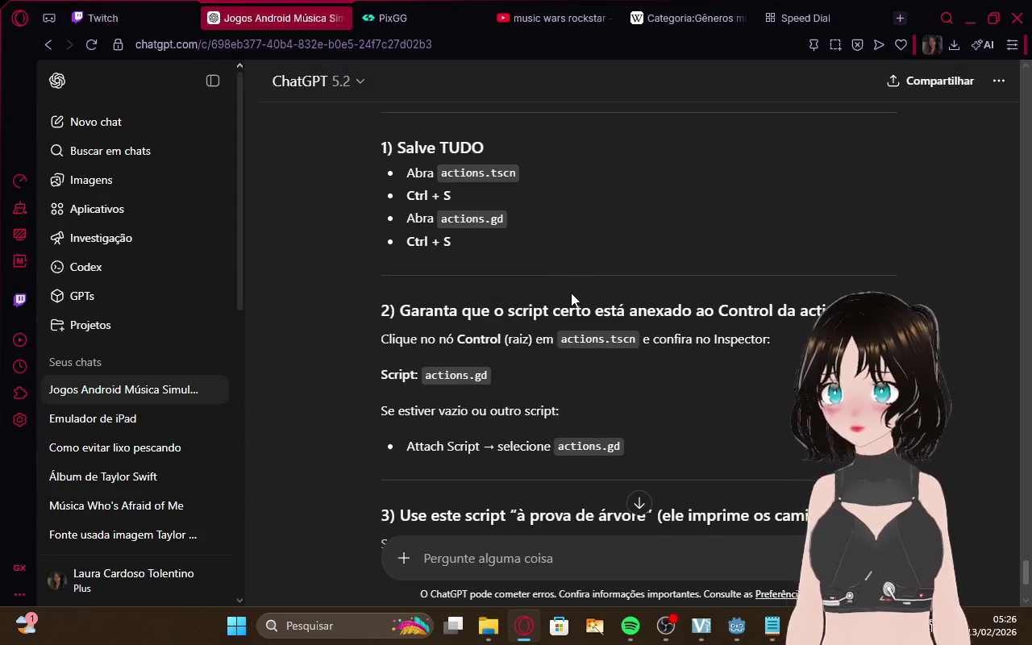
pyautogui.scroll(-2, 571, 293)
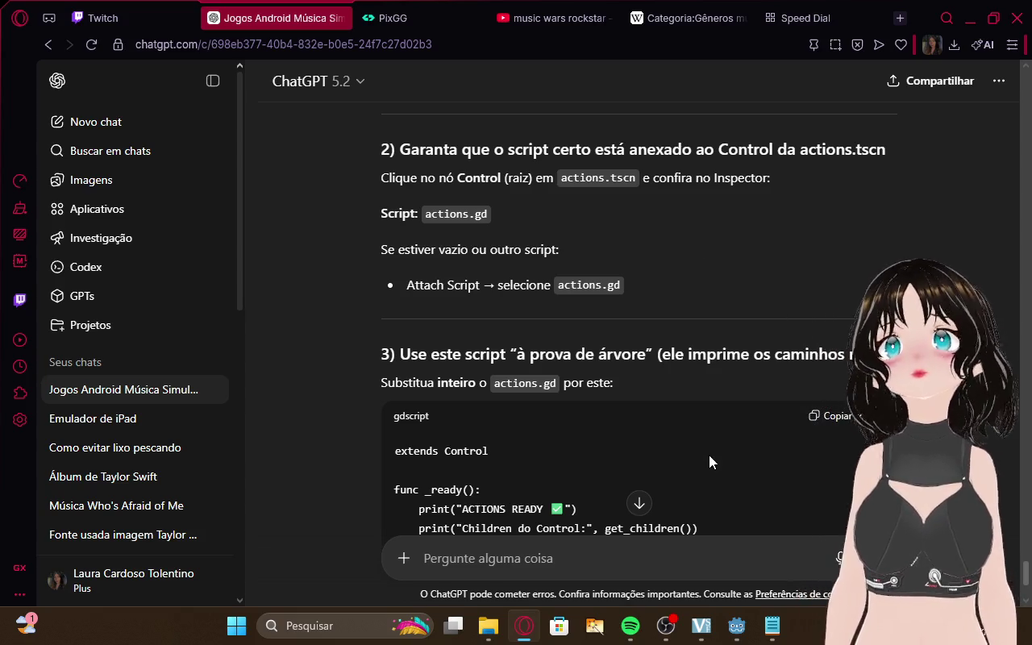
pyautogui.click(771, 626)
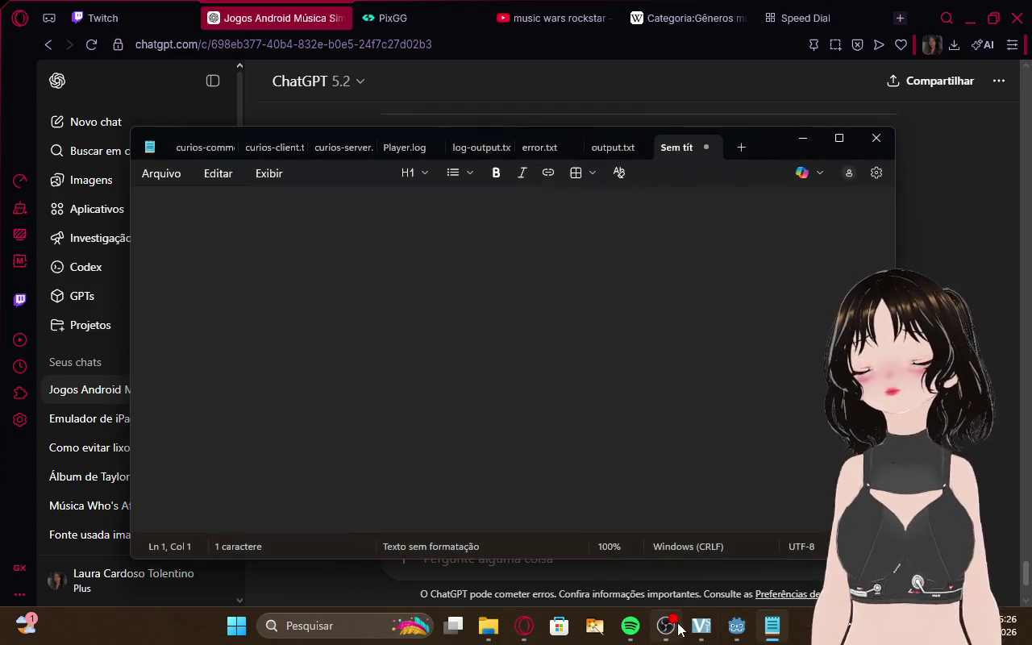
pyautogui.moveTo(704, 632)
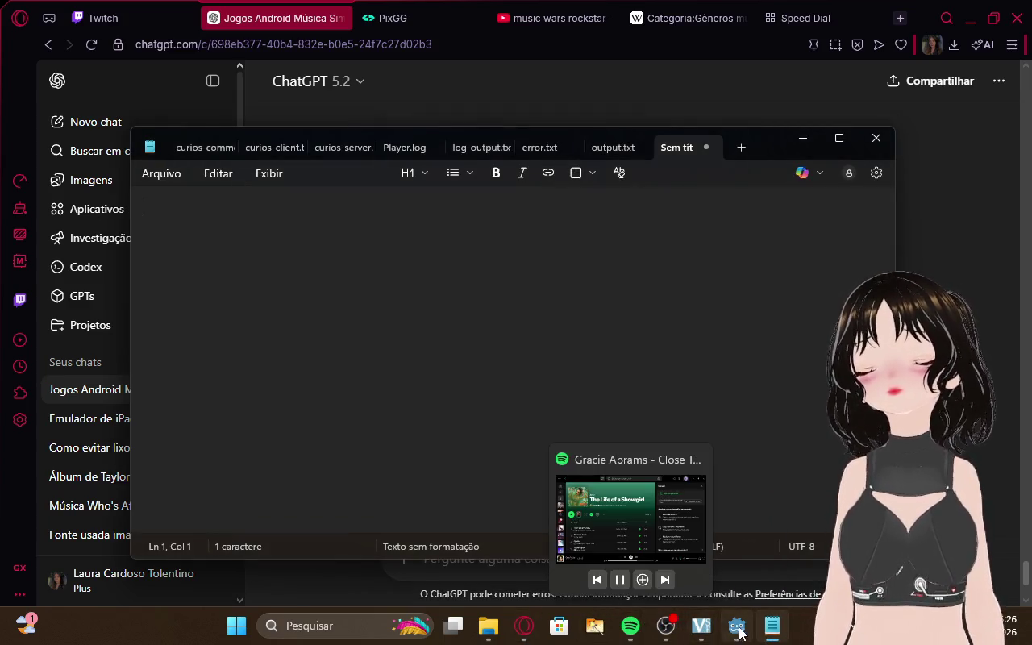
pyautogui.click(524, 625)
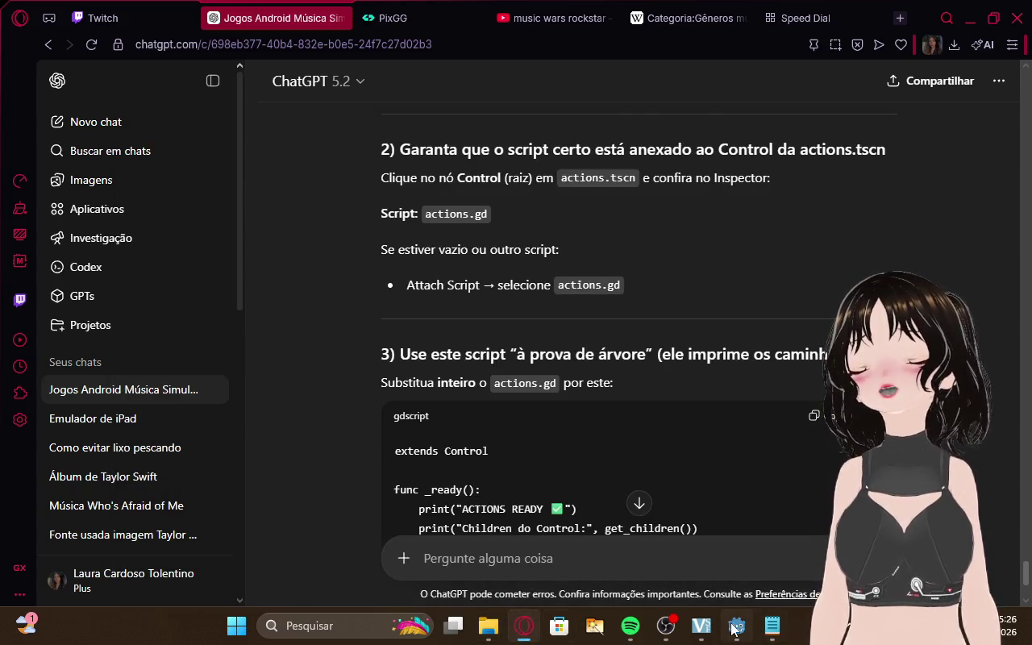
pyautogui.click(736, 626)
pyautogui.rightClick(40, 128)
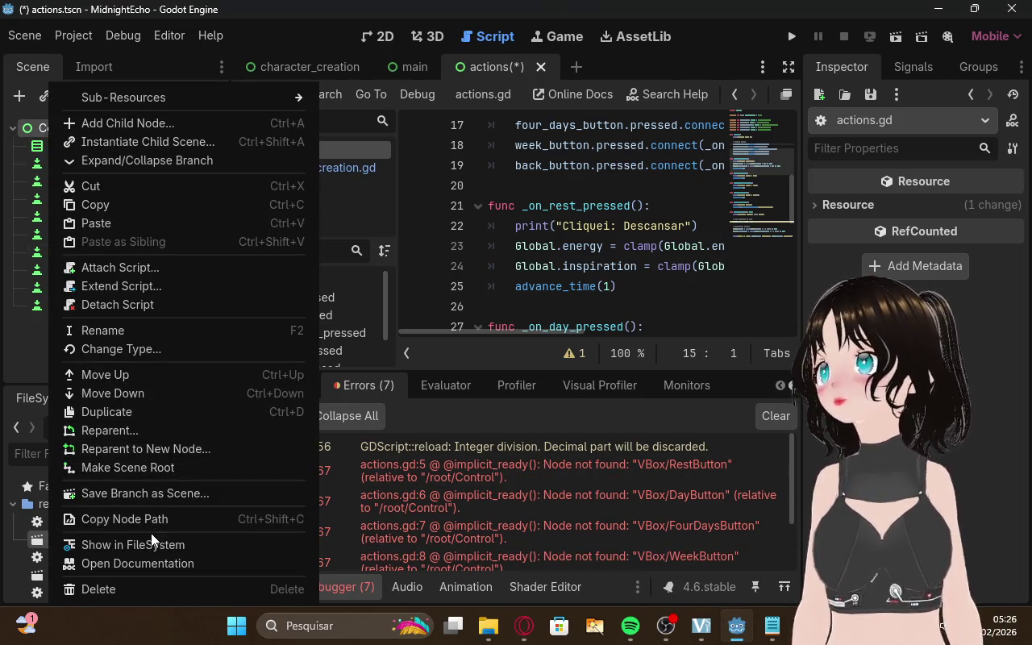
# Try saving the root Control as its own scene and dismiss the refusal warning
pyautogui.click(154, 500)
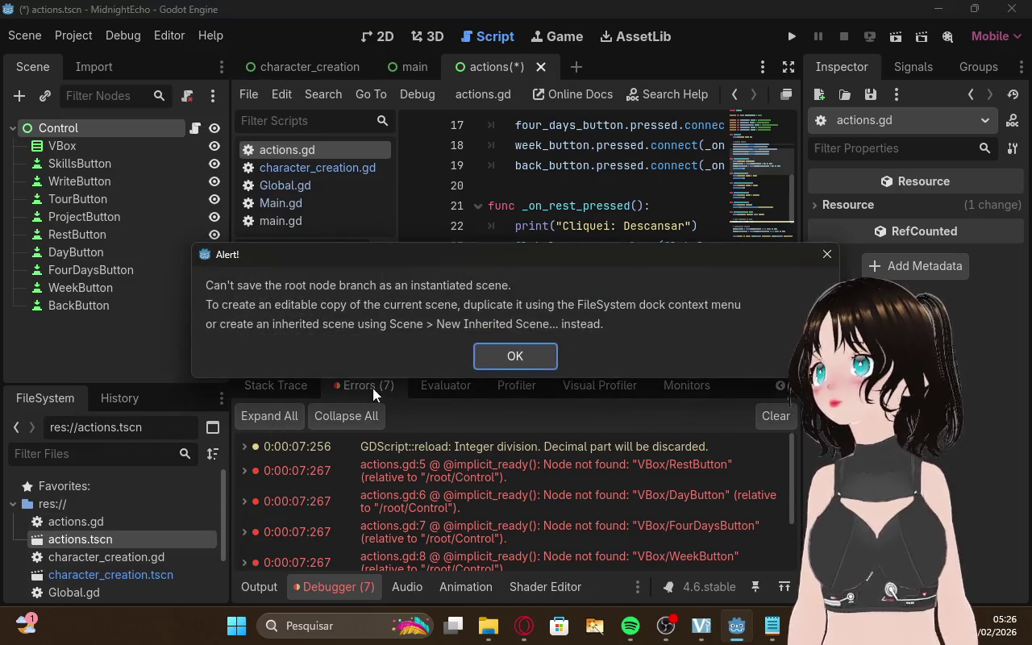
pyautogui.click(497, 354)
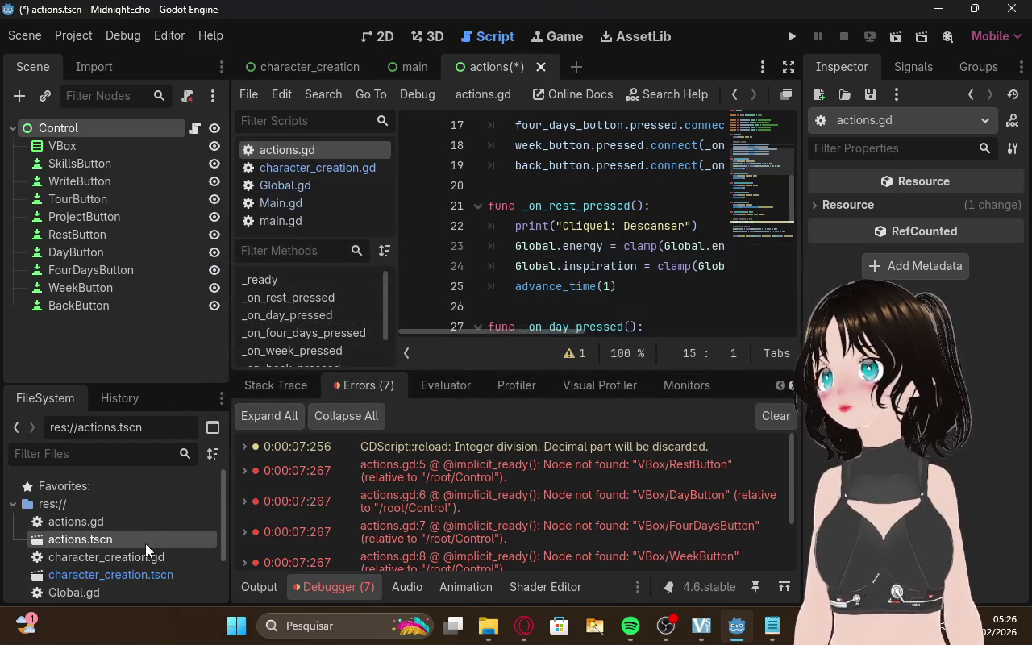
pyautogui.scroll(-1, 64, 549)
pyautogui.scroll(-2, 24, 546)
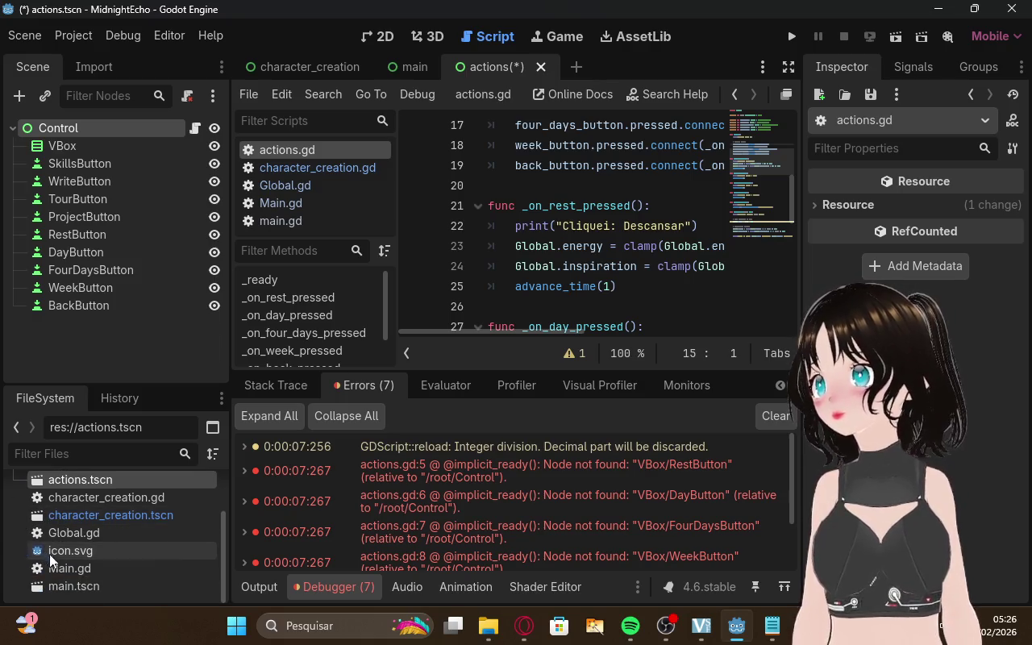
# Select actions.tscn in the FileSystem dock and drag the splitter up to enlarge the file list
pyautogui.click(101, 556)
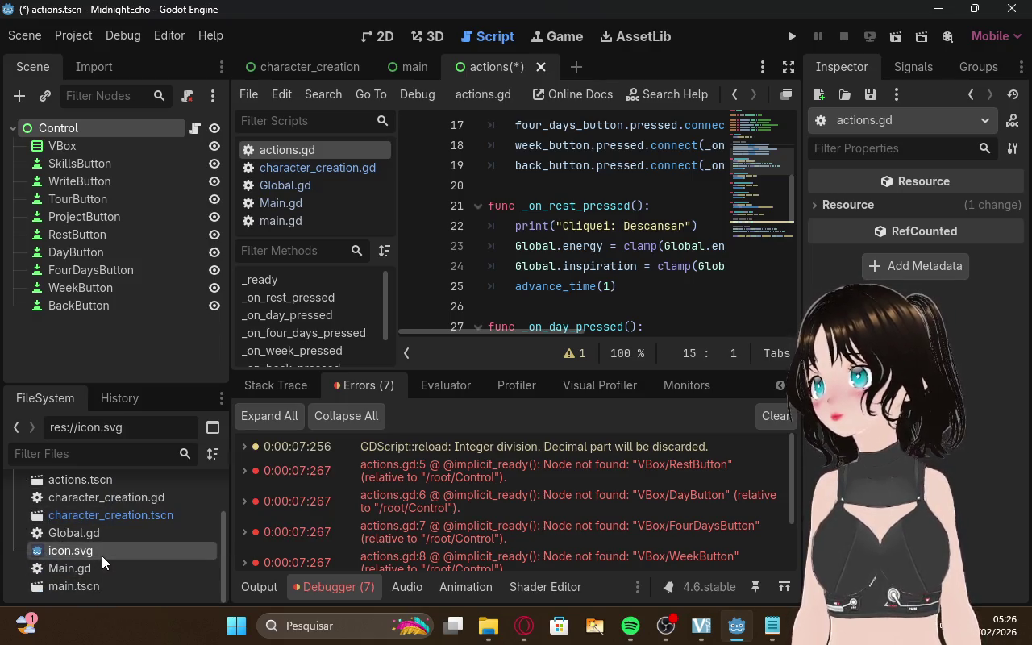
pyautogui.scroll(1, 100, 555)
pyautogui.scroll(3, 100, 556)
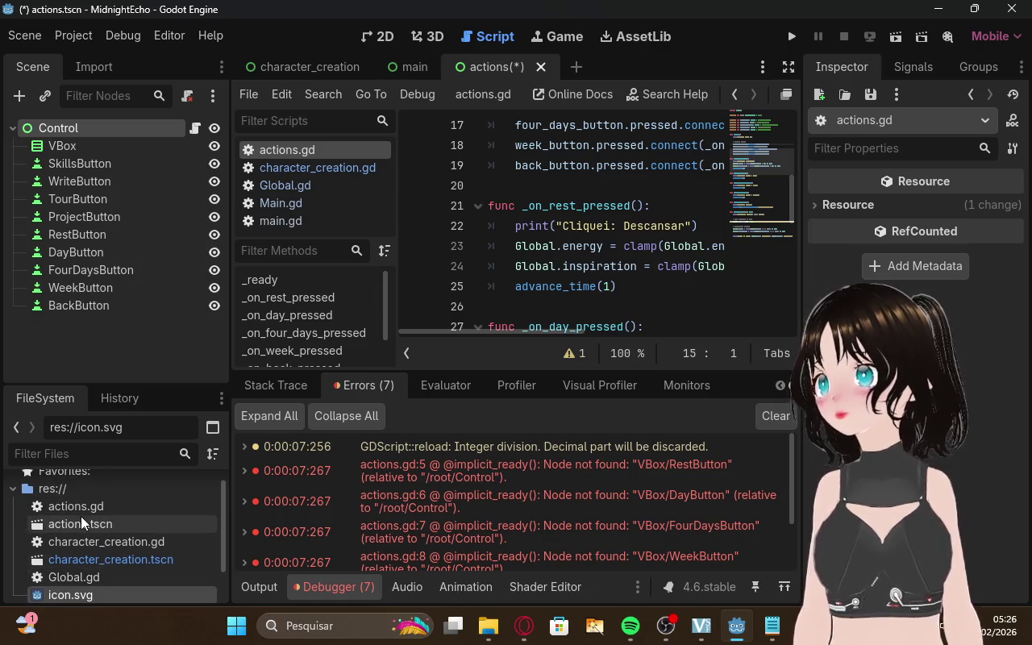
pyautogui.click(85, 540)
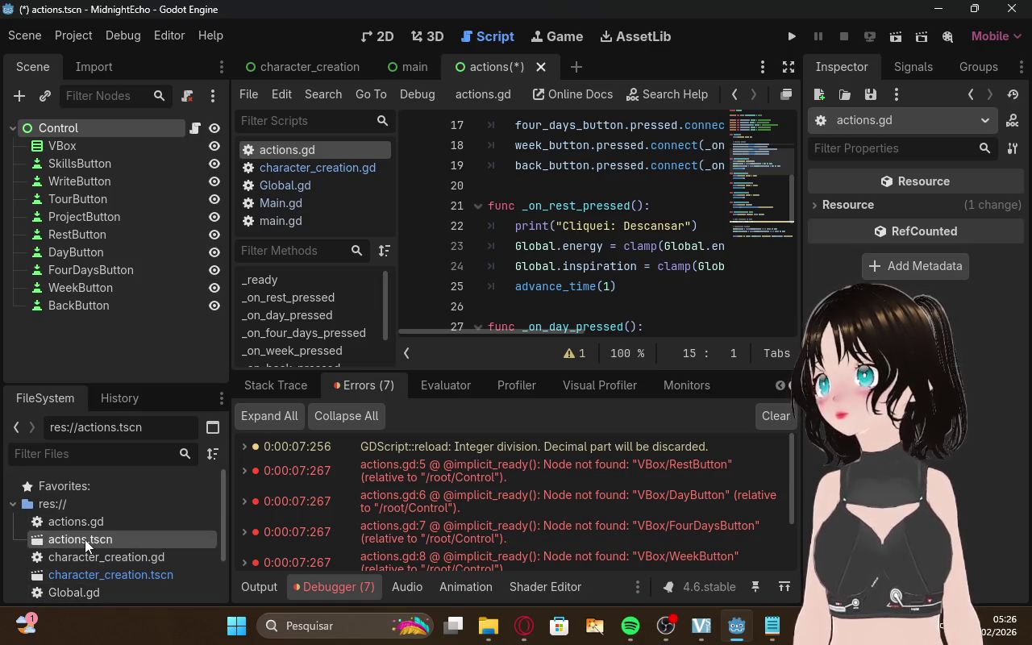
pyautogui.moveTo(129, 384); pyautogui.dragTo(142, 325)
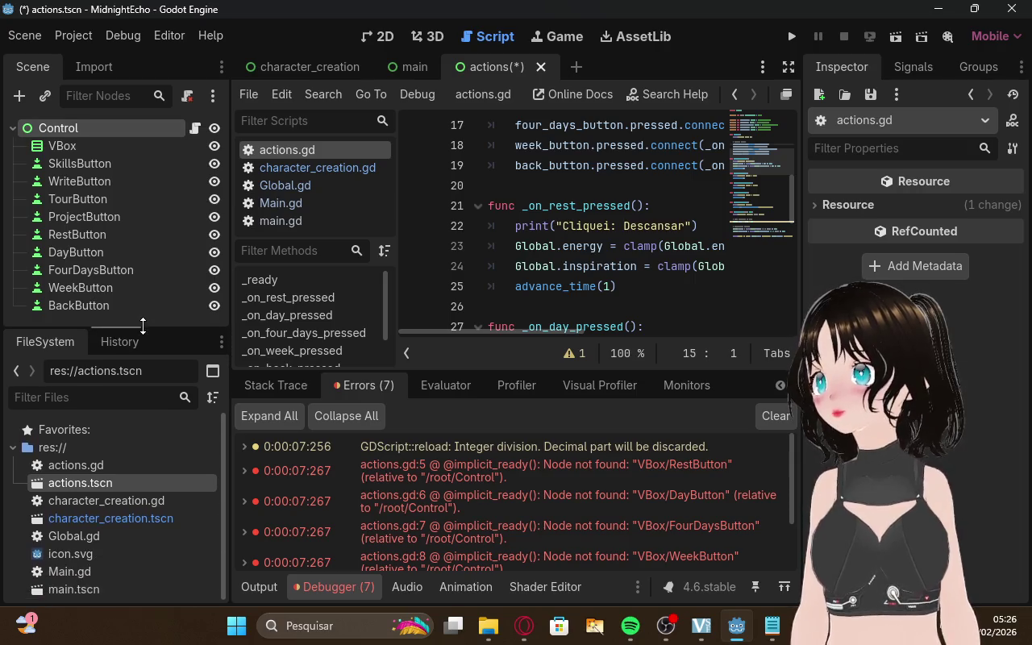
# Show the debugger's Stack Trace tab and scroll through it
pyautogui.click(275, 388)
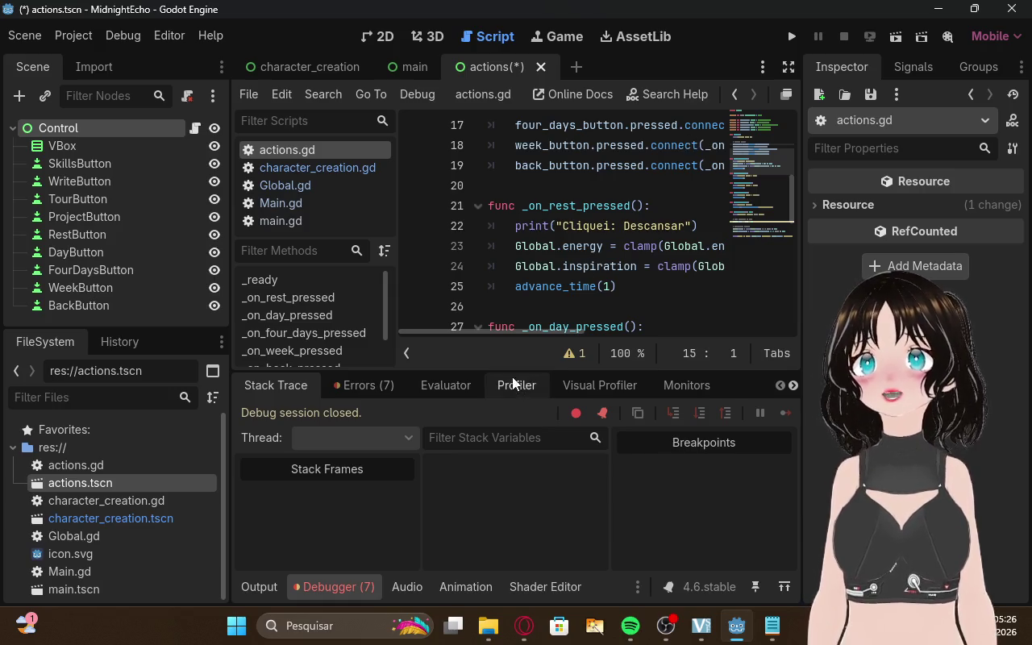
pyautogui.moveTo(464, 323)
pyautogui.mouseDown()
pyautogui.moveTo(637, 329)
pyautogui.moveTo(452, 329)
pyautogui.mouseUp()
pyautogui.scroll(-9, 768, 144)
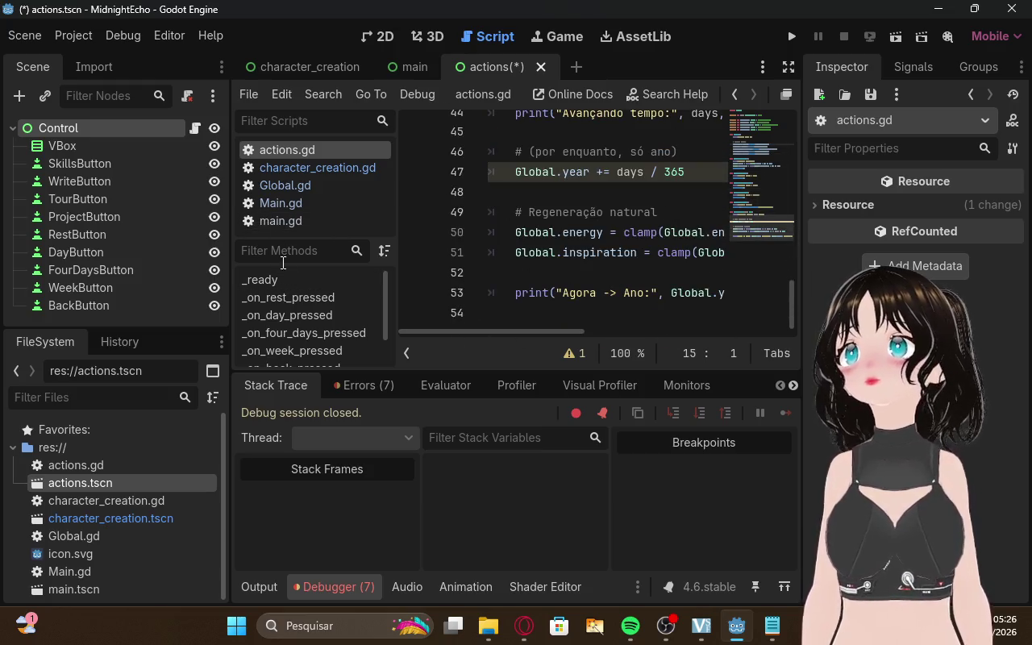
pyautogui.scroll(-2, 280, 280)
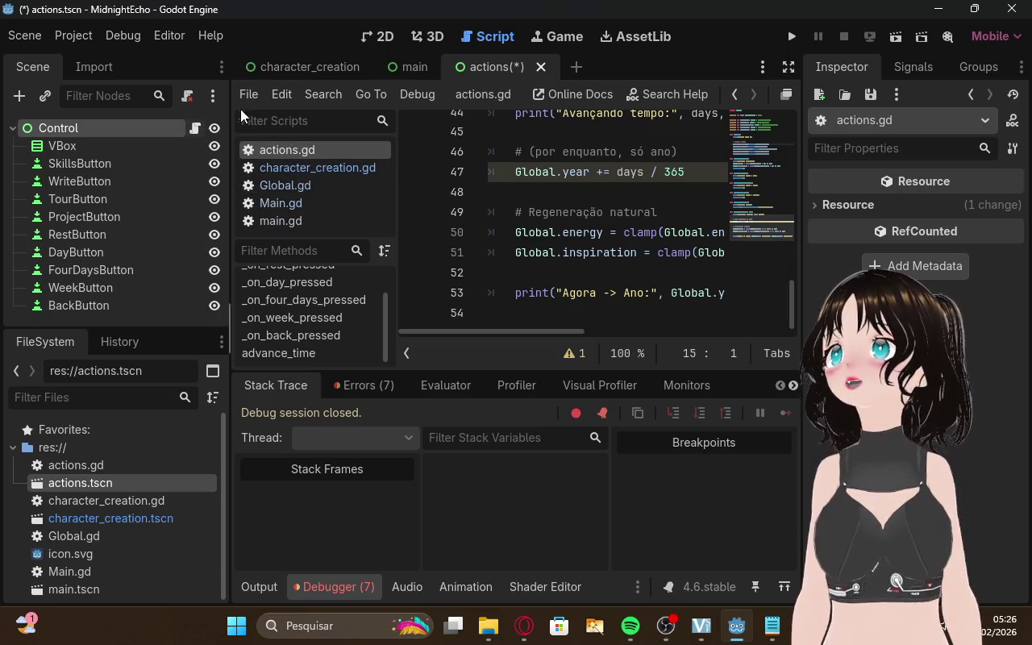
# Switch to the main scene and back, then retry Save Branch as Scene on Control, refused again
pyautogui.click(423, 72)
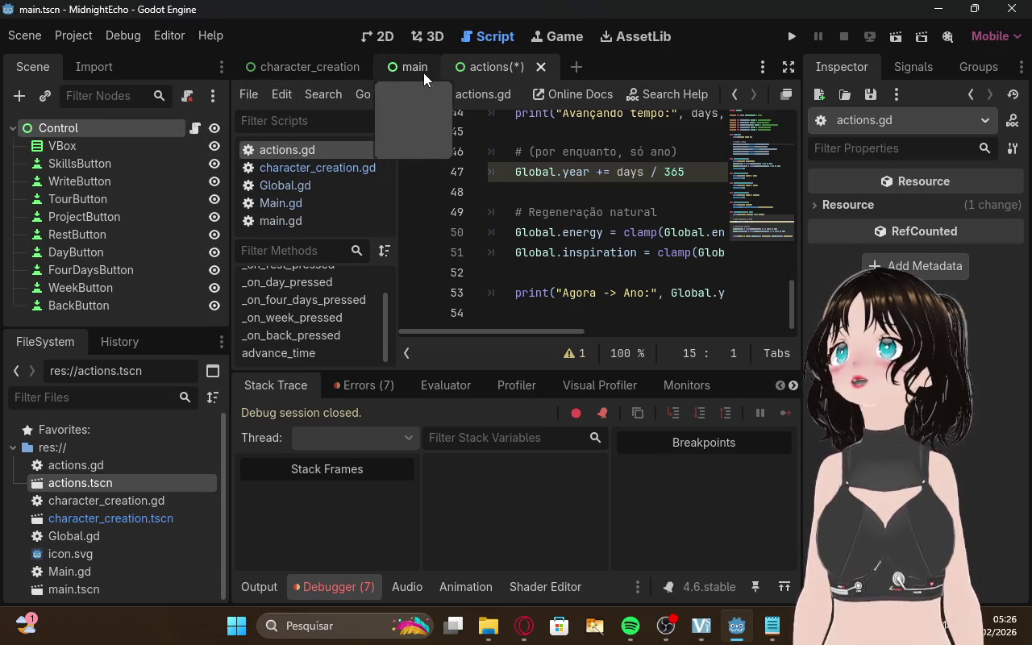
pyautogui.click(484, 71)
pyautogui.rightClick(104, 133)
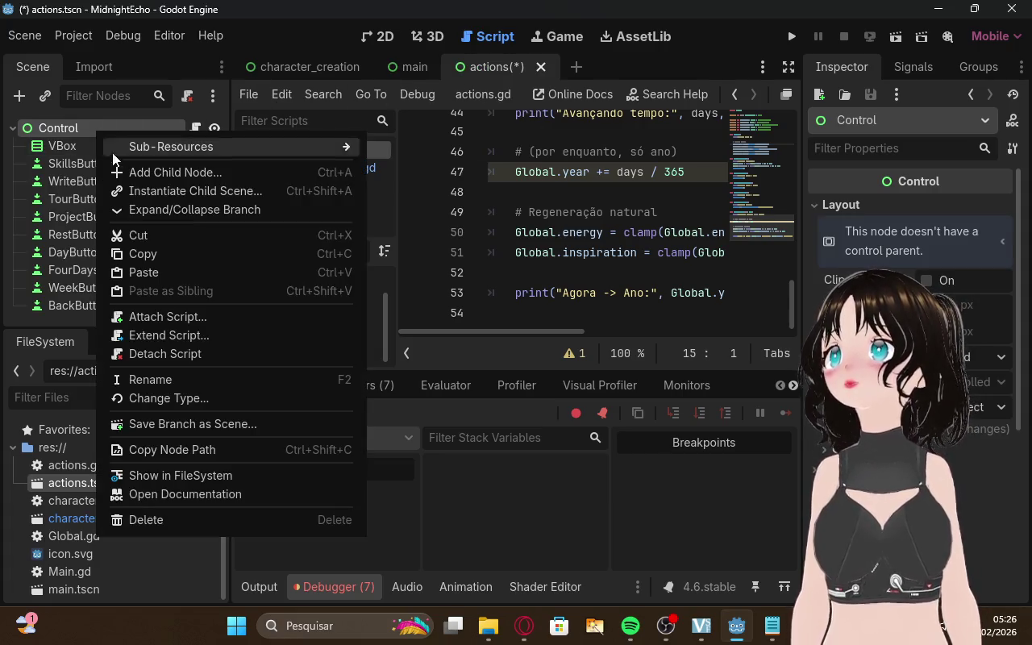
pyautogui.click(166, 420)
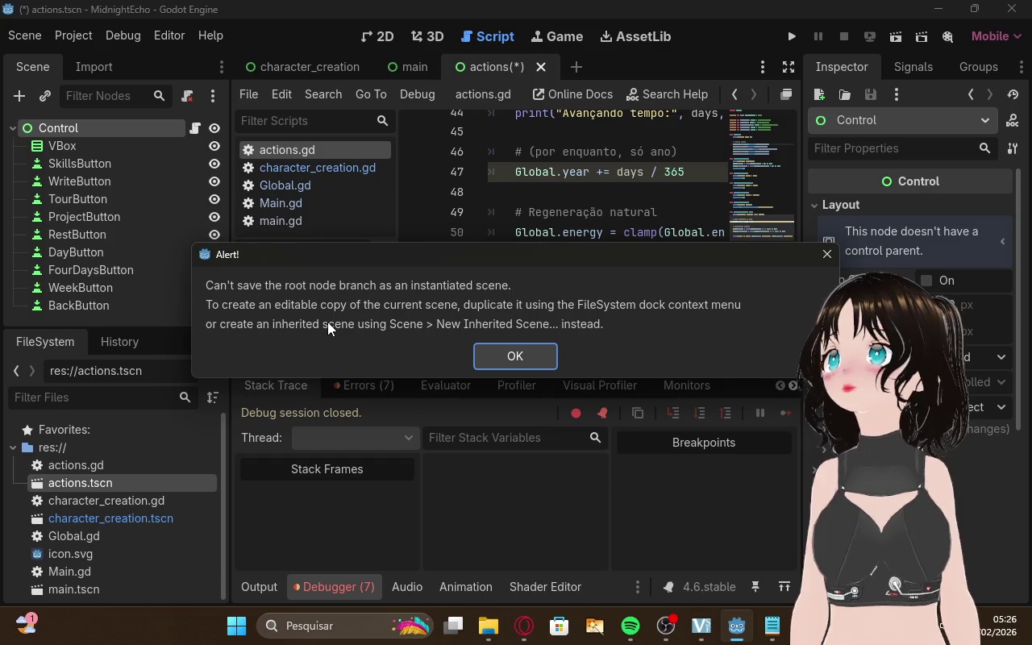
pyautogui.click(495, 354)
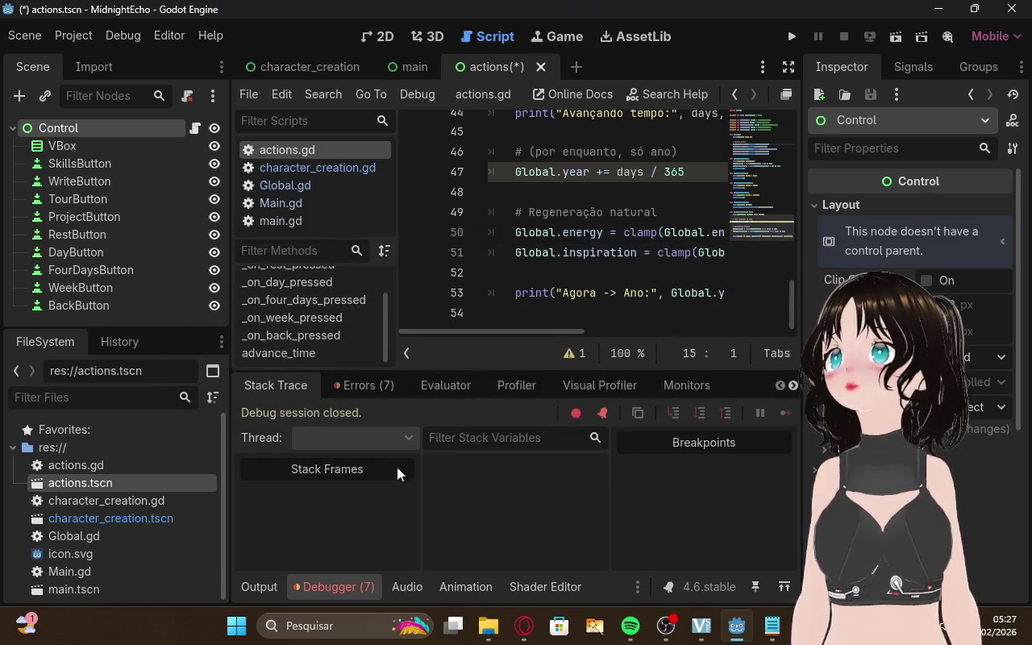
# Select character_creation.gd, then actions.gd, among the project files before returning to ChatGPT
pyautogui.click(143, 499)
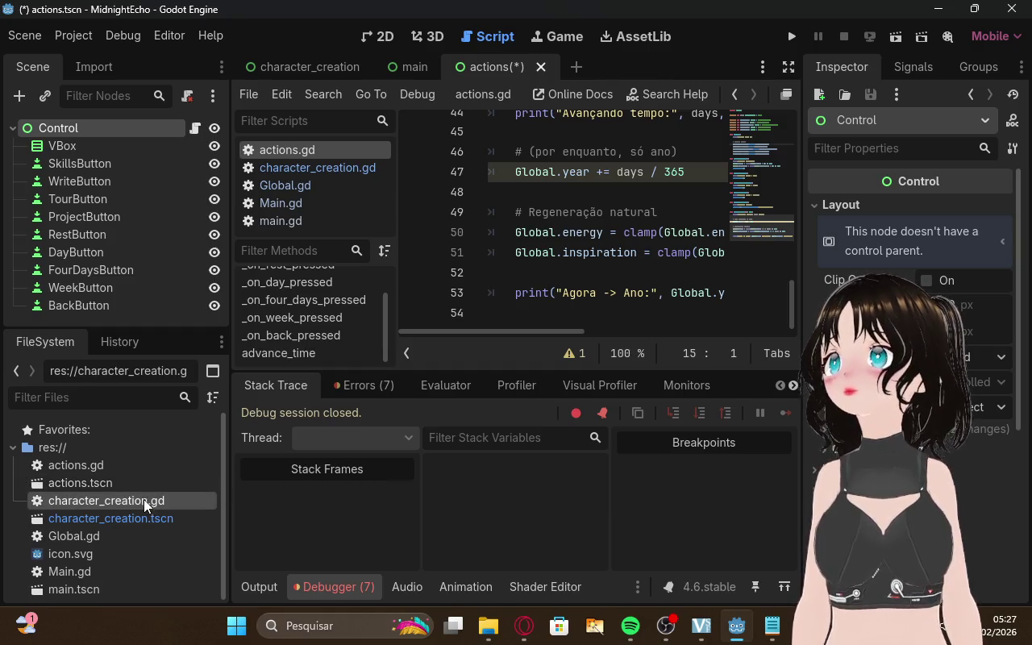
pyautogui.click(132, 466)
pyautogui.click(524, 625)
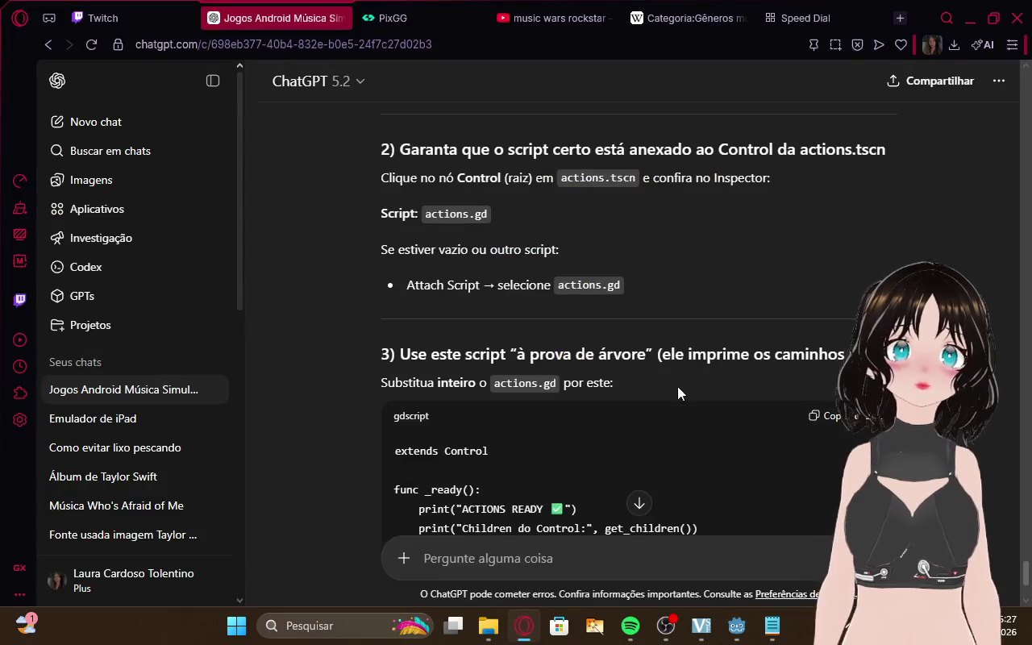
# Copy step 3's replacement actions.gd script from ChatGPT's reply
pyautogui.scroll(-2, 677, 386)
pyautogui.scroll(2, 721, 339)
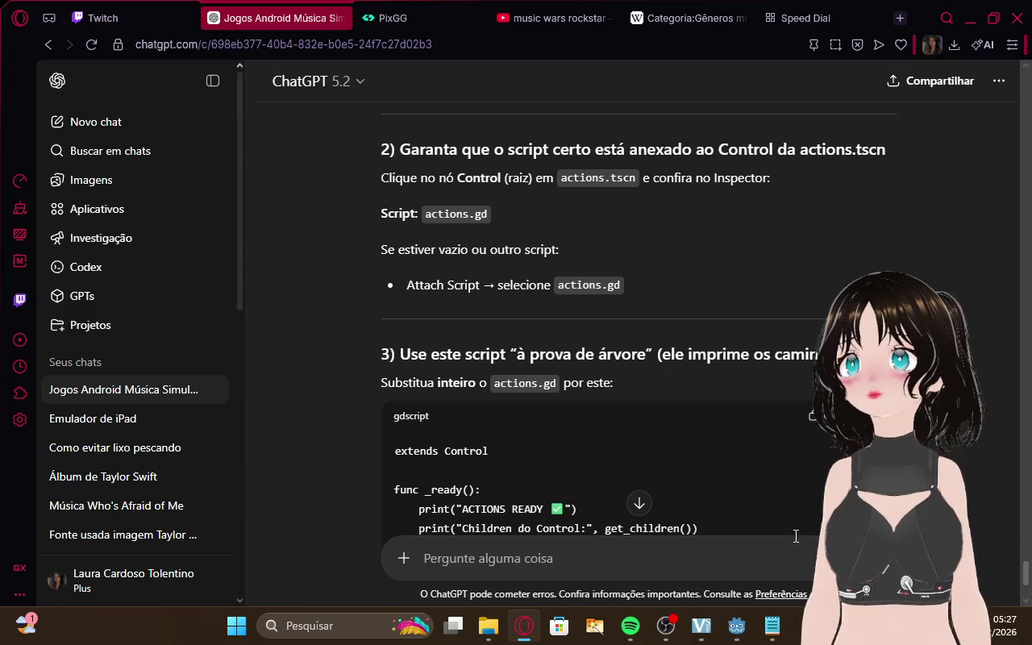
pyautogui.doubleClick(701, 179)
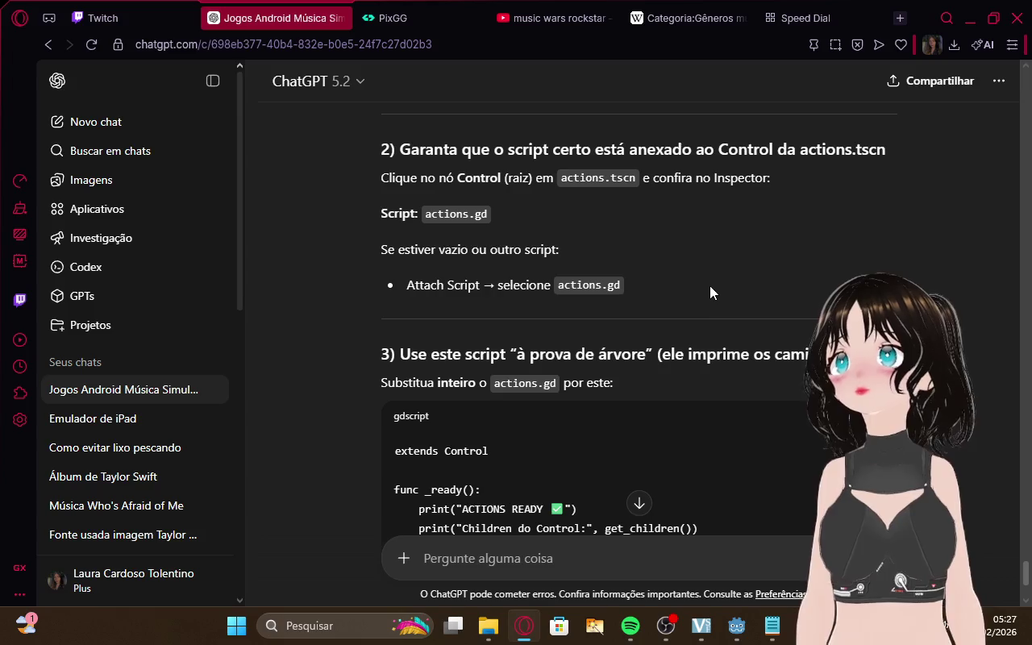
pyautogui.scroll(-1, 709, 285)
pyautogui.scroll(-2, 413, 190)
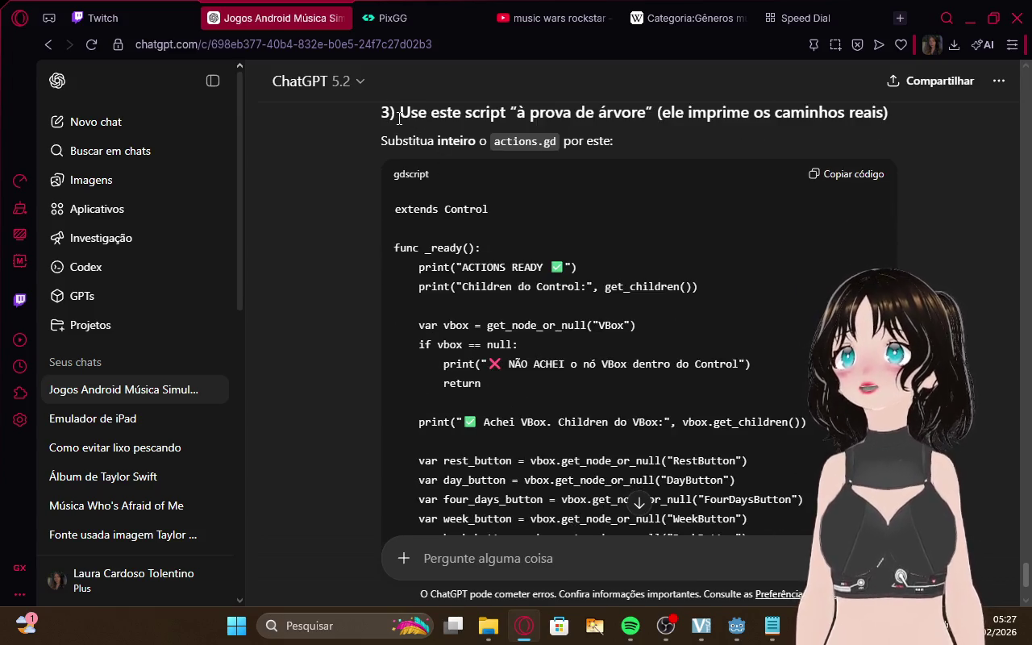
pyautogui.moveTo(401, 113); pyautogui.dragTo(726, 115)
pyautogui.click(844, 184)
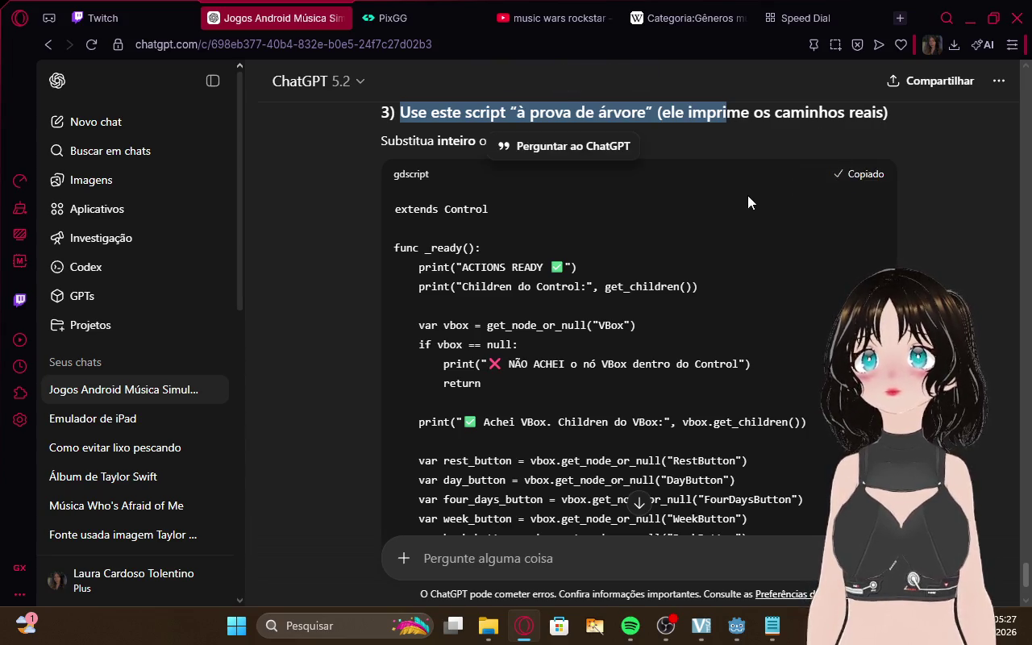
# Bring Godot back in front and place the caret in the actions.gd script
pyautogui.scroll(-10, 745, 195)
pyautogui.scroll(-5, 743, 189)
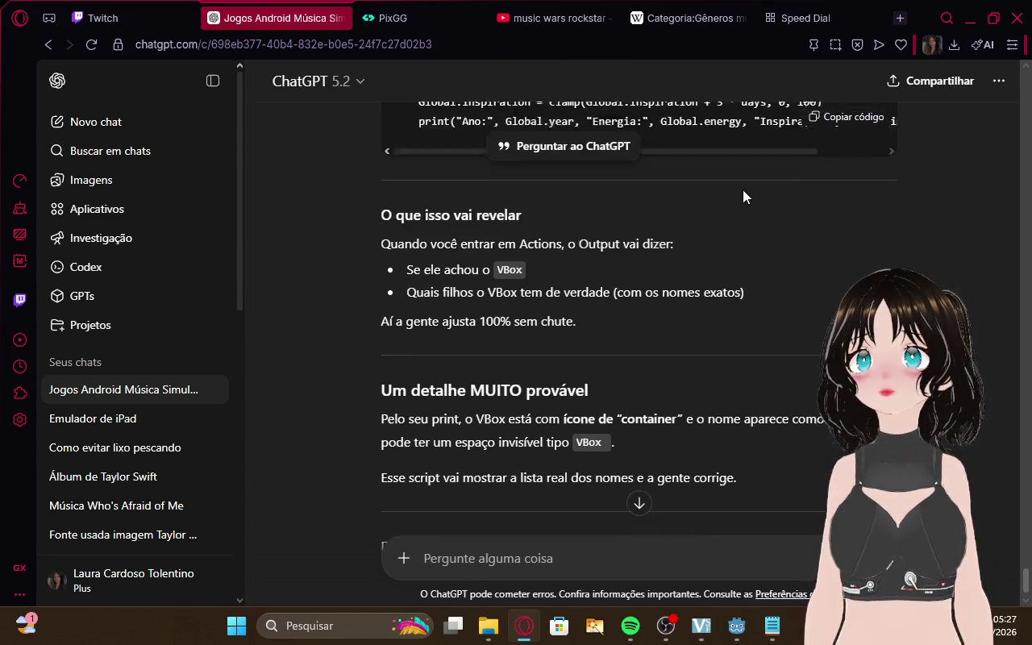
pyautogui.scroll(2, 743, 189)
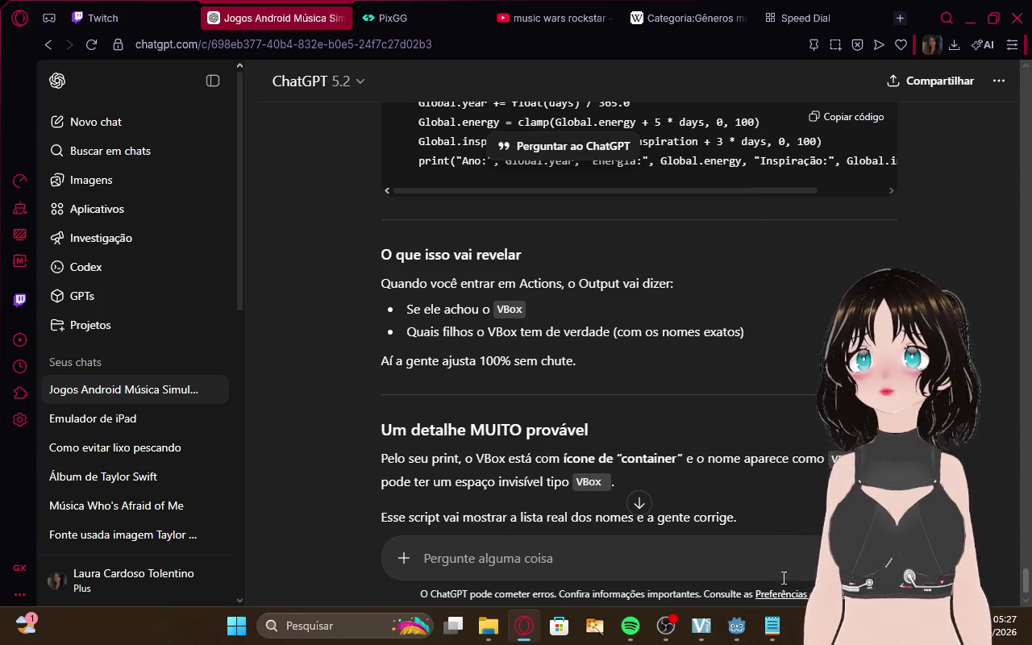
pyautogui.click(771, 625)
pyautogui.click(736, 626)
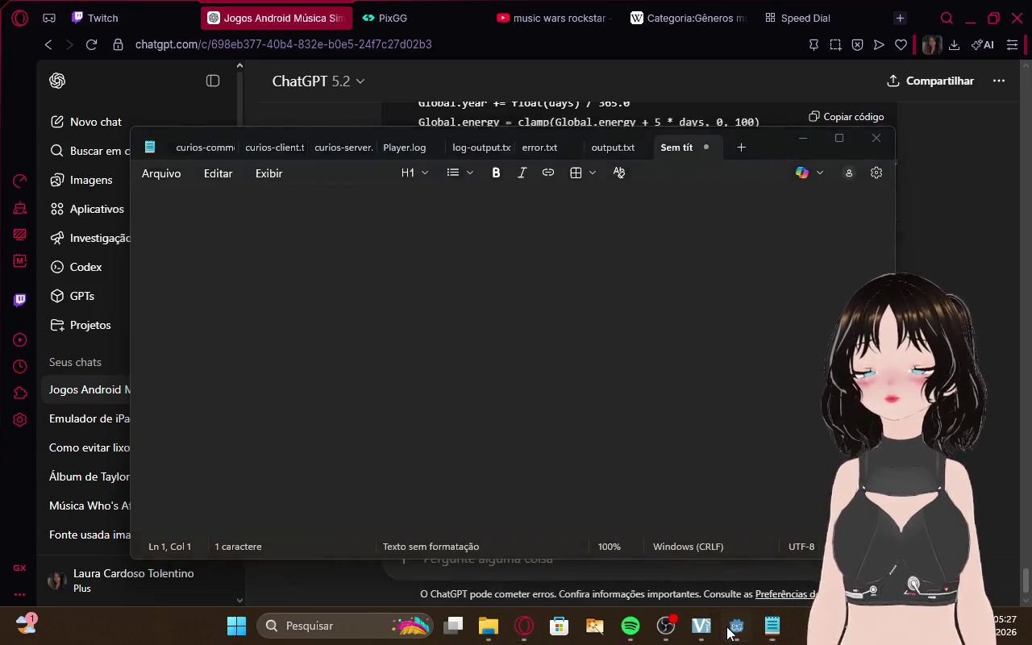
pyautogui.click(95, 464)
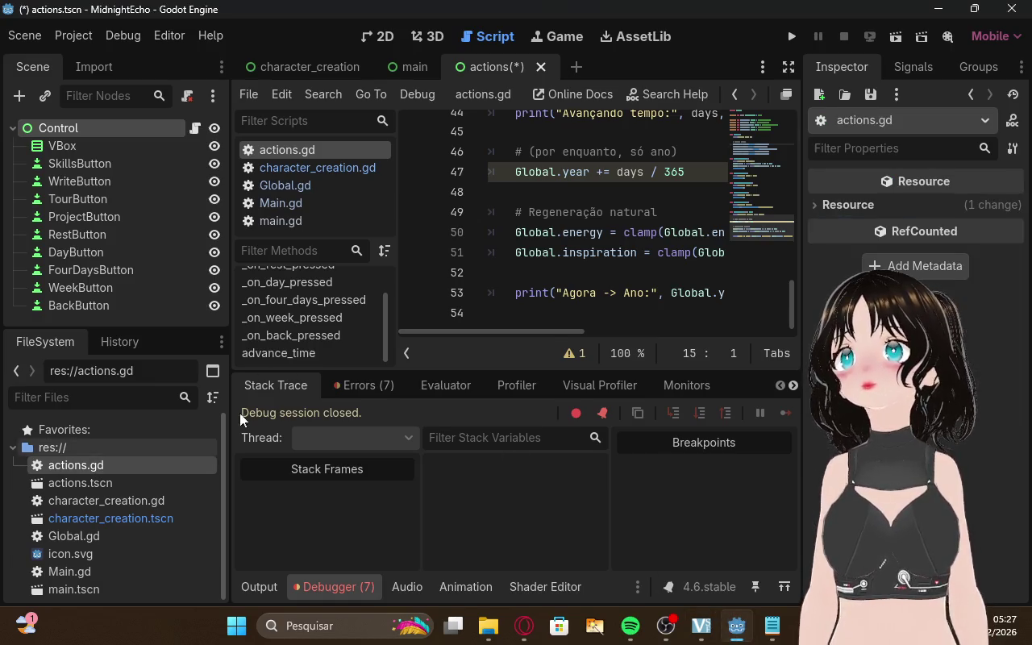
# Select and delete the entire actions.gd text, then undo the deletion with Ctrl+Z
pyautogui.moveTo(564, 312)
pyautogui.mouseDown()
pyautogui.moveTo(516, 270)
pyautogui.moveTo(390, 4)
pyautogui.mouseUp()
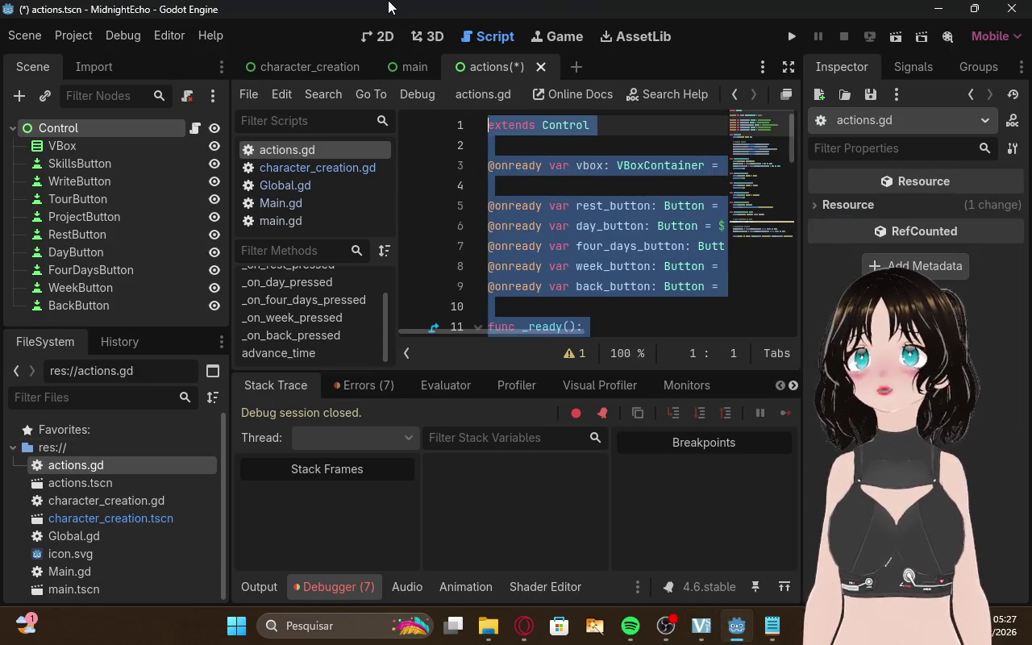
pyautogui.hotkey('ctrl', 'End')
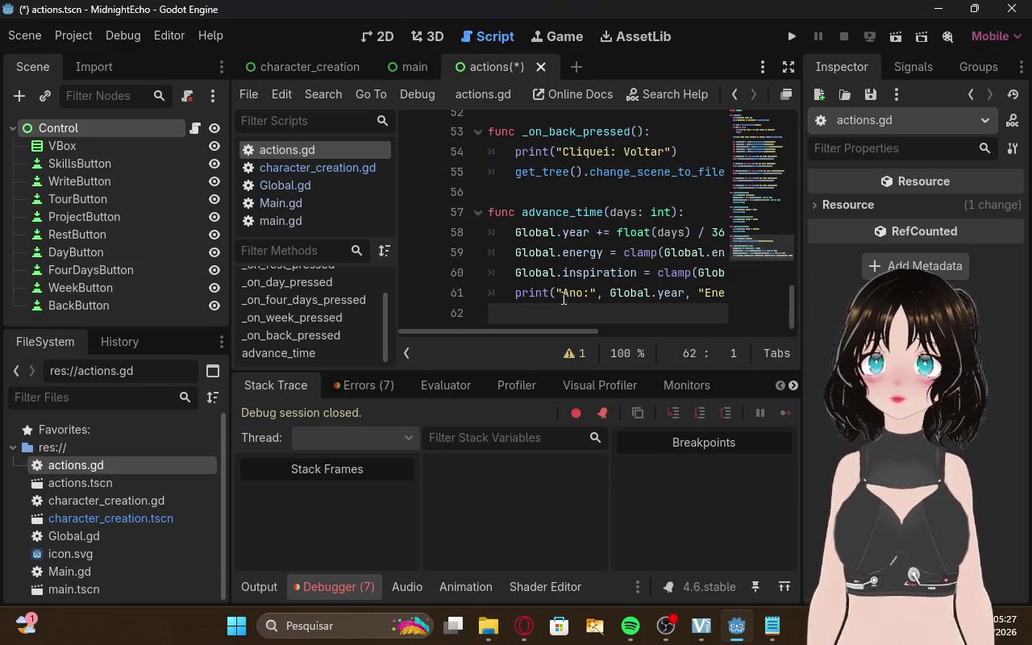
pyautogui.hotkey('ctrl', 'a')
pyautogui.press('Delete')
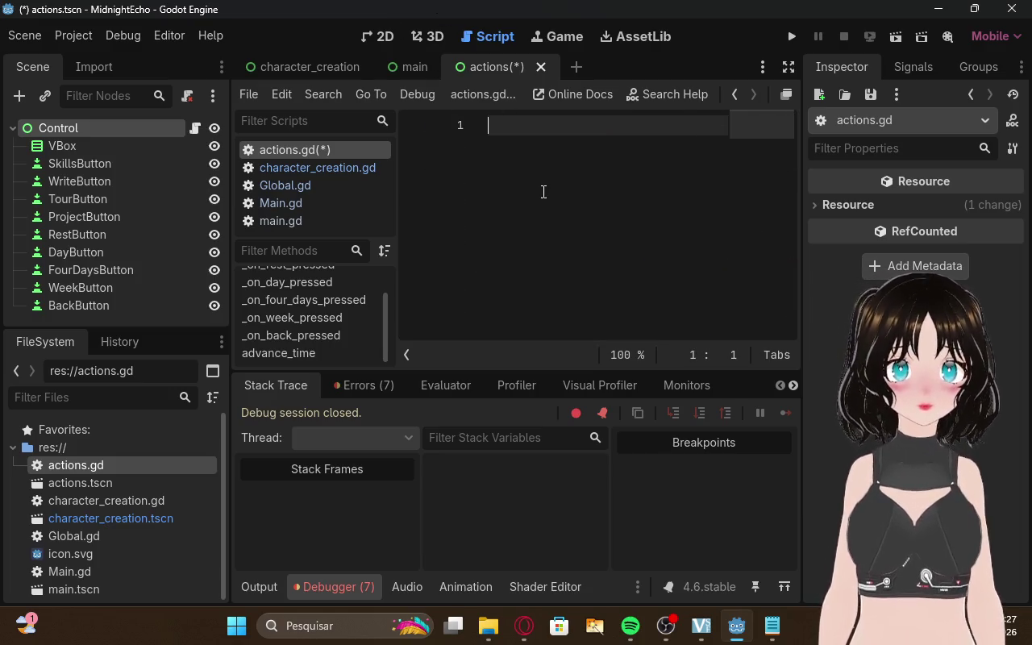
pyautogui.hotkey('ctrl', 'z')
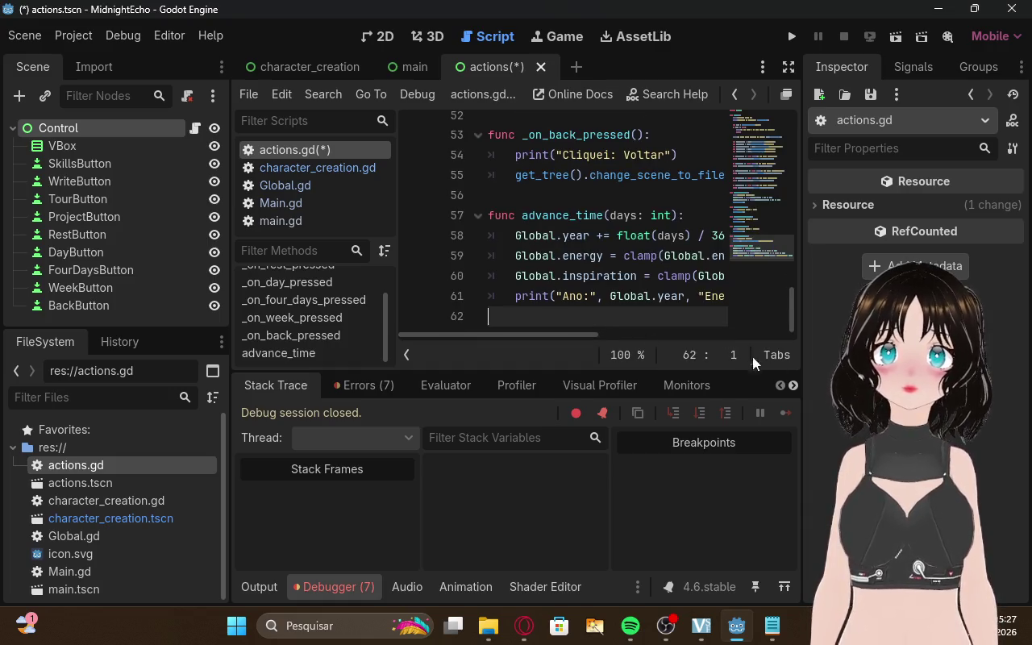
# Run MidnightEcho, start a career, open the activity menu and try Passar 4 Dias
pyautogui.click(791, 38)
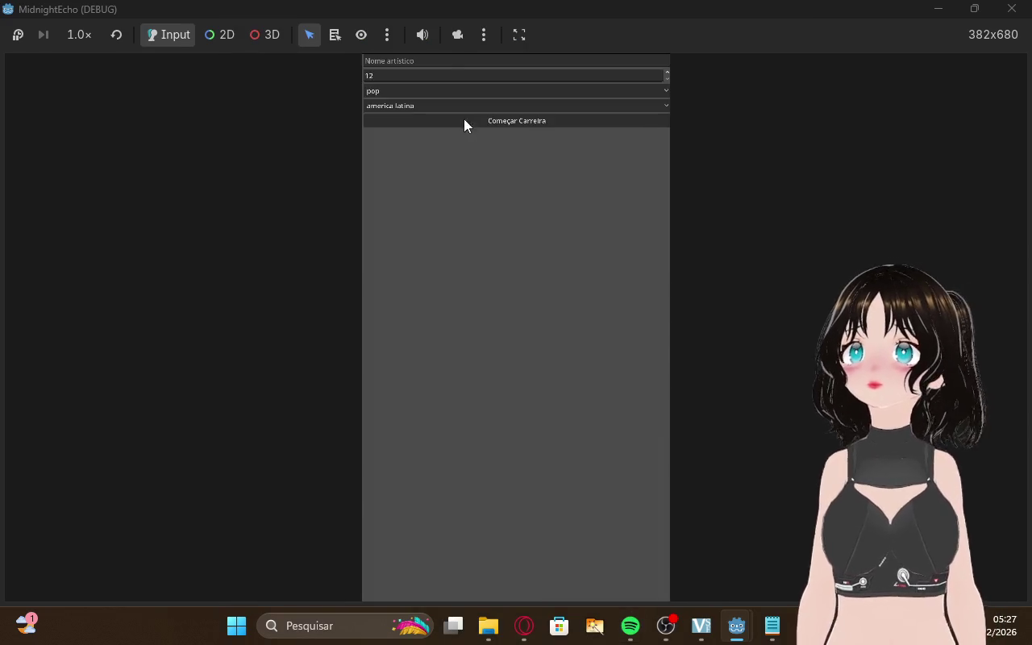
pyautogui.click(445, 60)
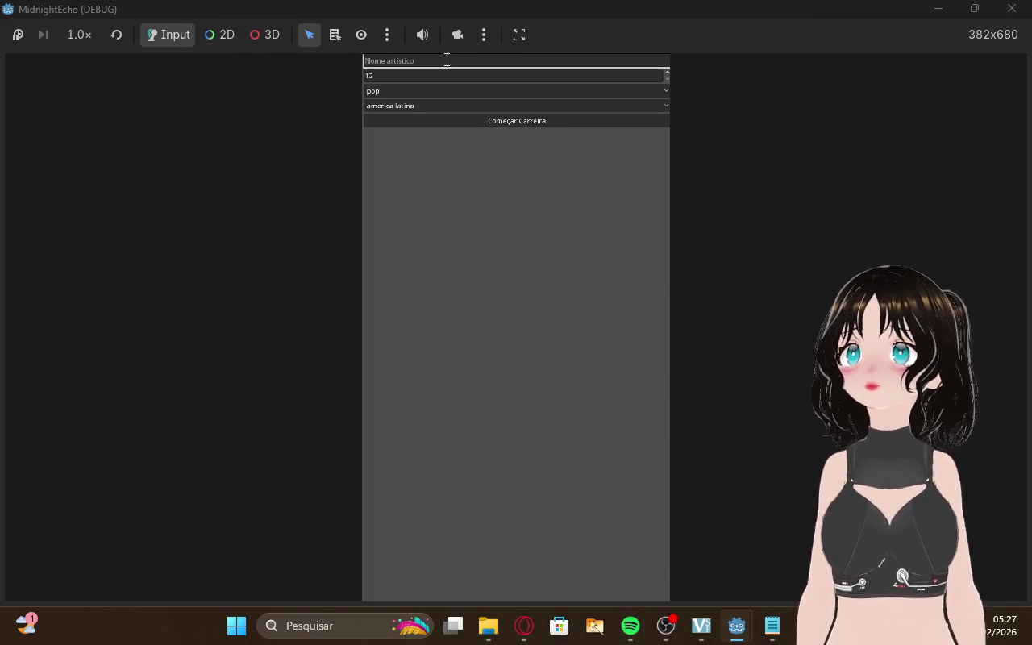
pyautogui.click(473, 121)
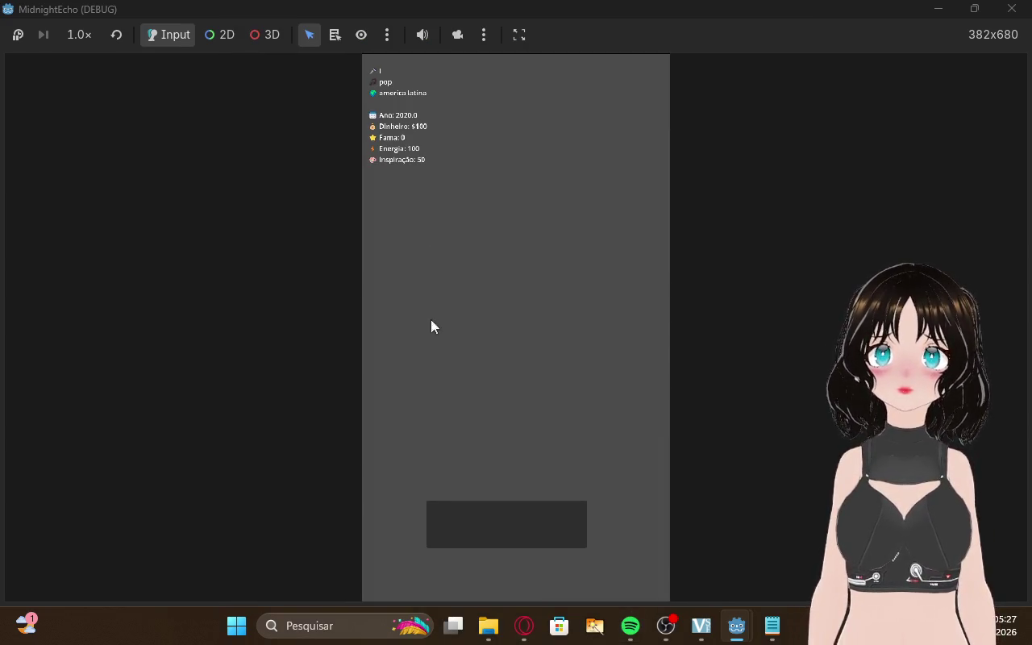
pyautogui.click(498, 536)
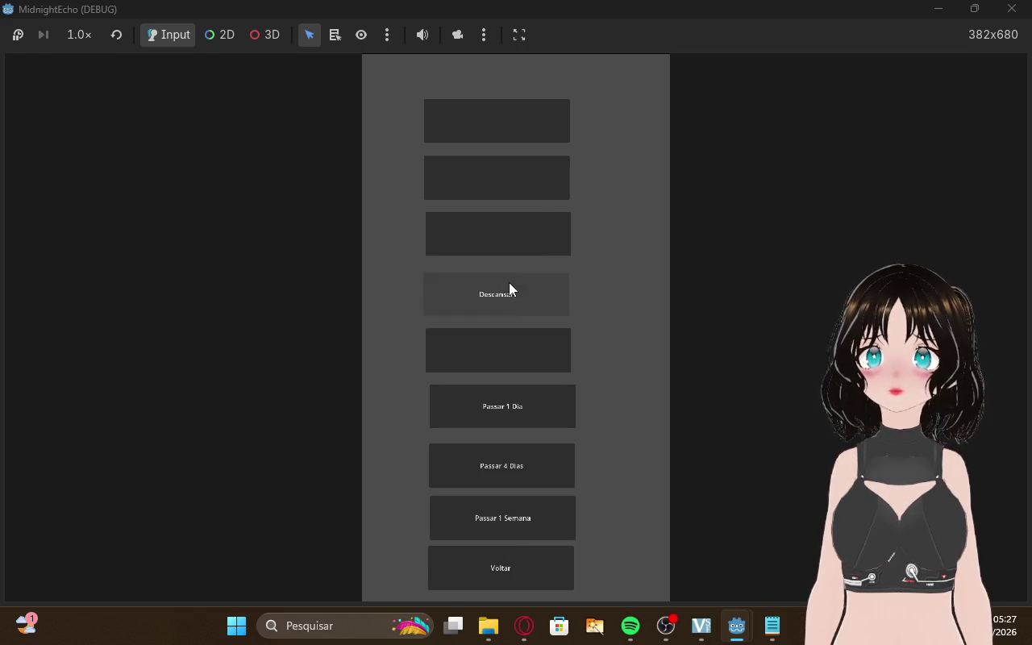
pyautogui.click(504, 474)
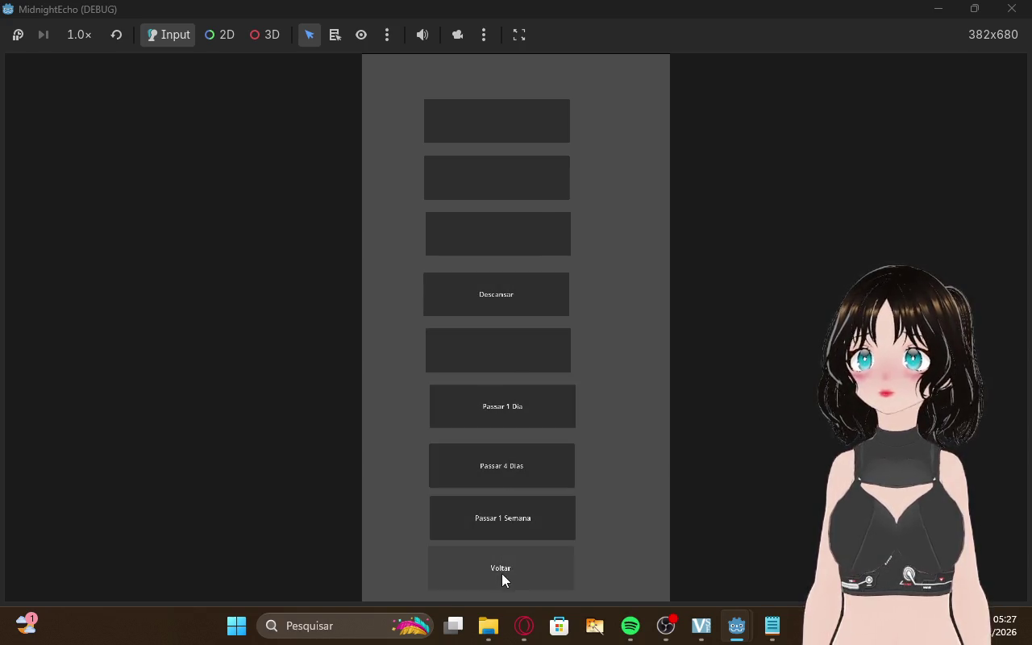
pyautogui.click(528, 625)
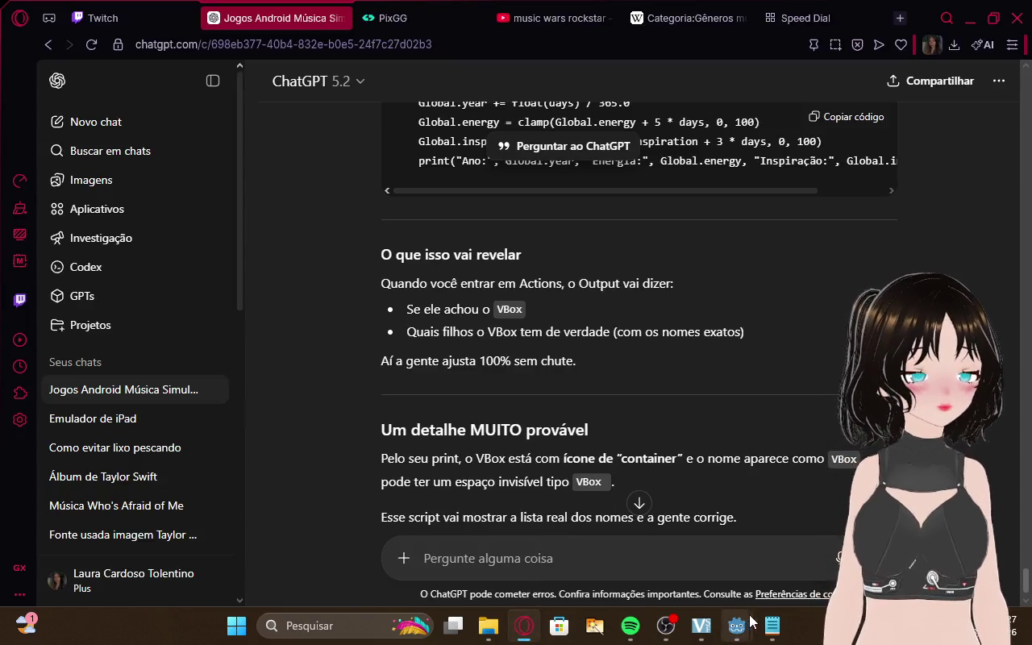
# Scroll through actions.gd against Output reporting VBox has no children and RestButton through BackButton missing
pyautogui.moveTo(746, 623)
pyautogui.click(716, 528)
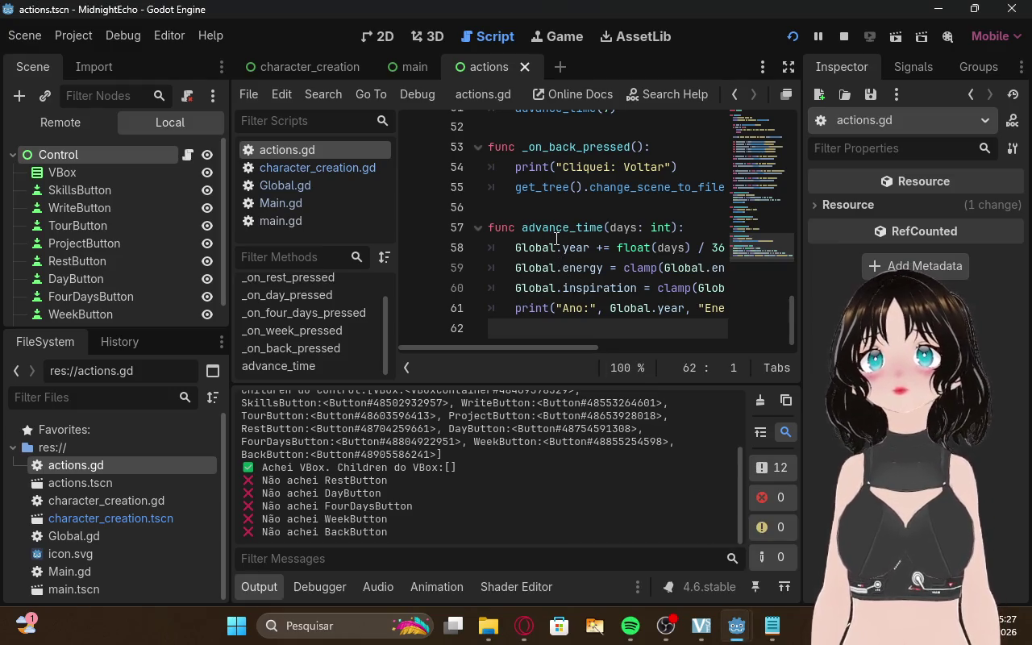
pyautogui.scroll(8, 556, 237)
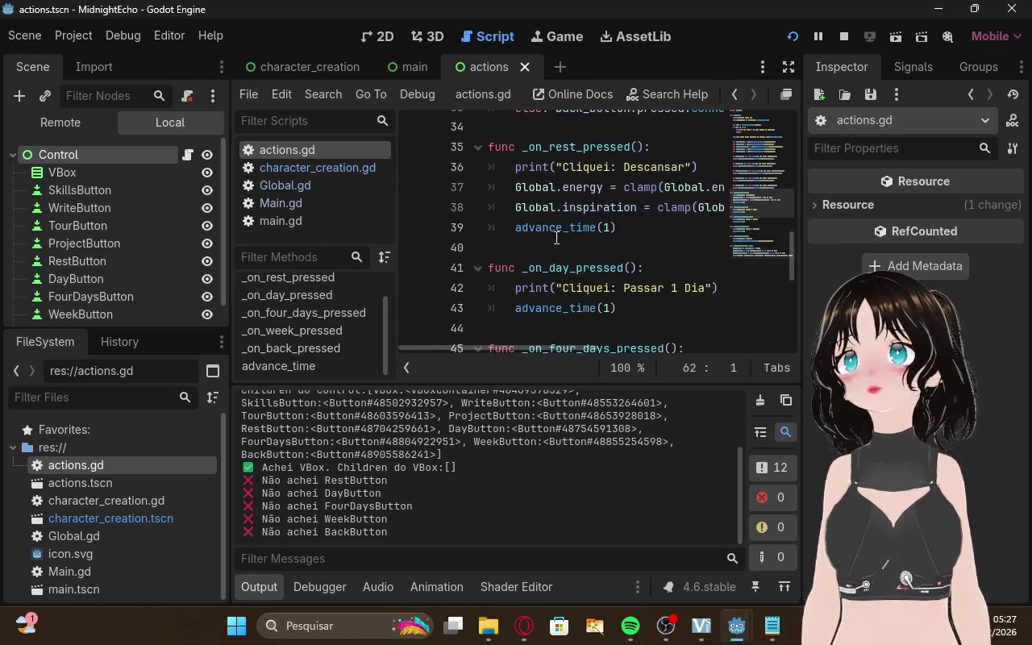
pyautogui.scroll(5, 555, 238)
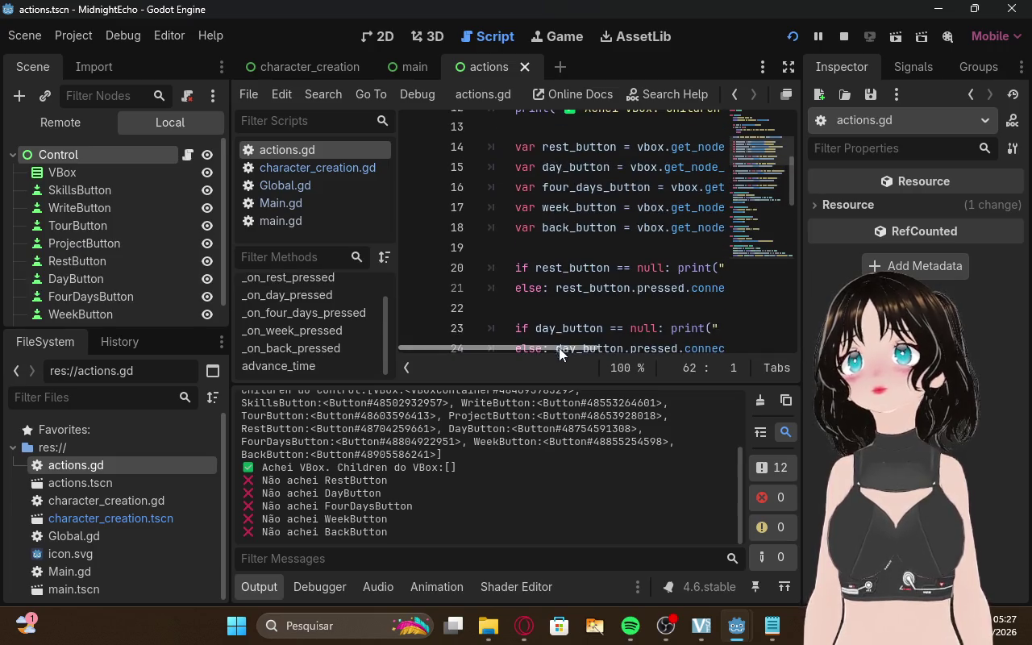
pyautogui.moveTo(540, 350); pyautogui.dragTo(645, 357)
pyautogui.scroll(4, 618, 284)
pyautogui.scroll(-4, 619, 280)
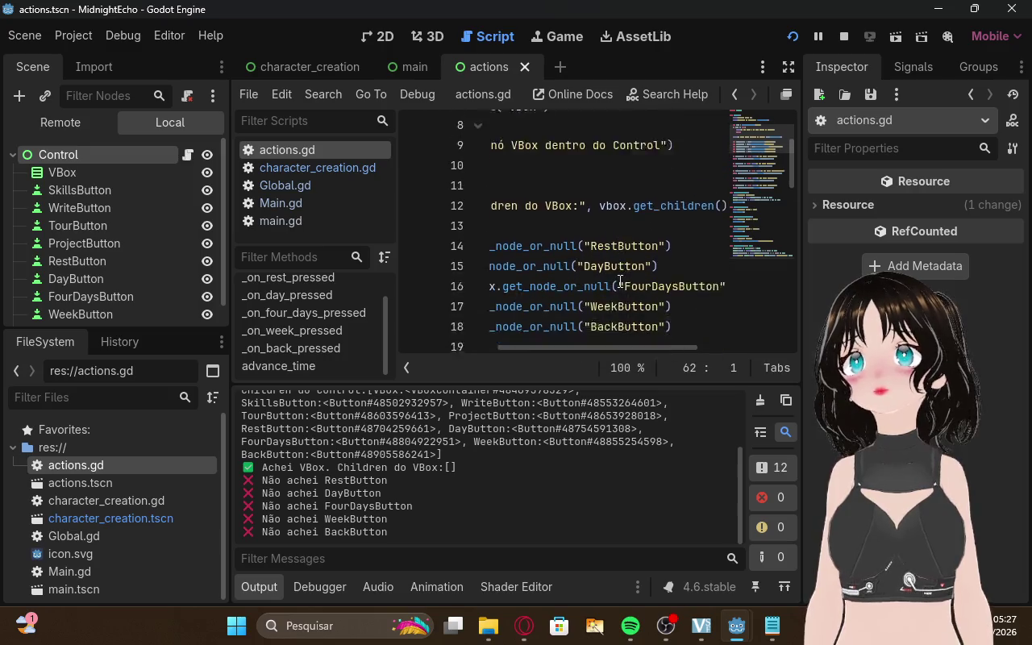
pyautogui.moveTo(588, 348)
pyautogui.mouseDown()
pyautogui.moveTo(469, 335)
pyautogui.moveTo(576, 339)
pyautogui.mouseUp()
pyautogui.scroll(-6, 605, 270)
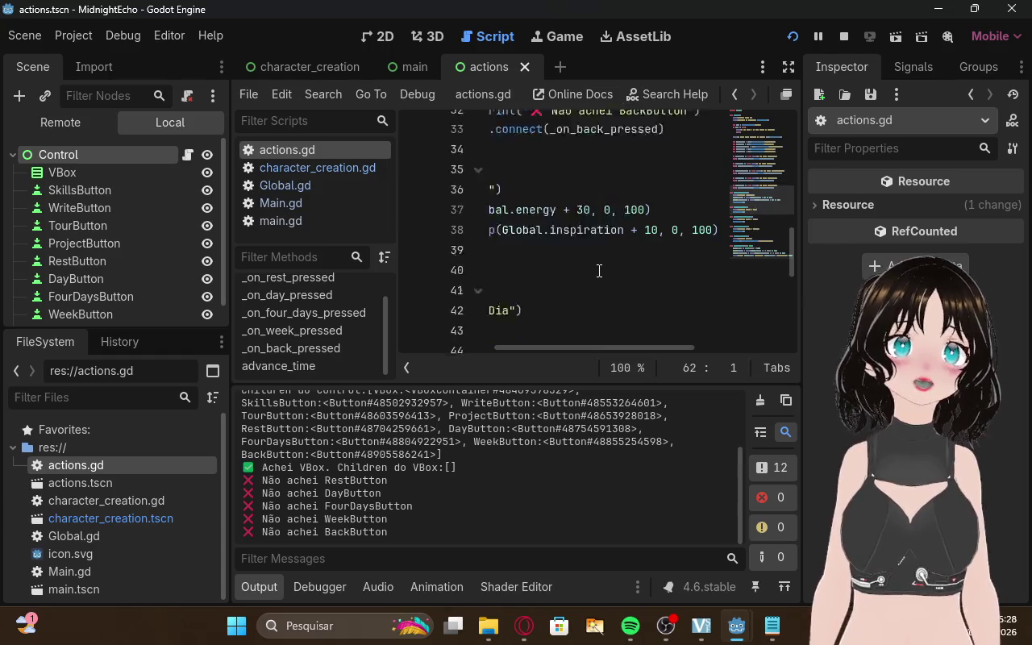
pyautogui.scroll(7, 600, 270)
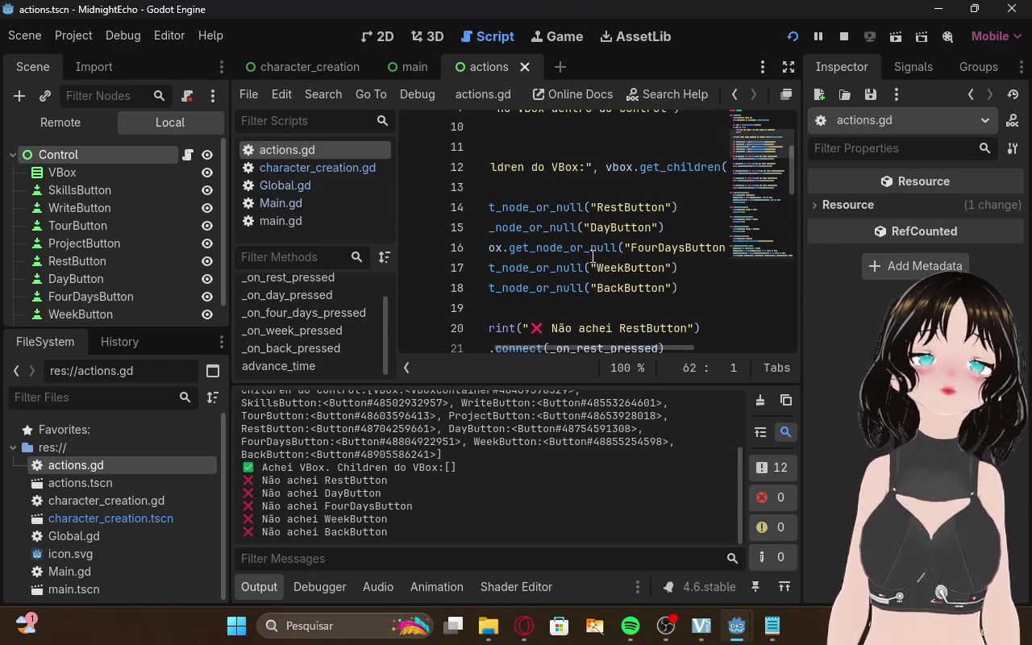
pyautogui.scroll(-2, 589, 274)
pyautogui.hscroll(-5, 592, 342)
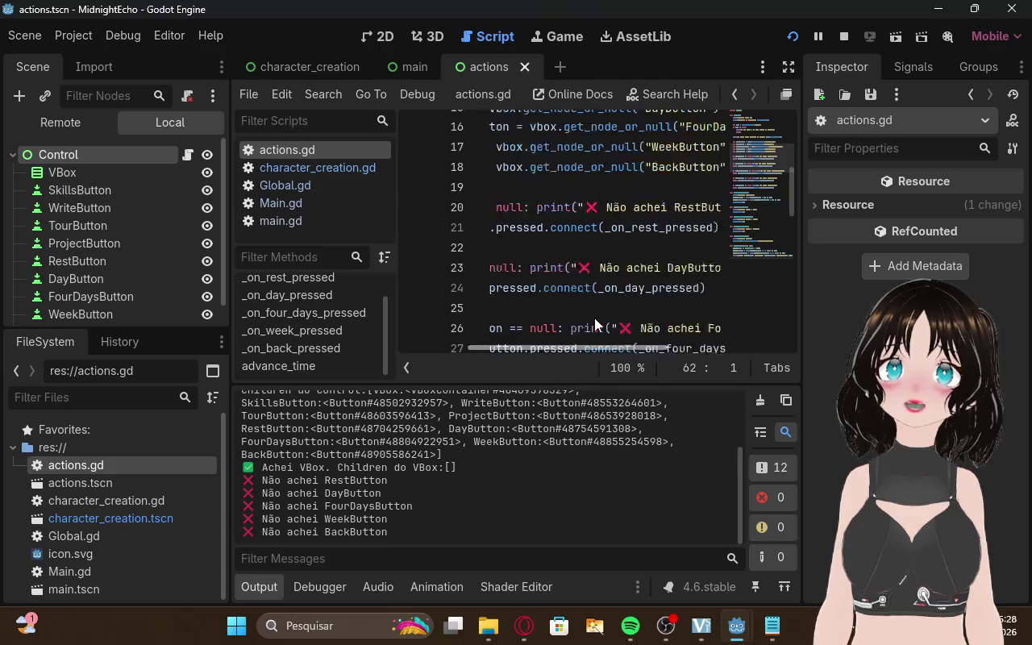
pyautogui.hscroll(-3, 520, 311)
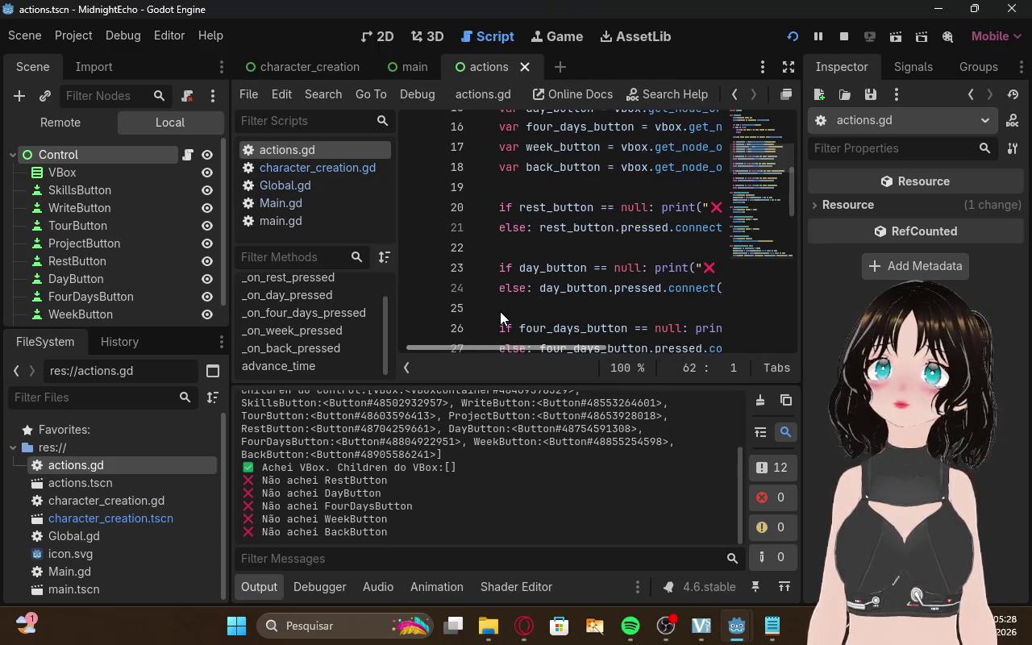
pyautogui.hscroll(5, 507, 310)
pyautogui.hscroll(2, 584, 307)
pyautogui.hscroll(-3, 560, 310)
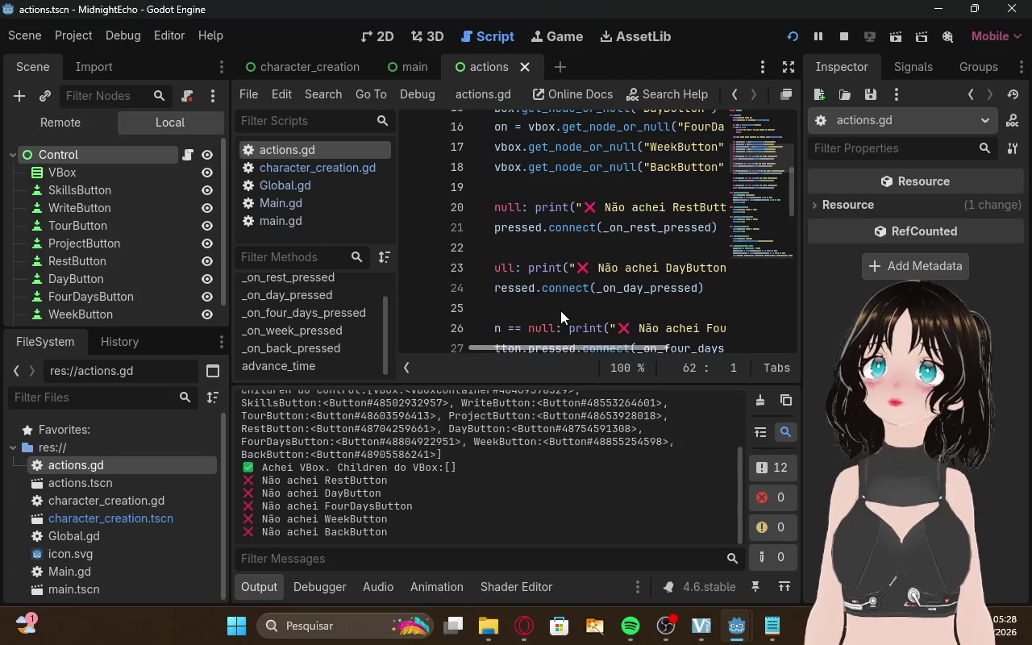
pyautogui.hscroll(-2, 532, 311)
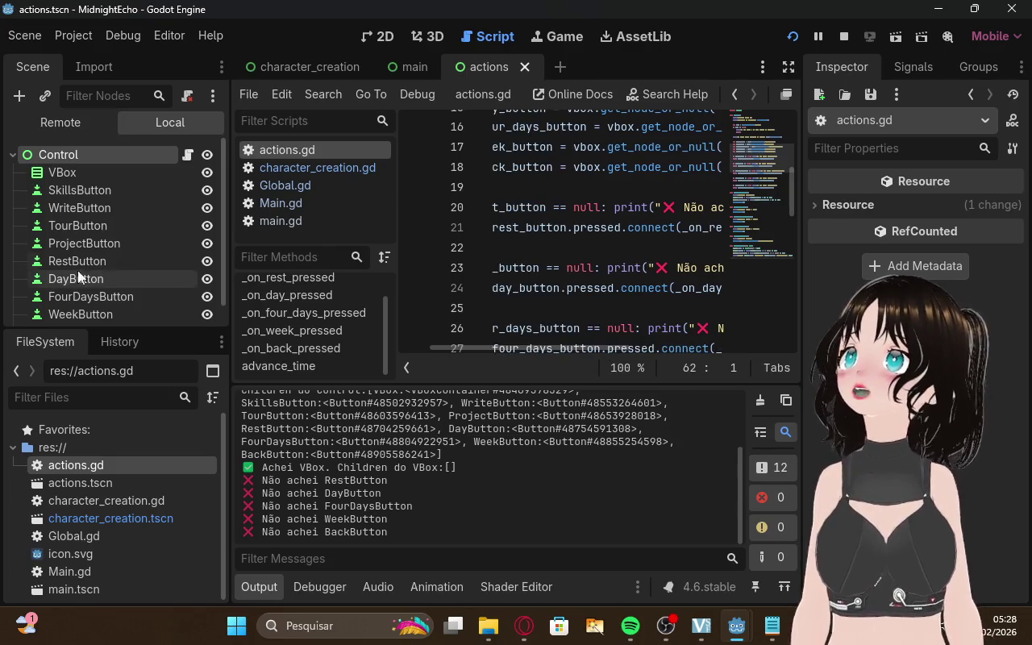
pyautogui.scroll(-1, 87, 287)
# Inspect BackButton's properties and its empty sub-resources list
pyautogui.click(95, 306)
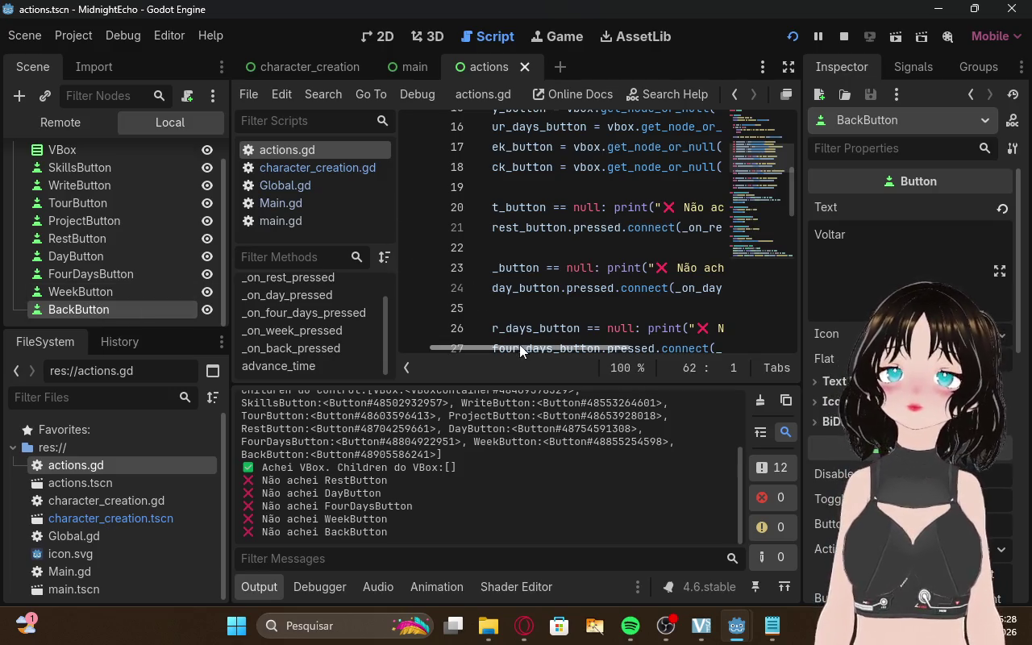
pyautogui.moveTo(520, 344); pyautogui.dragTo(590, 334)
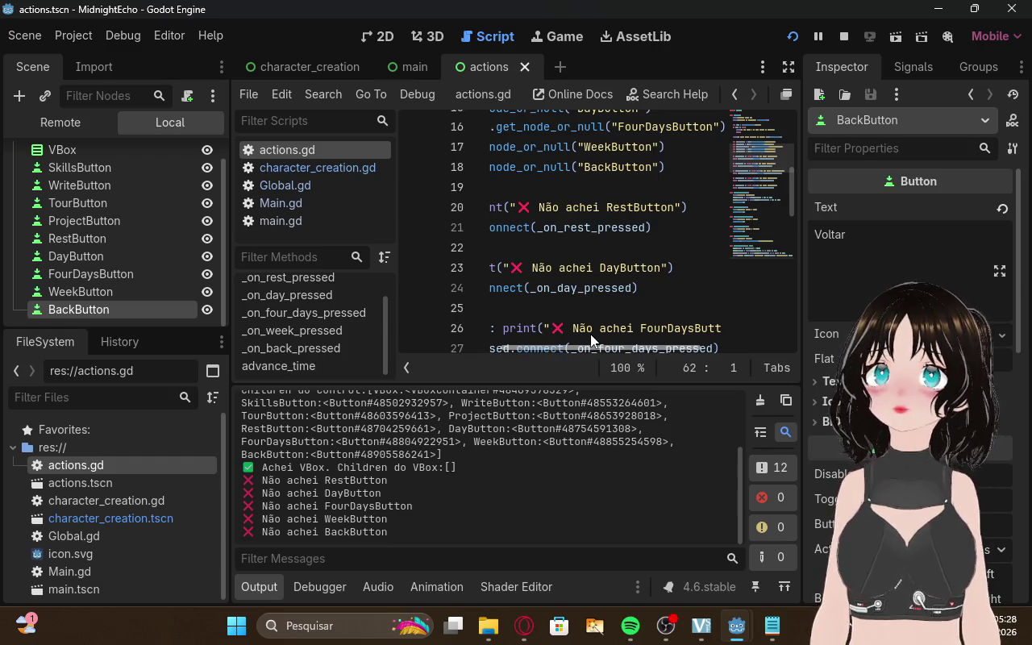
pyautogui.click(924, 123)
pyautogui.click(916, 181)
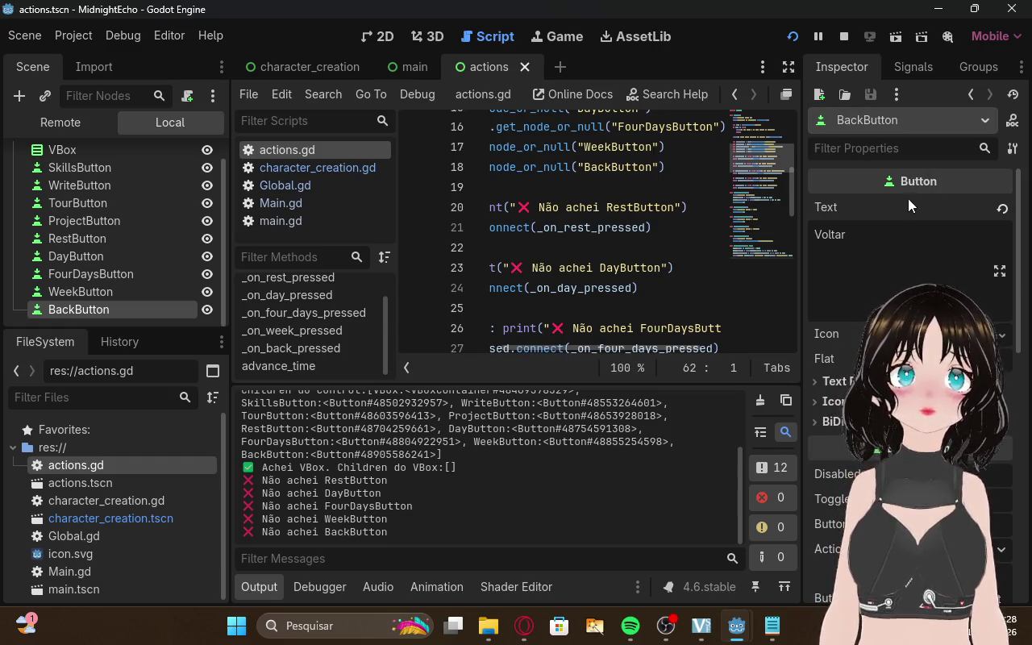
pyautogui.scroll(2, 149, 218)
# Inspect the WriteButton, SkillsButton, TourButton and DayButton nodes, then the Control and VBox nodes
pyautogui.click(125, 206)
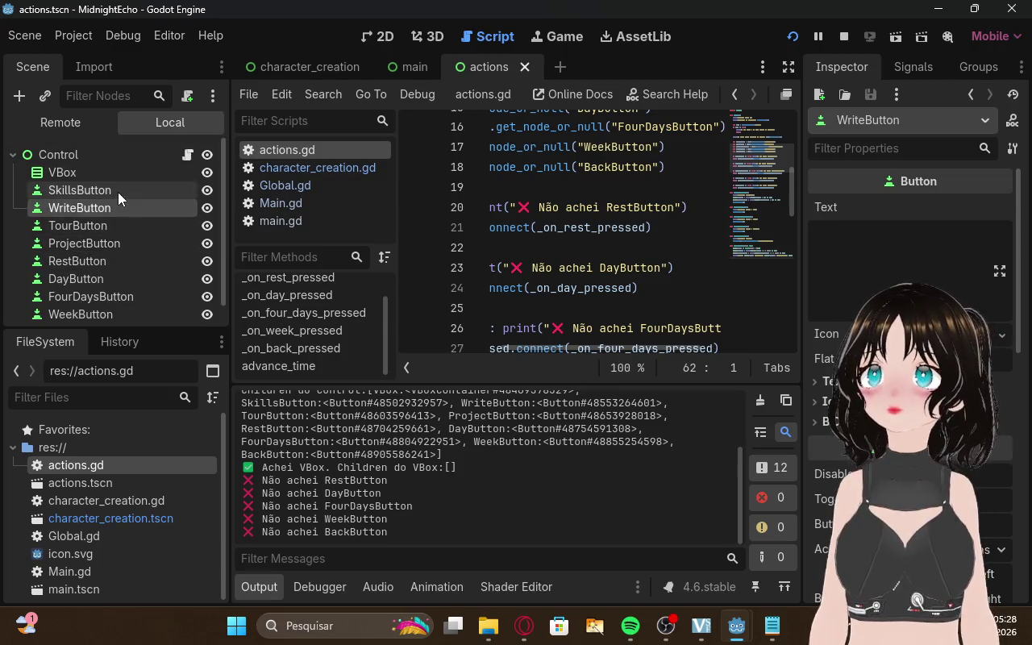
pyautogui.click(118, 192)
pyautogui.click(116, 207)
pyautogui.click(110, 225)
pyautogui.click(81, 279)
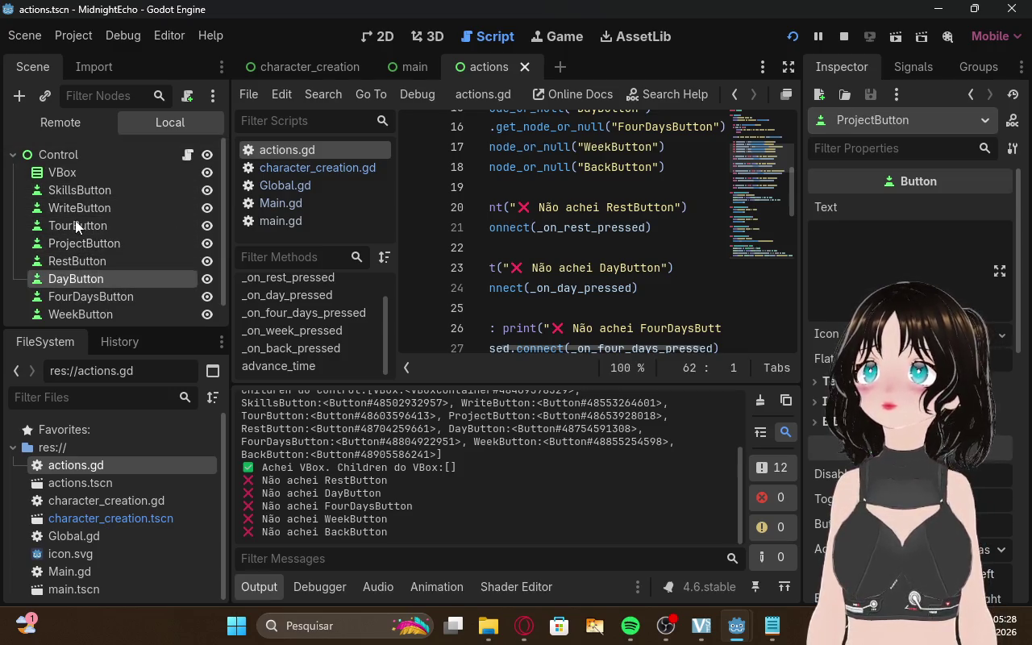
pyautogui.click(58, 154)
pyautogui.click(51, 174)
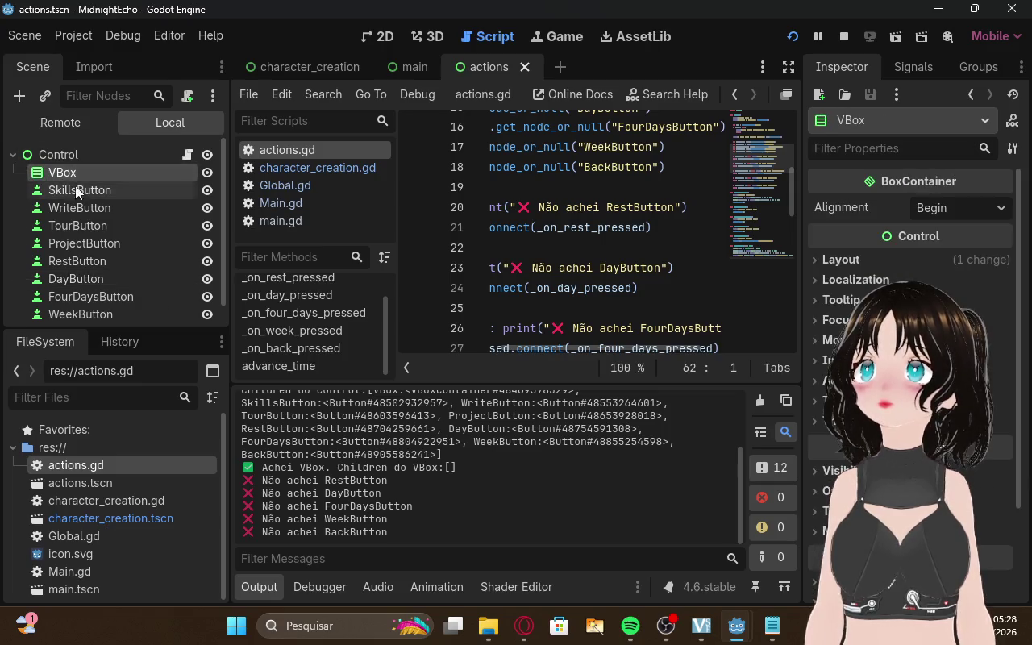
# Drag SkillsButton, WriteButton, TourButton, ProjectButton, RestButton, DayButton, FourDaysButton and BackButton into VBox
pyautogui.moveTo(74, 192)
pyautogui.mouseDown()
pyautogui.moveTo(74, 168)
pyautogui.moveTo(77, 211)
pyautogui.moveTo(78, 170)
pyautogui.mouseUp()
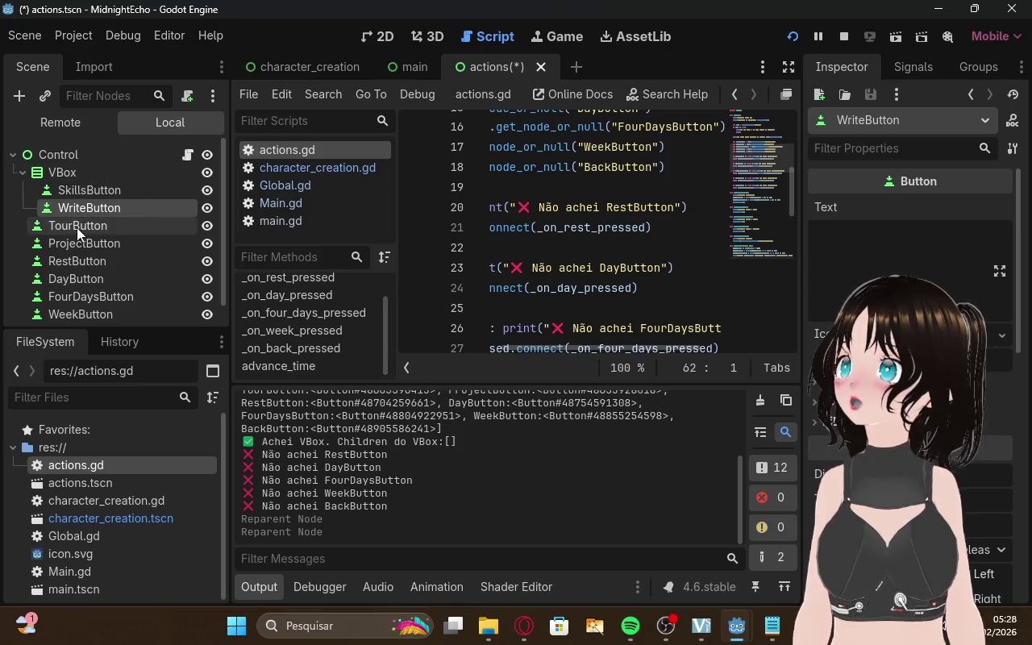
pyautogui.moveTo(77, 228); pyautogui.dragTo(76, 172)
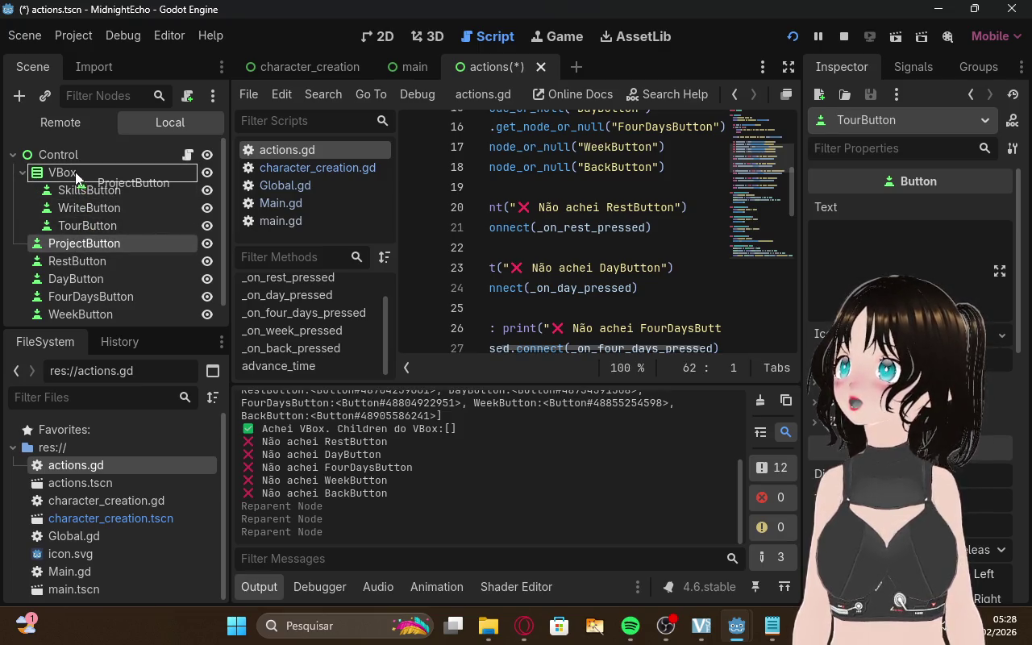
pyautogui.moveTo(58, 253); pyautogui.dragTo(68, 175)
pyautogui.moveTo(67, 278); pyautogui.dragTo(70, 216)
pyautogui.moveTo(77, 176); pyautogui.dragTo(77, 176)
pyautogui.moveTo(78, 294)
pyautogui.mouseDown()
pyautogui.moveTo(80, 176)
pyautogui.moveTo(86, 312)
pyautogui.moveTo(92, 174)
pyautogui.mouseUp()
pyautogui.scroll(-1, 98, 315)
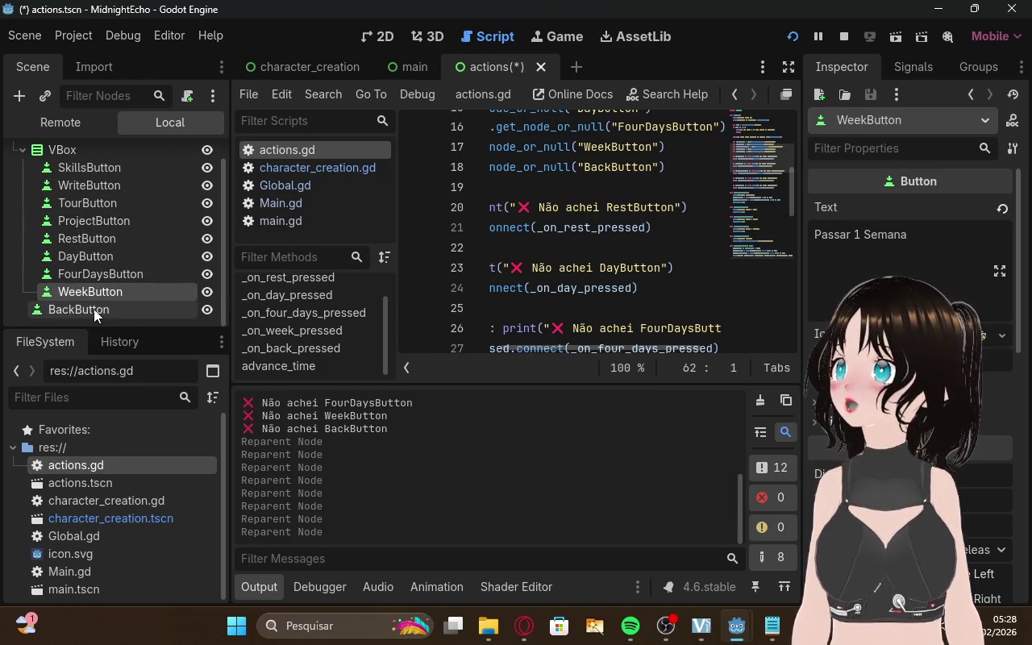
pyautogui.moveTo(95, 315); pyautogui.dragTo(94, 178)
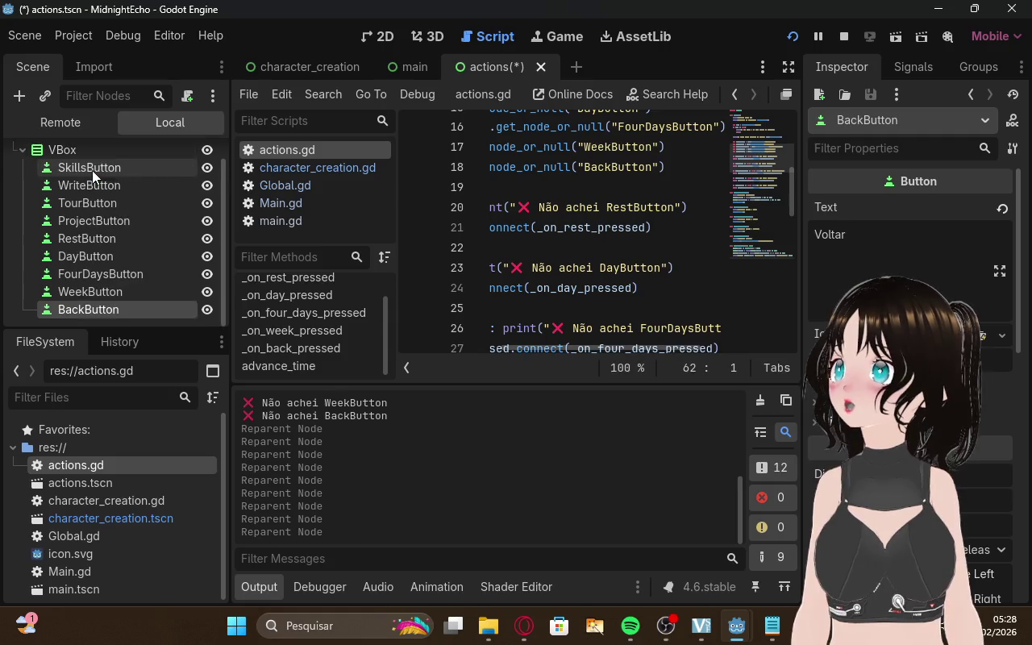
# Run the game, start a career, open the rest menu and leave it with Voltar
pyautogui.click(766, 637)
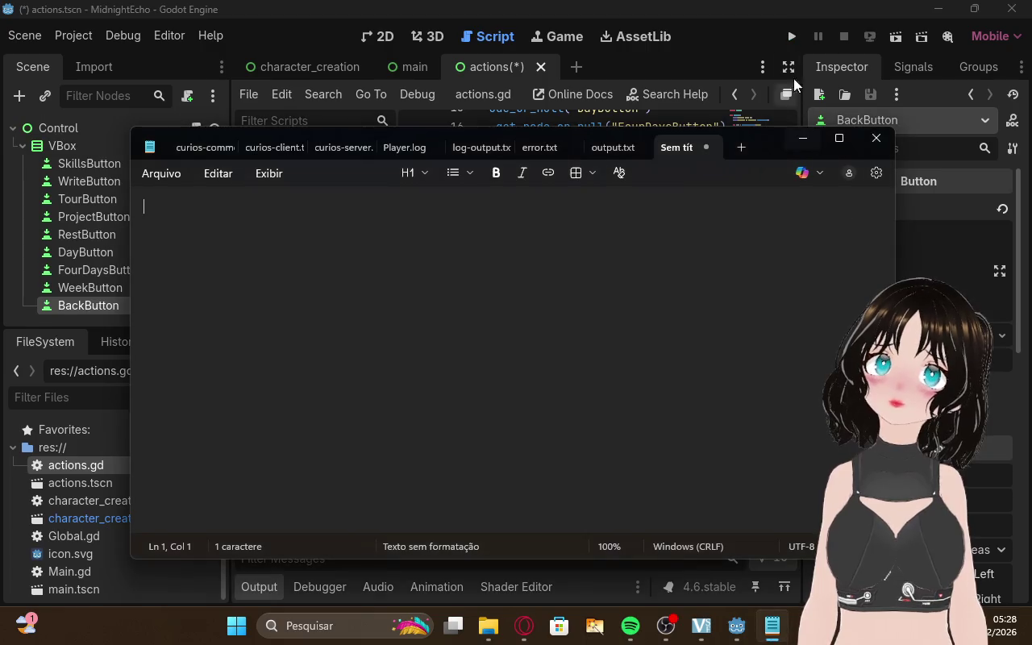
pyautogui.click(794, 85)
pyautogui.click(791, 37)
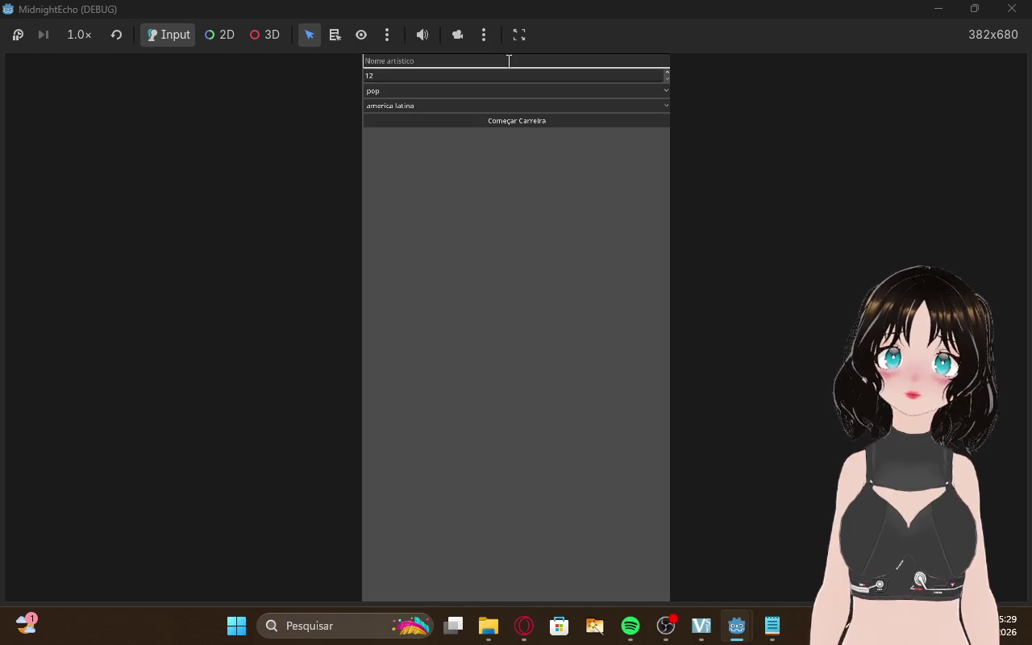
pyautogui.click(510, 123)
pyautogui.click(511, 535)
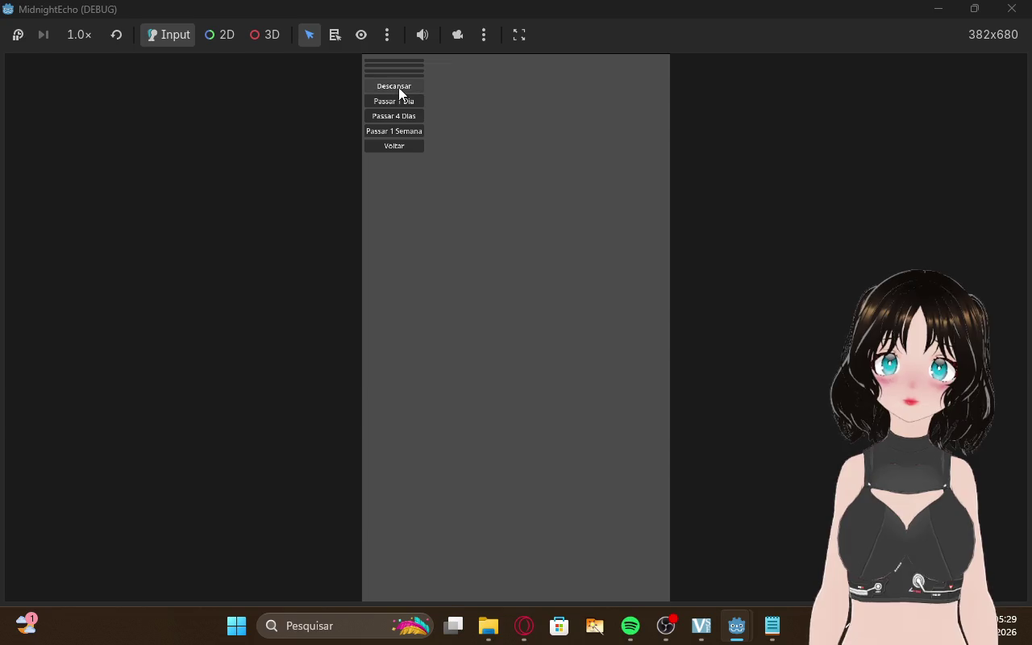
pyautogui.click(396, 145)
pyautogui.click(524, 625)
pyautogui.click(137, 17)
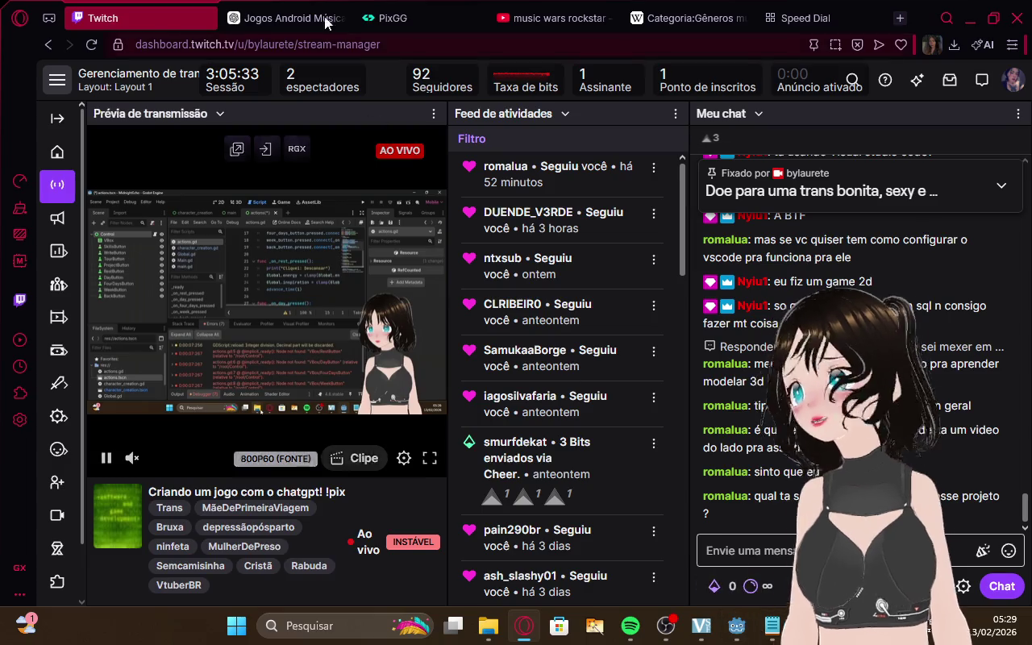
# Return to ChatGPT and begin the reply "chat, foi erro meu, os botoes"
pyautogui.click(274, 18)
pyautogui.click(516, 558)
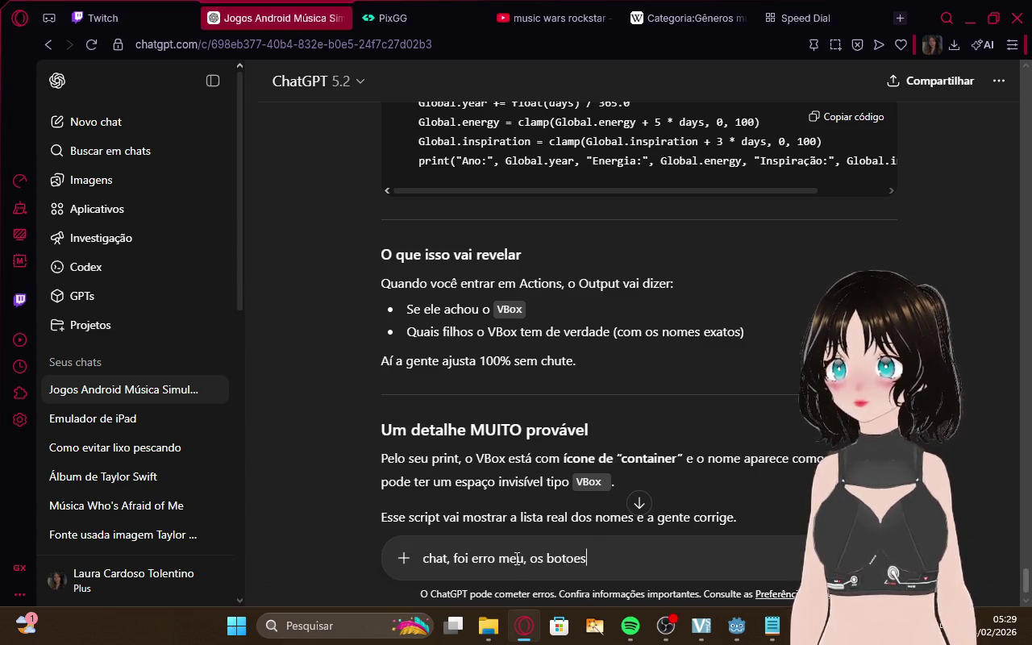
# Send "chat, foi erro meu, os botoes nn estavam no vbox" and clear stray letters
pyautogui.write(' nn estavam')
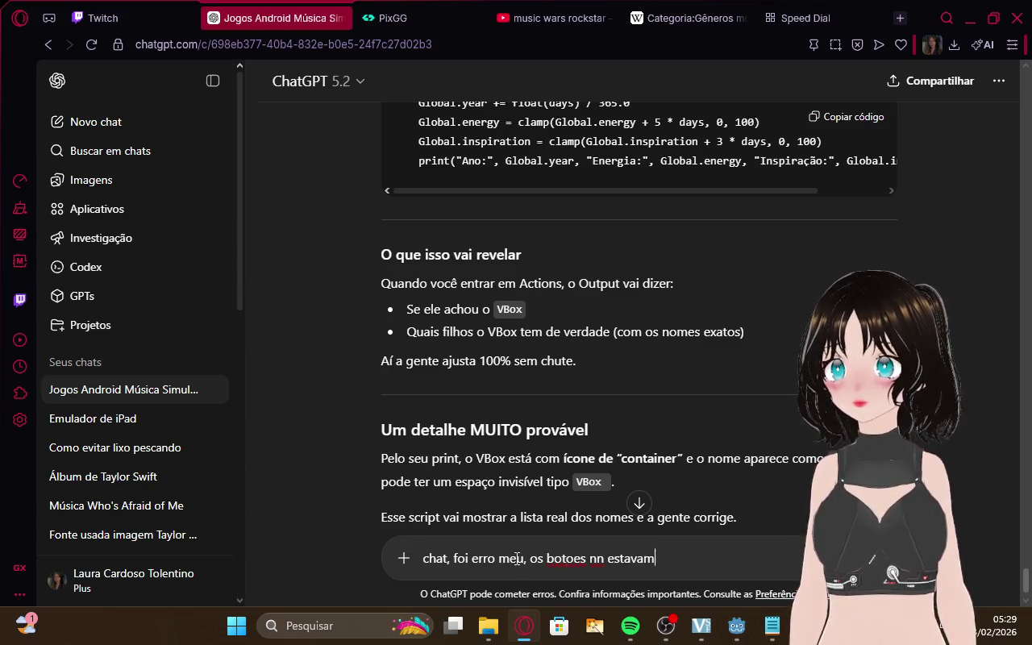
pyautogui.write(' ox')
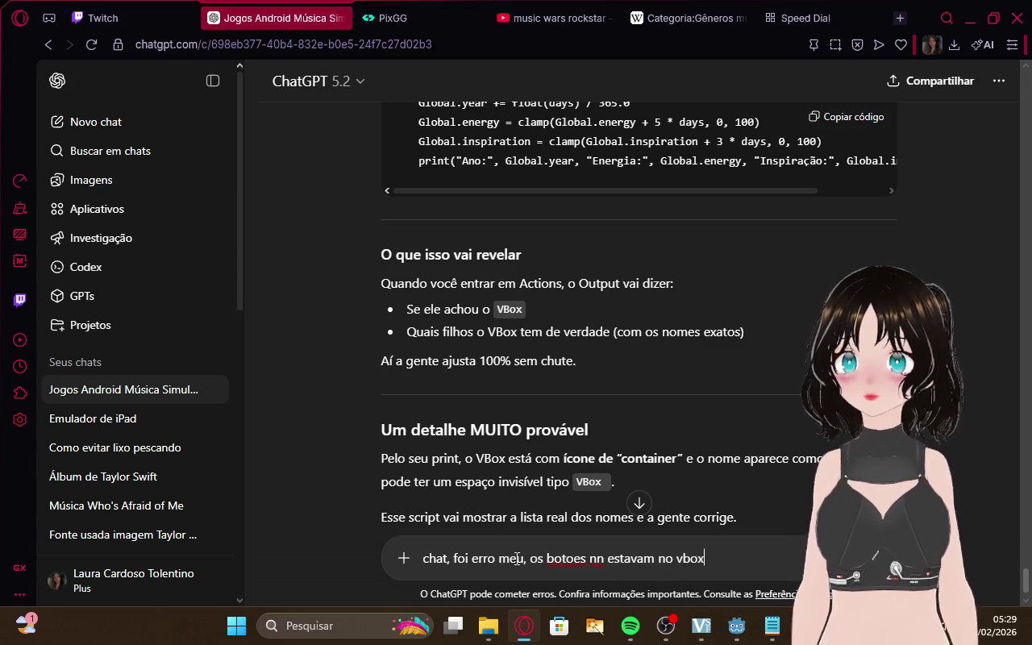
pyautogui.press('Return')
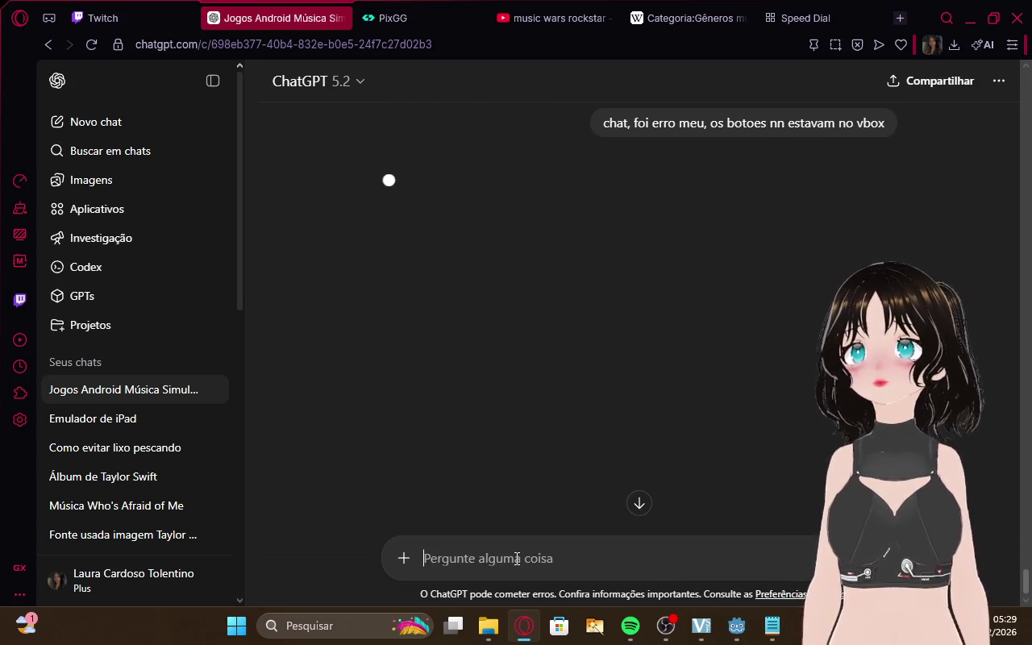
pyautogui.write('ag')
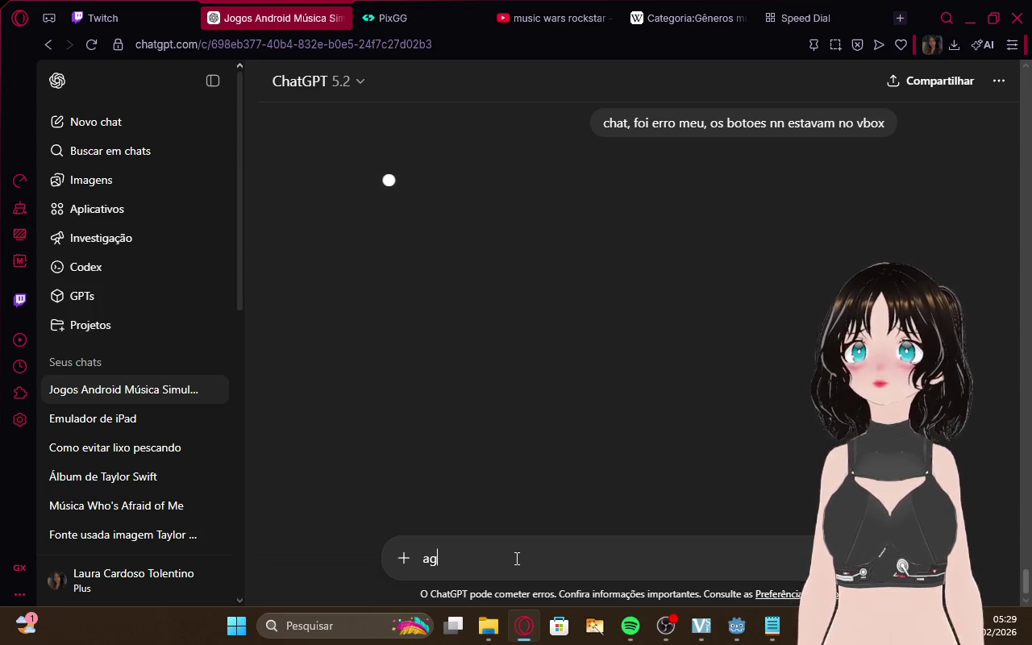
pyautogui.press('BackSpace')
pyautogui.press('BackSpace')
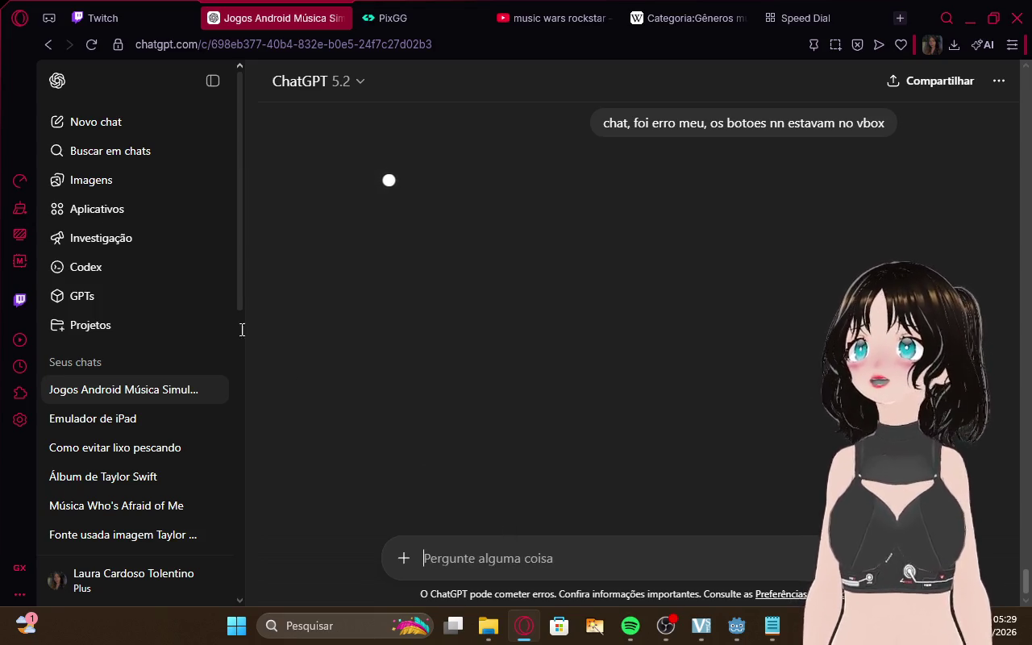
# Glance at the Twitch stream manager, then bring the running MidnightEcho game window forward
pyautogui.click(106, 8)
pyautogui.click(270, 18)
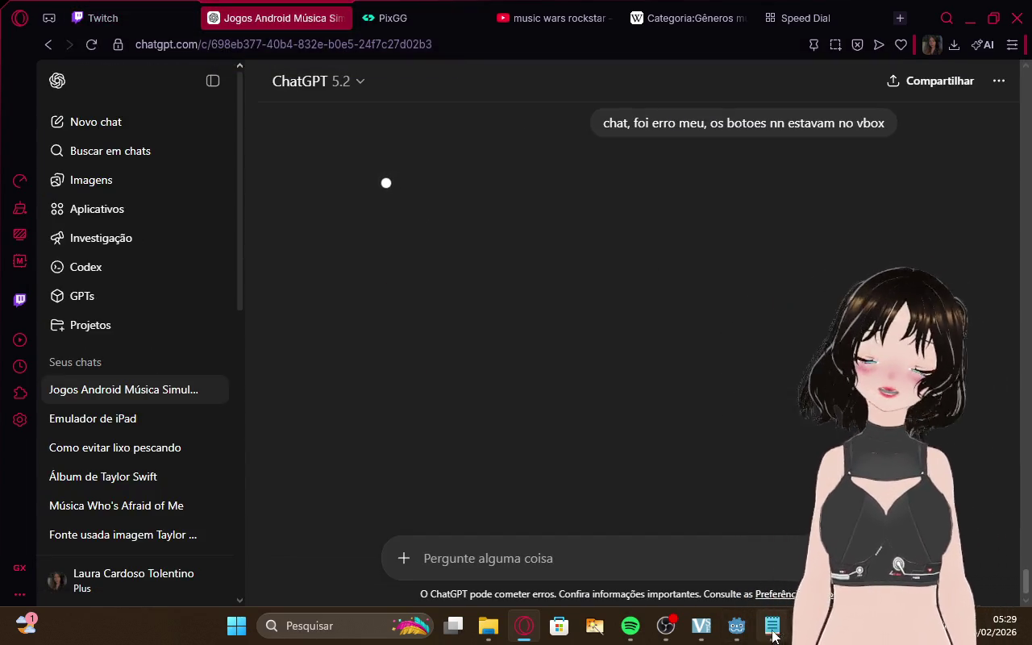
pyautogui.moveTo(747, 631)
pyautogui.click(784, 560)
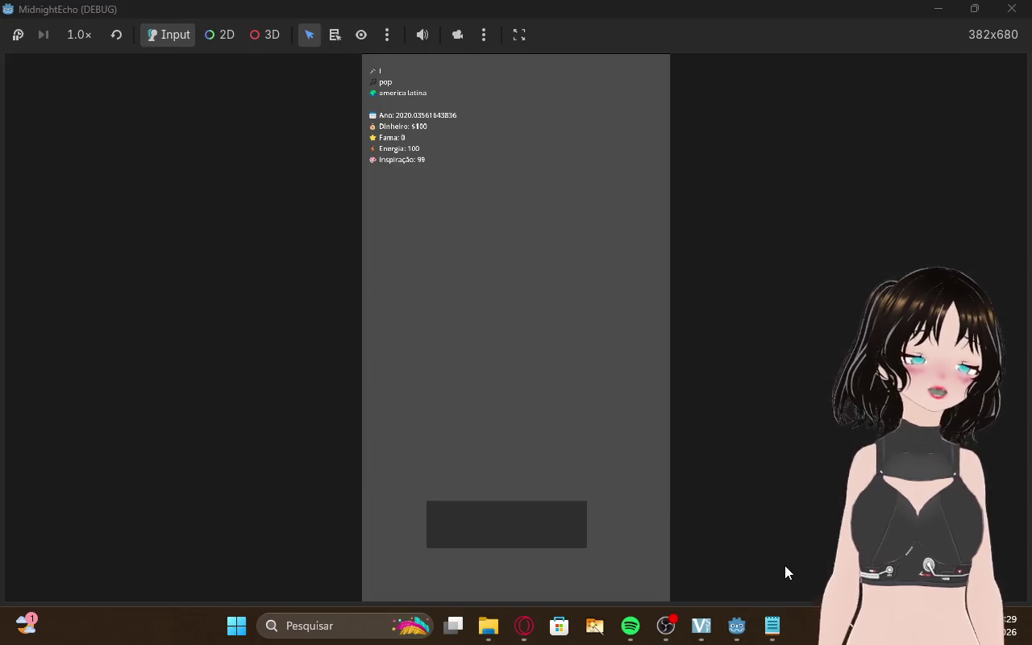
# Open and close the rest menu four times, advancing the year to 2020.12054794521
pyautogui.click(508, 532)
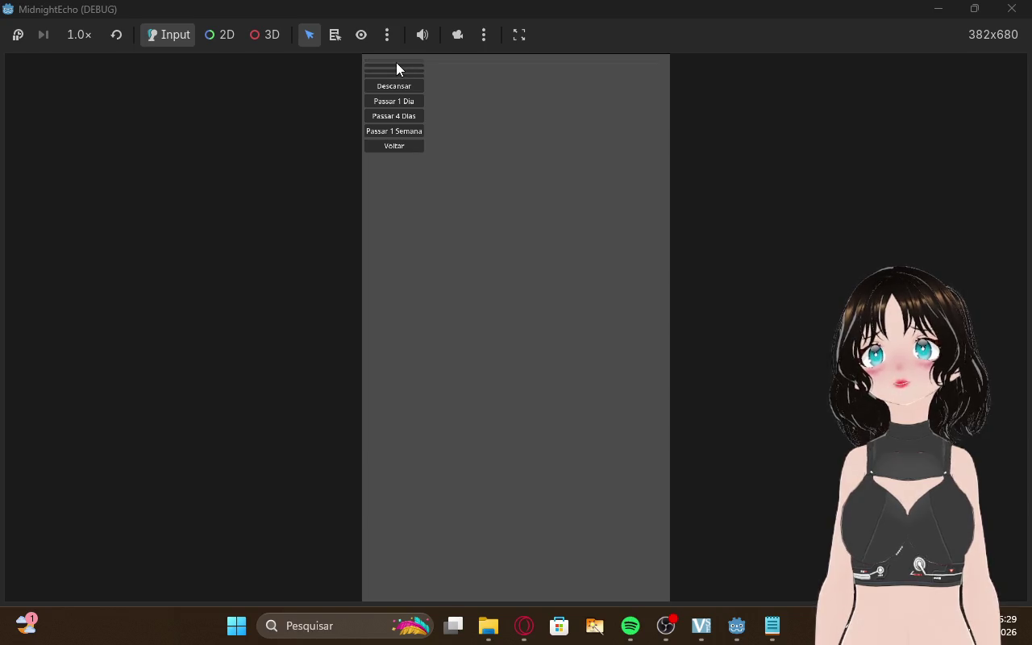
pyautogui.click(397, 147)
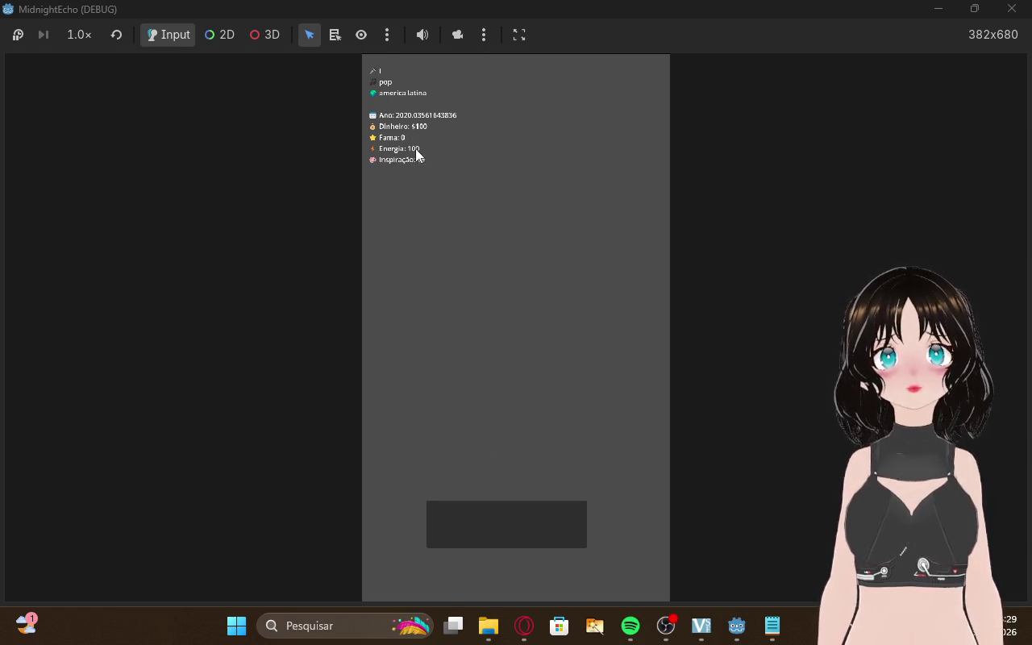
pyautogui.click(462, 526)
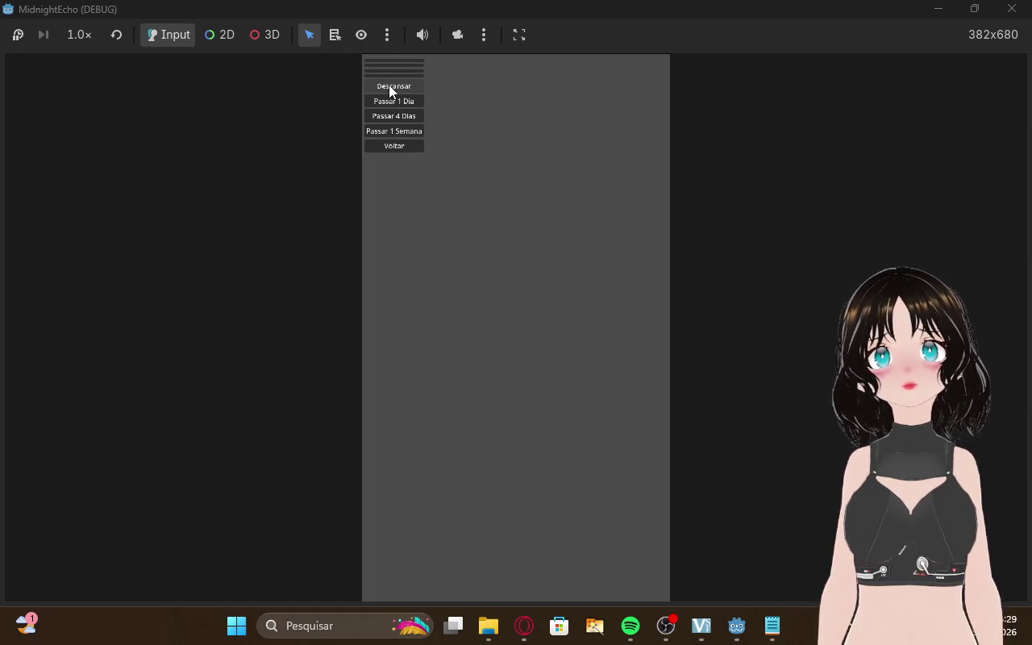
pyautogui.click(395, 145)
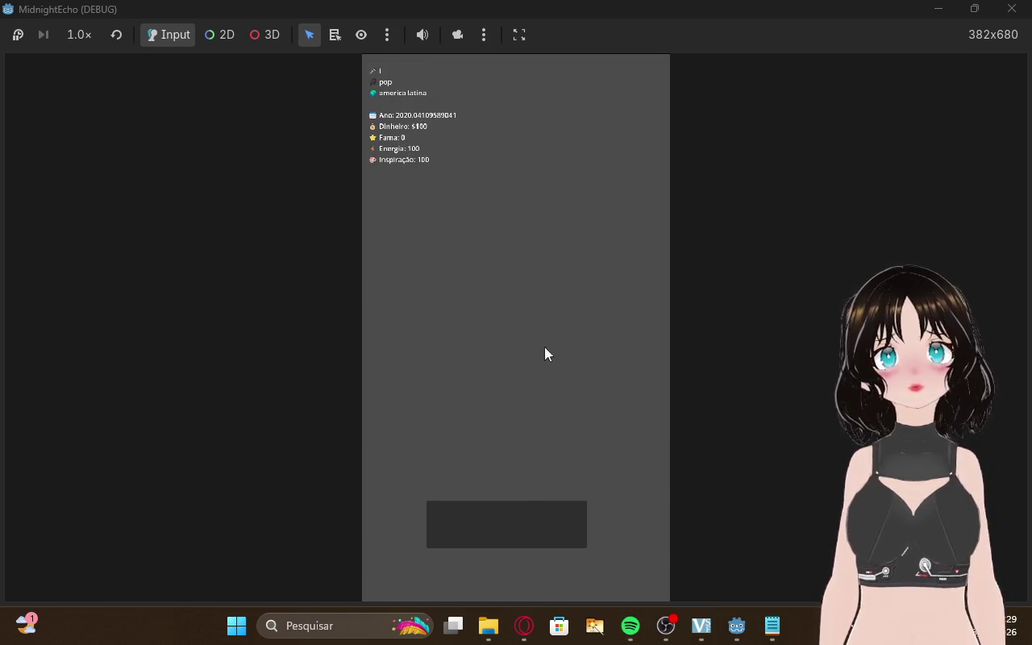
pyautogui.click(500, 520)
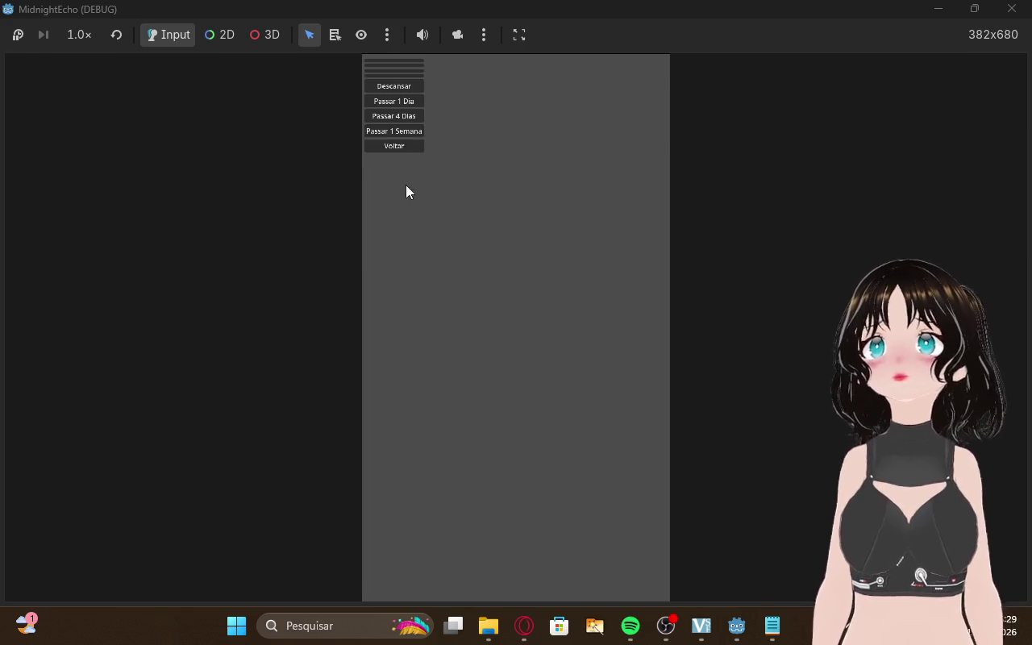
pyautogui.click(396, 145)
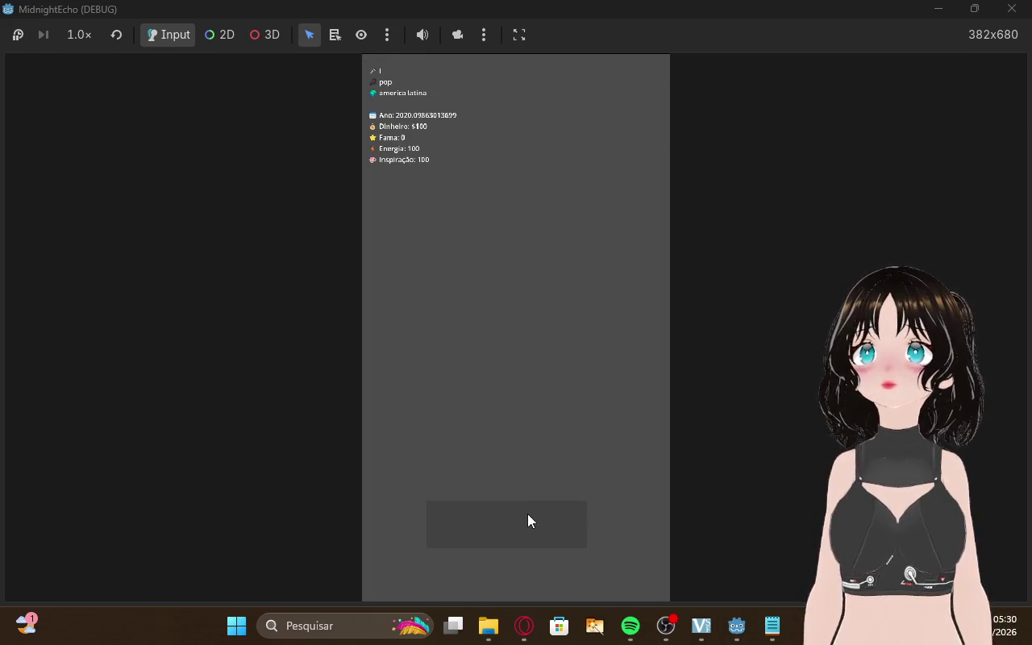
pyautogui.click(527, 516)
pyautogui.click(396, 146)
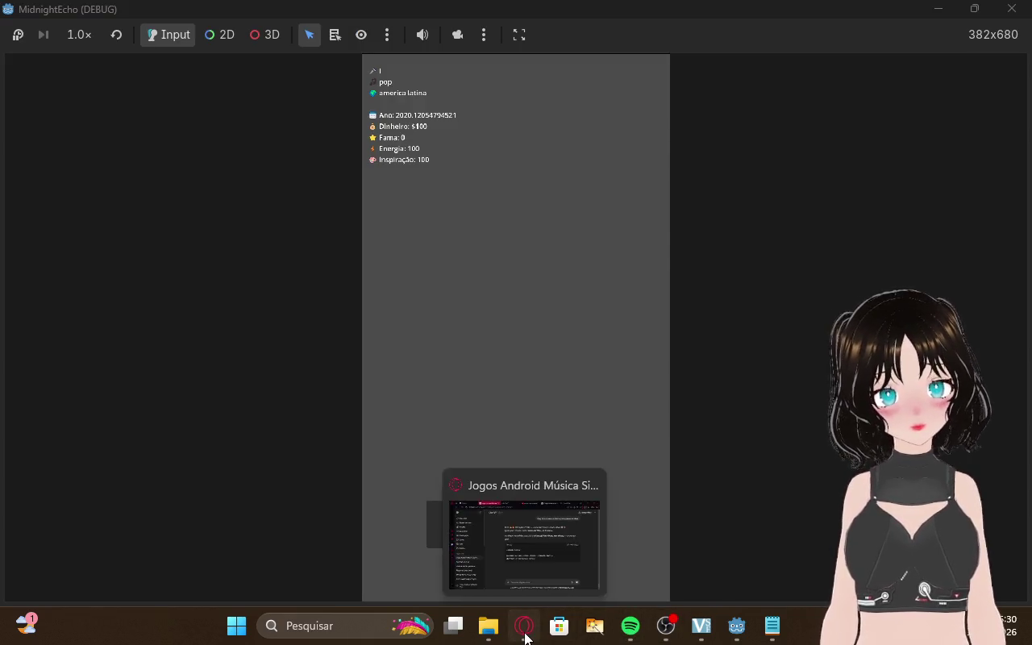
pyautogui.click(525, 638)
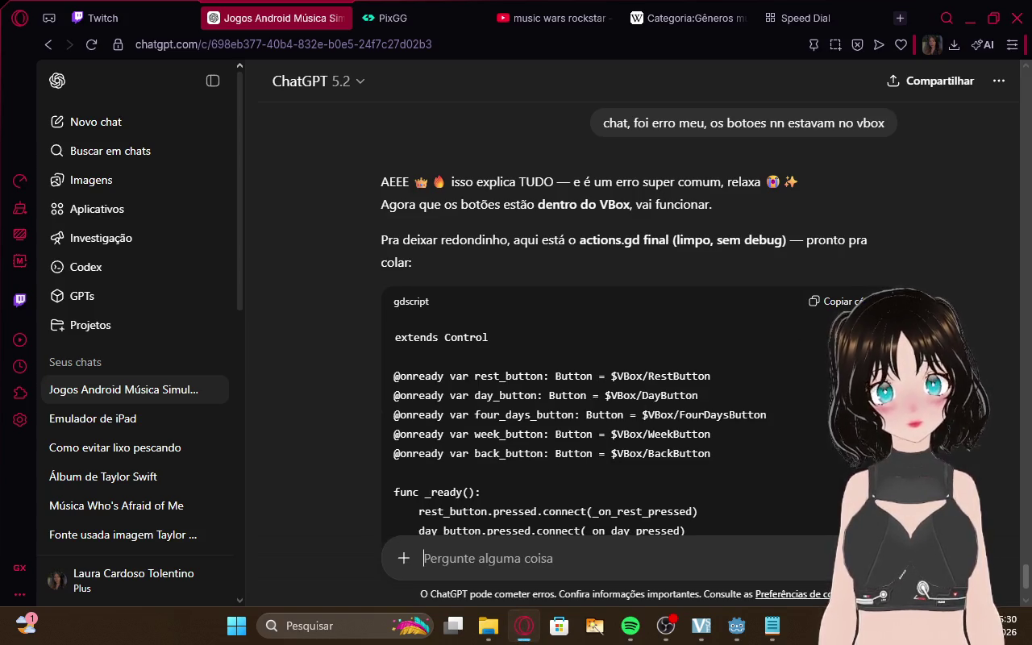
# Glance at the Twitch stream manager tab and come back to the ChatGPT conversation
pyautogui.scroll(-6, 564, 322)
pyautogui.scroll(4, 564, 322)
pyautogui.click(172, 8)
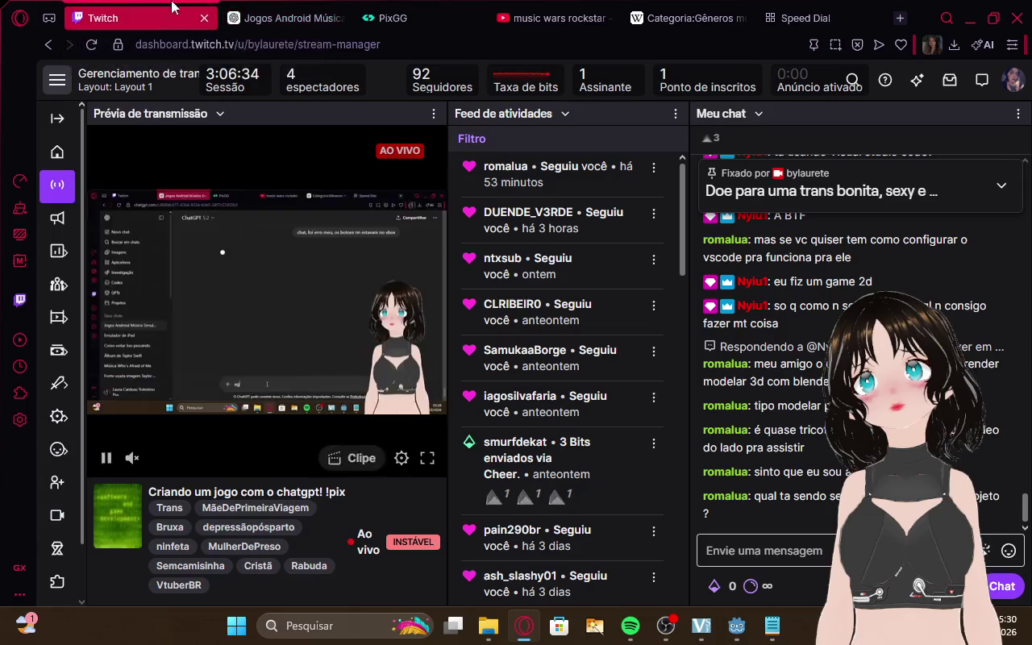
pyautogui.click(286, 6)
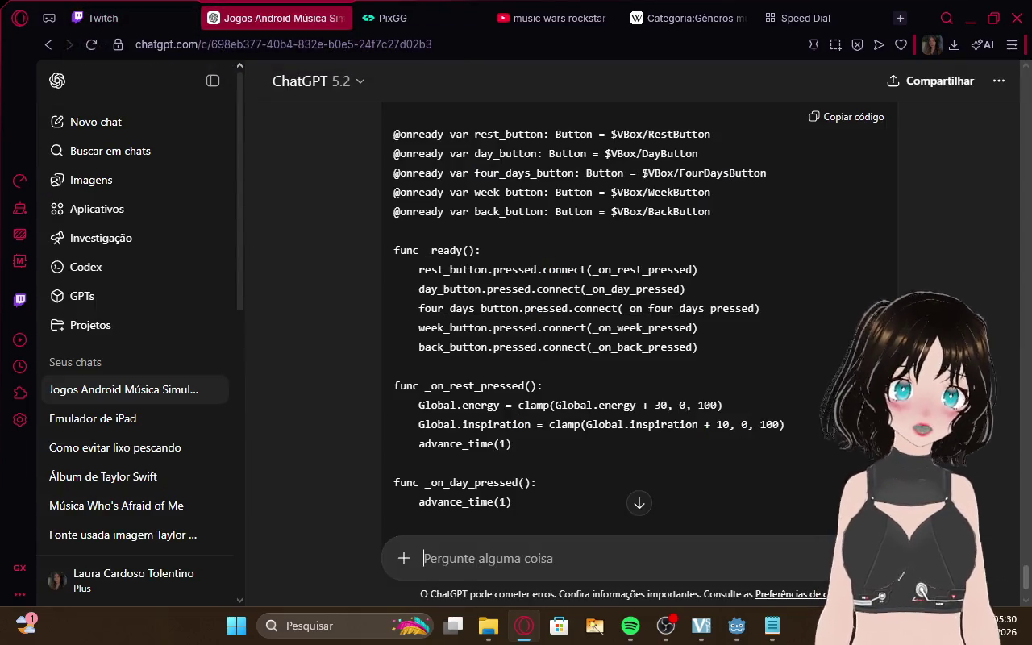
pyautogui.scroll(-15, 564, 322)
pyautogui.scroll(10, 637, 323)
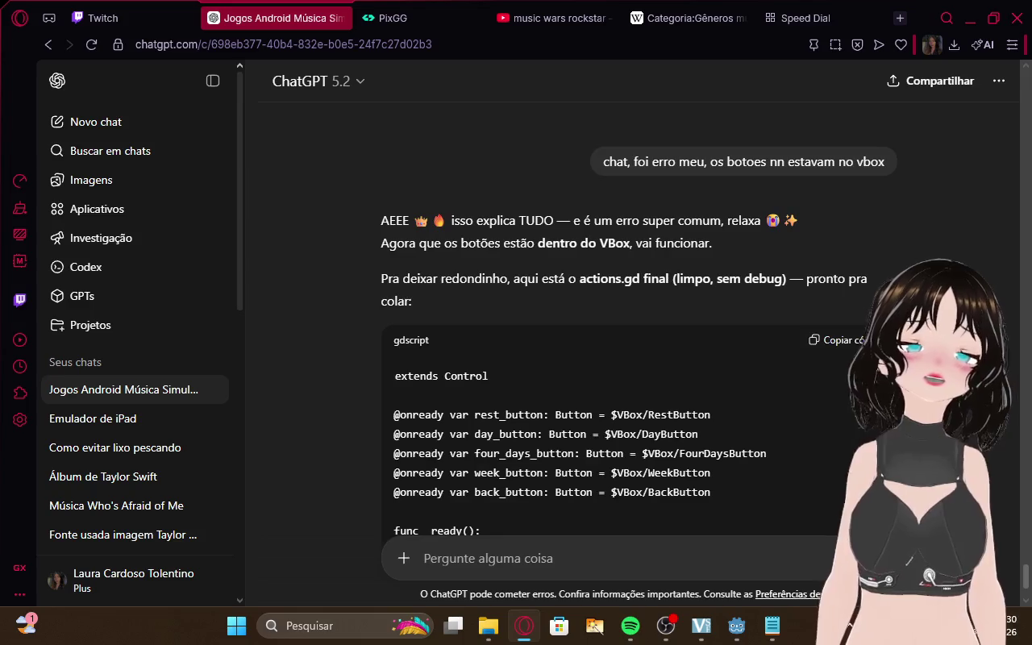
pyautogui.scroll(-10, 637, 323)
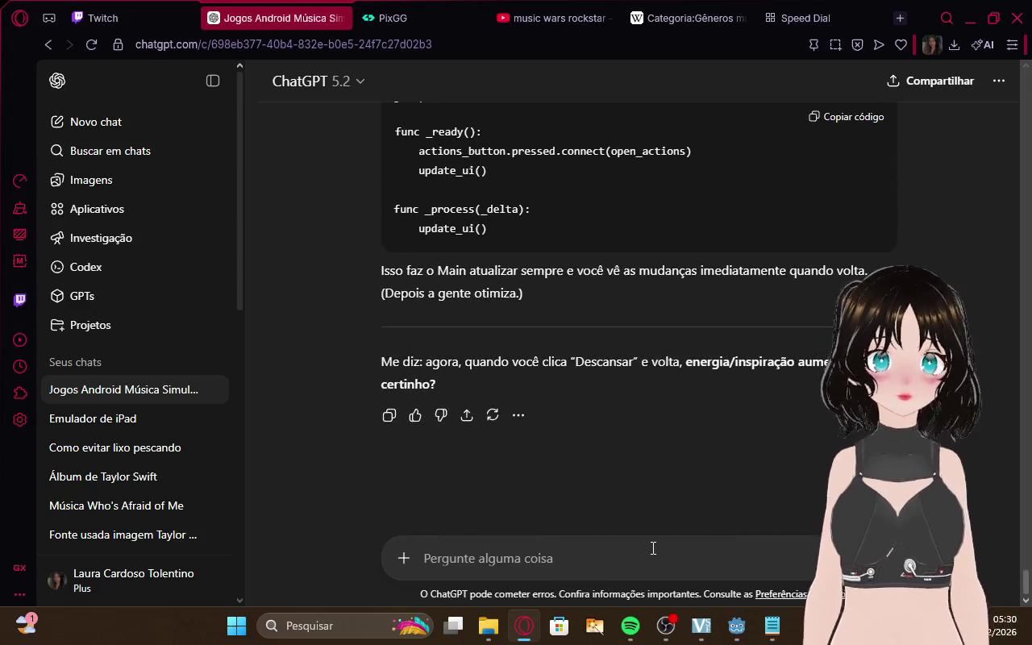
# Send ChatGPT the message 'funcinou chata', then briefly check the Twitch dashboard
pyautogui.write('func')
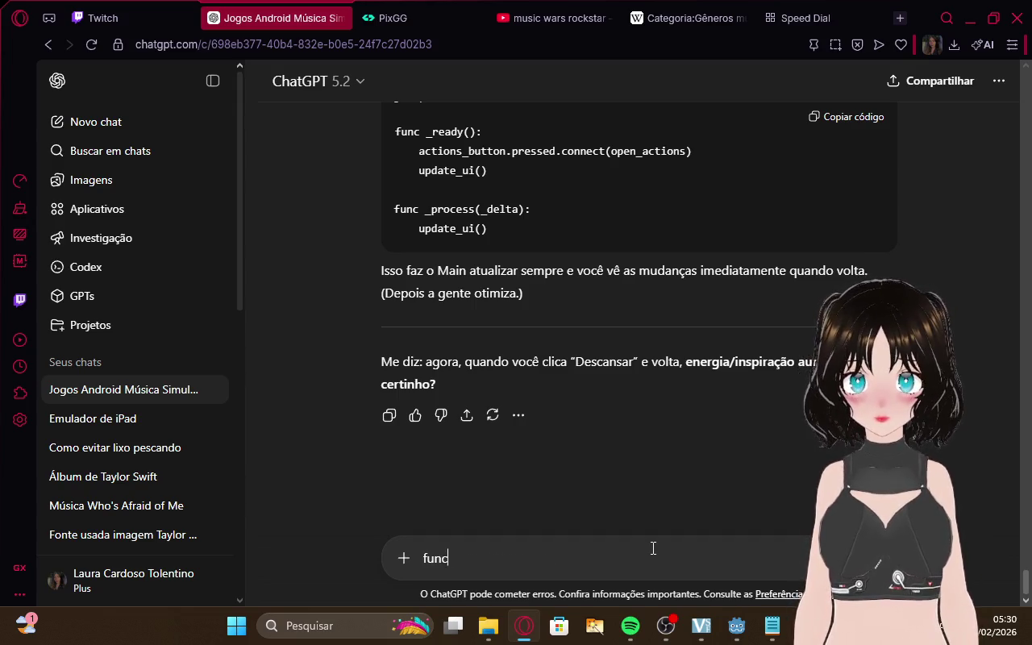
pyautogui.write('inou cht')
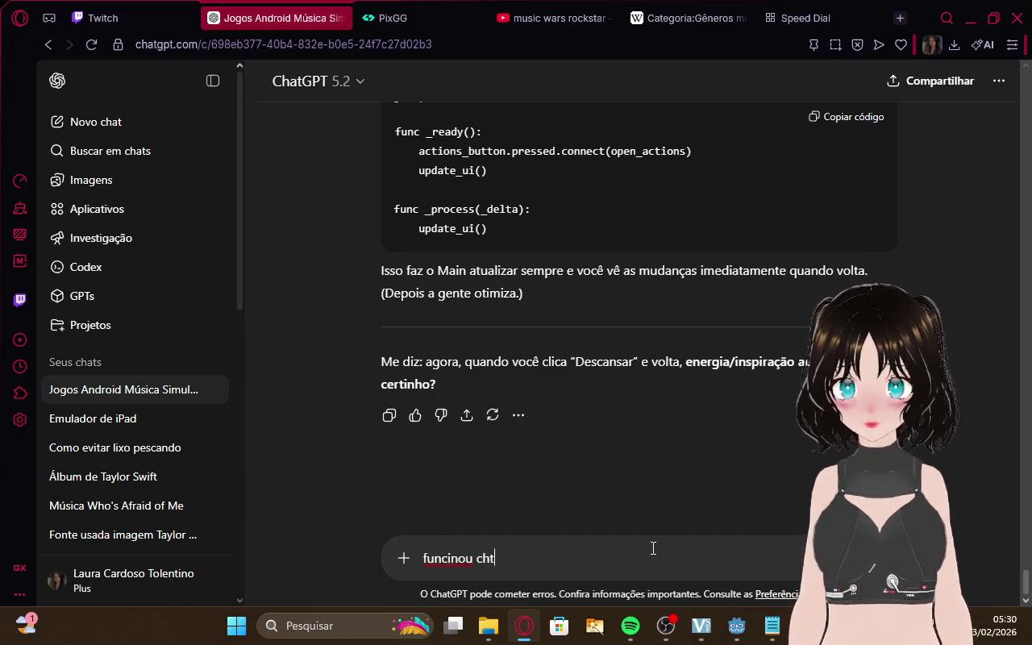
pyautogui.write('a')
pyautogui.press('BackSpace')
pyautogui.write('ata')
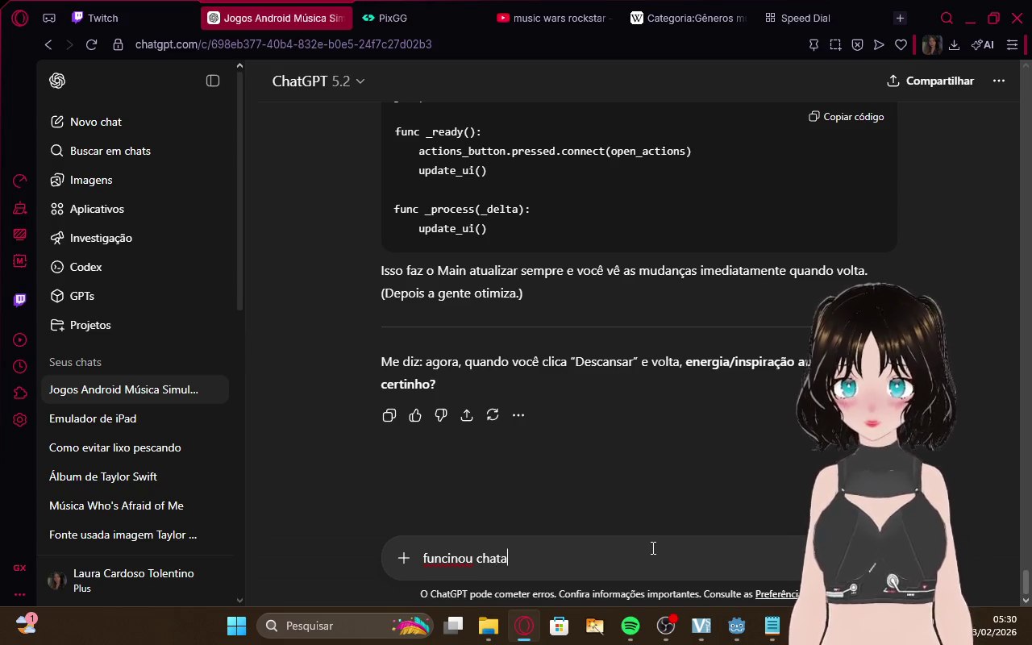
pyautogui.press('Return')
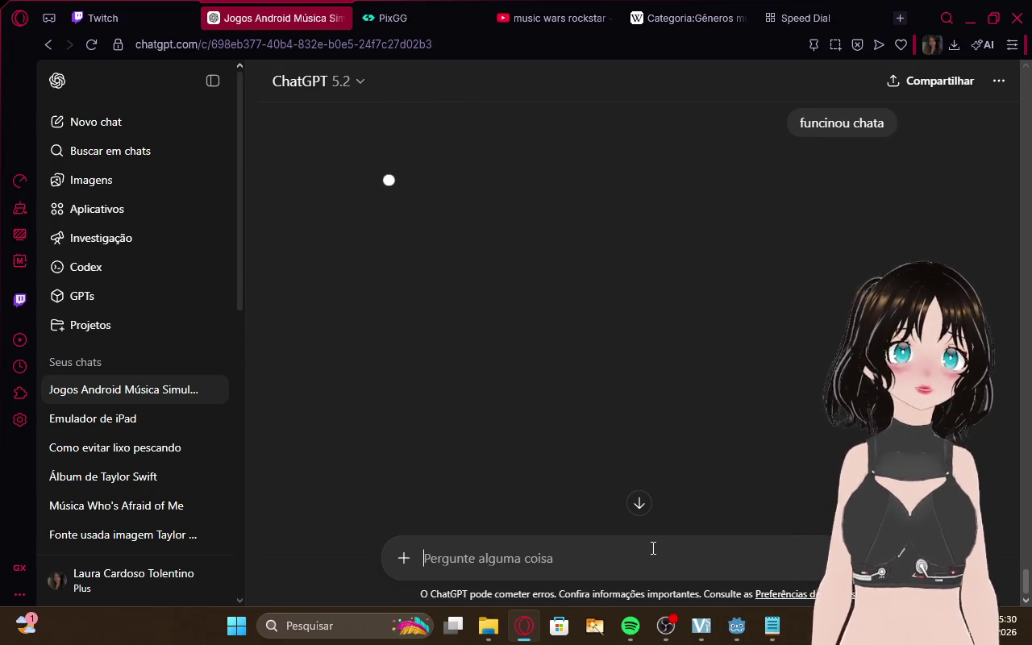
pyautogui.click(141, 7)
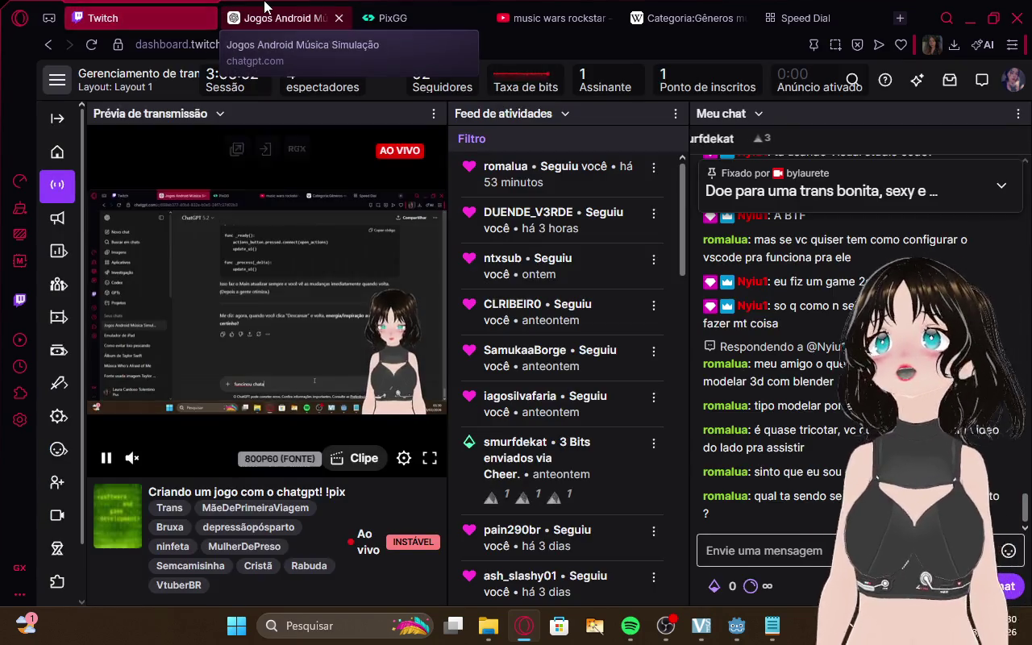
pyautogui.click(264, 7)
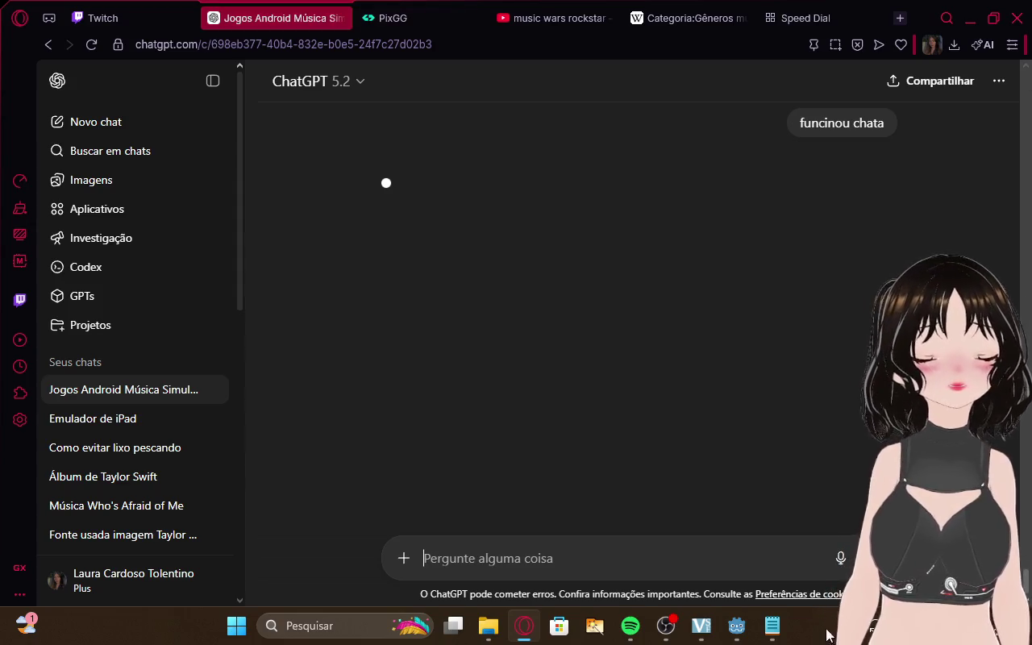
# Advance MidnightEcho's in-game year to about 2020.5 from the actions menu, then return to ChatGPT
pyautogui.moveTo(736, 625)
pyautogui.click(779, 568)
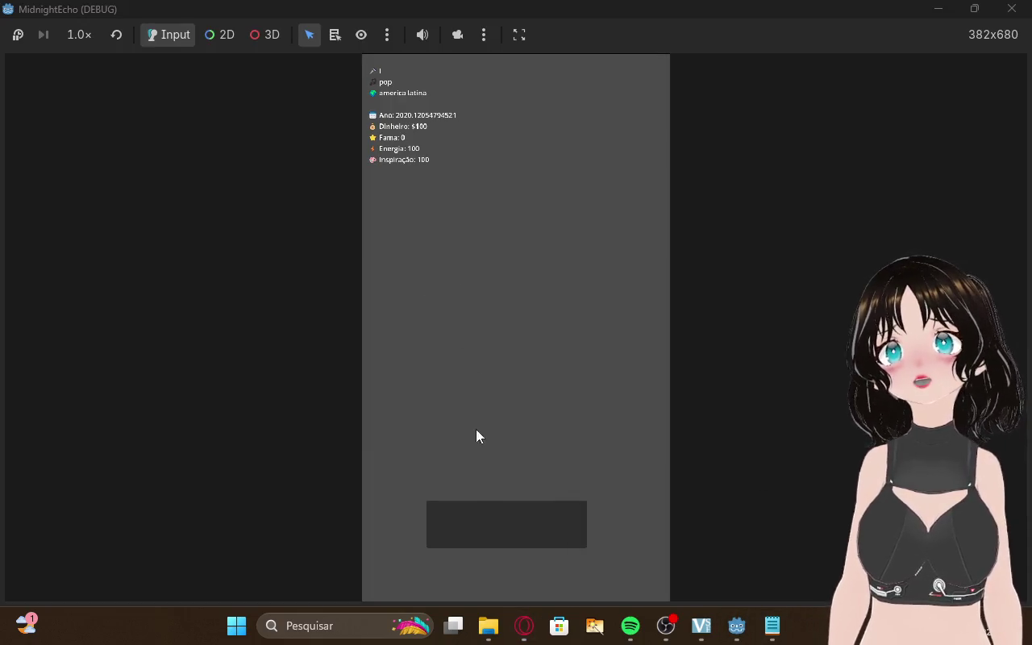
pyautogui.click(477, 525)
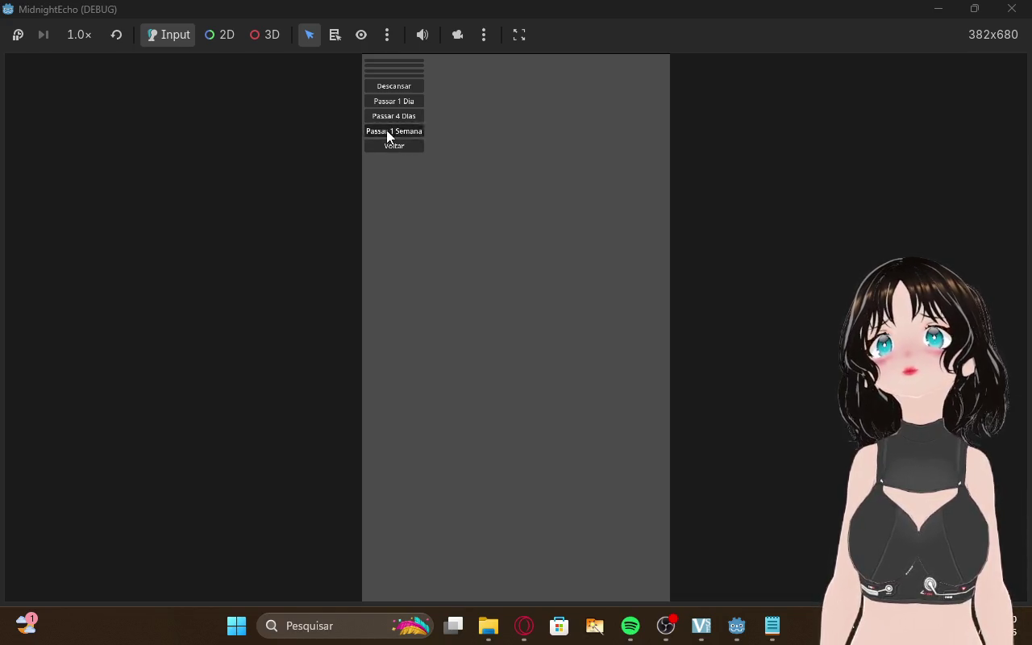
pyautogui.click(396, 143)
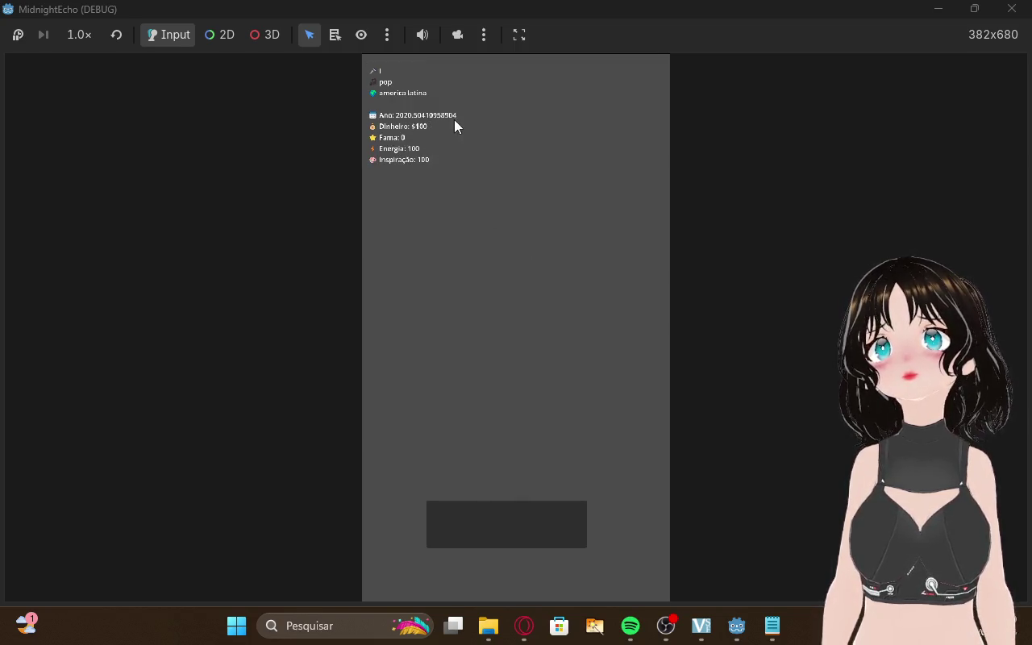
pyautogui.click(524, 626)
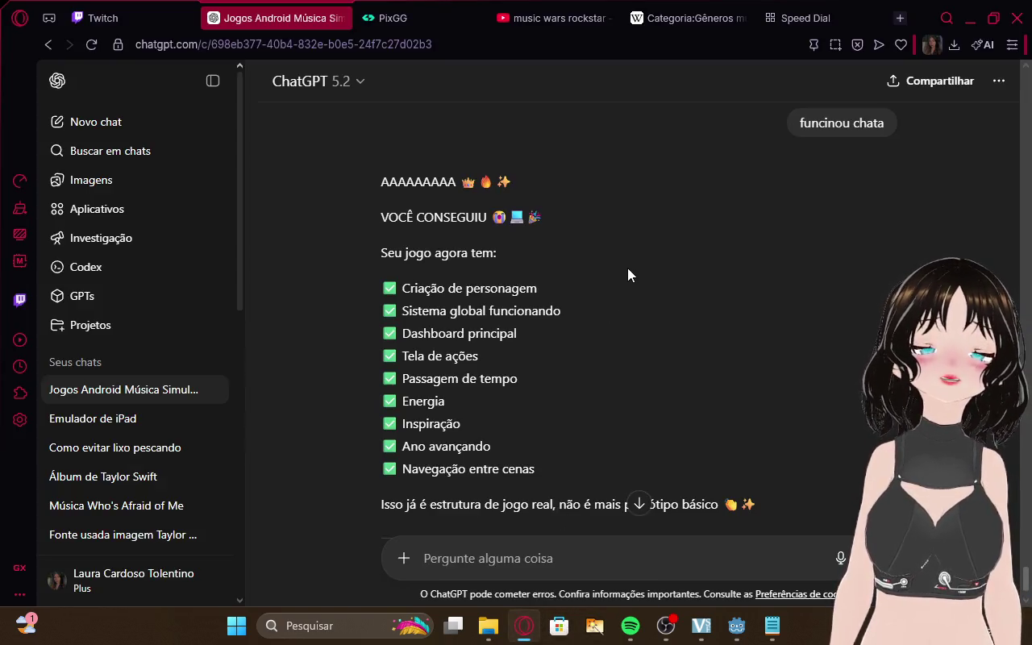
pyautogui.scroll(-2, 628, 269)
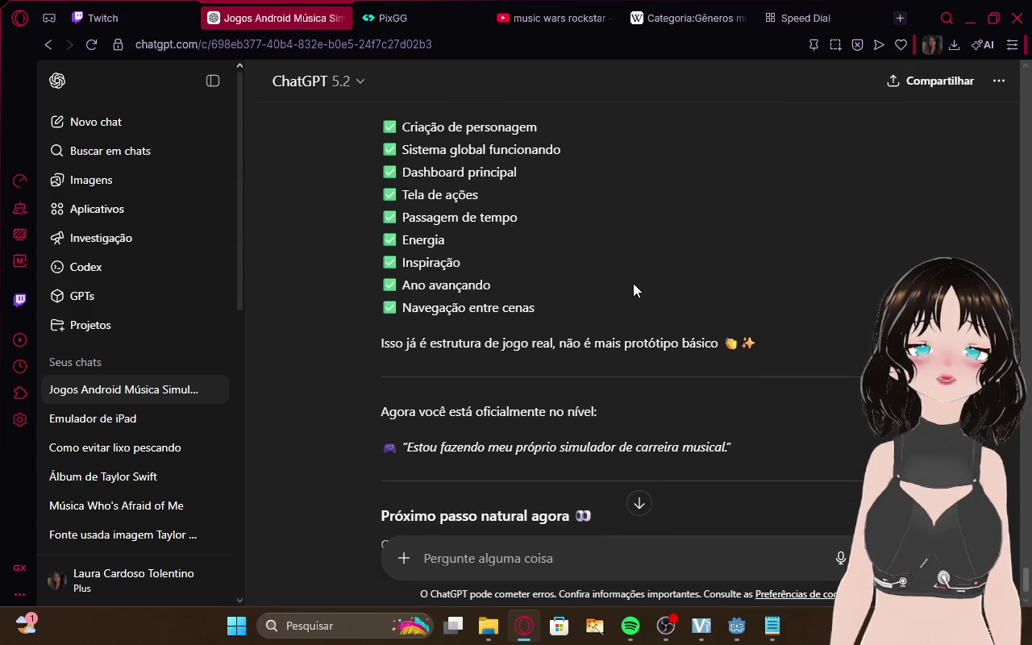
pyautogui.moveTo(784, 632)
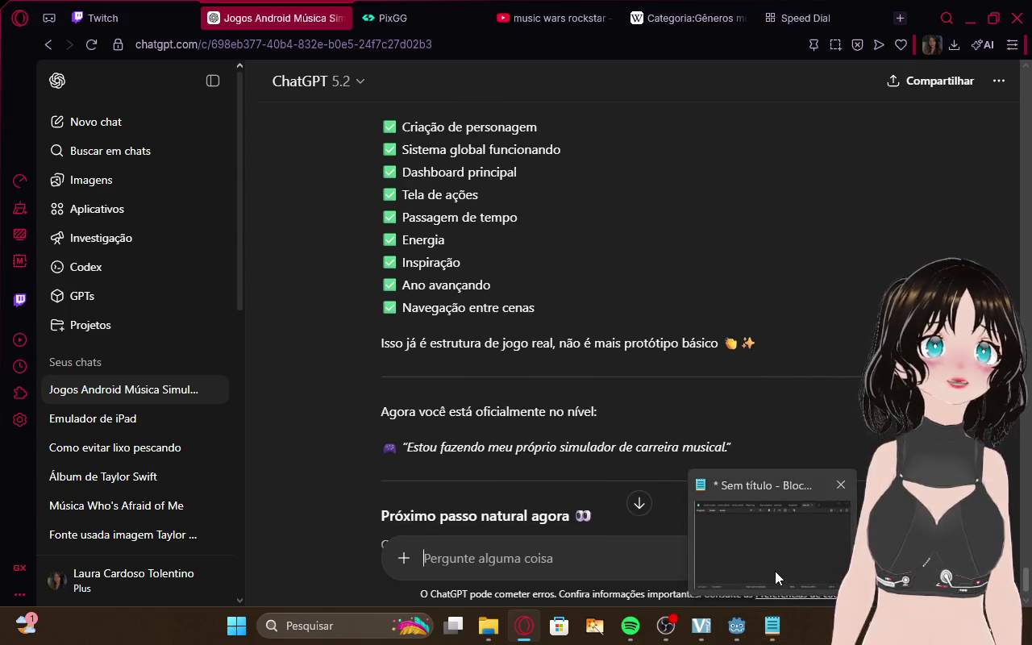
pyautogui.click(775, 570)
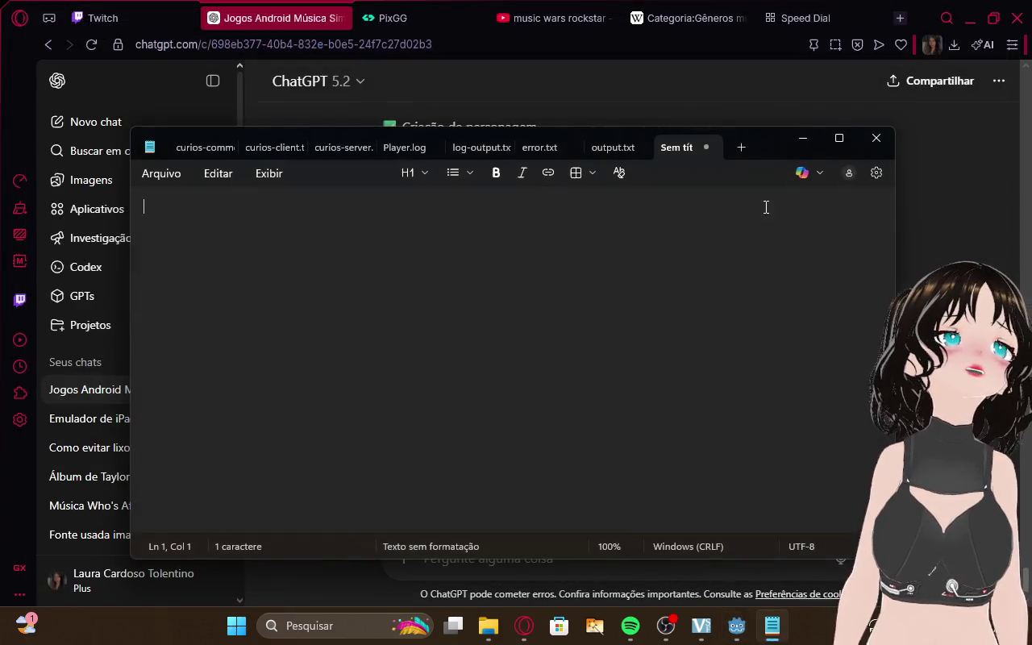
pyautogui.click(973, 167)
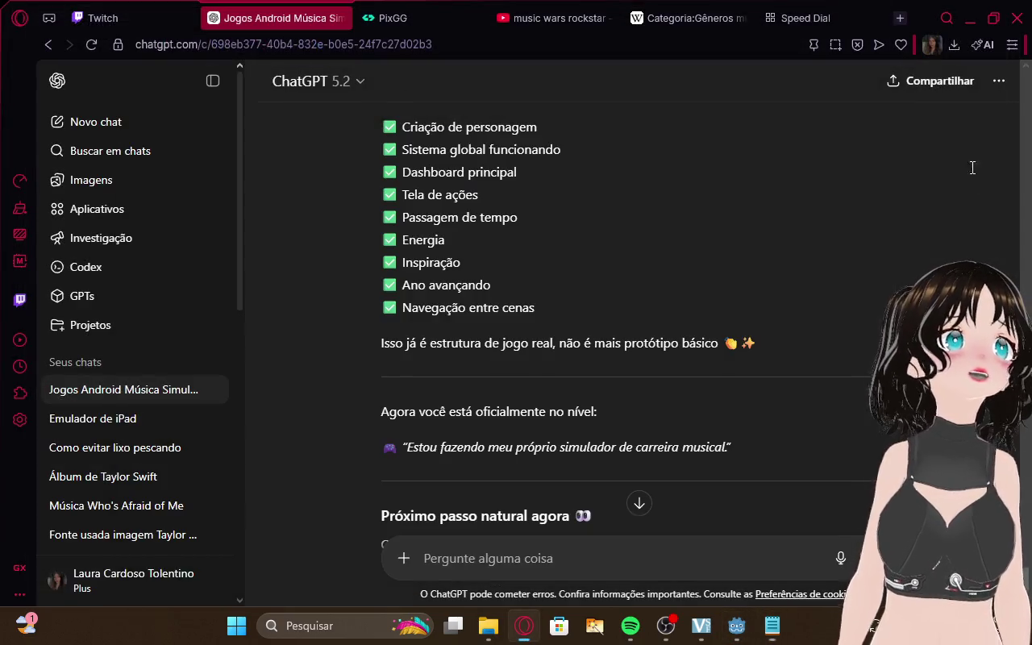
pyautogui.scroll(-1, 733, 208)
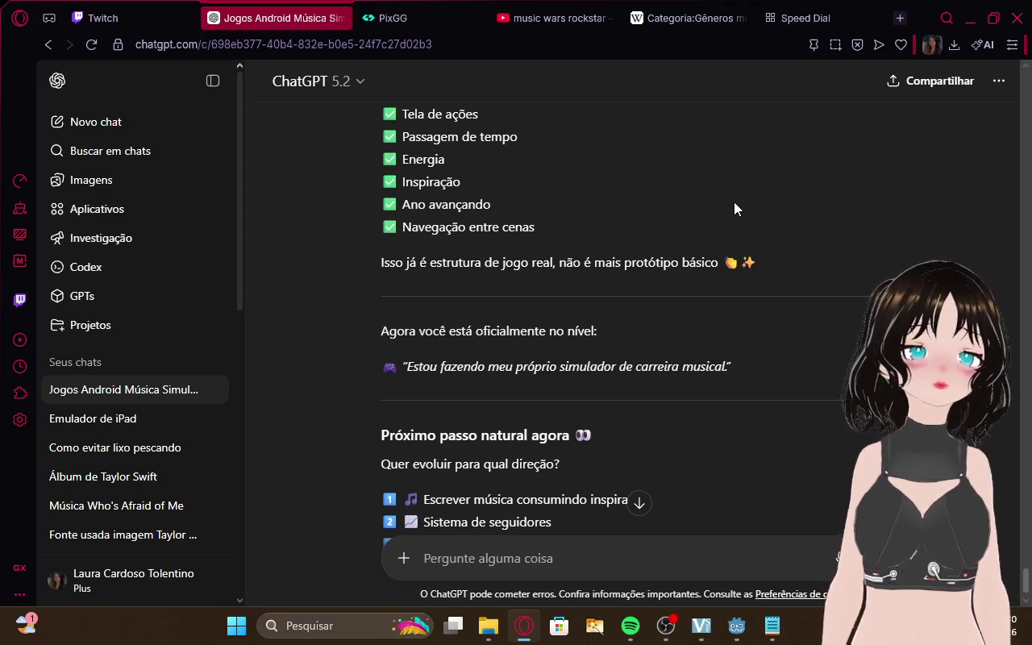
pyautogui.scroll(-2, 734, 208)
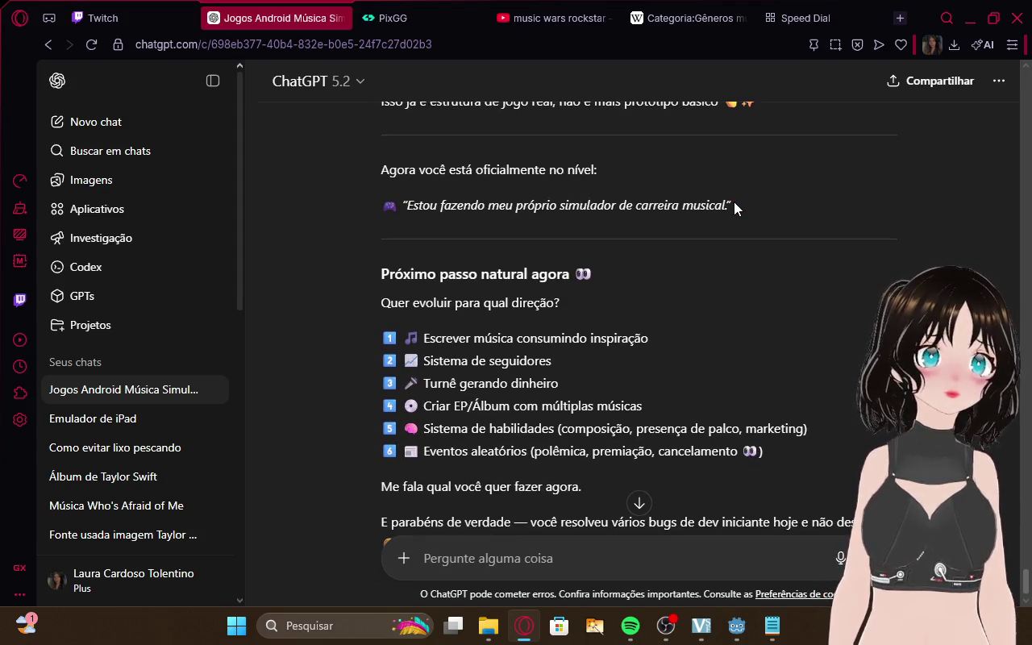
pyautogui.scroll(-2, 734, 203)
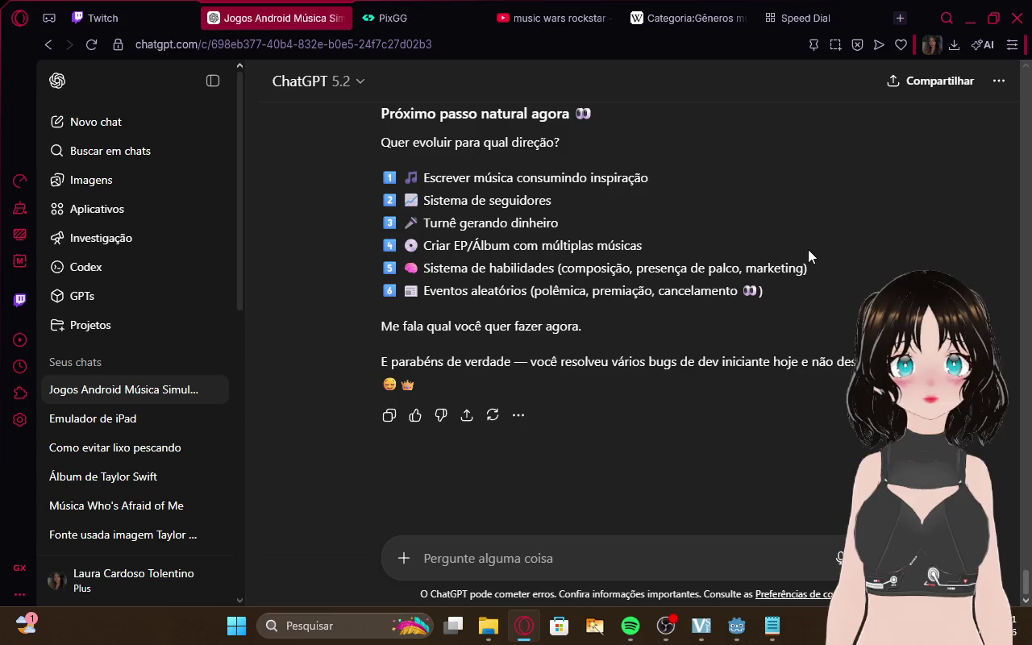
pyautogui.click(642, 557)
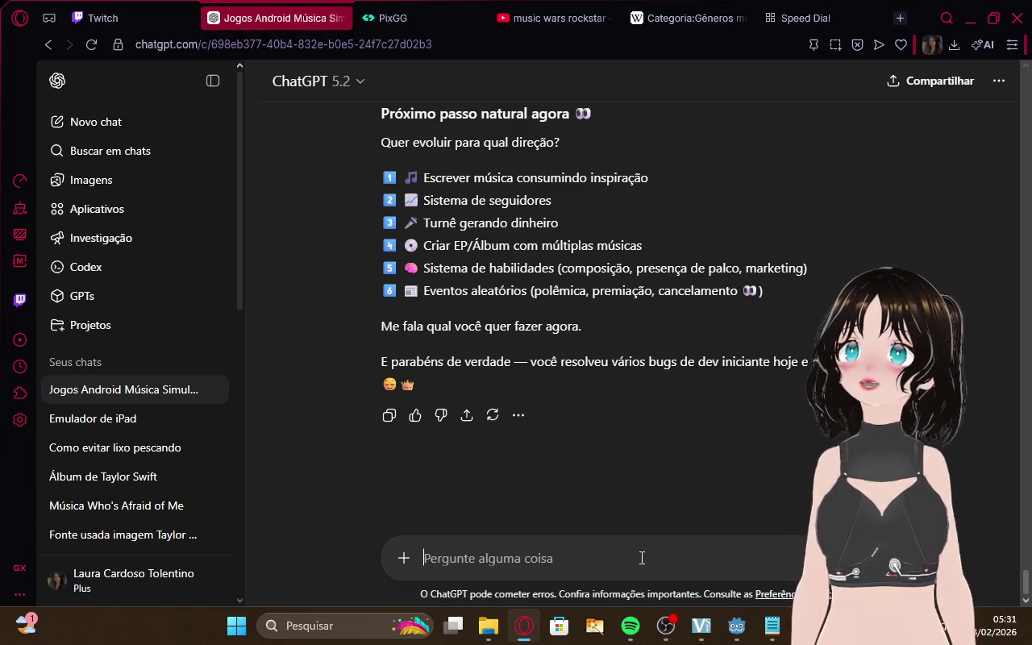
pyautogui.click(129, 8)
pyautogui.click(262, 12)
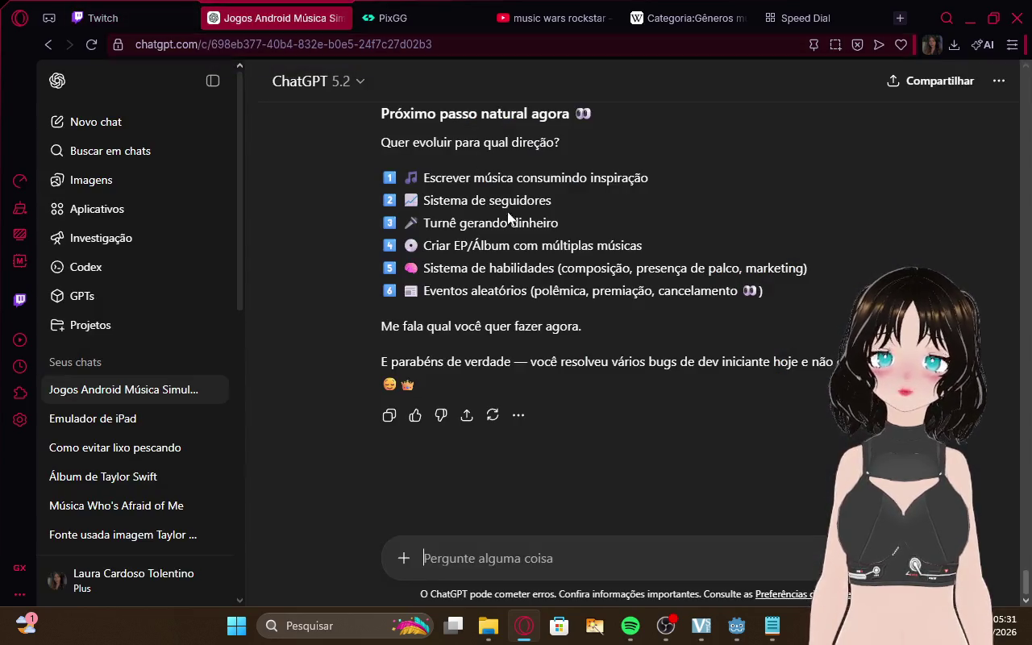
# Give the actions scene's VBox an anchors preset and resize it to 724×1275
pyautogui.click(771, 625)
pyautogui.click(736, 626)
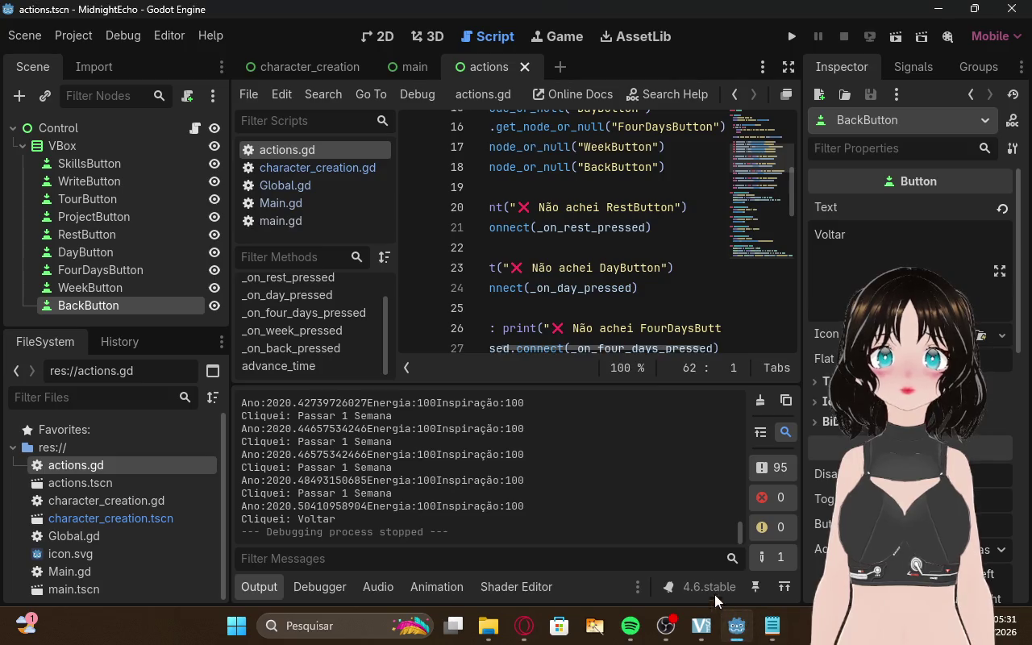
pyautogui.click(771, 625)
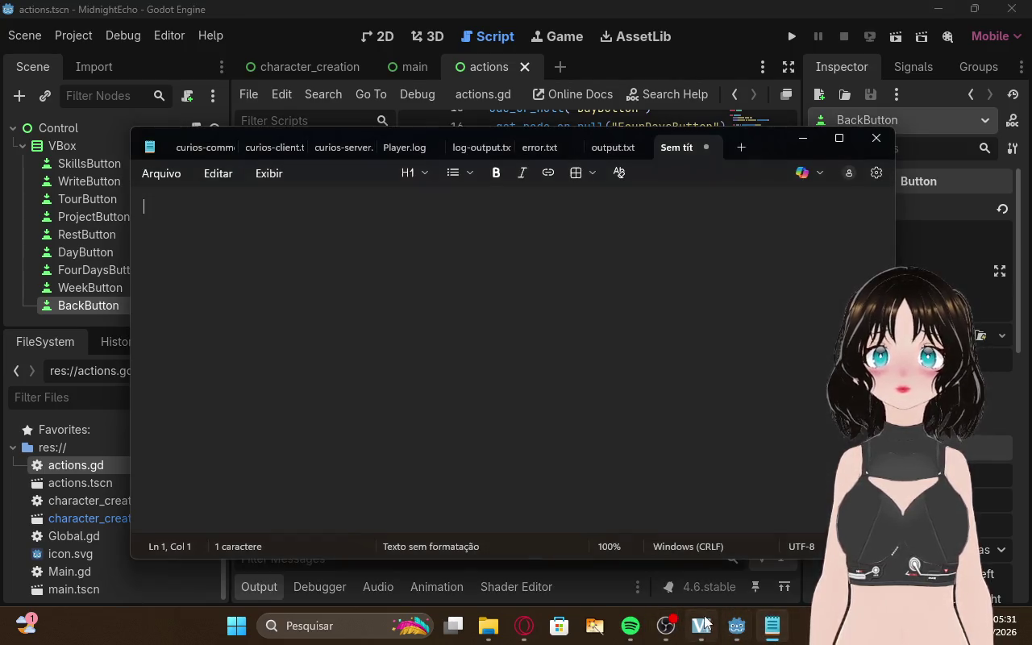
pyautogui.click(736, 626)
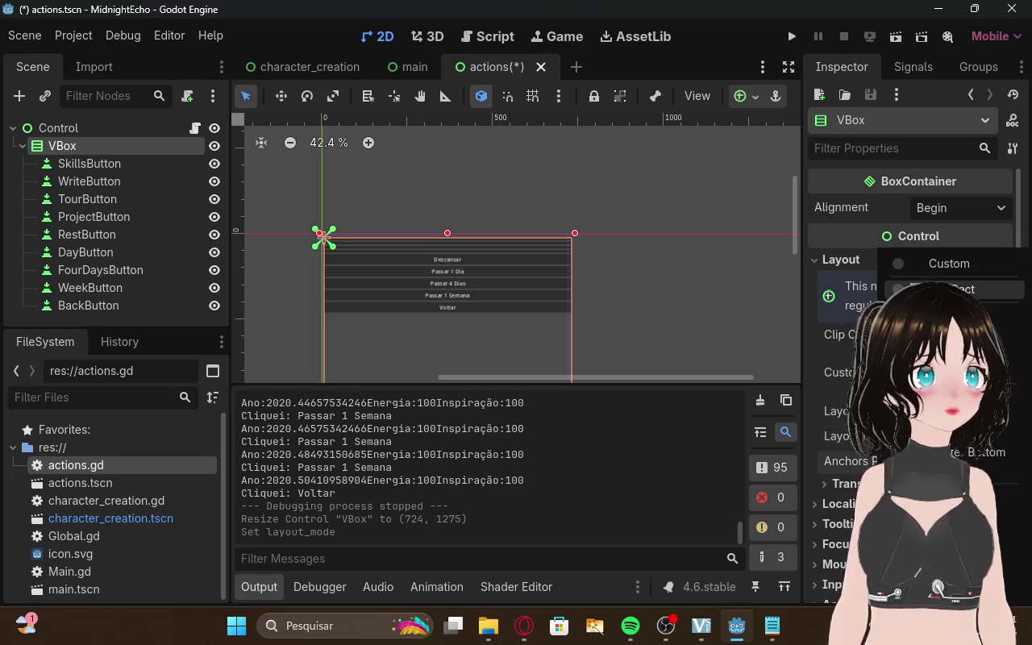
pyautogui.click(951, 288)
pyautogui.click(657, 281)
pyautogui.scroll(-5, 655, 282)
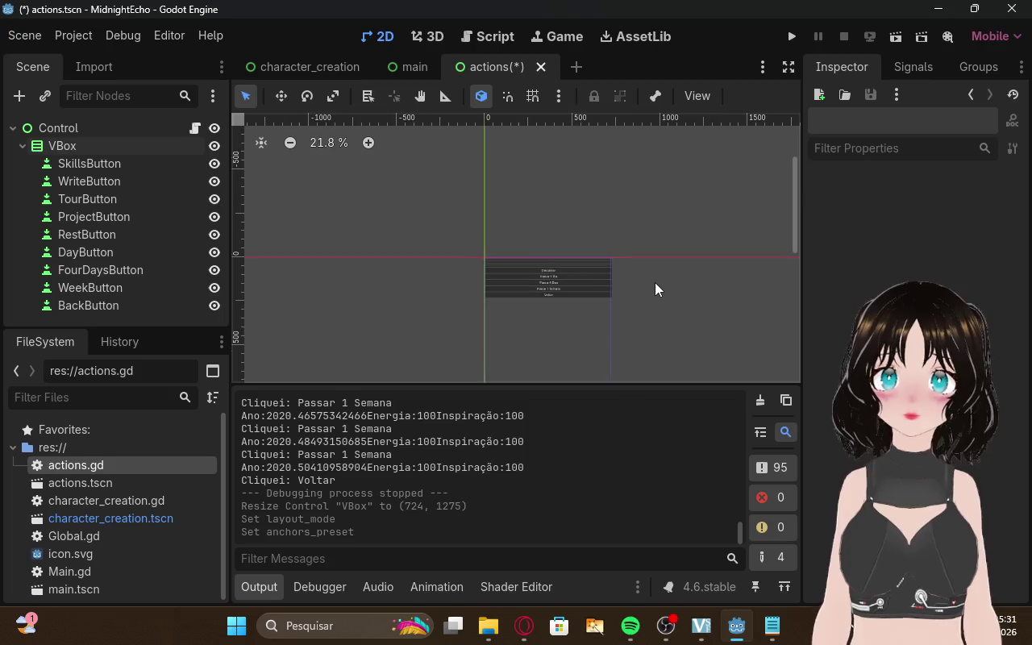
pyautogui.moveTo(795, 211); pyautogui.dragTo(798, 273)
# Check the Twitch dashboard, then save the scene and launch the game from Godot
pyautogui.click(532, 625)
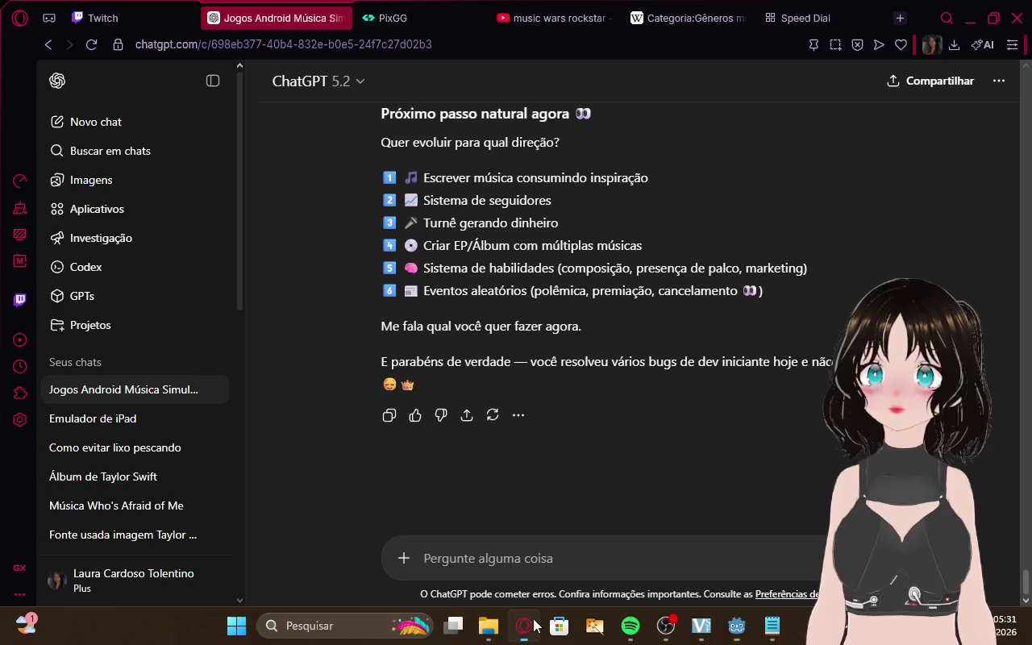
pyautogui.click(92, 18)
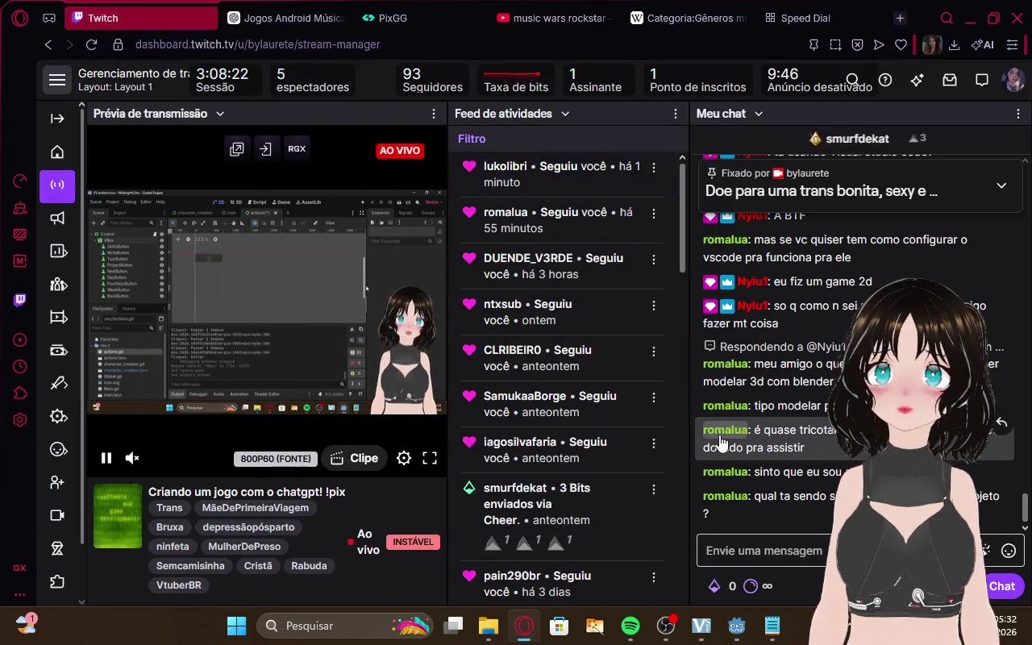
pyautogui.click(735, 625)
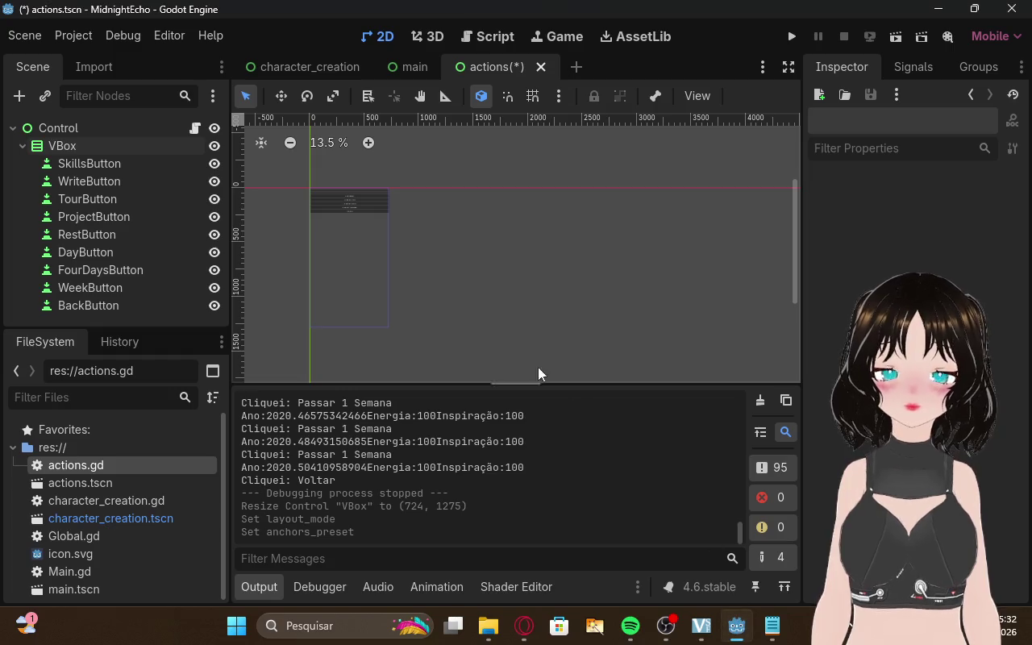
pyautogui.scroll(1, 373, 264)
pyautogui.click(794, 37)
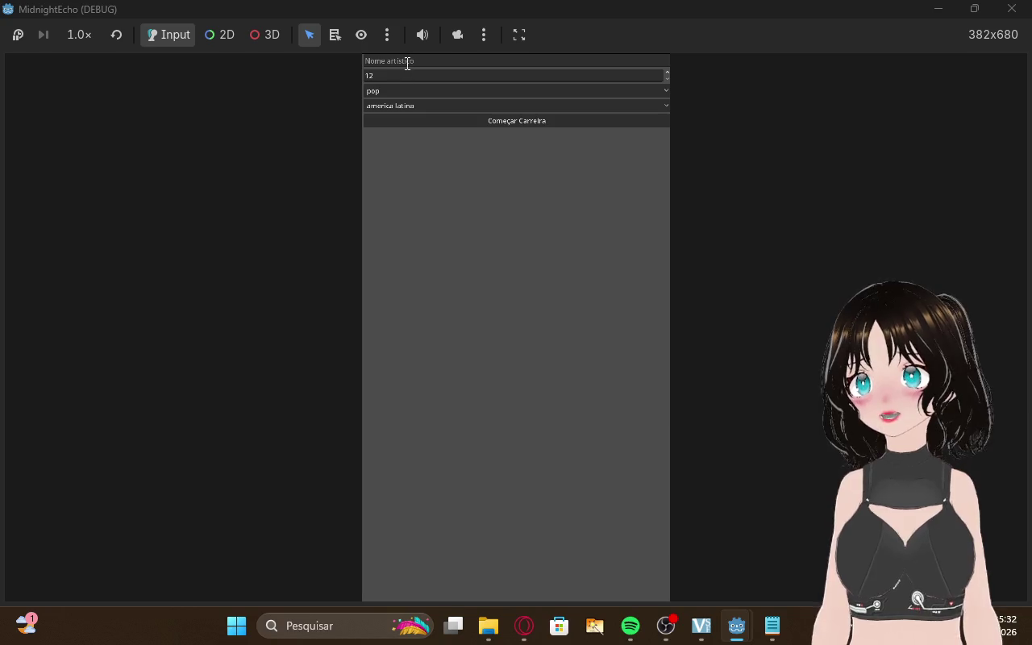
# Create a 30-year-old funk brasileiro artist named 'Ça' from Japão and start the career
pyautogui.click(407, 63)
pyautogui.write('Ça')
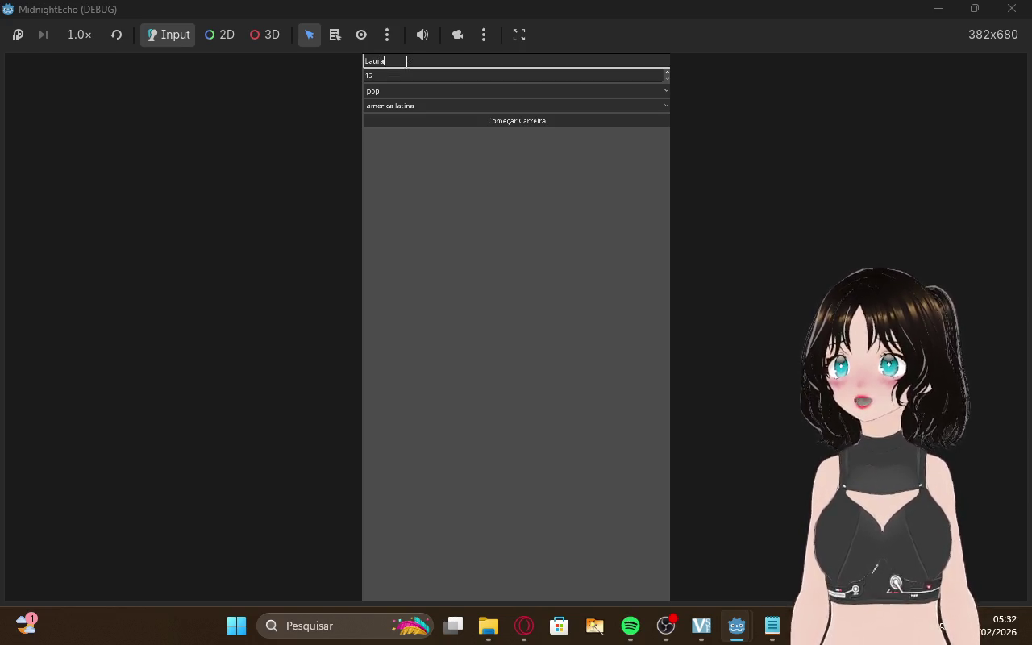
pyautogui.click(407, 77)
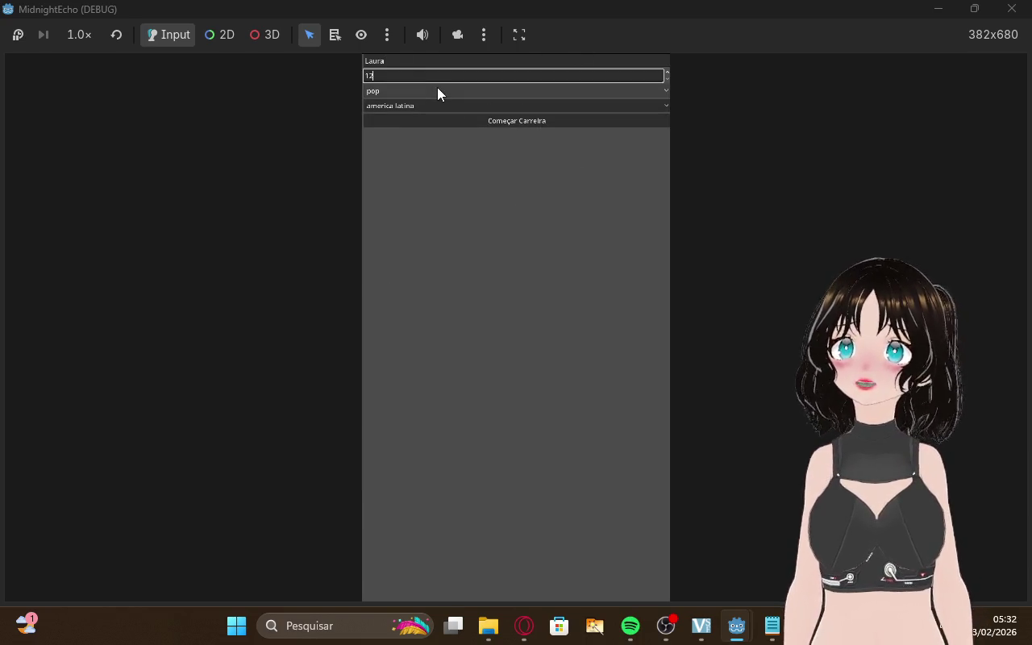
pyautogui.press('BackSpace')
pyautogui.press('BackSpace')
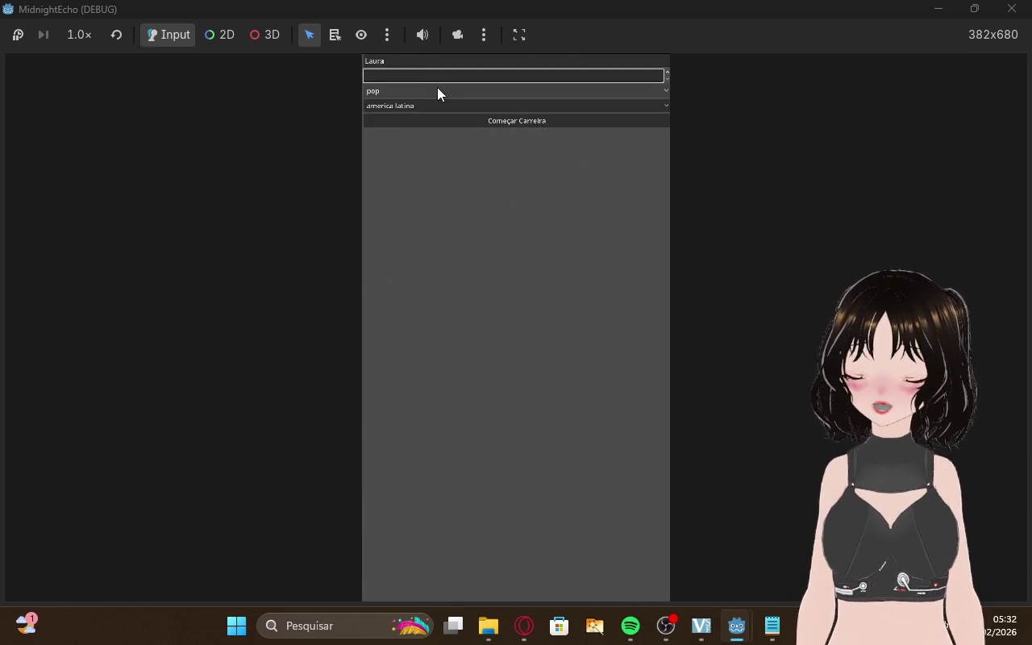
pyautogui.write('30')
pyautogui.click(394, 90)
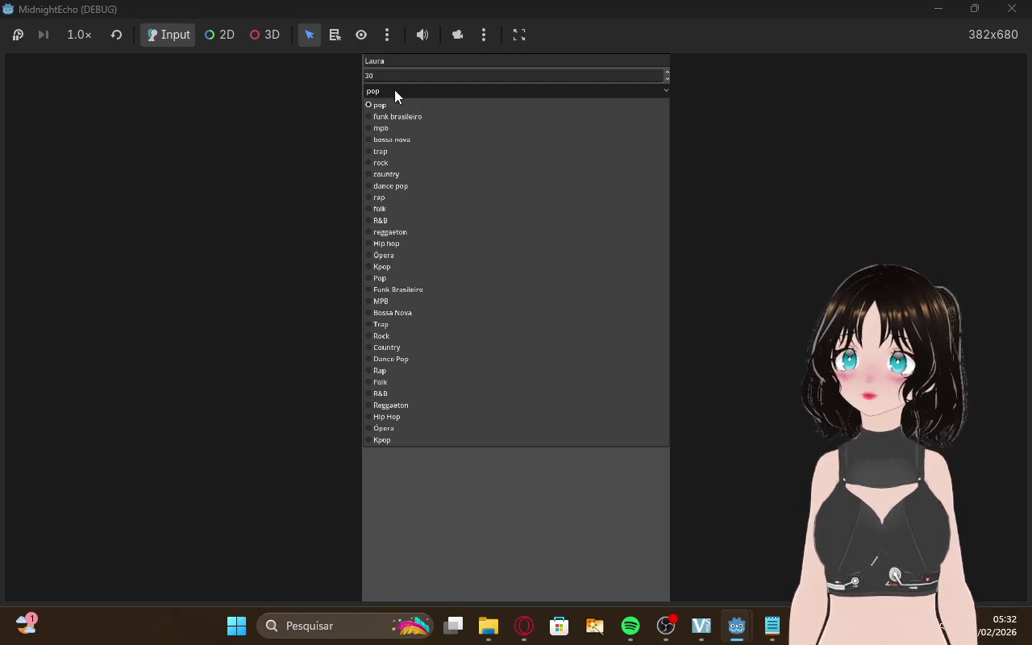
pyautogui.click(390, 127)
pyautogui.click(394, 89)
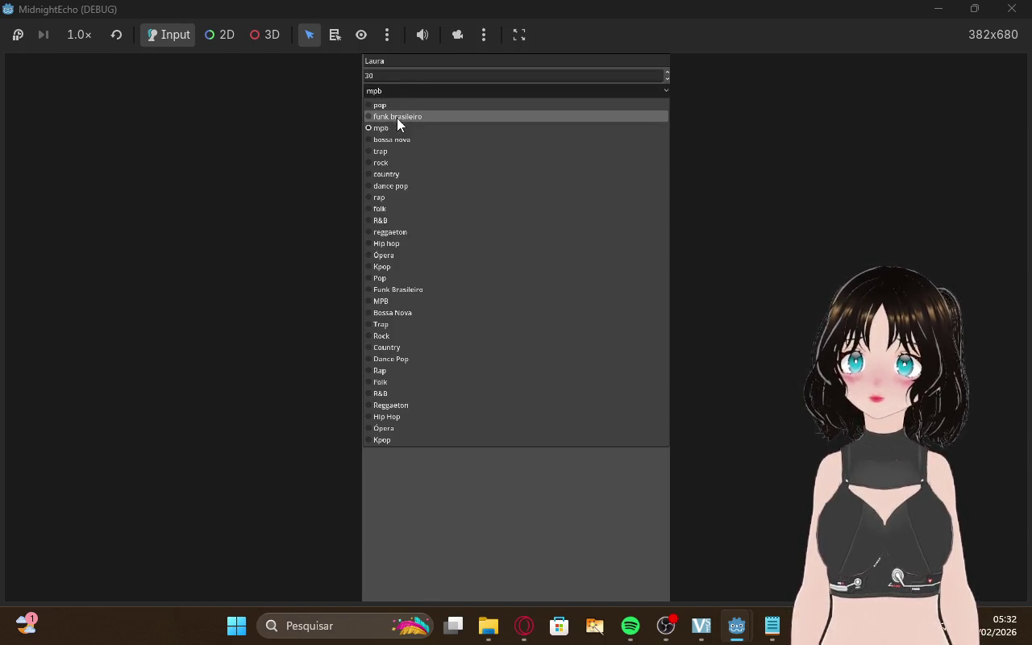
pyautogui.click(397, 116)
pyautogui.click(404, 105)
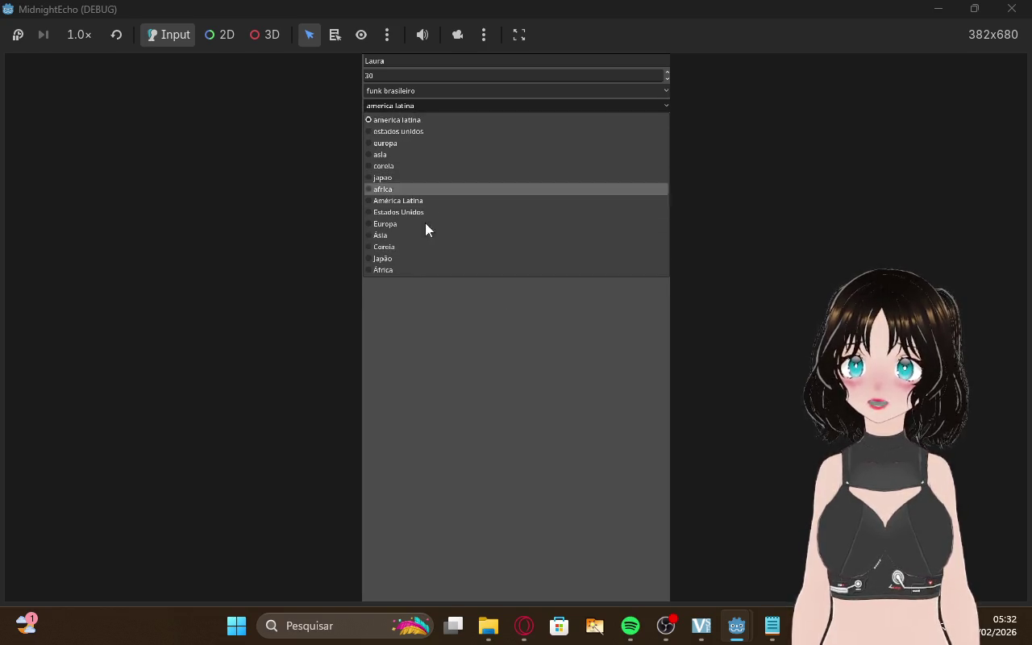
pyautogui.click(403, 258)
pyautogui.press('Return')
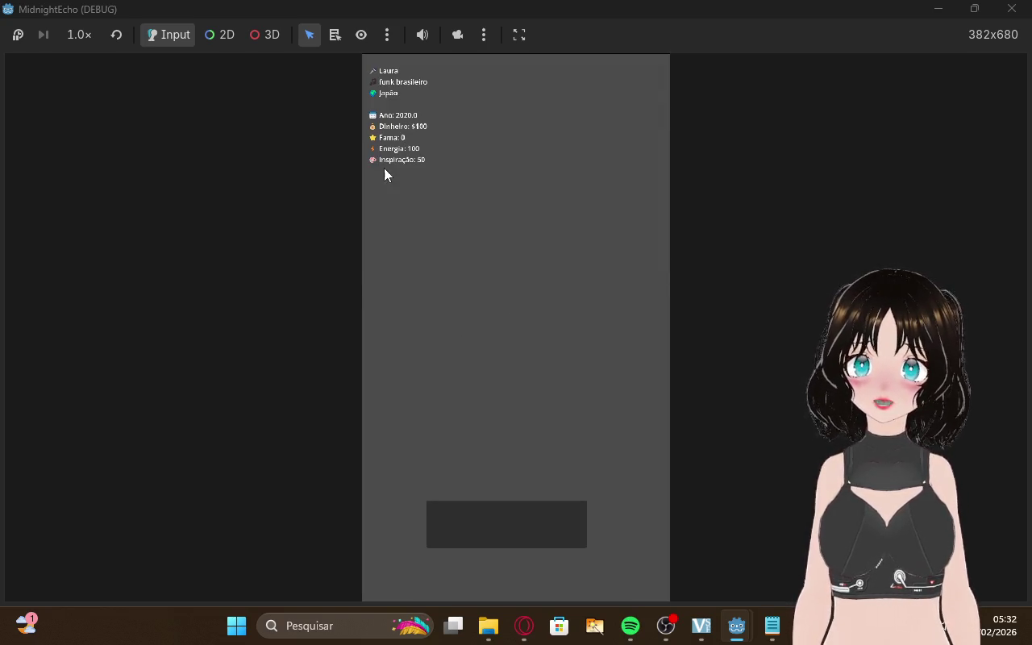
# Rest repeatedly with Descansar until Inspiração reaches 100 and the year reaches 2020.03
pyautogui.click(554, 544)
pyautogui.click(486, 131)
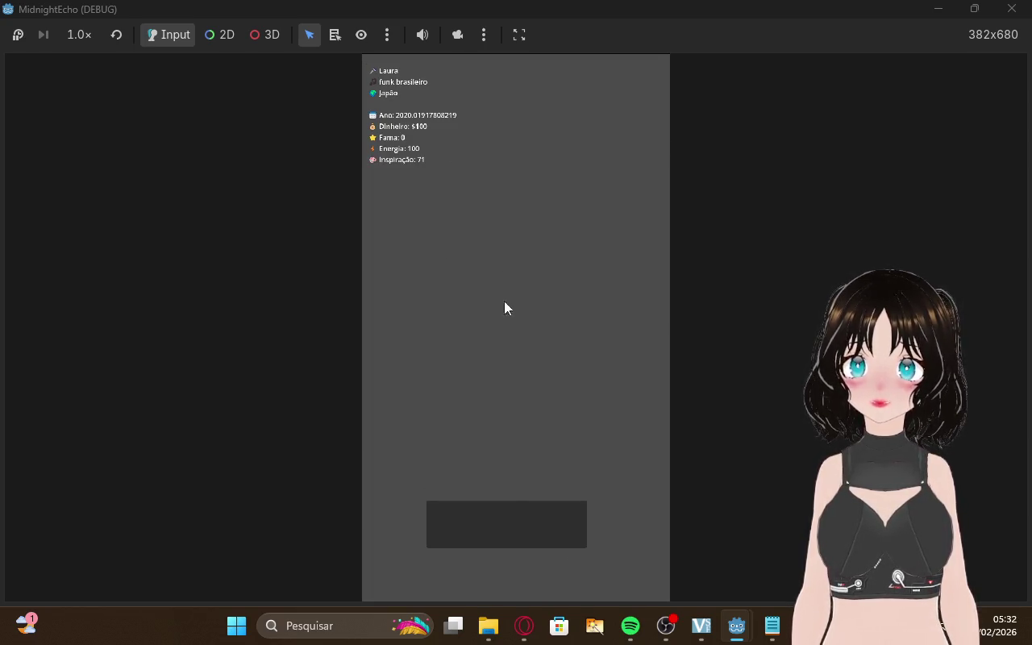
pyautogui.click(506, 523)
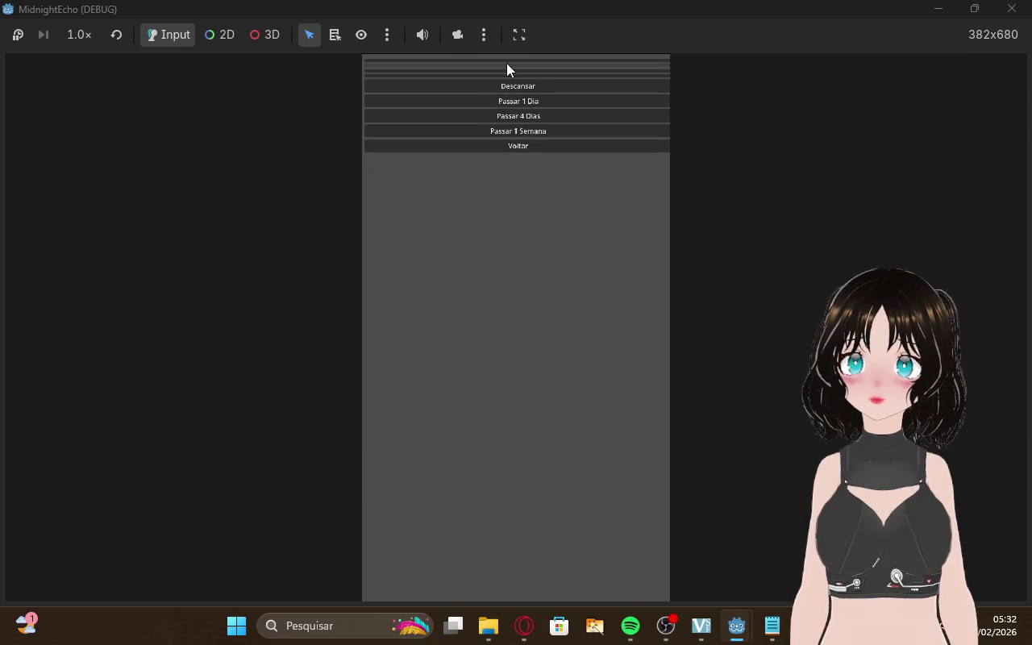
pyautogui.click(521, 148)
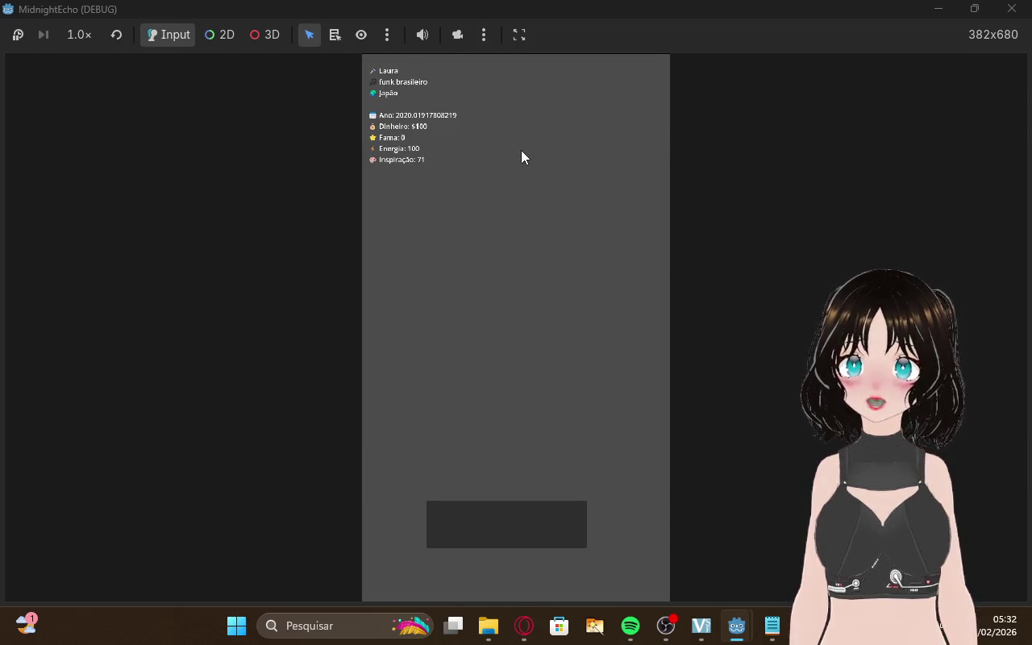
pyautogui.click(549, 528)
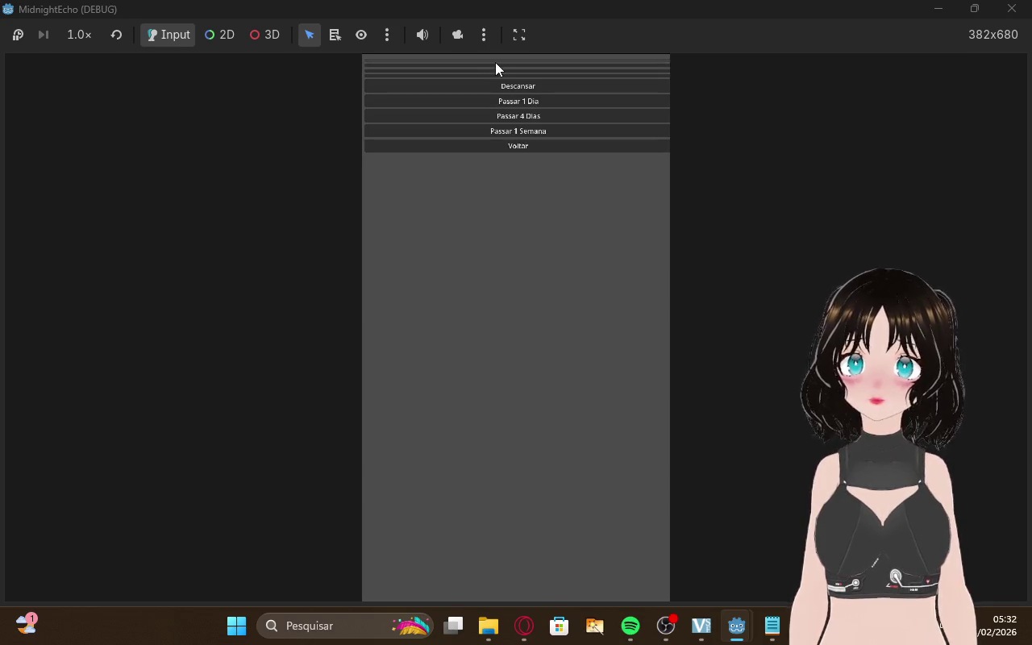
pyautogui.click(516, 146)
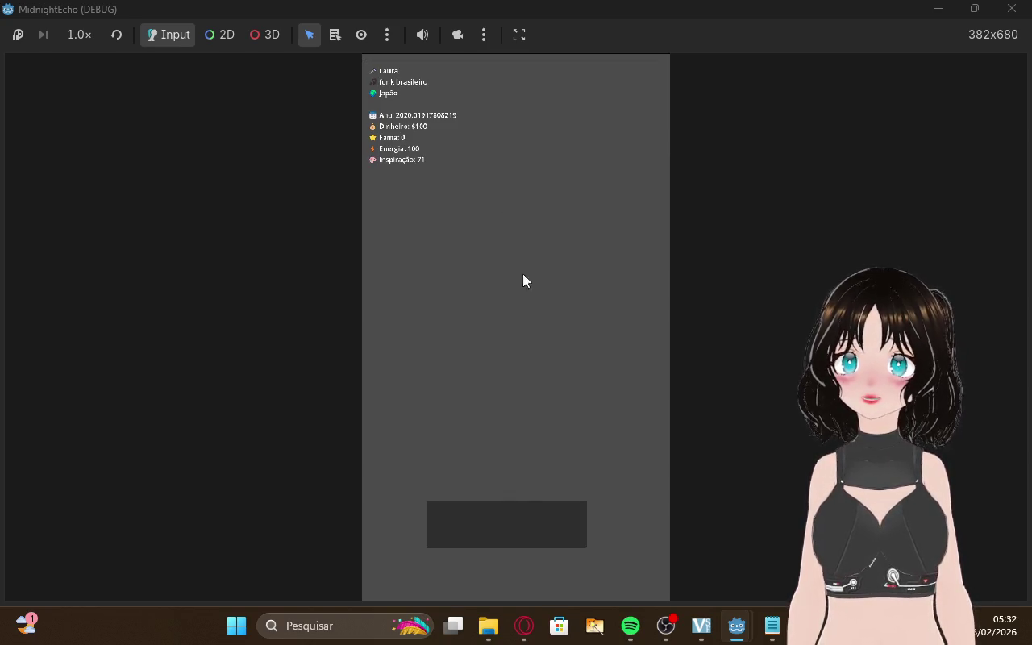
pyautogui.click(514, 528)
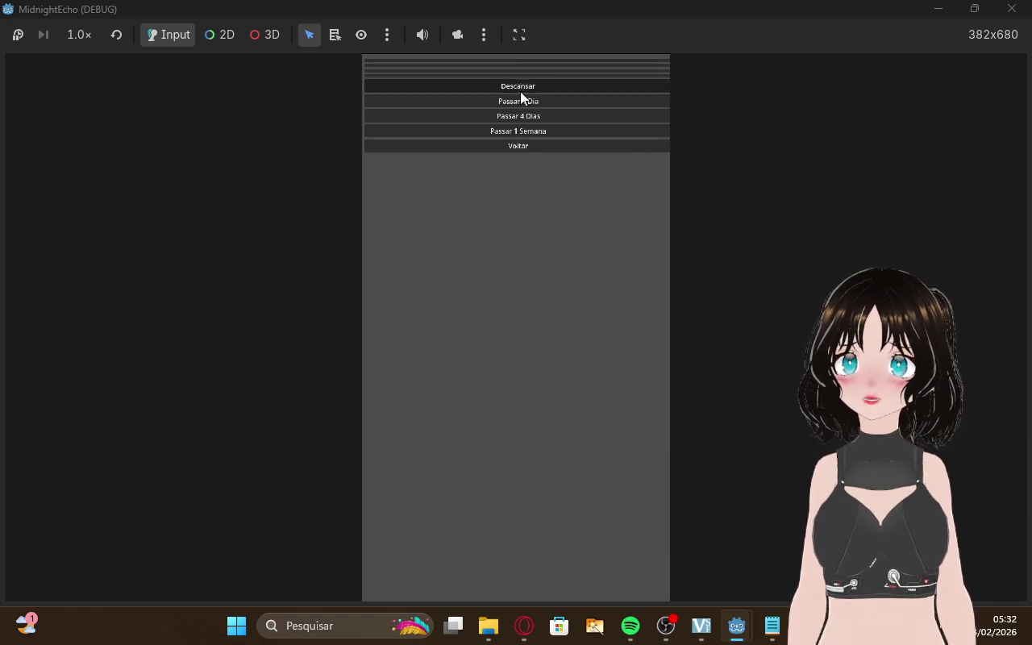
pyautogui.click(523, 145)
pyautogui.click(507, 504)
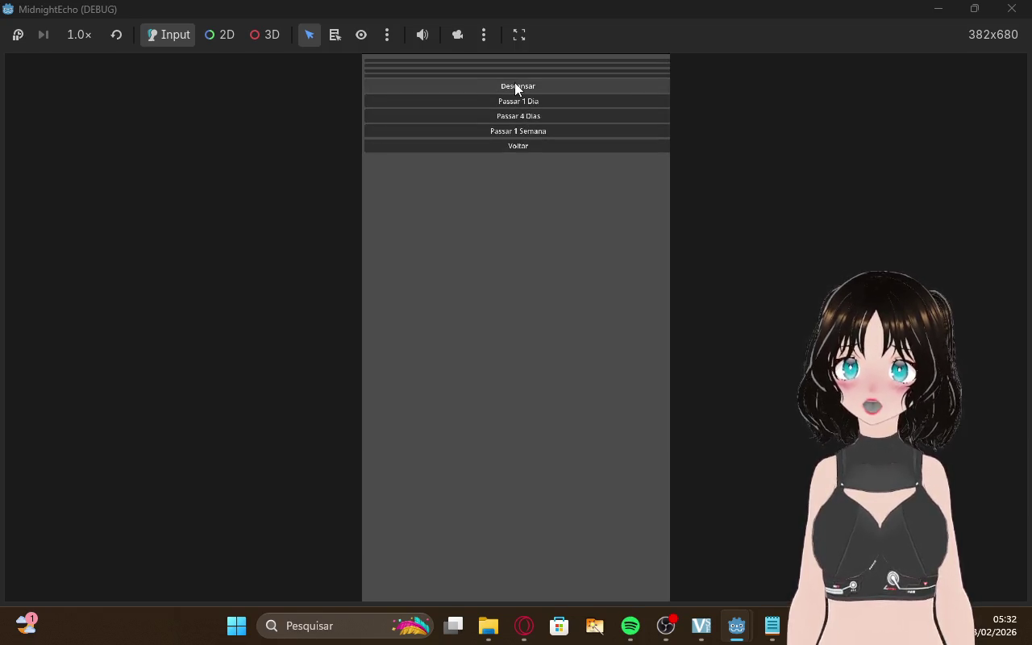
pyautogui.click(530, 145)
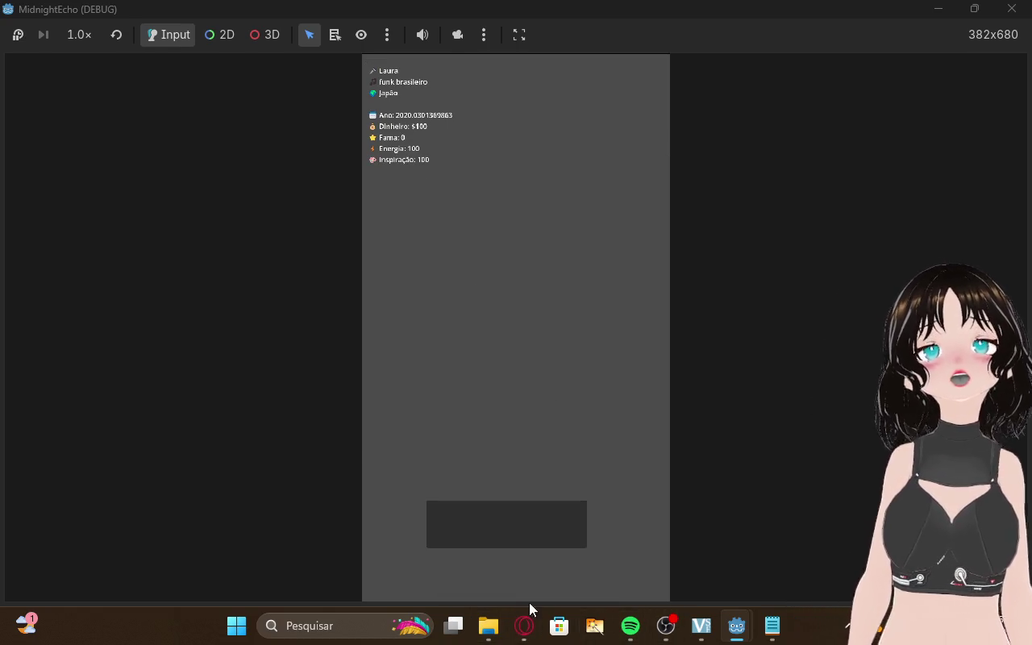
pyautogui.click(524, 625)
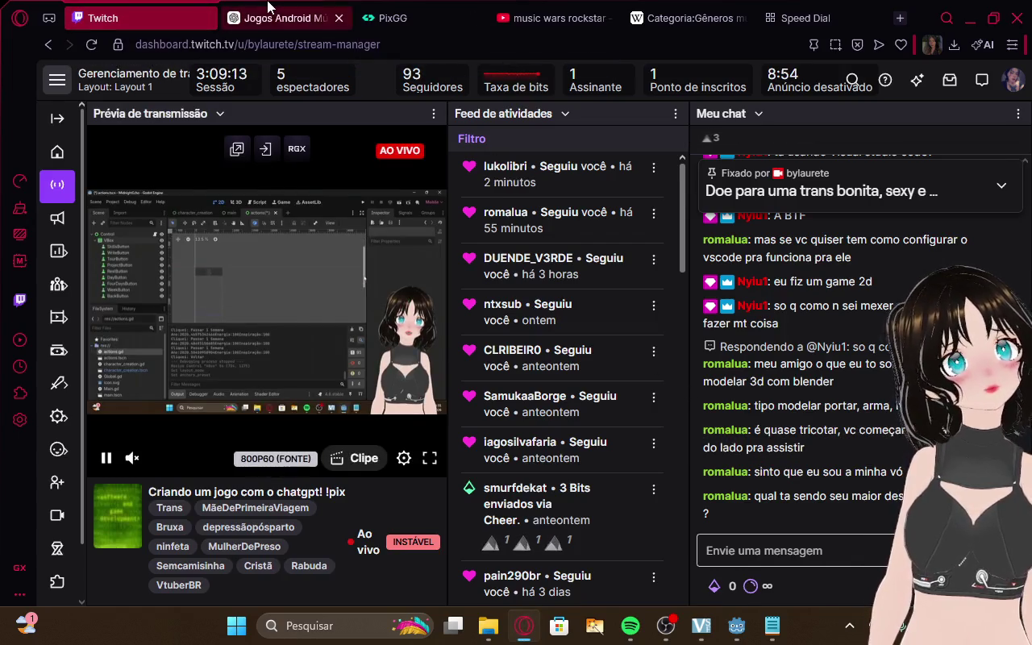
# Return to the MidnightEcho window and try Passar 1 Semana from the rest menu
pyautogui.click(270, 11)
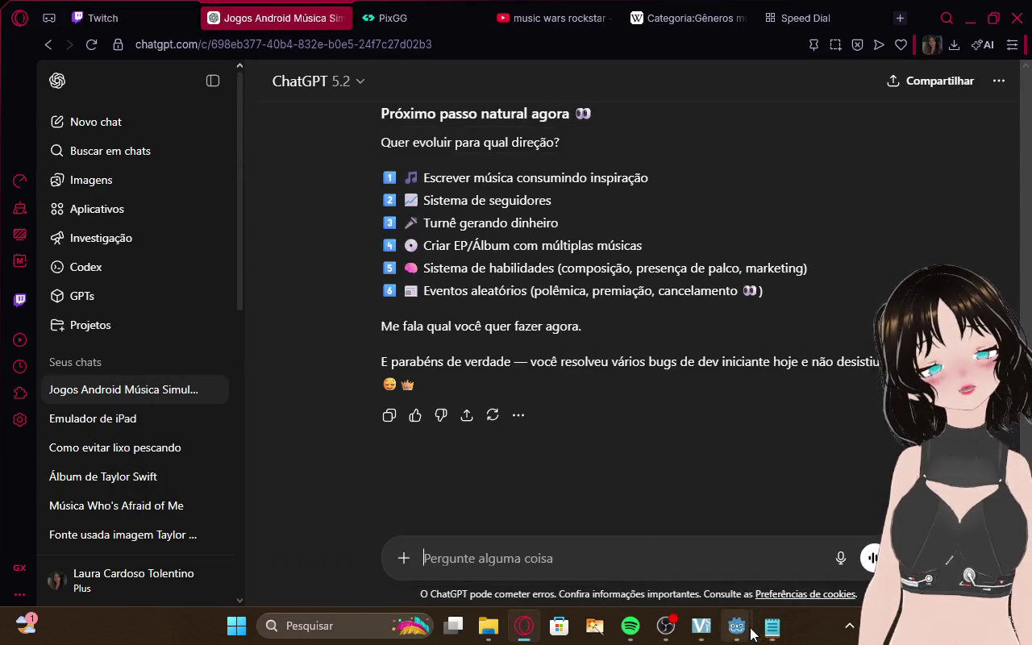
pyautogui.moveTo(751, 631)
pyautogui.click(779, 591)
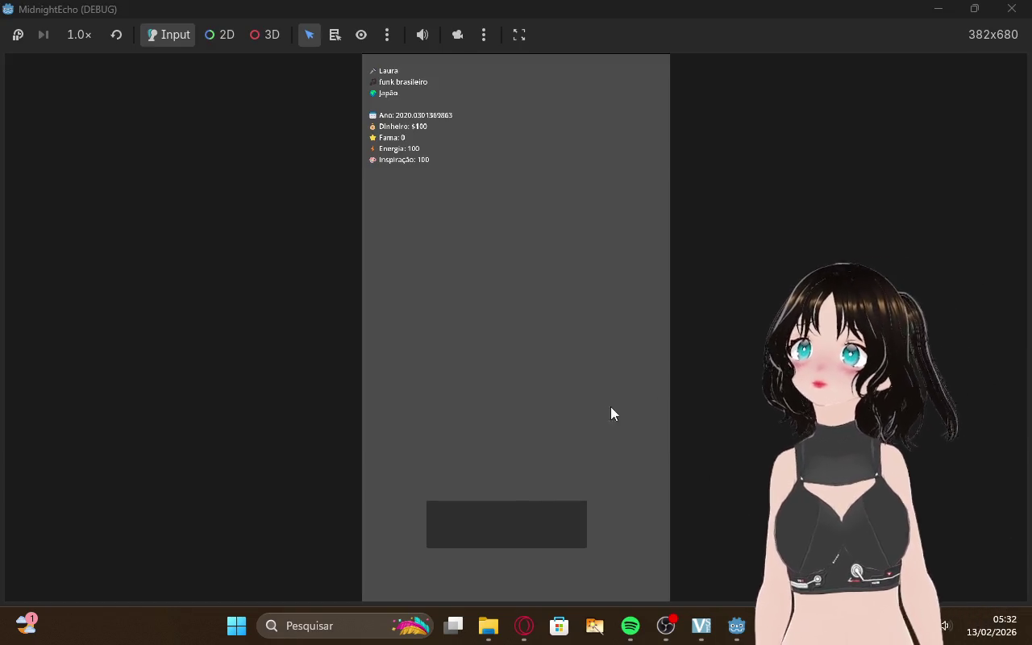
pyautogui.click(518, 527)
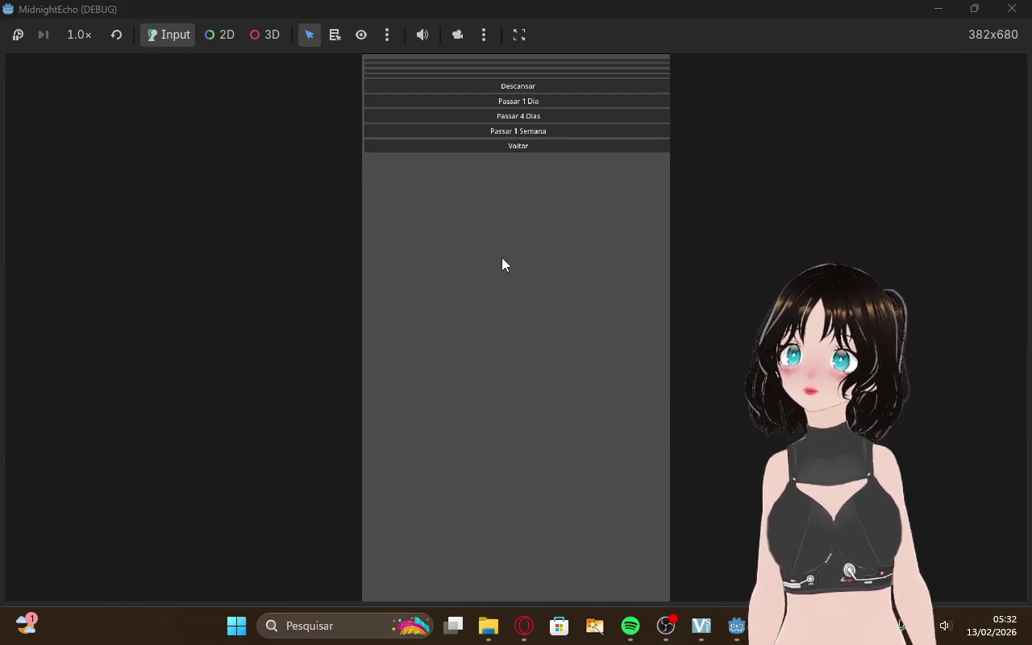
pyautogui.click(502, 131)
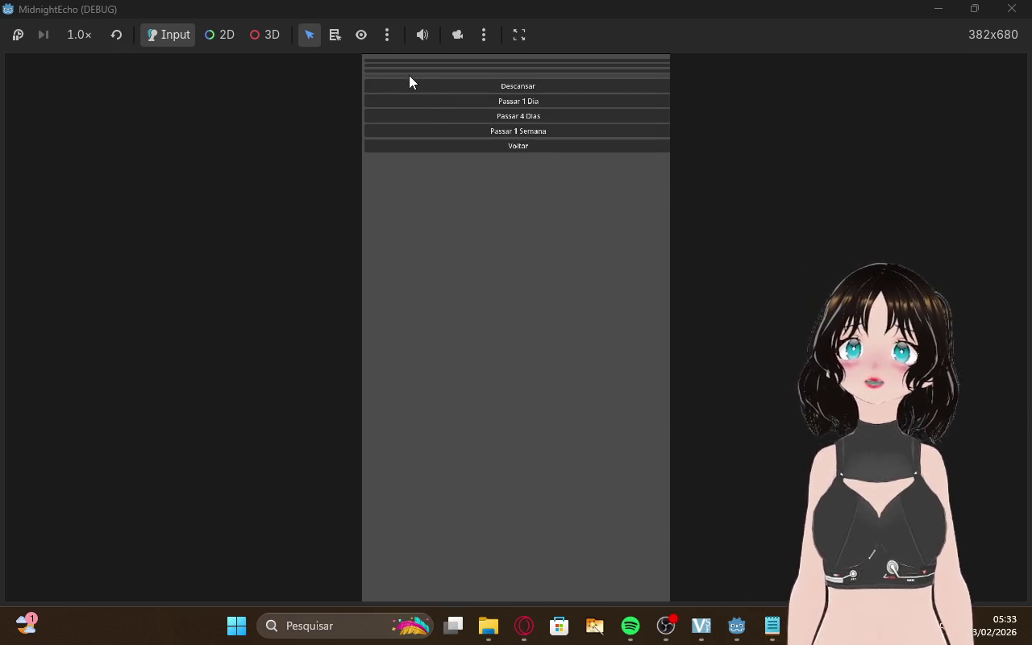
# Glance at the Twitch stream manager, then go back to the game's stats screen
pyautogui.click(526, 627)
pyautogui.hotkey('ctrl', '1')
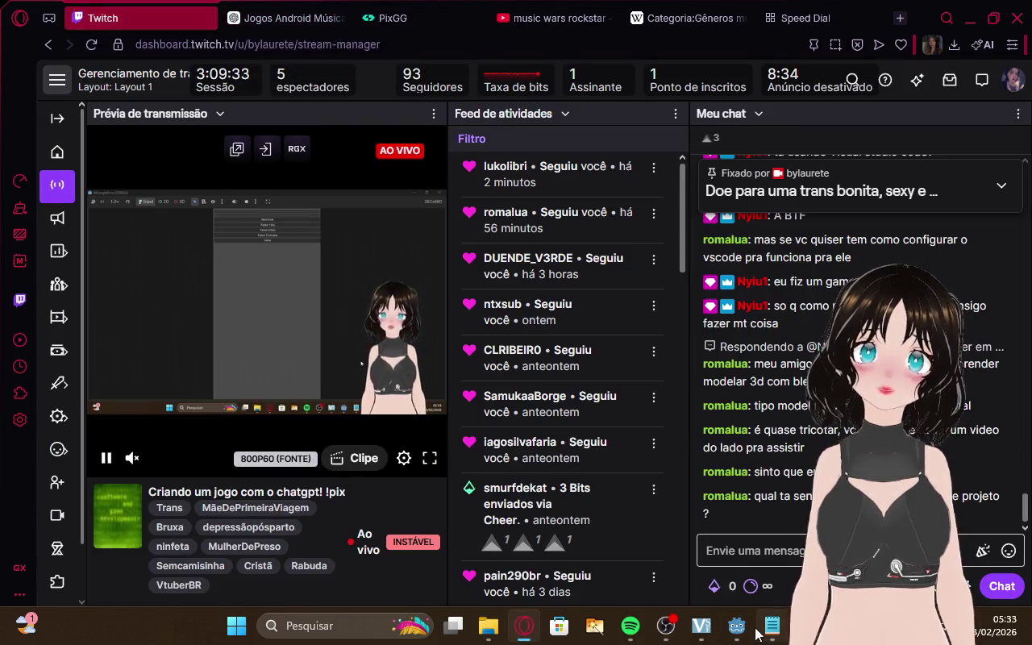
pyautogui.moveTo(736, 626)
pyautogui.click(943, 536)
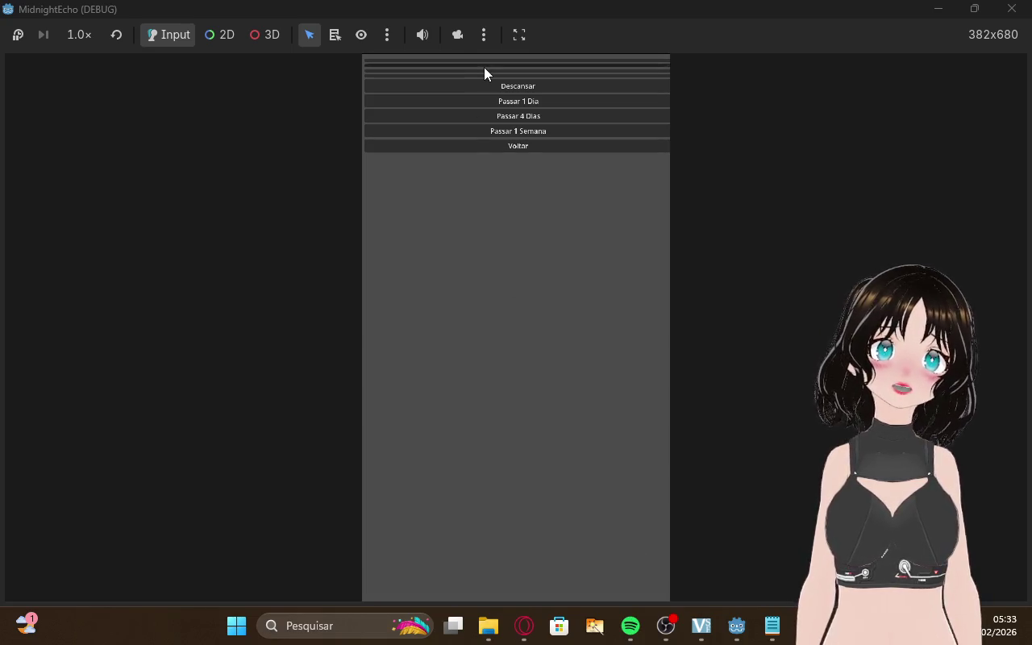
pyautogui.click(449, 146)
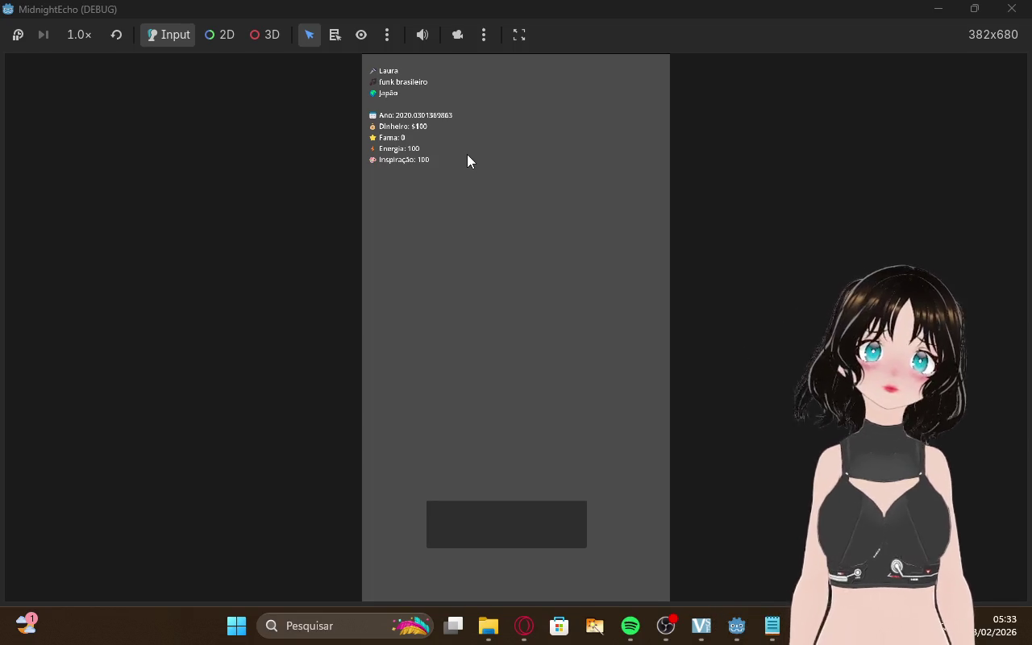
pyautogui.click(514, 625)
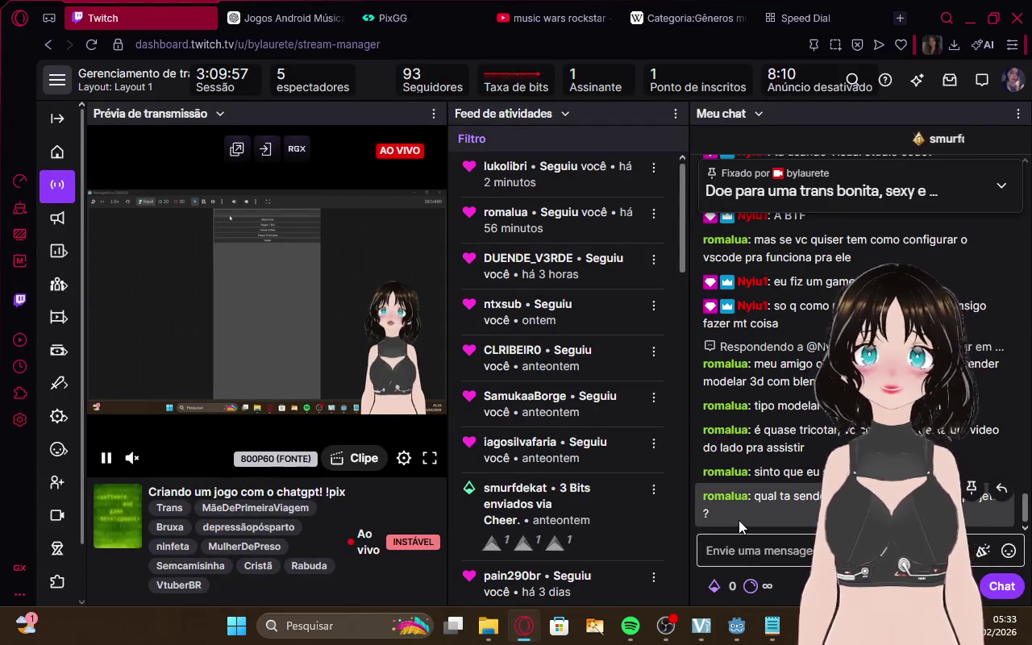
# Flip between the ChatGPT and Twitch tabs, then bring the Godot editor back to the front
pyautogui.click(245, 7)
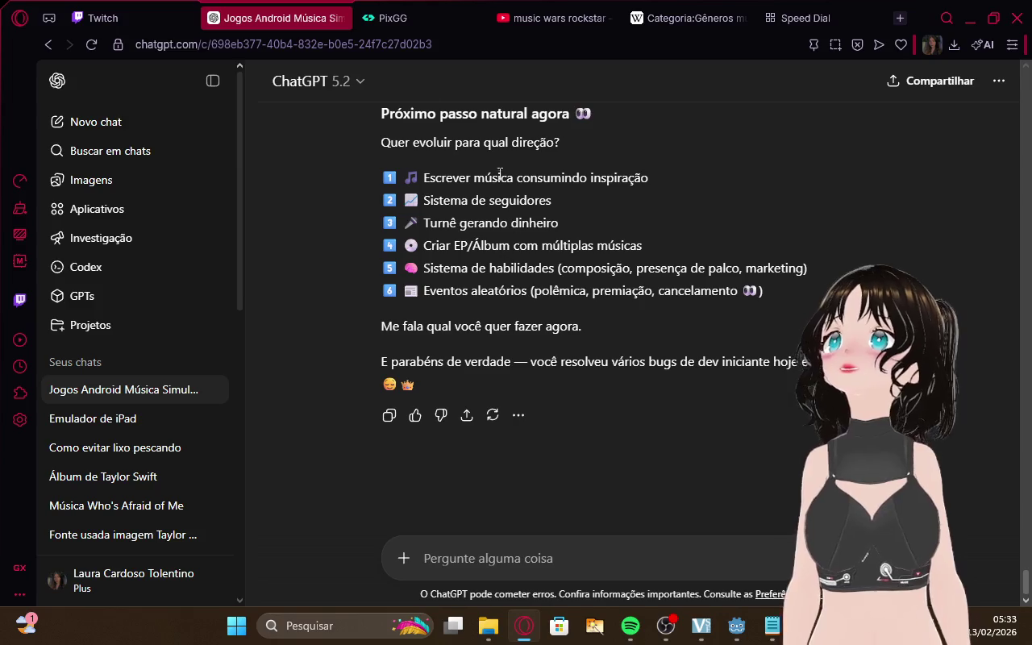
pyautogui.hotkey('ctrl', 'shift', 'Tab')
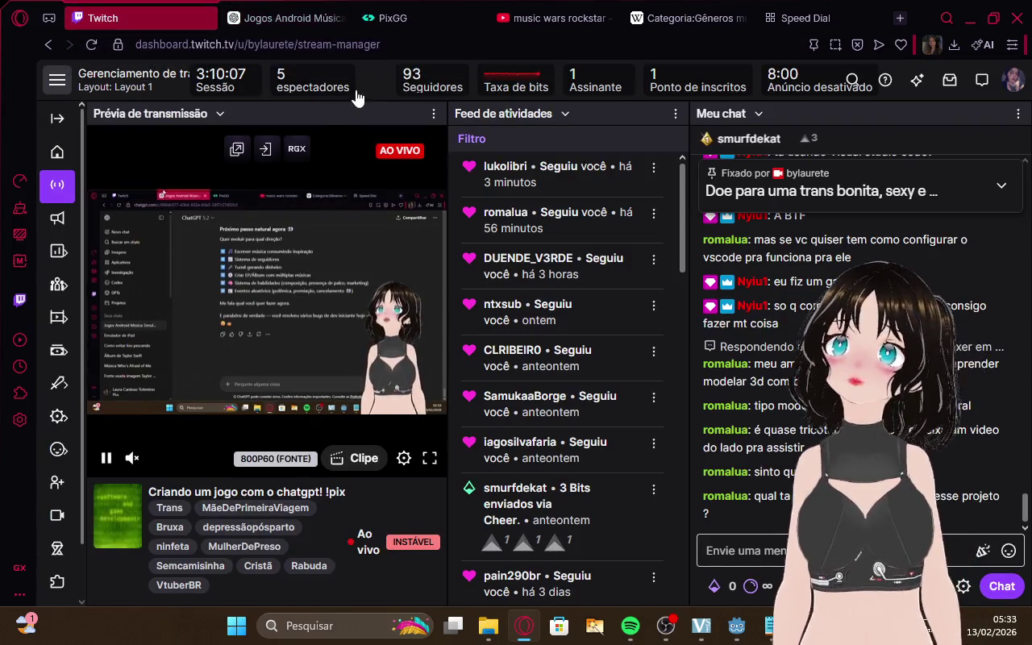
pyautogui.click(293, 10)
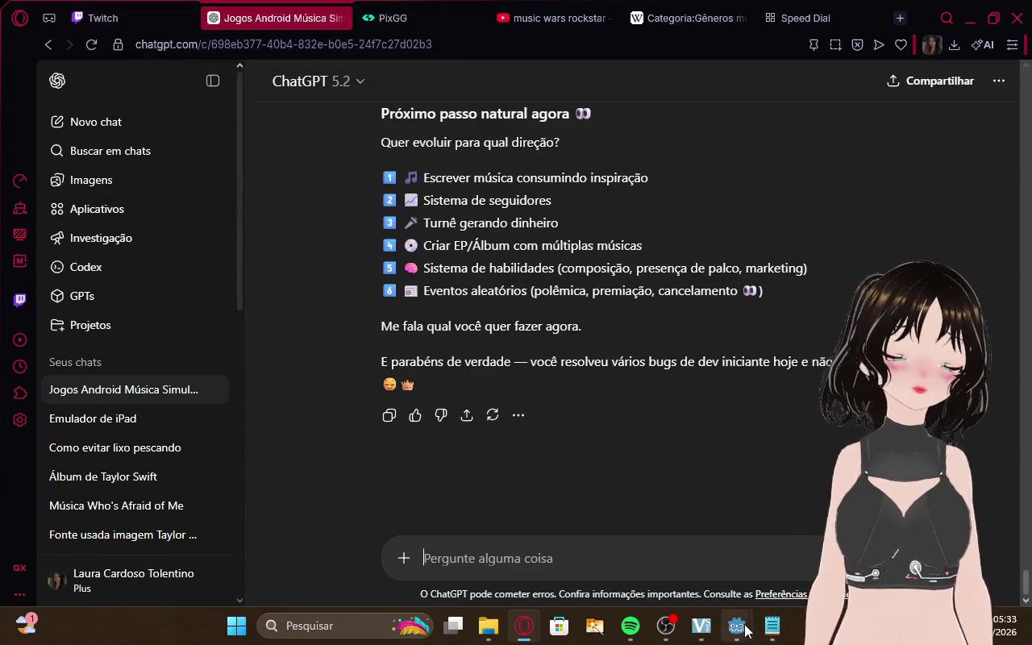
pyautogui.moveTo(752, 634)
pyautogui.click(710, 557)
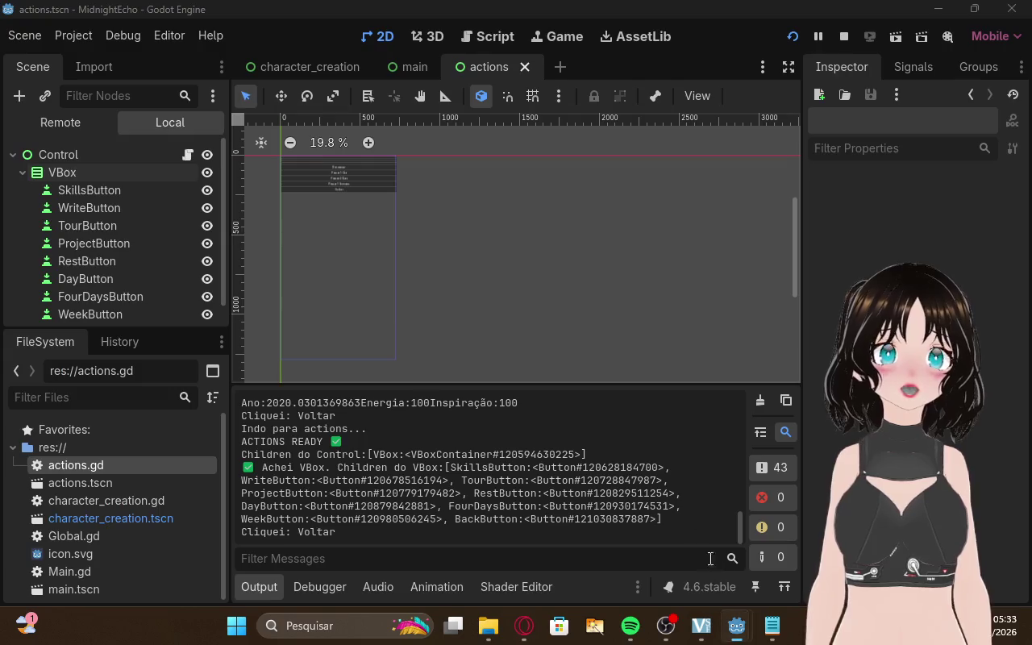
# Browse the character_creation, main and actions scene tabs, then switch to the Twitch stream manager
pyautogui.click(311, 71)
pyautogui.click(428, 67)
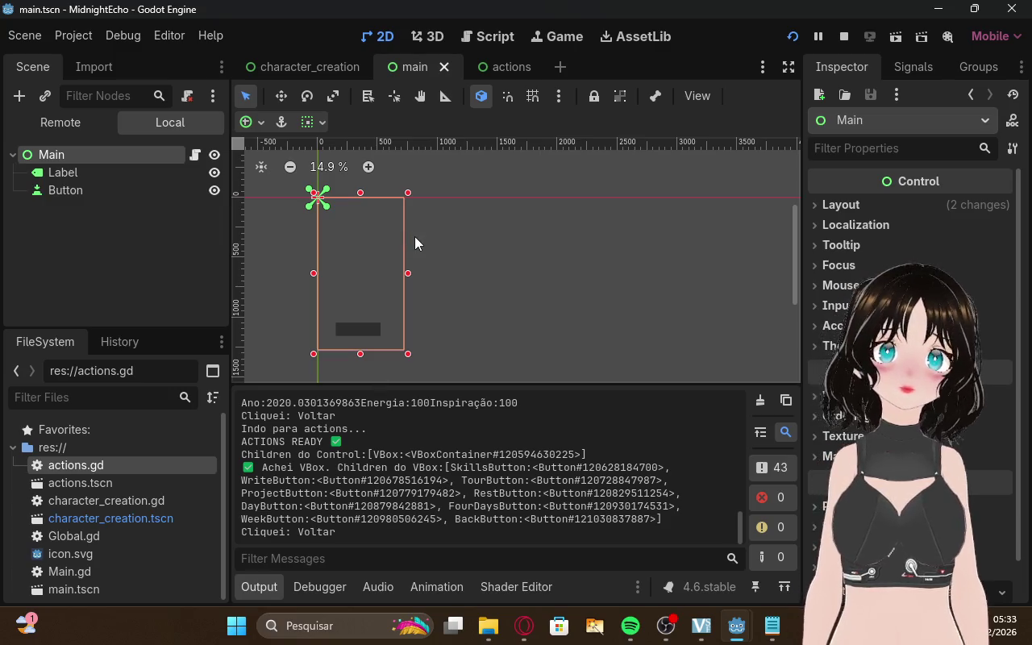
pyautogui.click(501, 67)
pyautogui.click(414, 68)
pyautogui.click(307, 67)
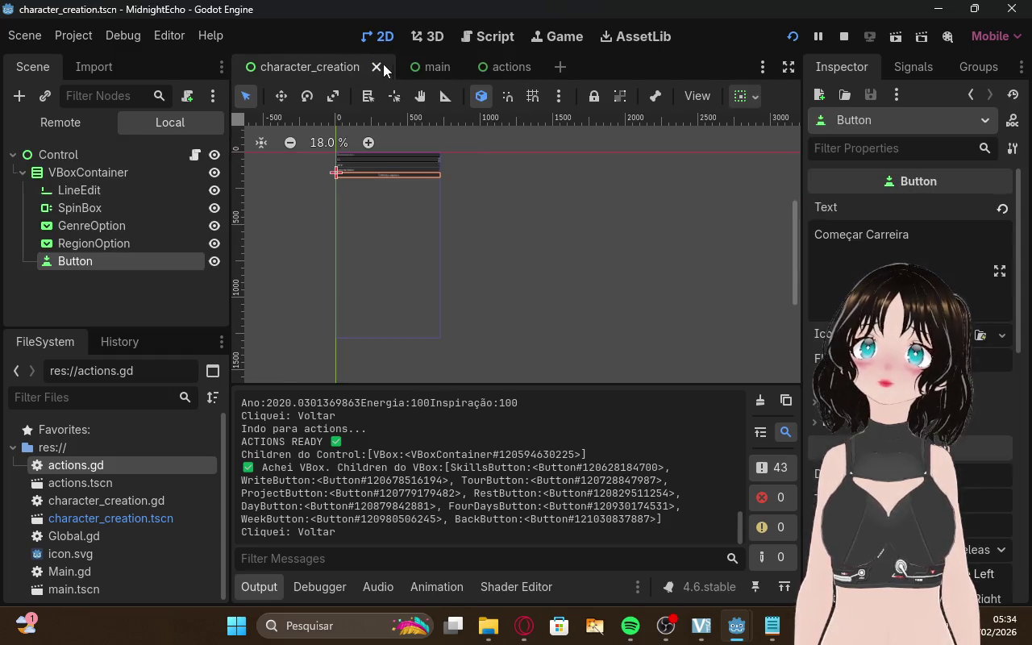
pyautogui.click(410, 68)
pyautogui.click(494, 69)
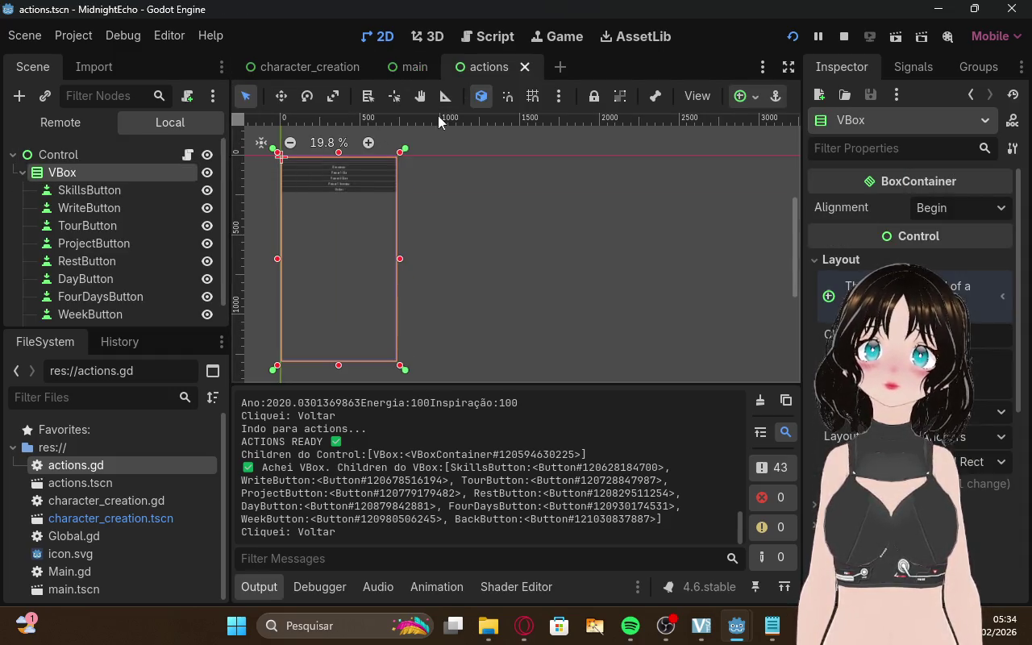
pyautogui.click(524, 625)
pyautogui.click(129, 17)
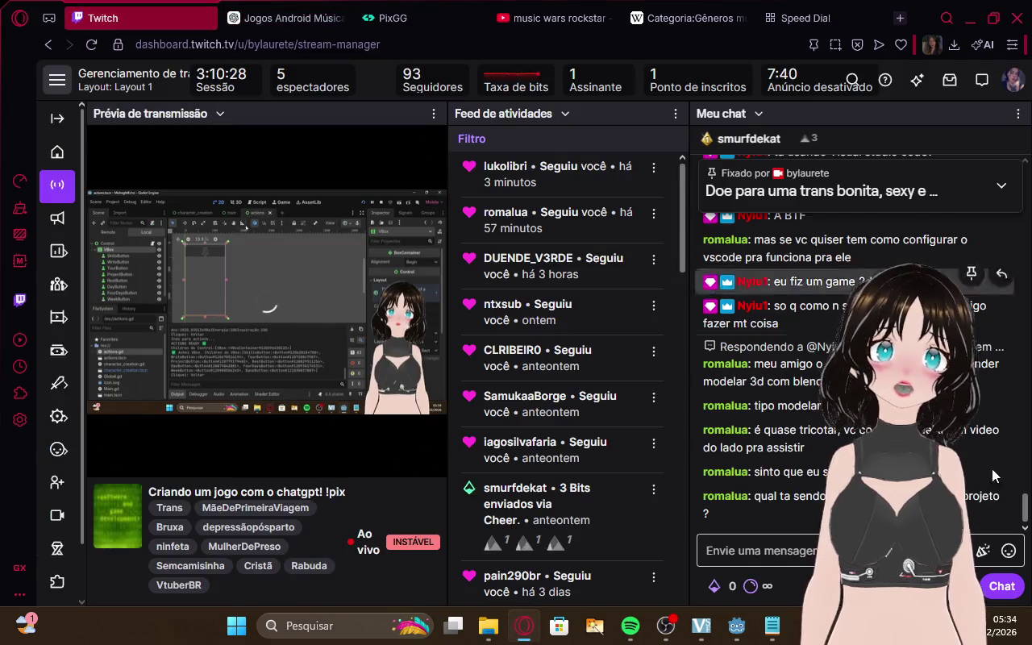
# Switch between the ChatGPT and Twitch tabs, then bring the MidnightEcho game window forward
pyautogui.click(266, 17)
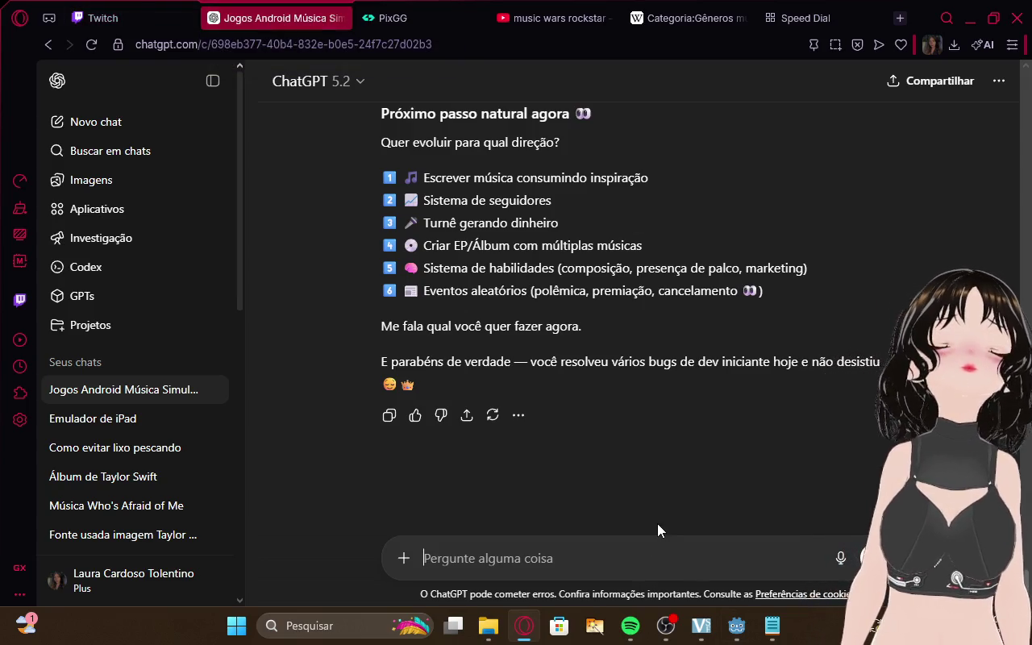
pyautogui.click(161, 16)
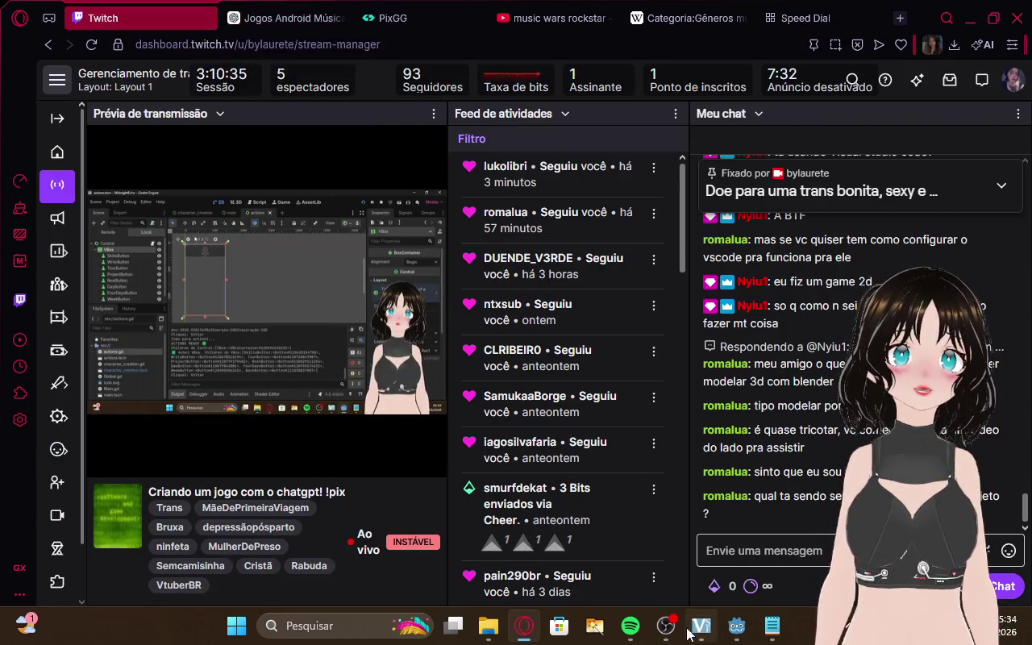
pyautogui.moveTo(737, 635)
pyautogui.moveTo(794, 540)
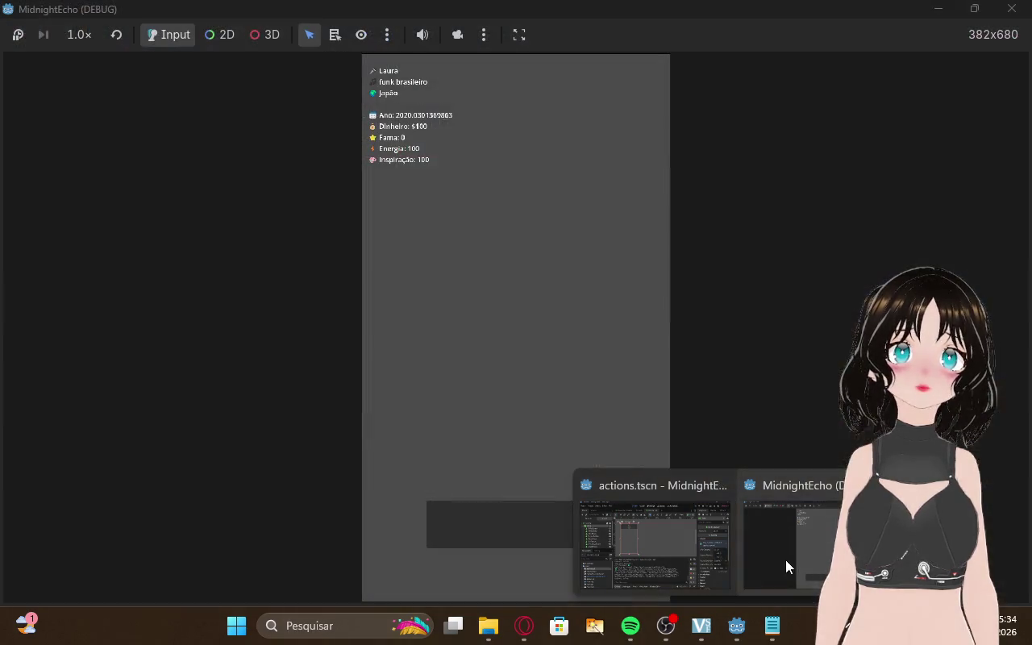
pyautogui.click(785, 560)
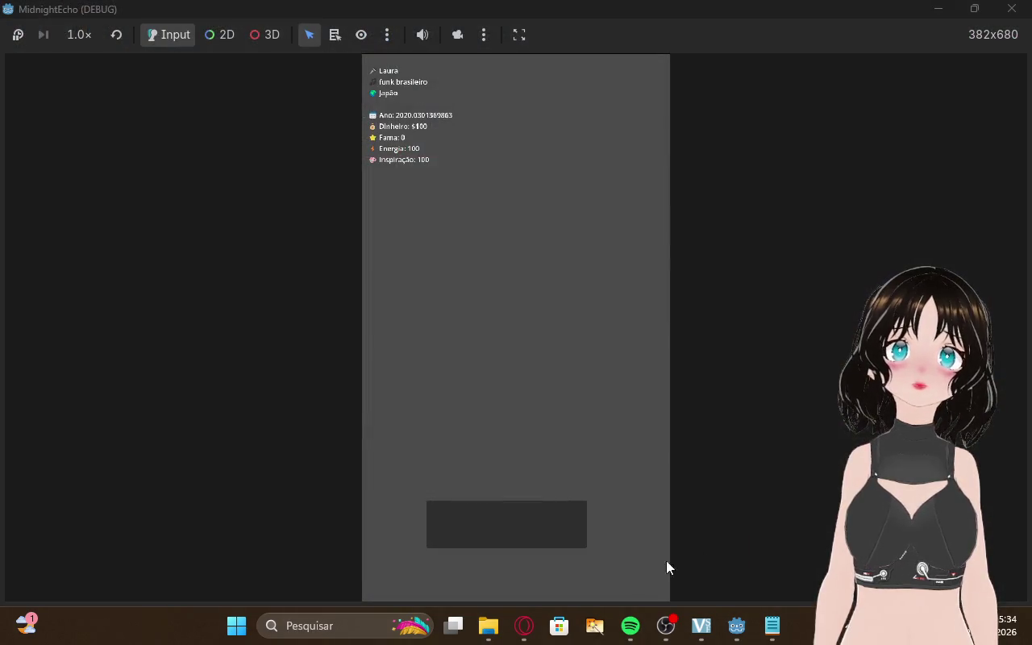
# Open and close the game's rest options, then view the ChatGPT conversation and Twitch tab
pyautogui.click(497, 540)
pyautogui.click(519, 147)
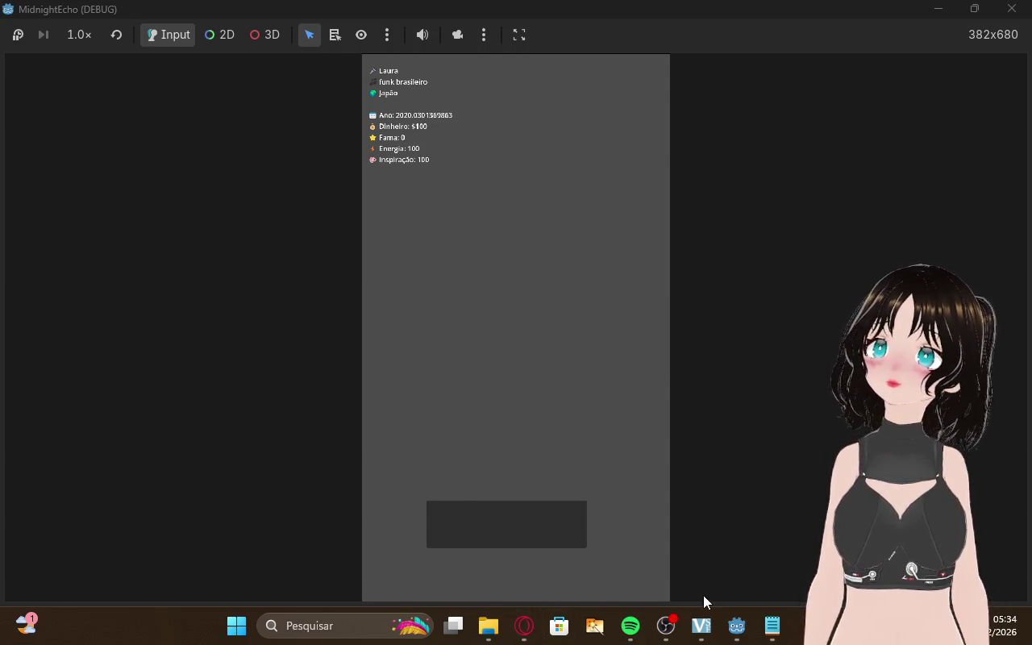
pyautogui.click(524, 637)
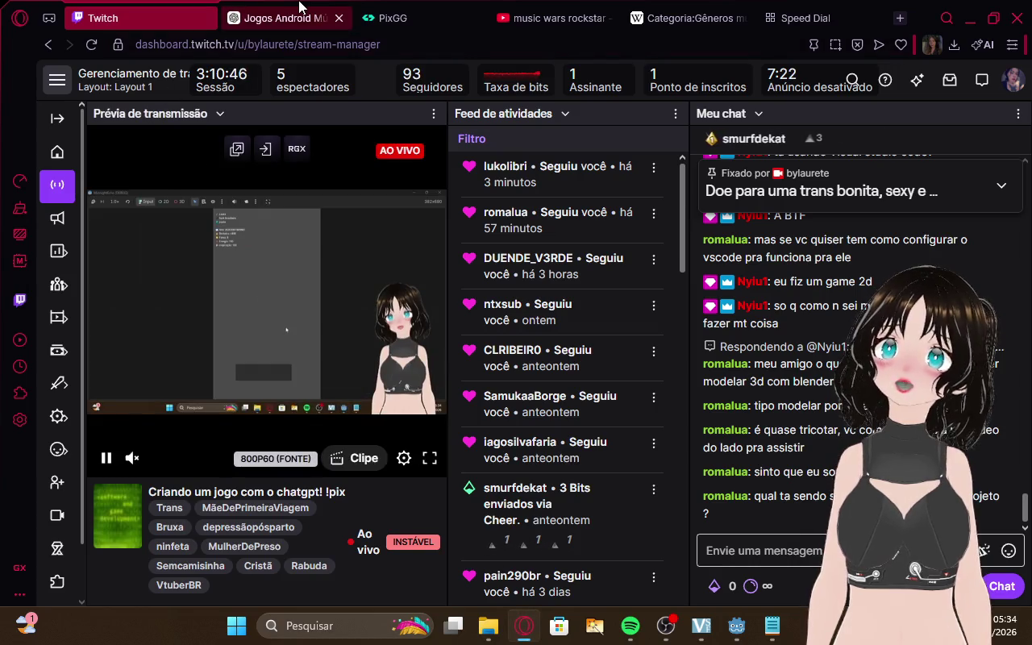
pyautogui.click(274, 17)
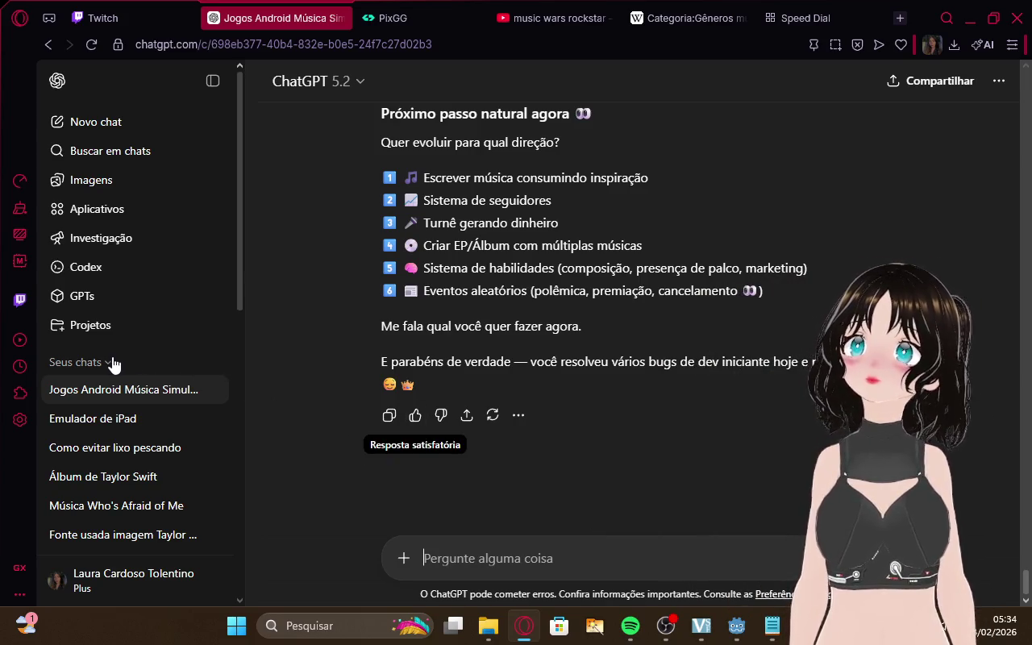
pyautogui.click(102, 17)
# Scroll through the ChatGPT conversation and glance at the Twitch dashboard
pyautogui.click(274, 17)
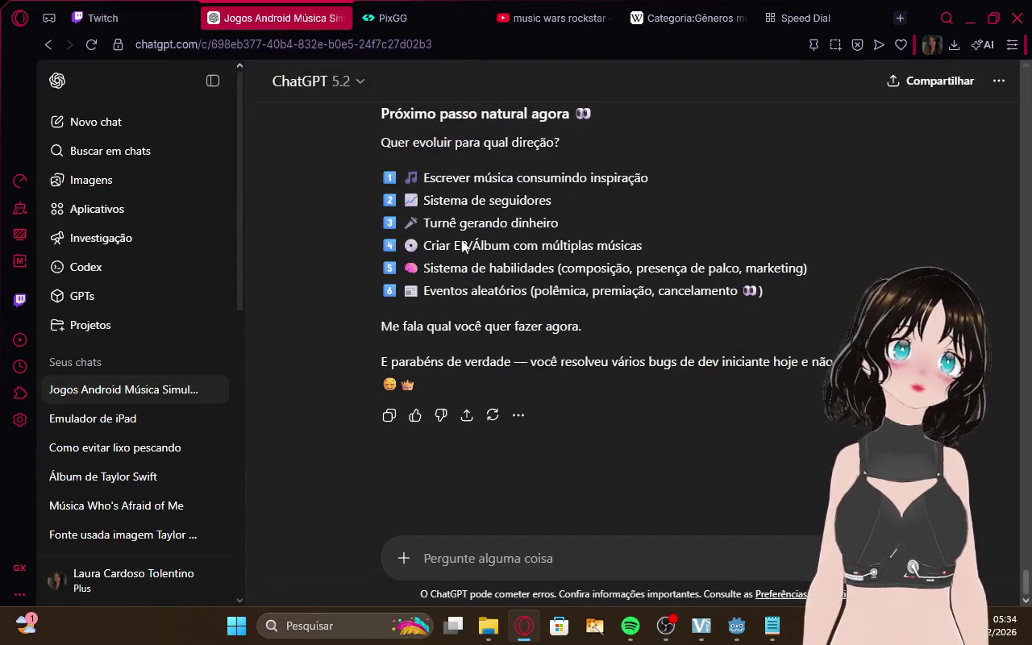
pyautogui.scroll(1, 601, 510)
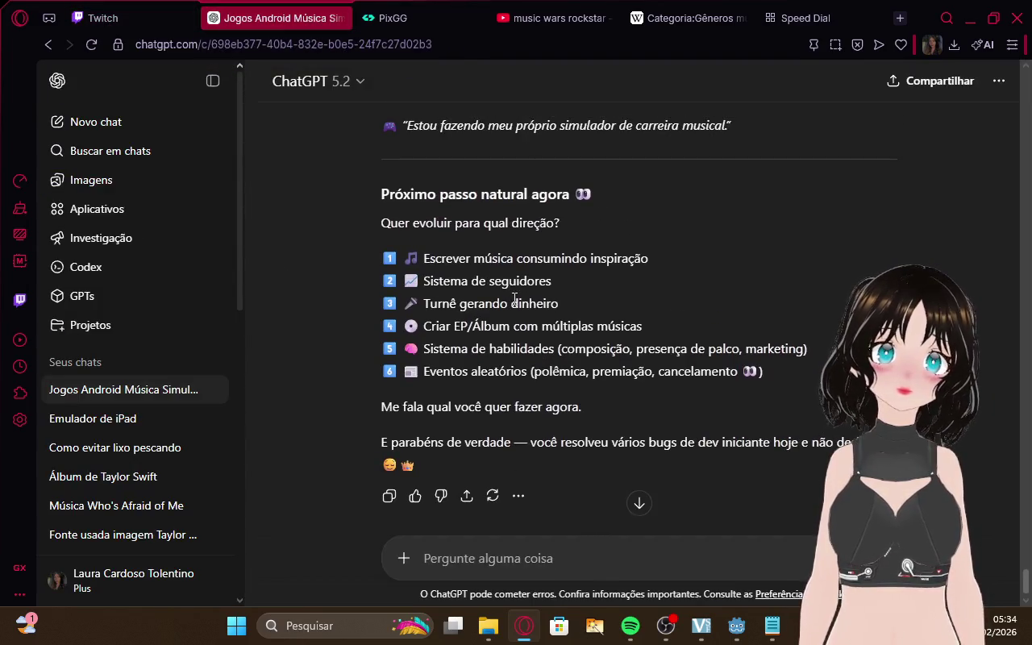
pyautogui.scroll(5, 734, 289)
pyautogui.scroll(-6, 725, 298)
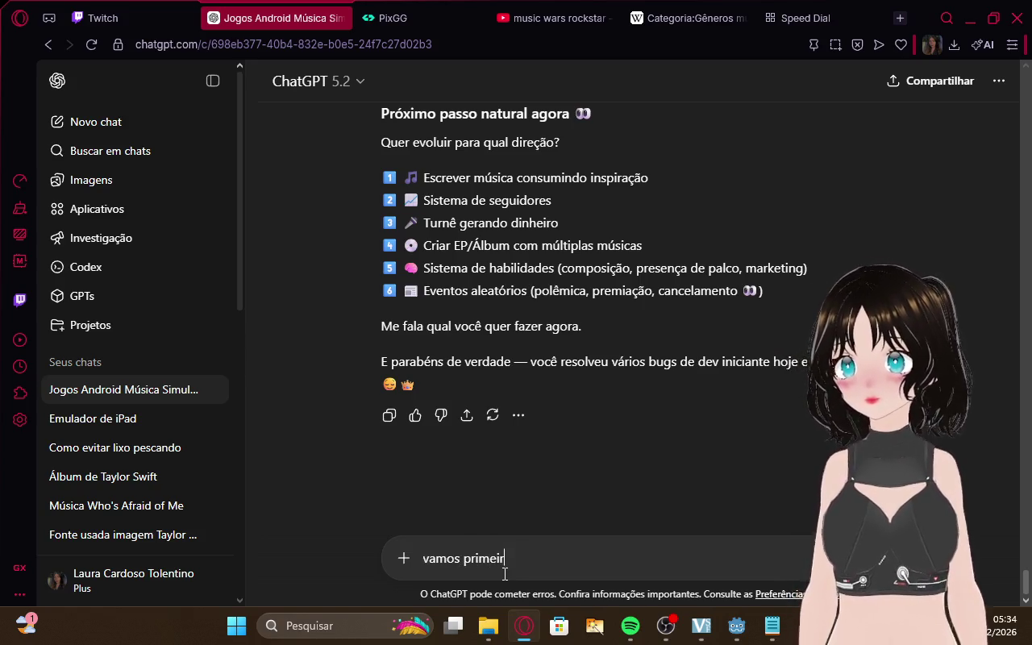
pyautogui.click(101, 17)
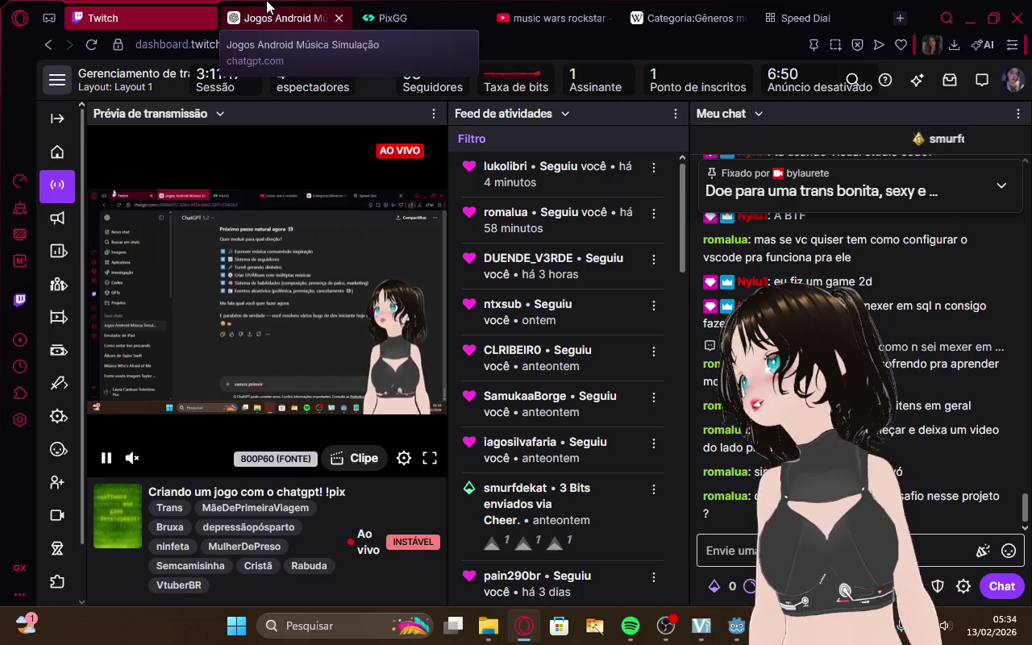
pyautogui.click(262, 8)
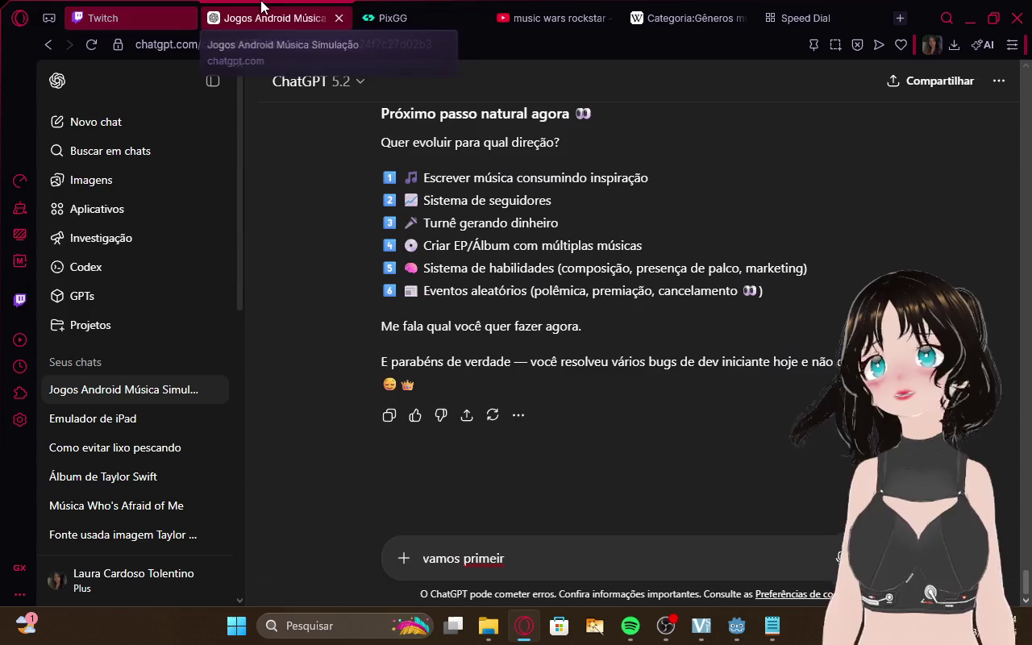
# Clear the half-typed reply from the ChatGPT message box, checking the Twitch tab in between
pyautogui.moveTo(522, 569); pyautogui.dragTo(386, 530)
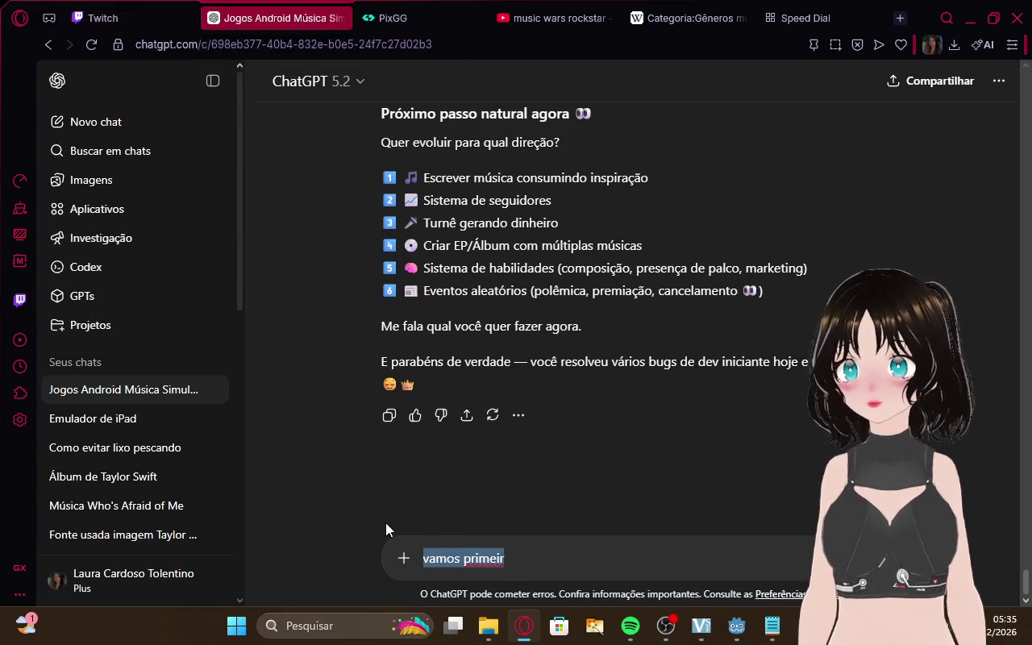
pyautogui.write('a')
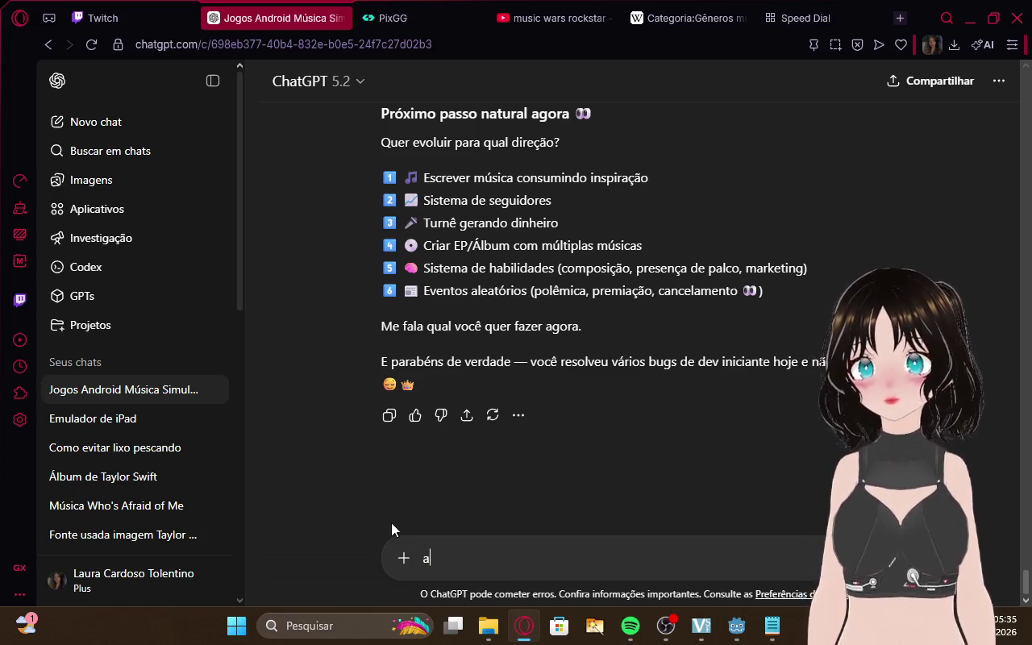
pyautogui.press('BackSpace')
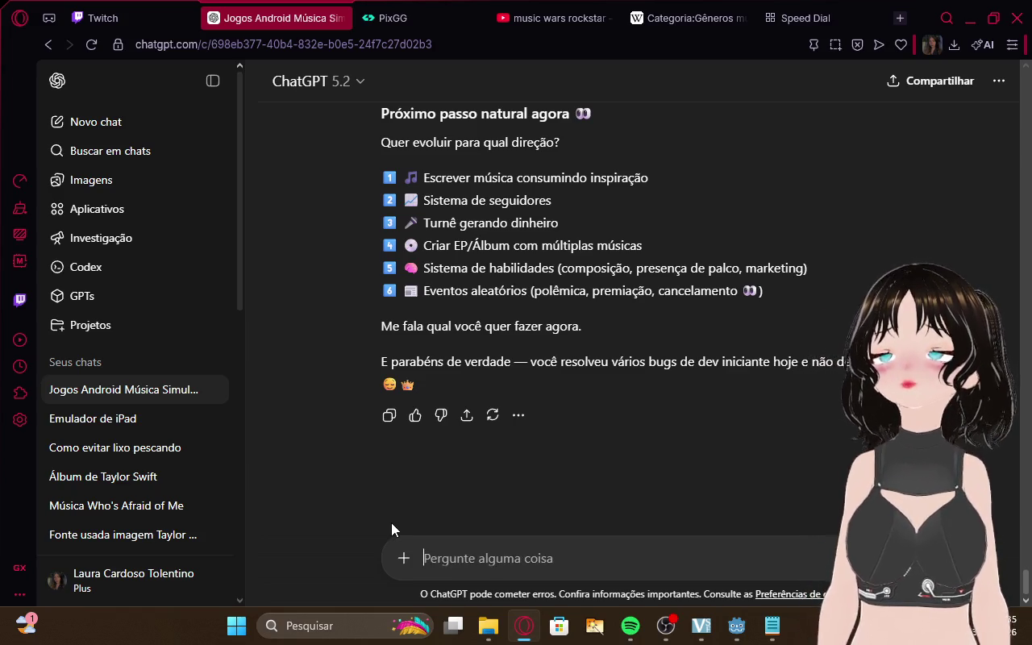
pyautogui.click(95, 18)
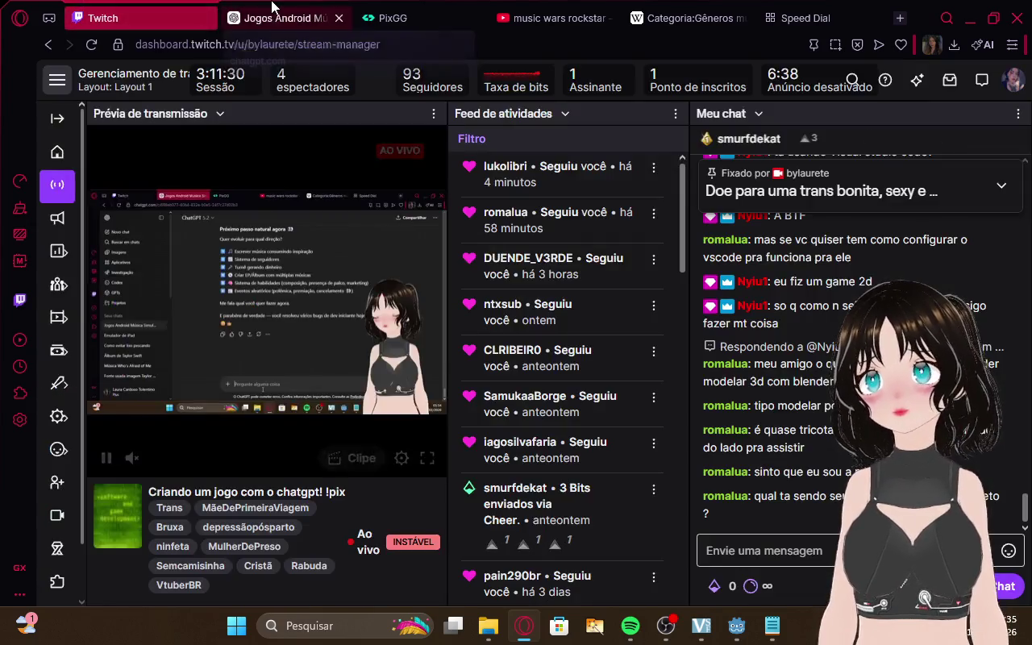
pyautogui.click(287, 23)
pyautogui.hotkey('ctrl', 'Tab')
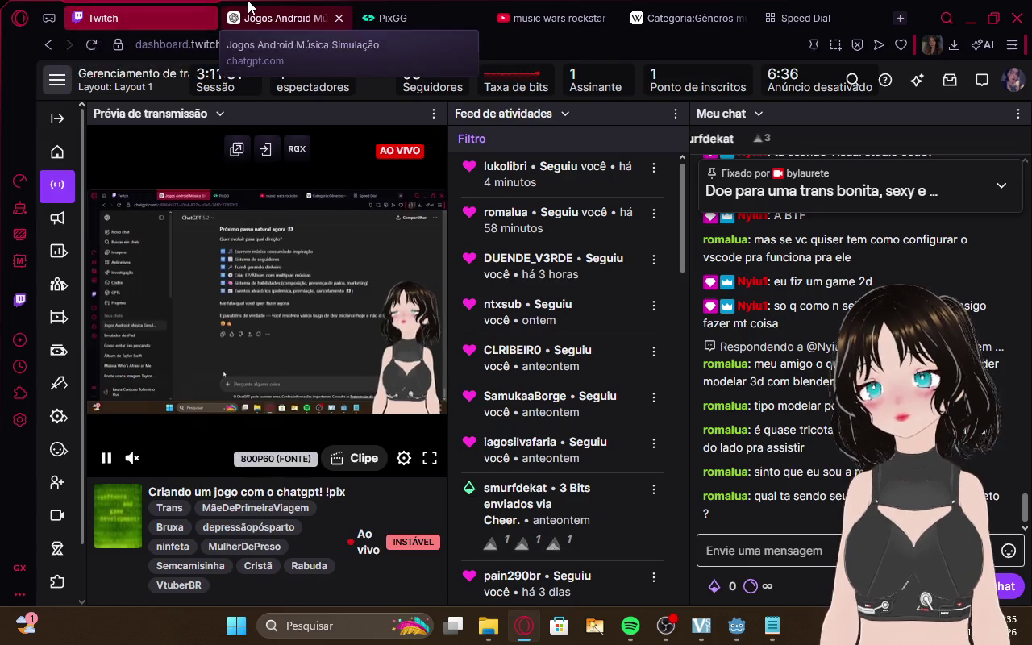
pyautogui.click(336, 8)
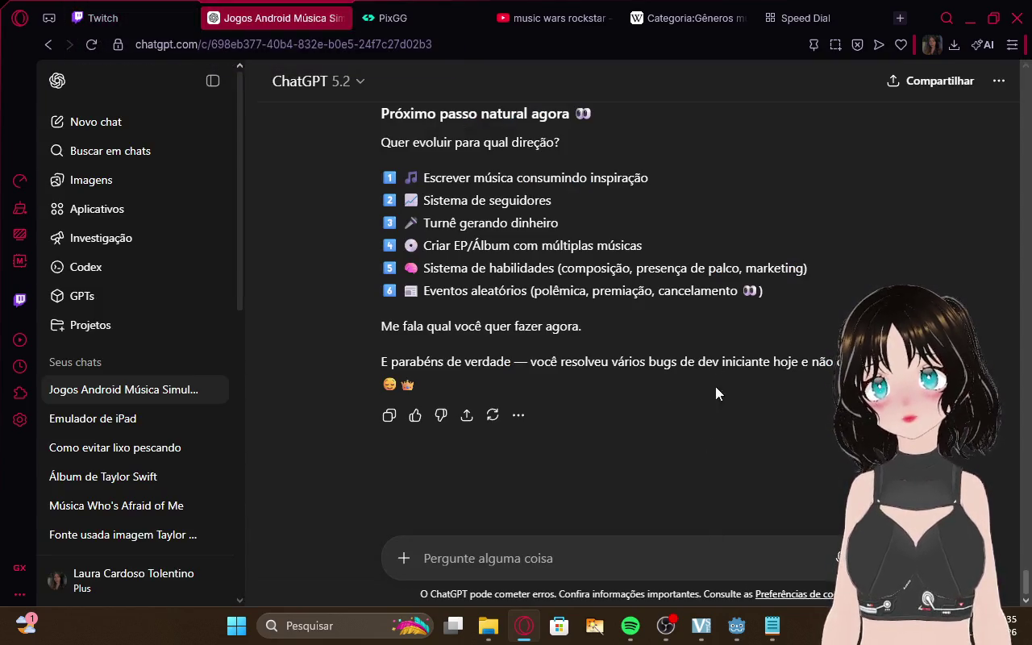
# Open and close an empty Notepad note, select the music-writing option text, and discard a typed 'chat'
pyautogui.click(772, 625)
pyautogui.click(877, 140)
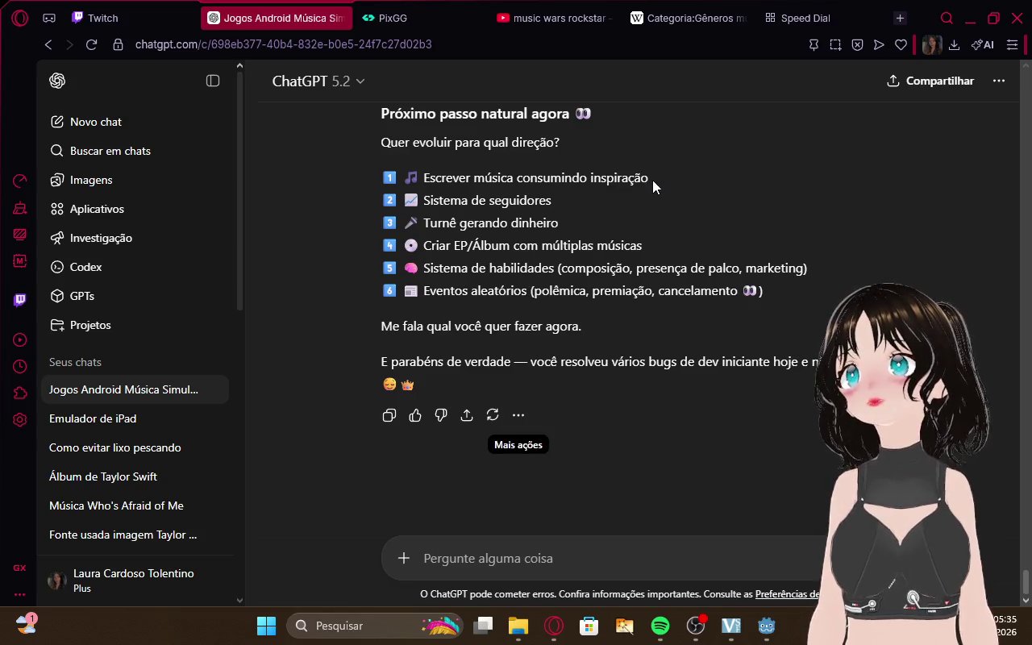
pyautogui.moveTo(652, 180); pyautogui.dragTo(434, 160)
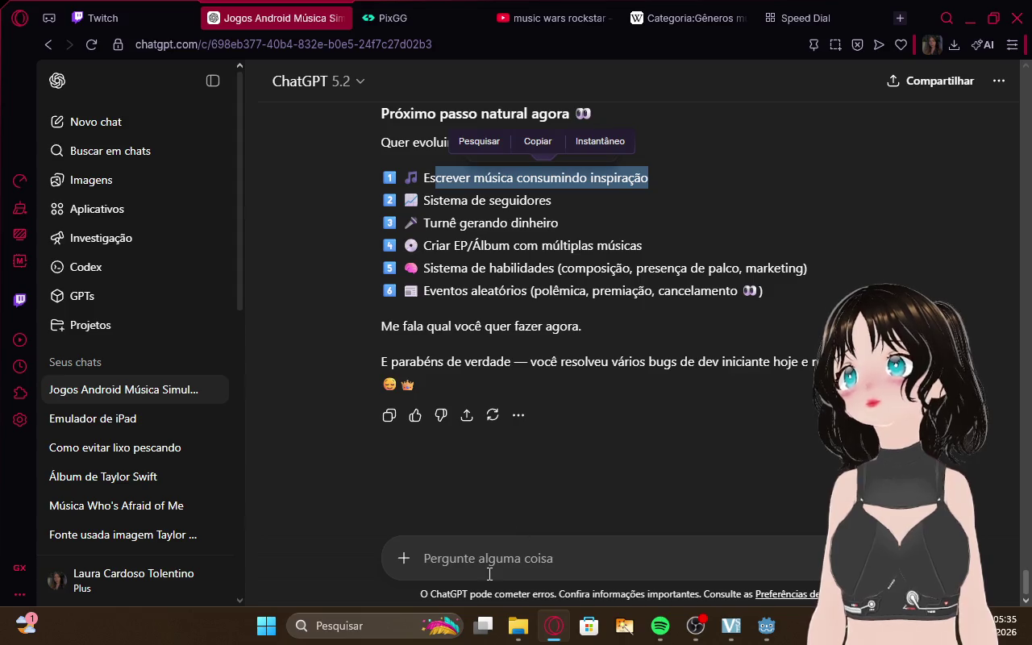
pyautogui.click(161, 18)
pyautogui.click(270, 8)
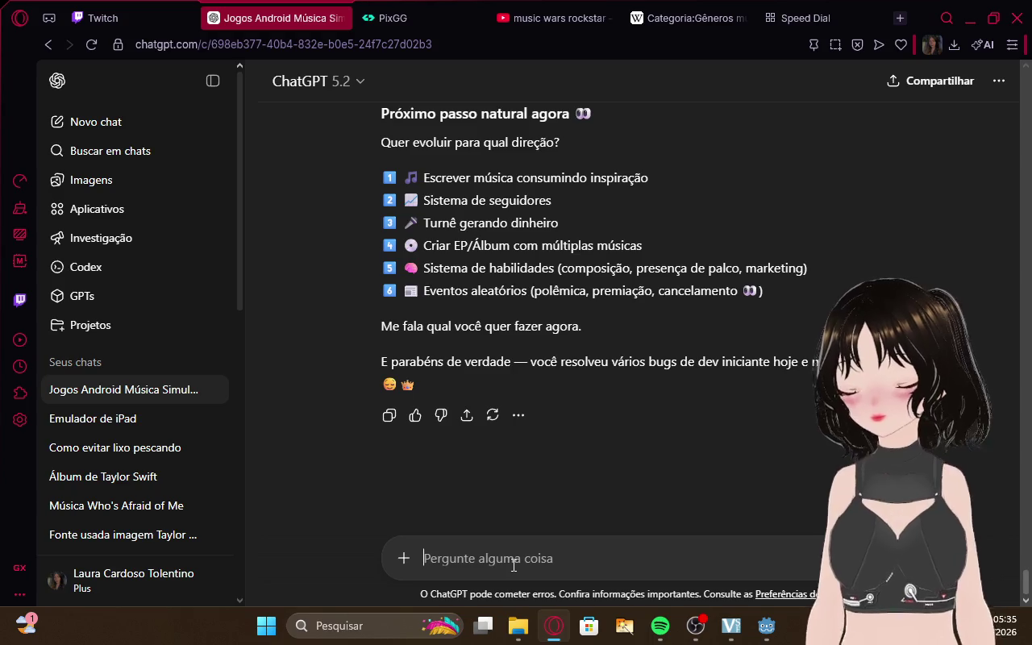
pyautogui.write('chat')
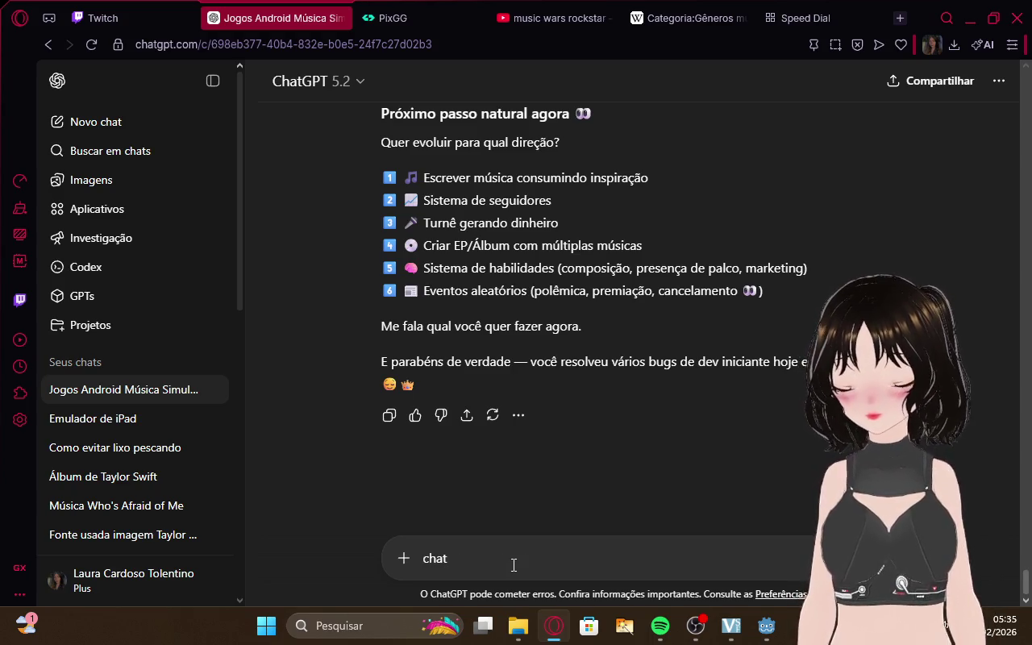
pyautogui.press('BackSpace')
pyautogui.press('BackSpace')
pyautogui.press('BackSpace')
pyautogui.click(107, 8)
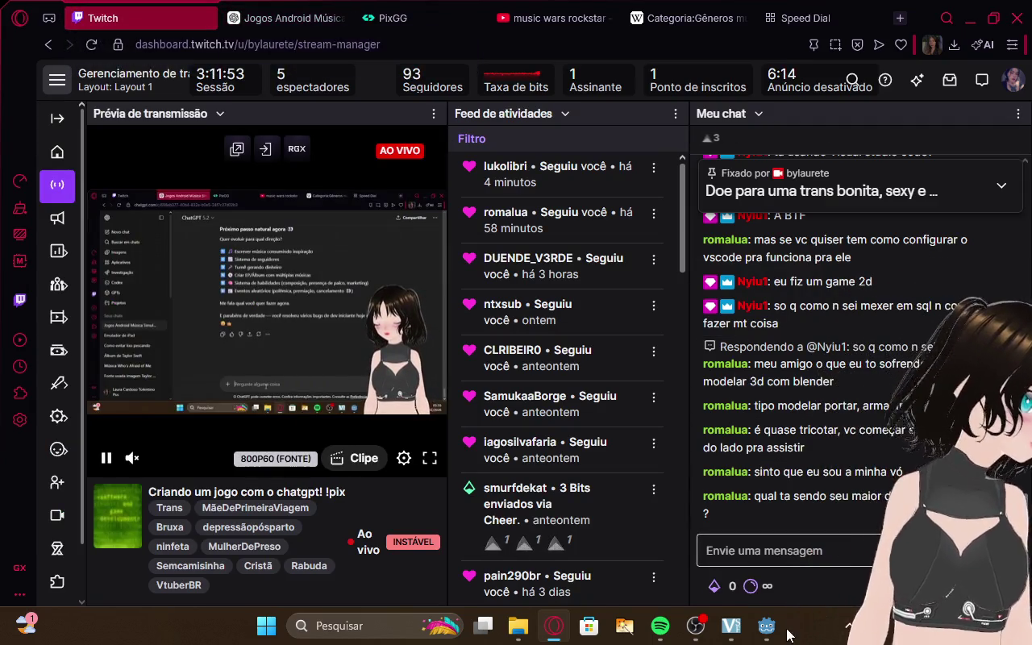
# Rest one week (Passar 1 Semana) in MidnightEcho, advancing the year to 2020.14520547945, then return to Twitch
pyautogui.moveTo(766, 626)
pyautogui.click(811, 566)
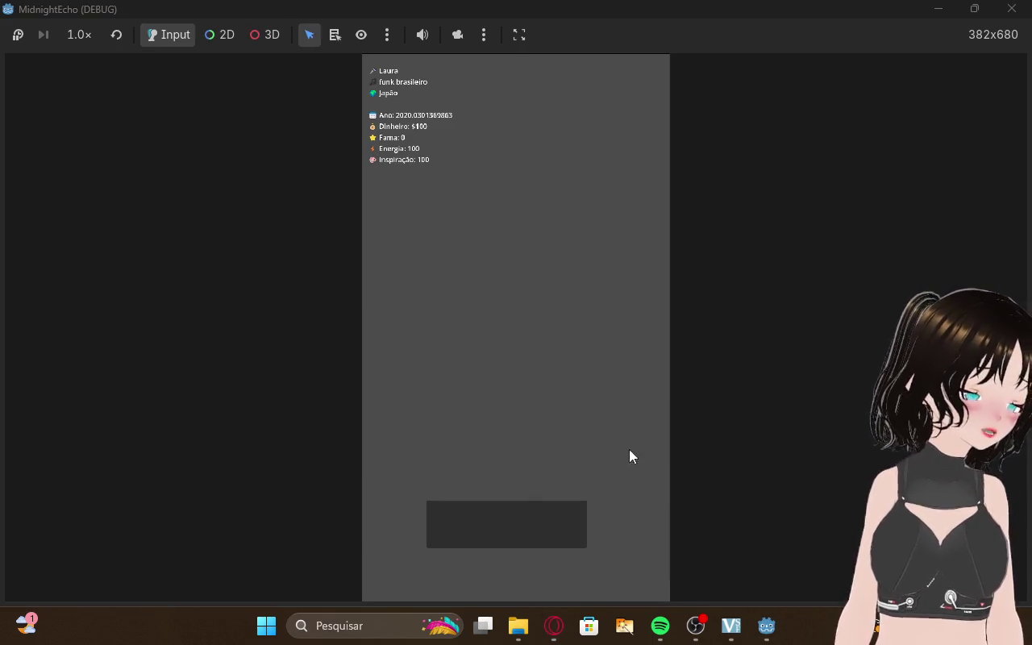
pyautogui.click(524, 542)
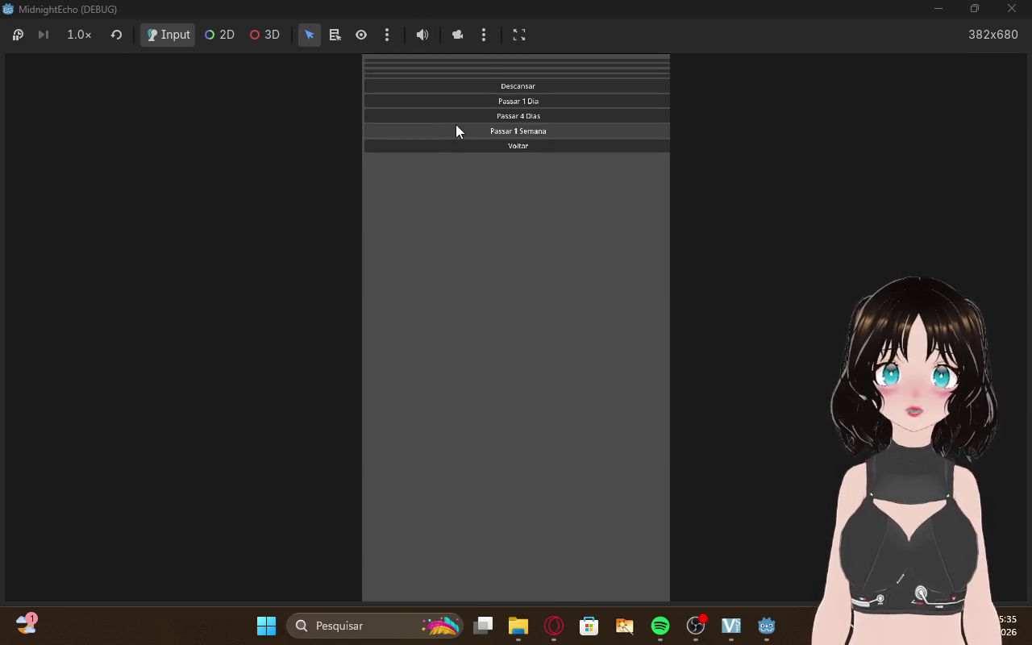
pyautogui.click(472, 145)
pyautogui.click(466, 502)
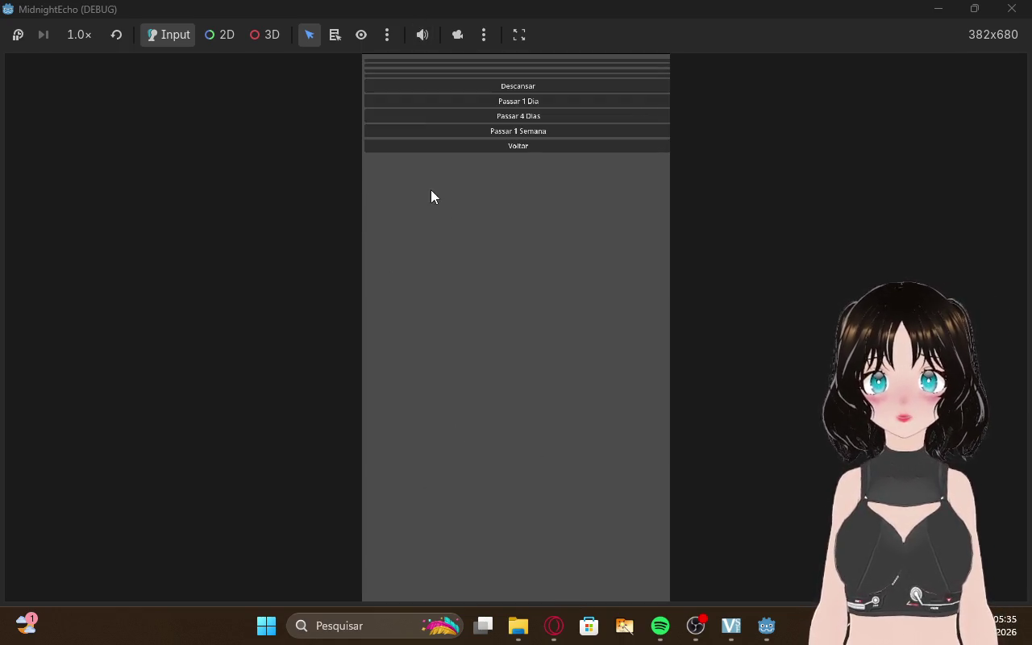
pyautogui.click(491, 127)
pyautogui.click(501, 147)
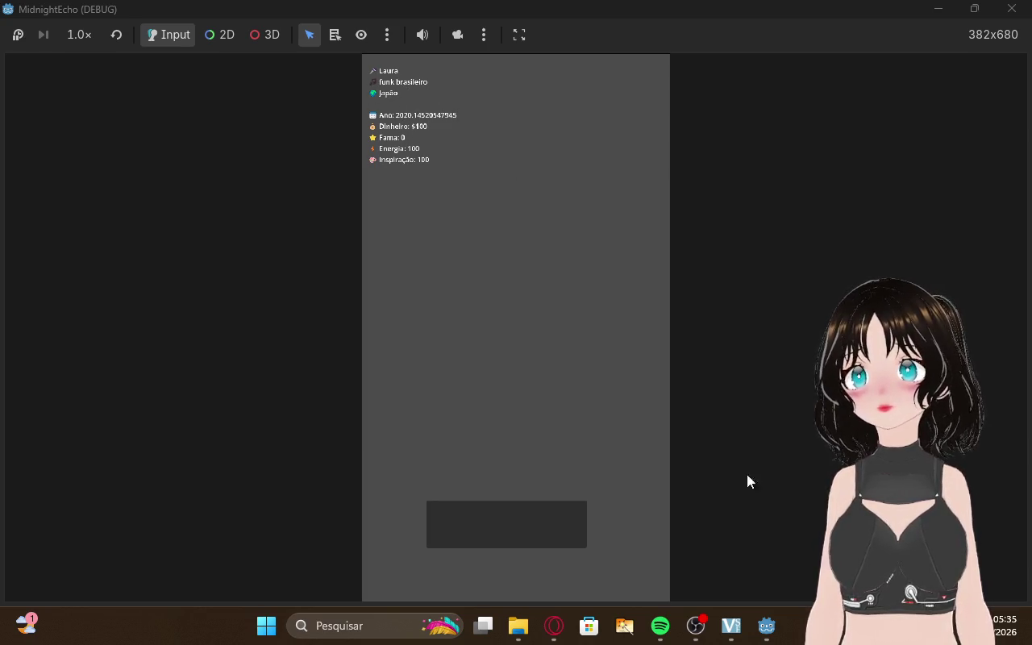
pyautogui.click(554, 626)
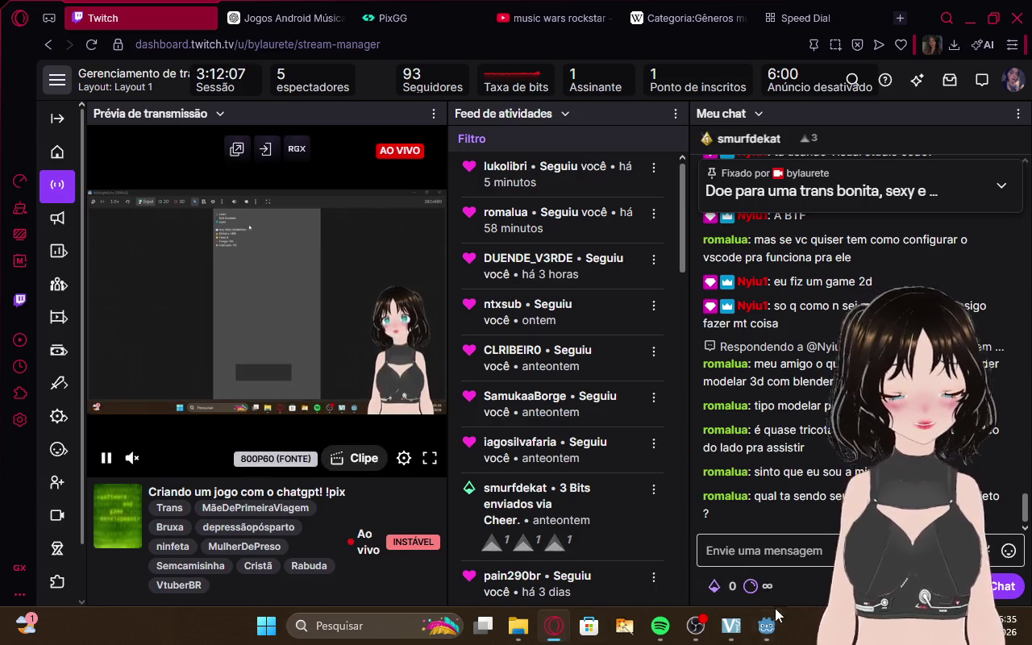
pyautogui.moveTo(770, 621)
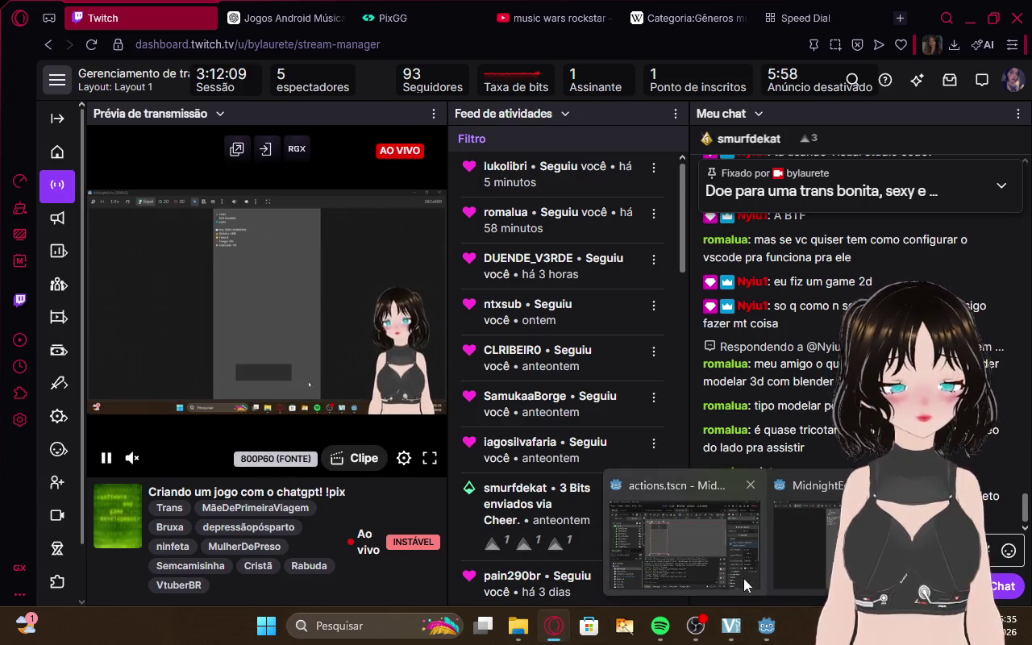
# Check the Twitch dashboard between ChatGPT visits, then start a fresh empty chat with Novo chat
pyautogui.click(282, 18)
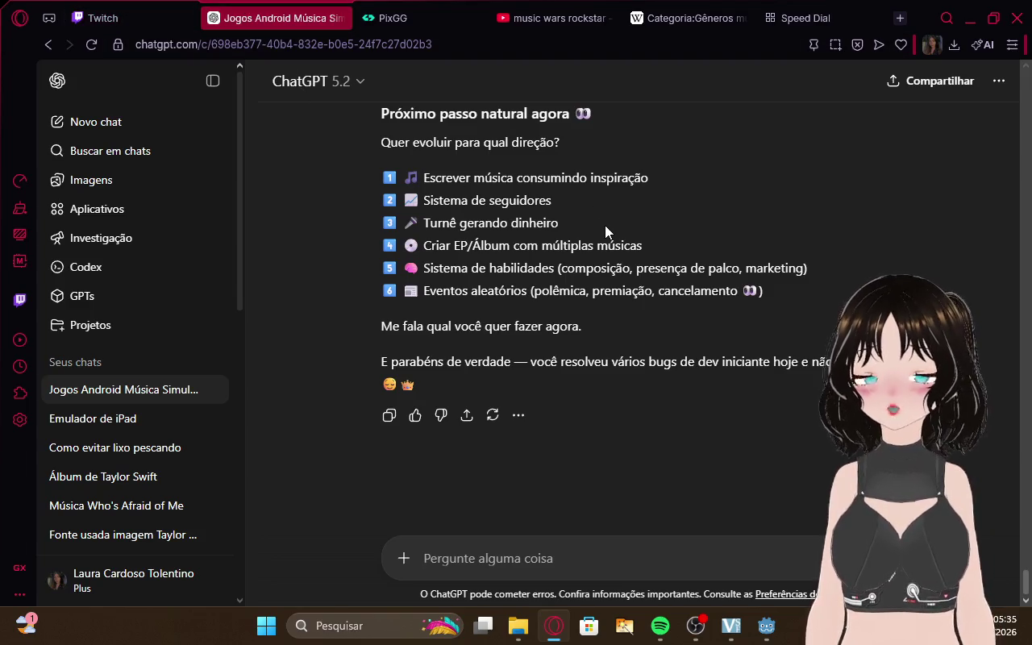
pyautogui.click(97, 17)
pyautogui.click(274, 18)
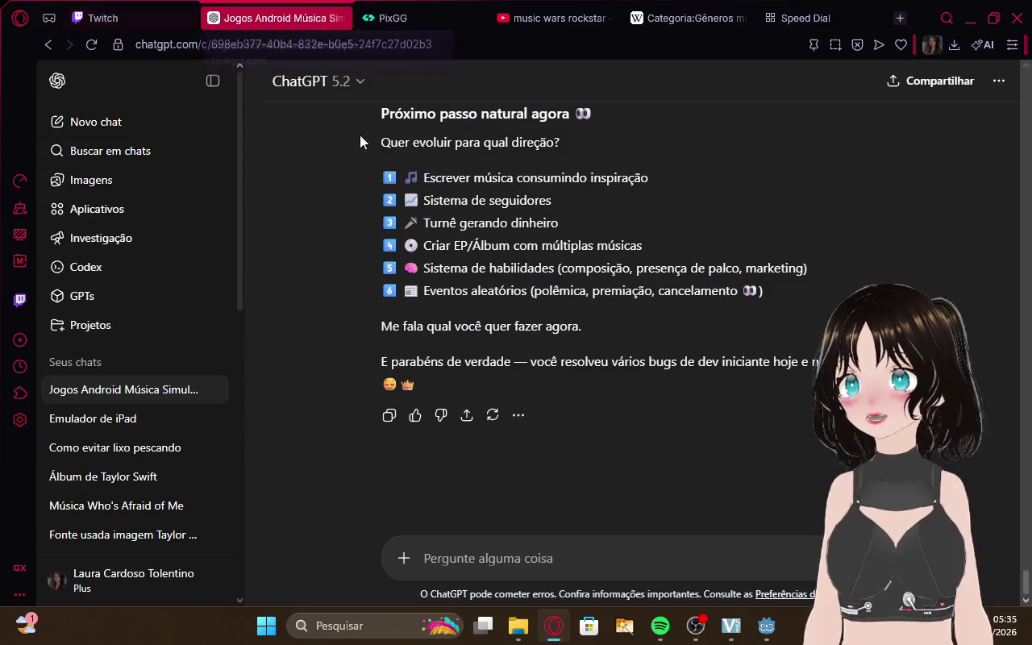
pyautogui.scroll(3, 638, 342)
pyautogui.scroll(-3, 682, 347)
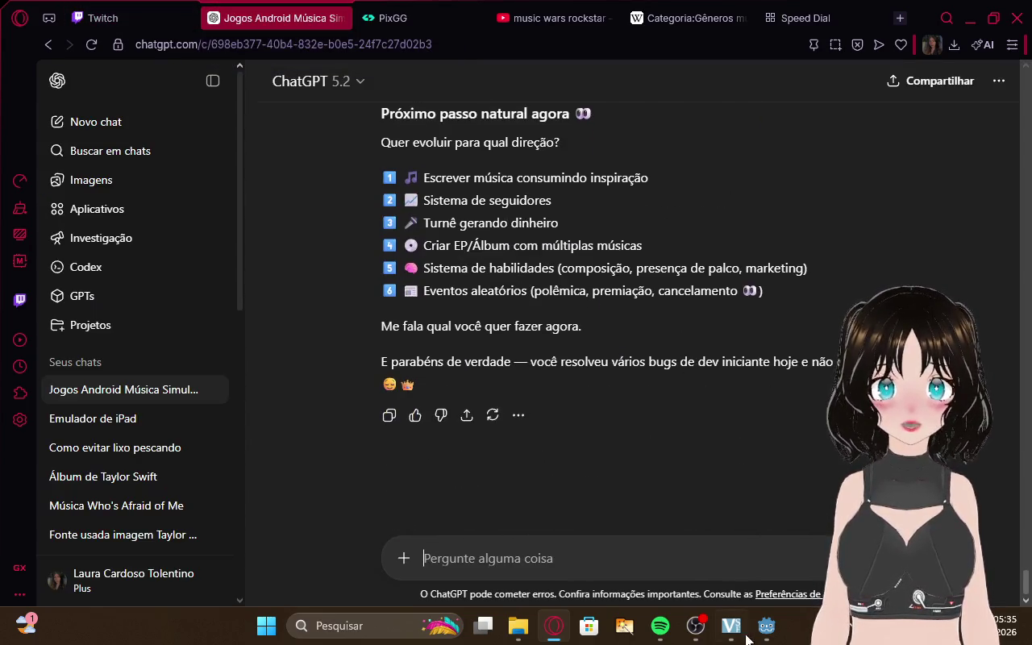
pyautogui.click(97, 18)
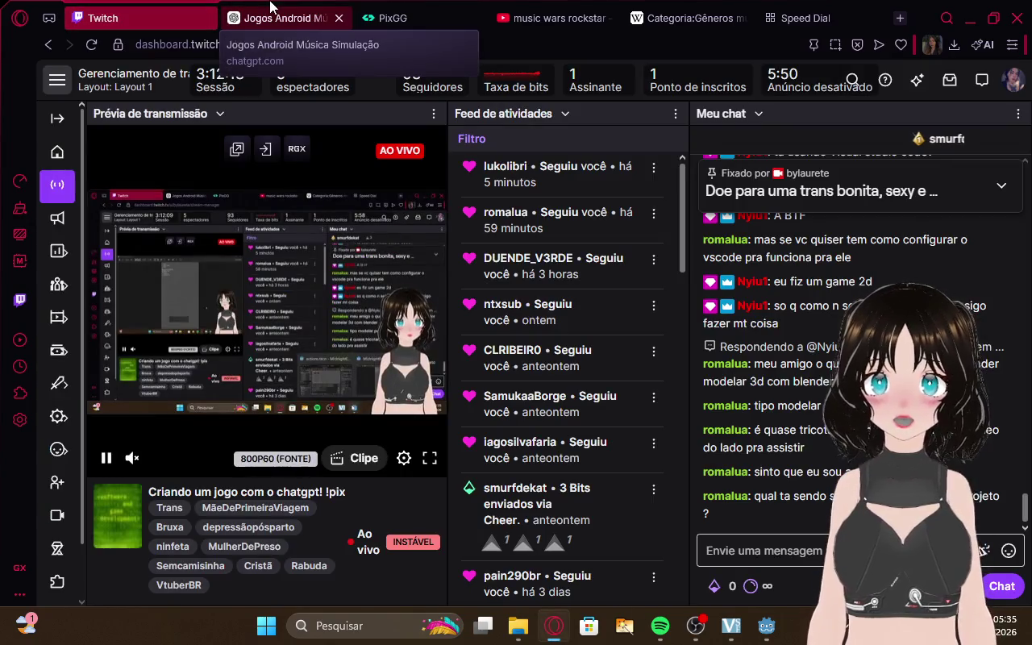
pyautogui.click(272, 16)
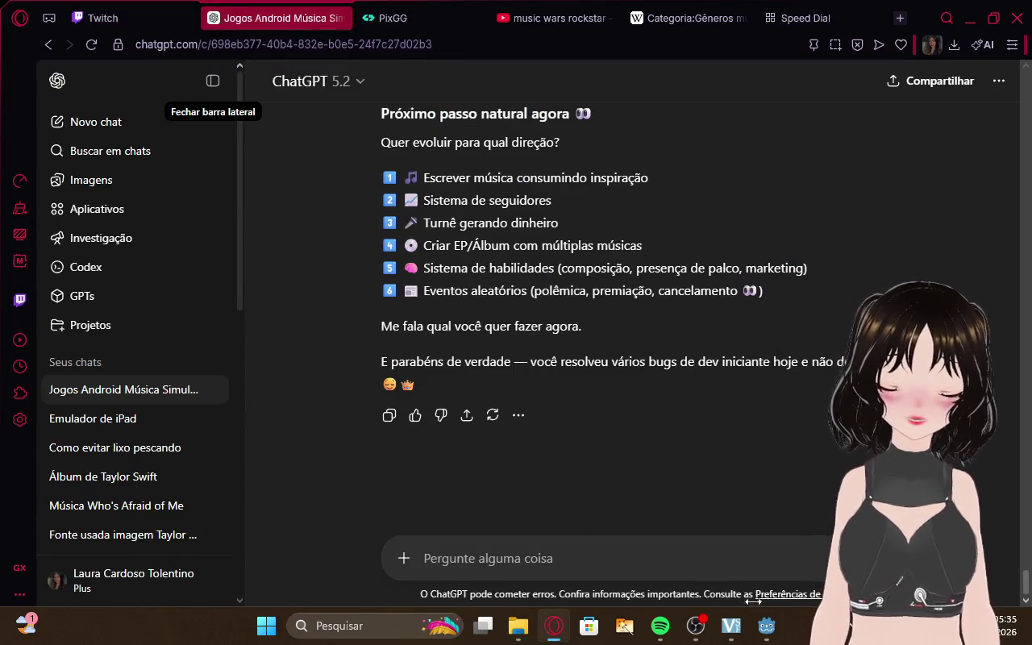
pyautogui.moveTo(766, 625)
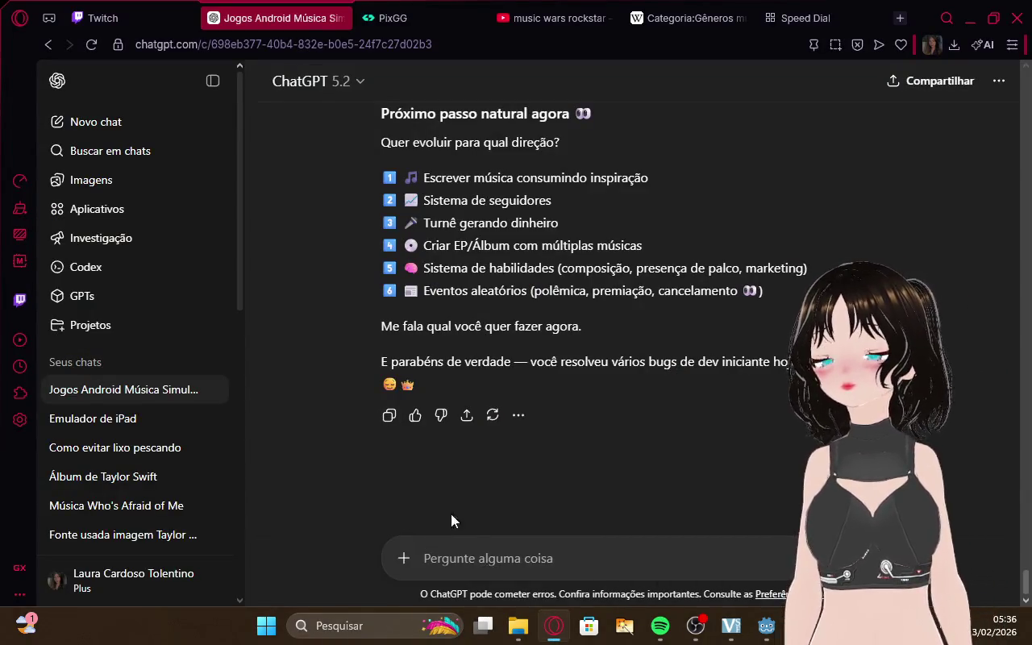
pyautogui.click(68, 128)
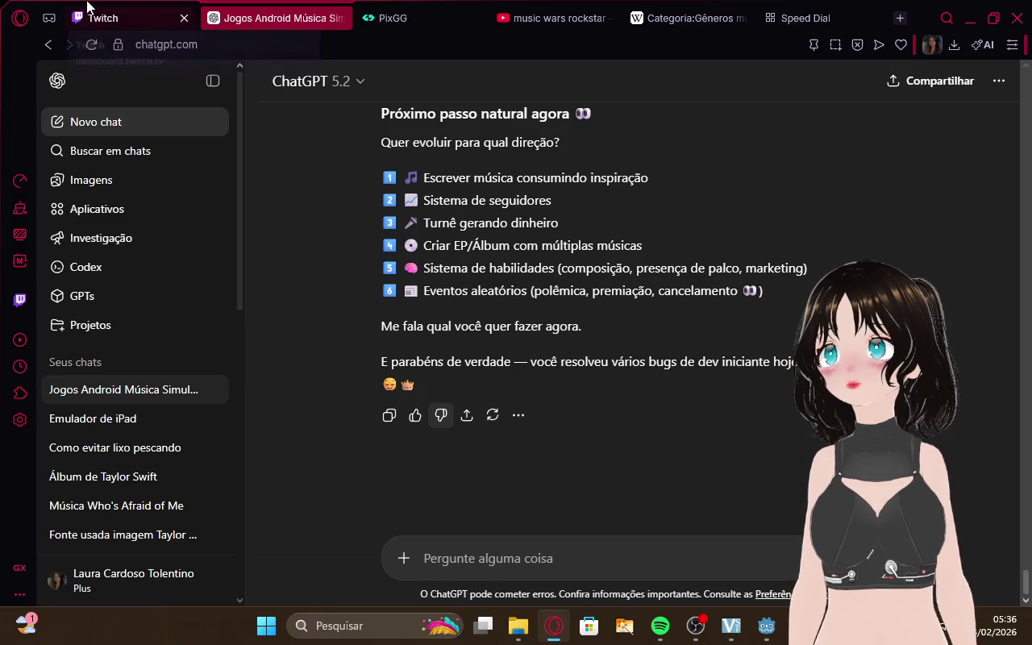
# Bring the MidnightEcho Godot editor showing the actions scene to the front
pyautogui.click(90, 10)
pyautogui.click(242, 16)
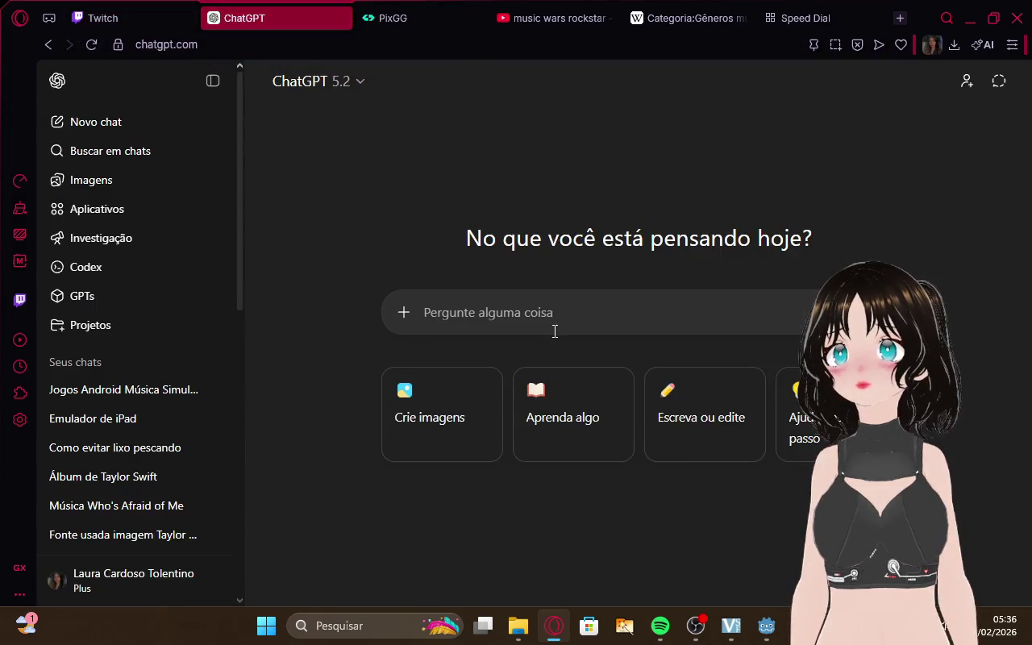
pyautogui.click(141, 10)
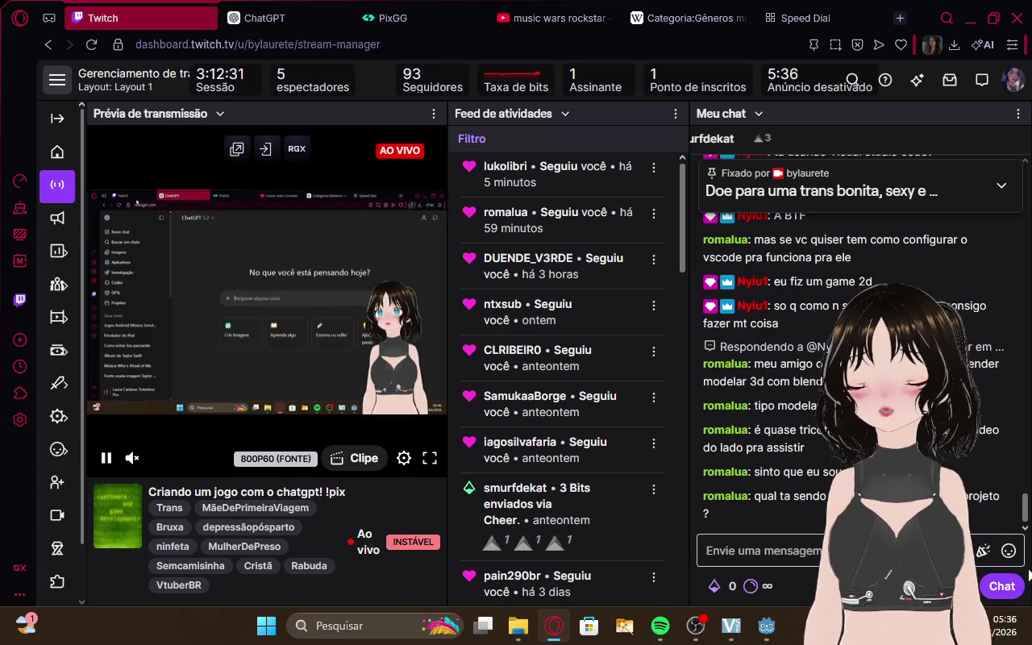
pyautogui.moveTo(766, 625)
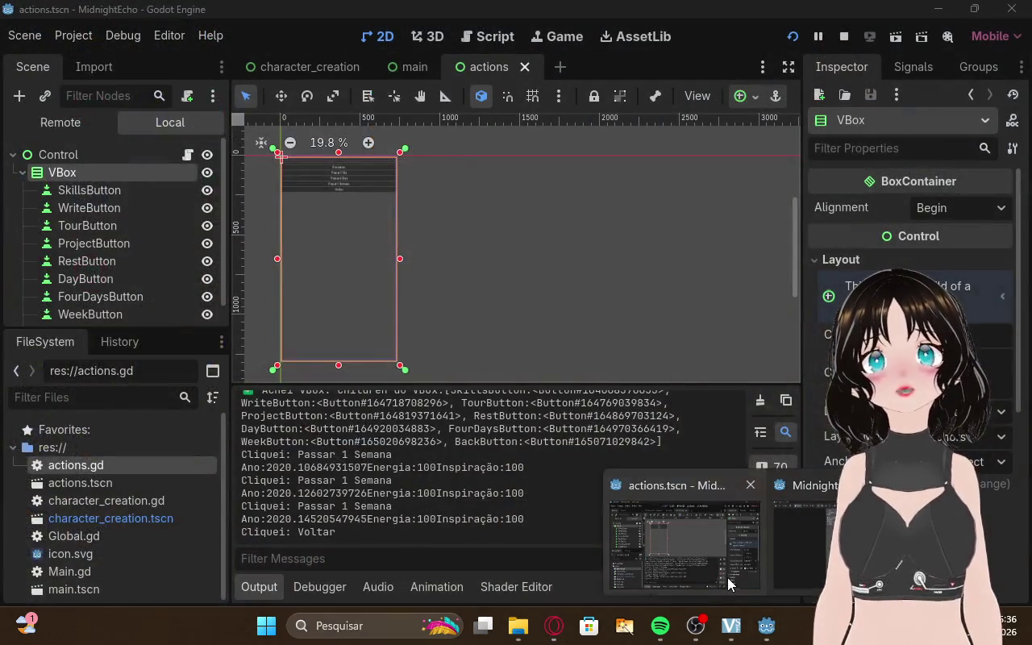
pyautogui.click(693, 540)
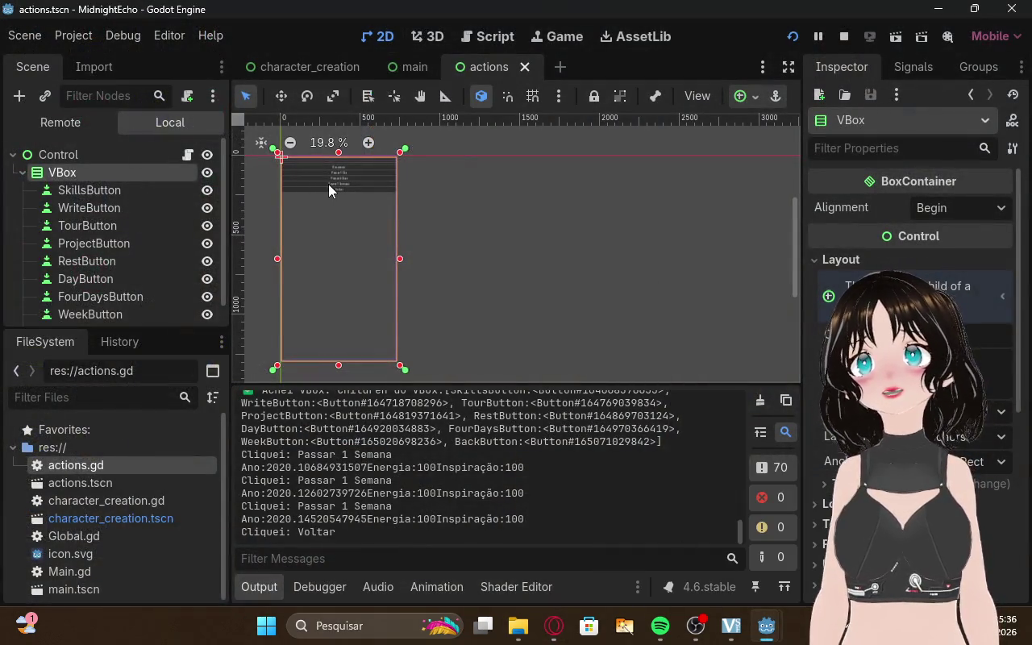
# Zoom the actions scene's 2D canvas, then return to the Opera browser
pyautogui.scroll(3, 491, 296)
pyautogui.scroll(-3, 490, 295)
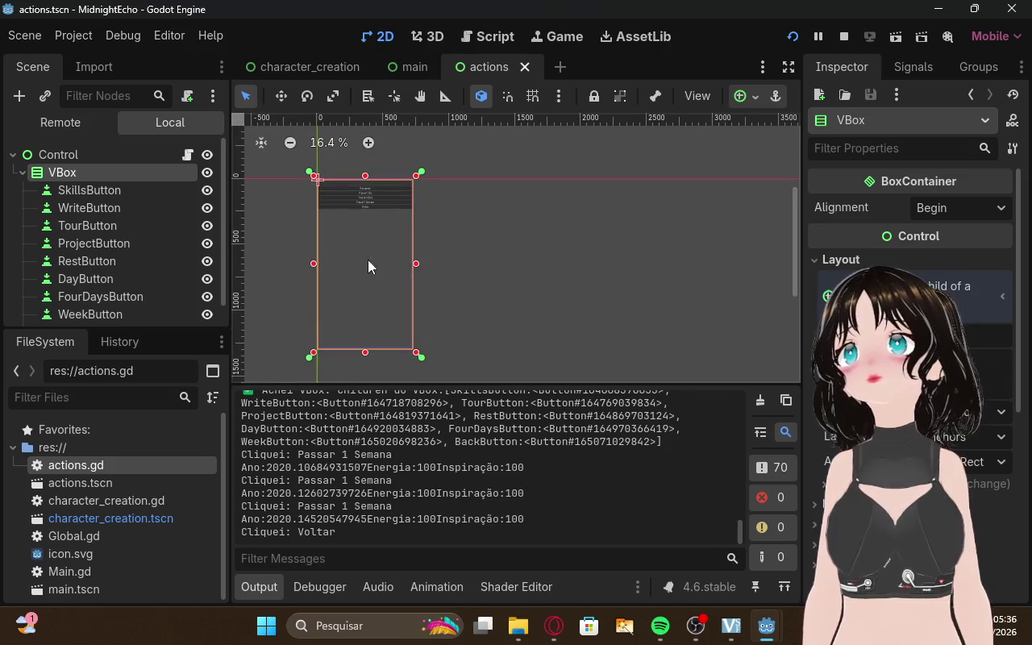
pyautogui.scroll(2, 267, 266)
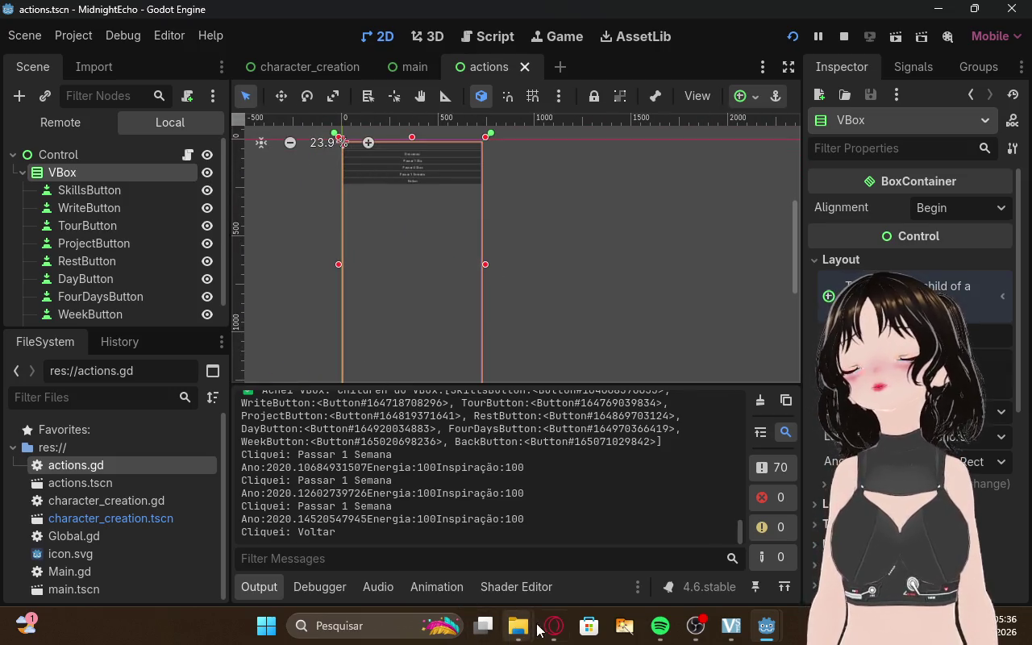
pyautogui.click(553, 625)
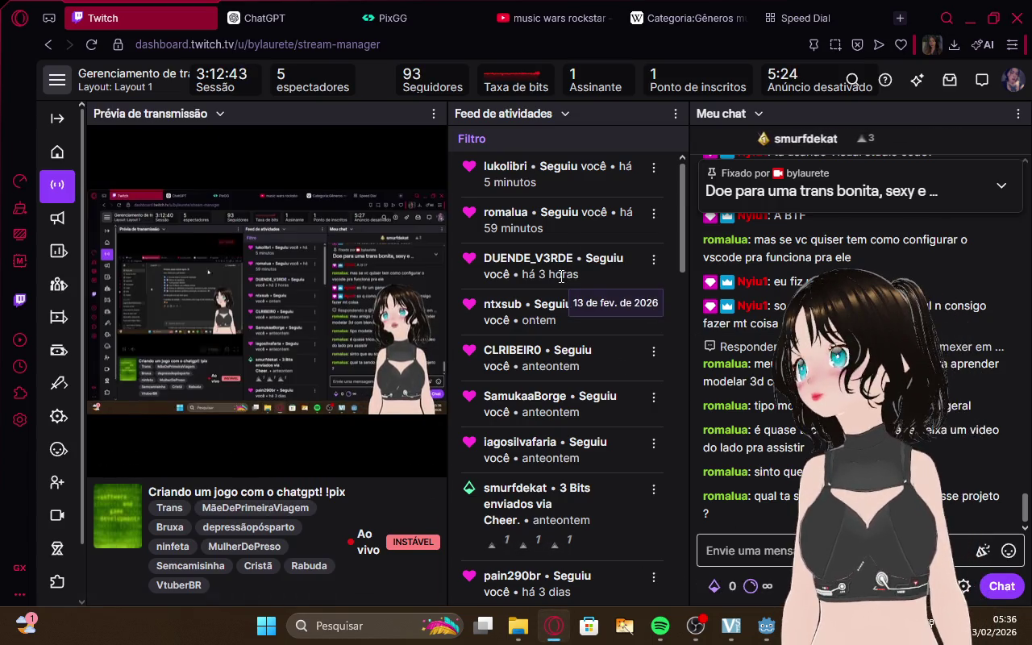
# Reopen the 'Jogos Android Música Simul...' chat in ChatGPT, then glance back at the Twitch dashboard
pyautogui.moveTo(445, 434)
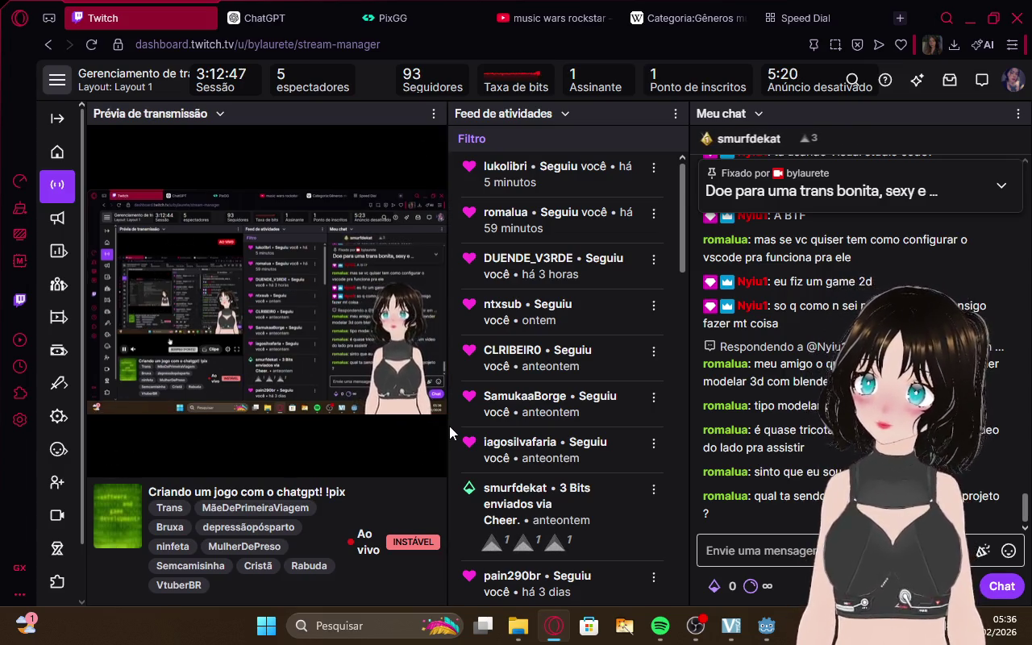
pyautogui.hotkey('ctrl', 'Tab')
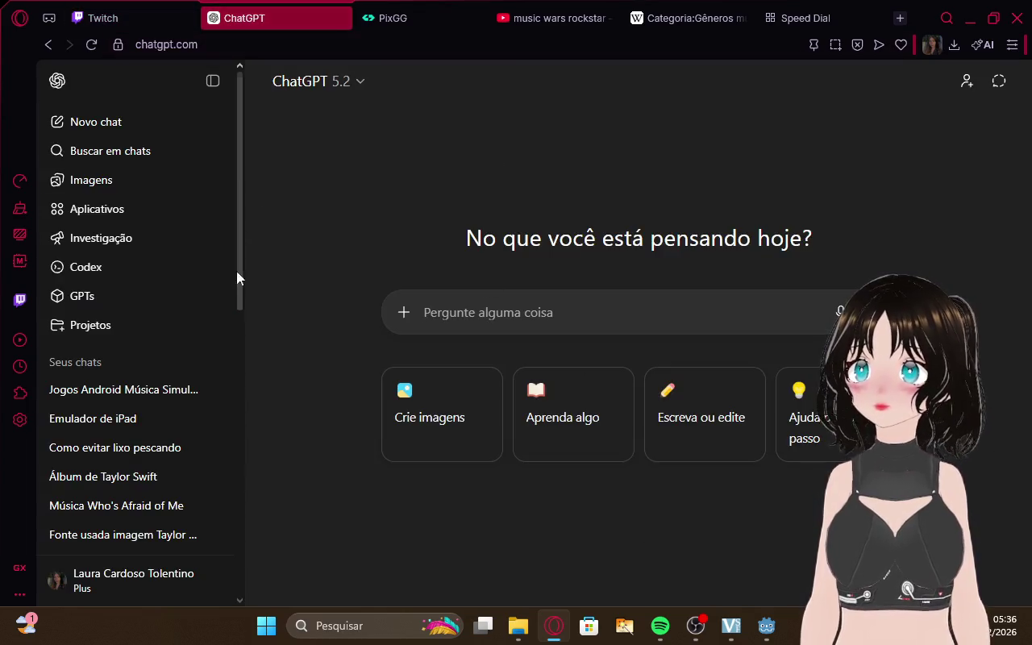
pyautogui.click(149, 389)
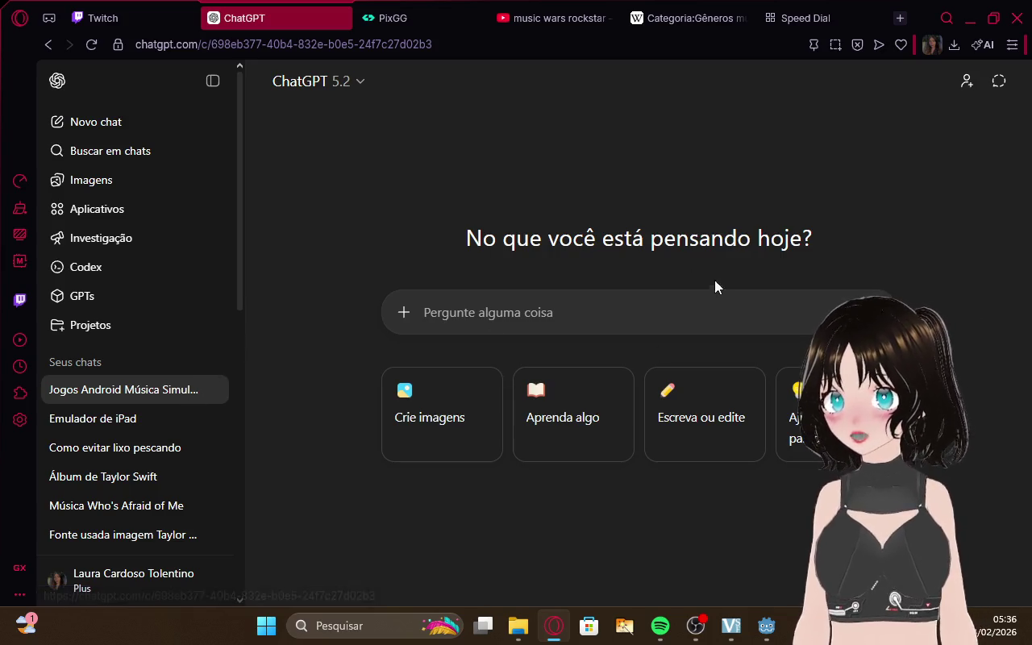
pyautogui.click(103, 18)
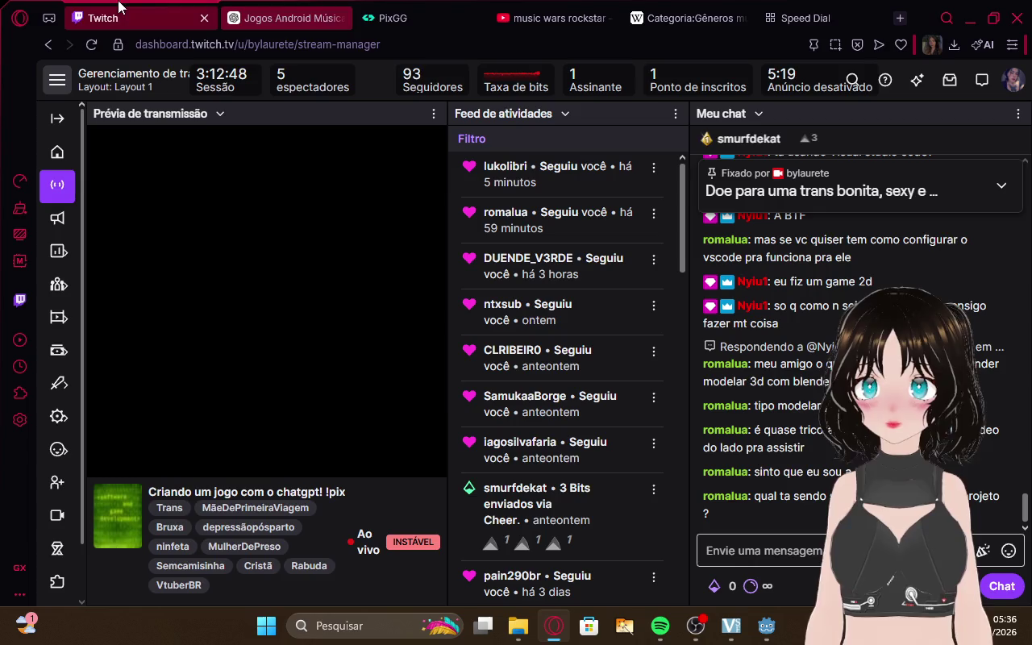
pyautogui.click(254, 8)
pyautogui.scroll(-2, 573, 312)
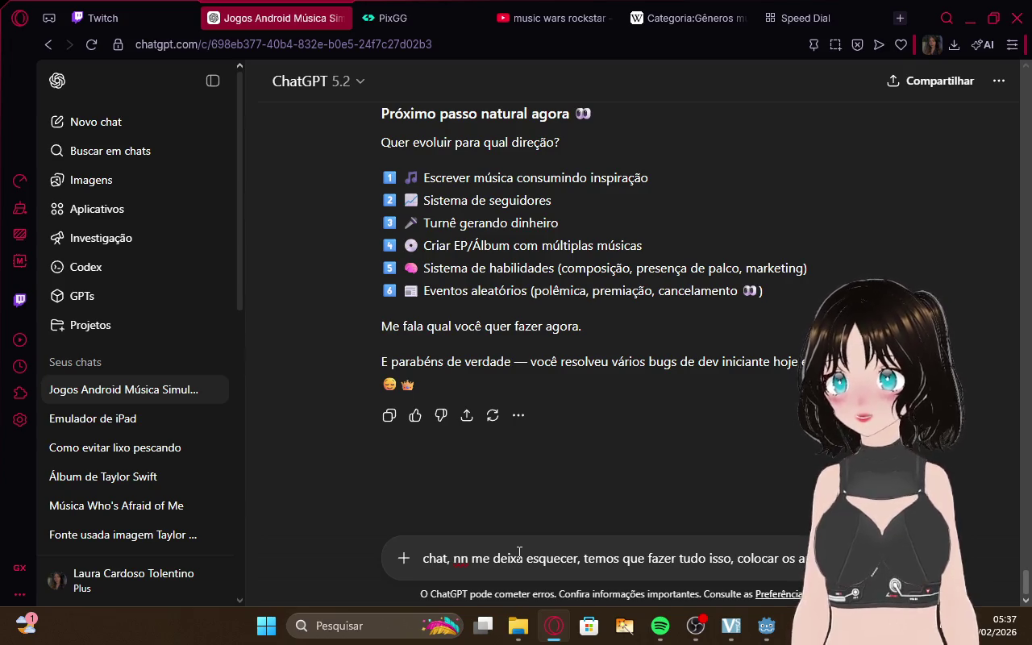
# Add charts and albums/EPs to the draft, correcting 'artitas' and inserting 'rivais' before 'artistas'
pyautogui.write('rtitas,')
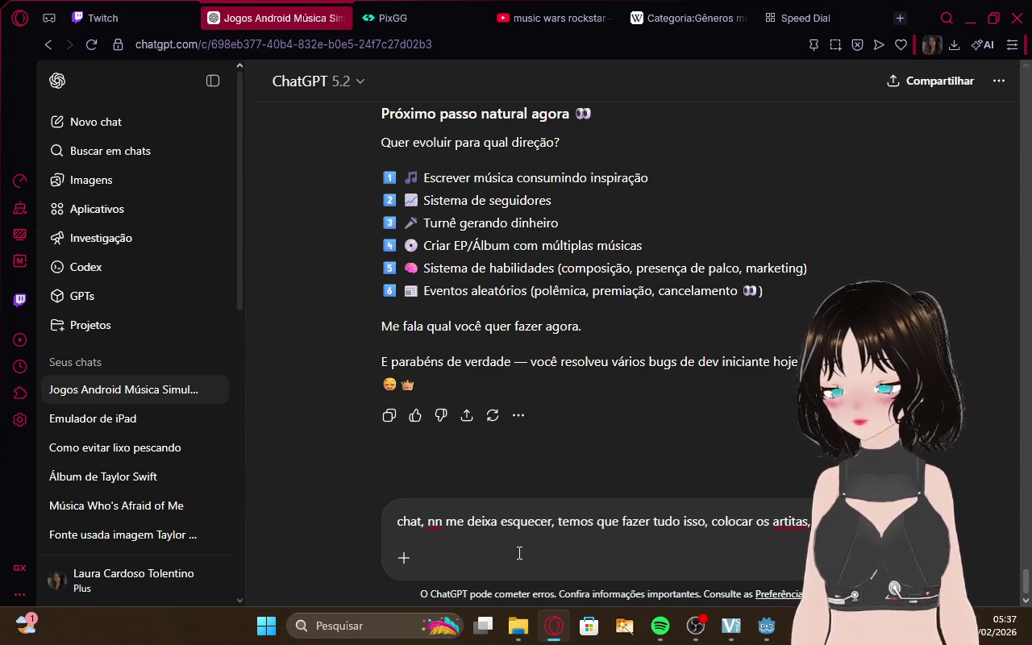
pyautogui.write('chae')
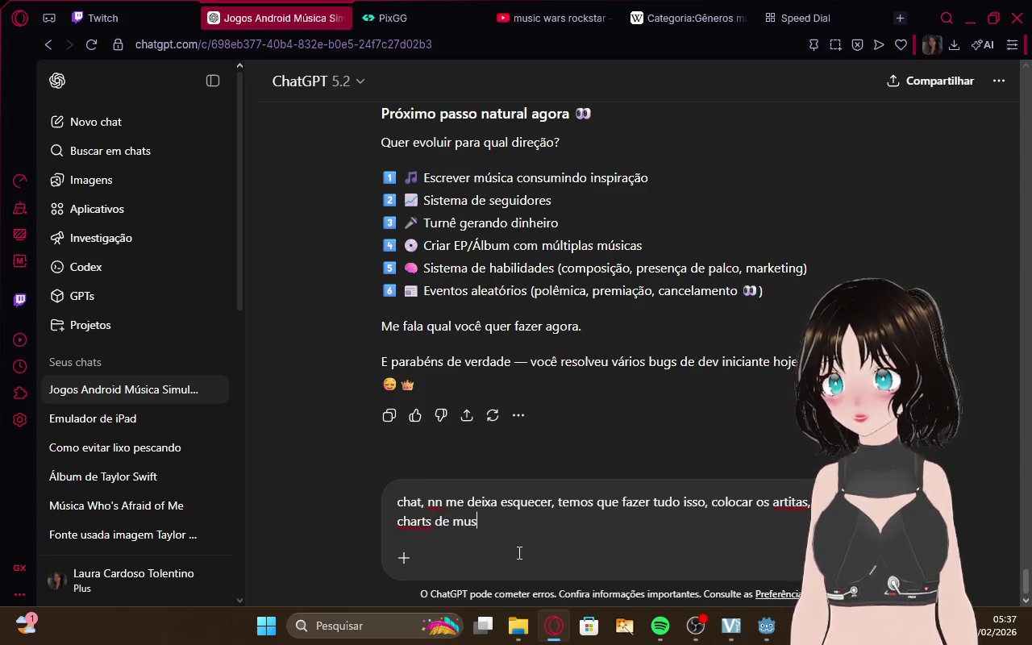
pyautogui.write('icas, d')
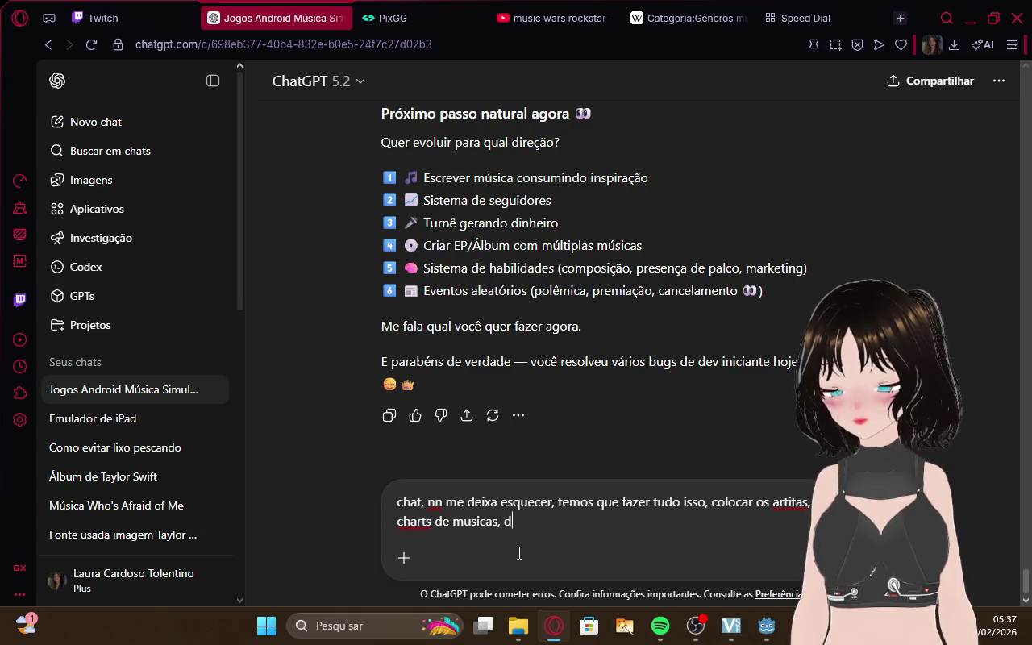
pyautogui.write('os al')
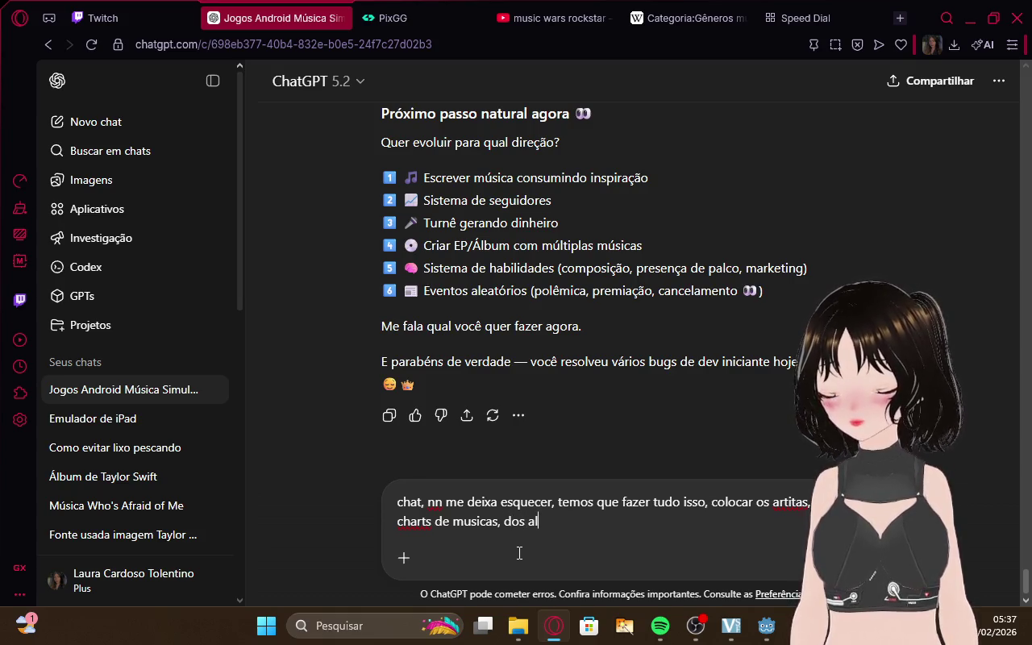
pyautogui.write('bun')
pyautogui.press('BackSpace')
pyautogui.press('BackSpace')
pyautogui.press('BackSpace')
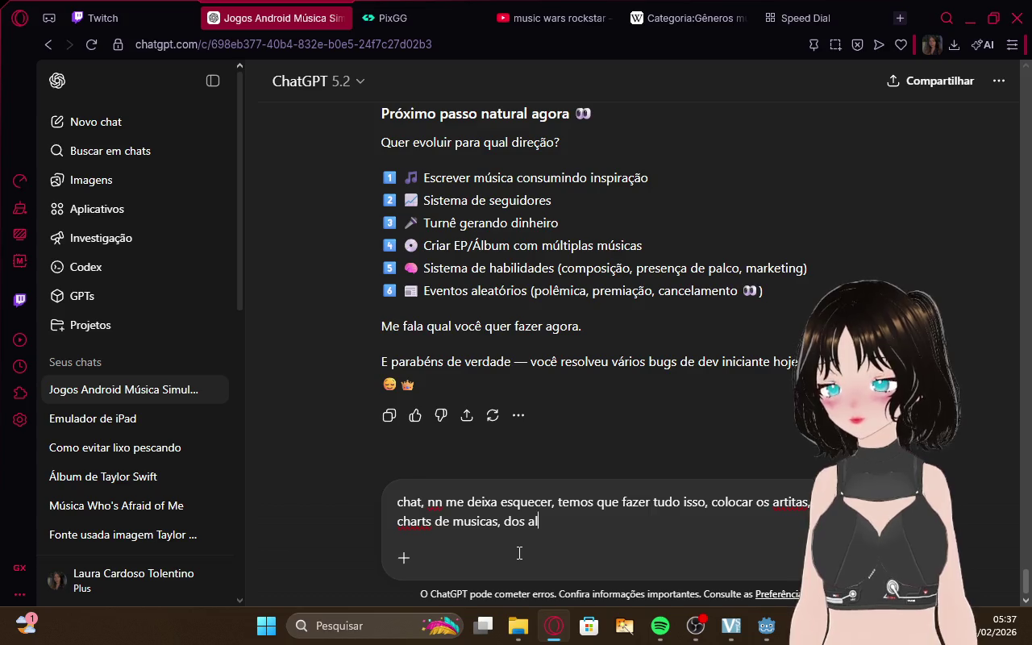
pyautogui.write('bum/')
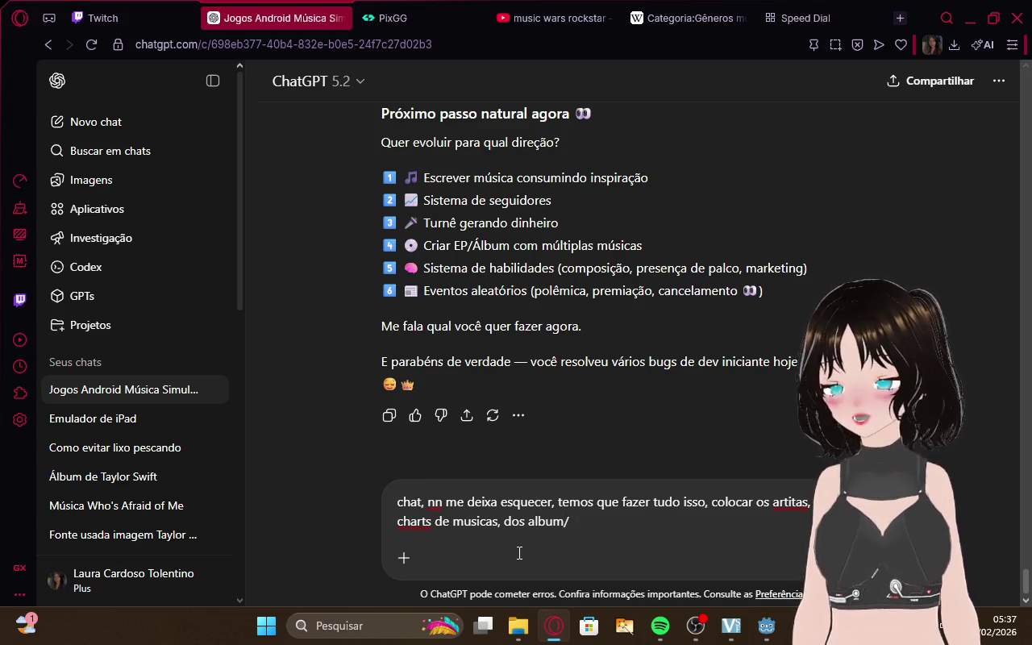
pyautogui.write('eps')
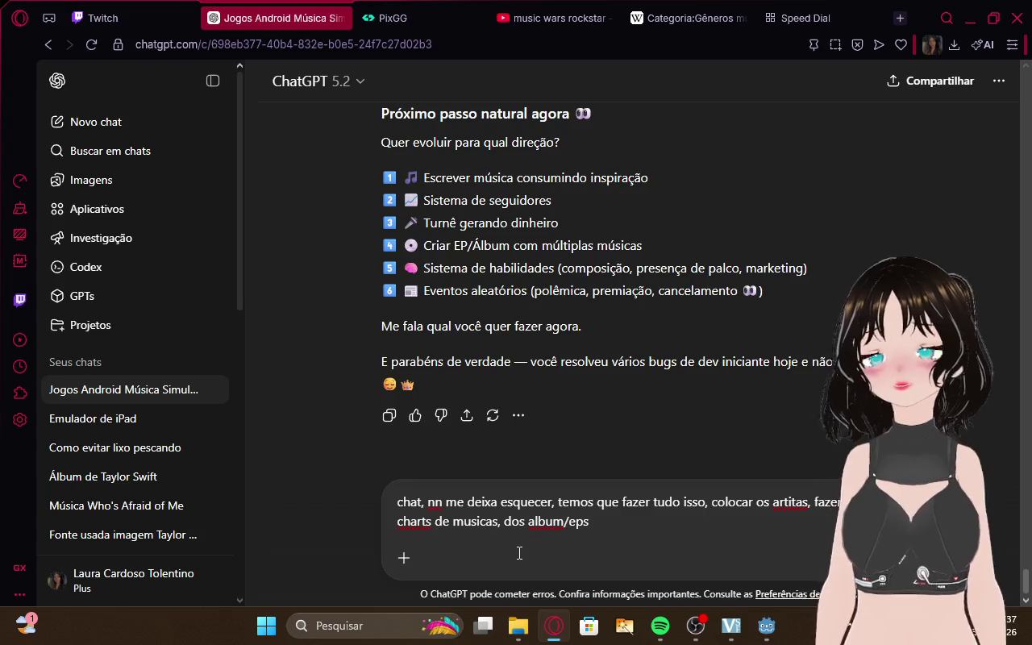
pyautogui.write(',')
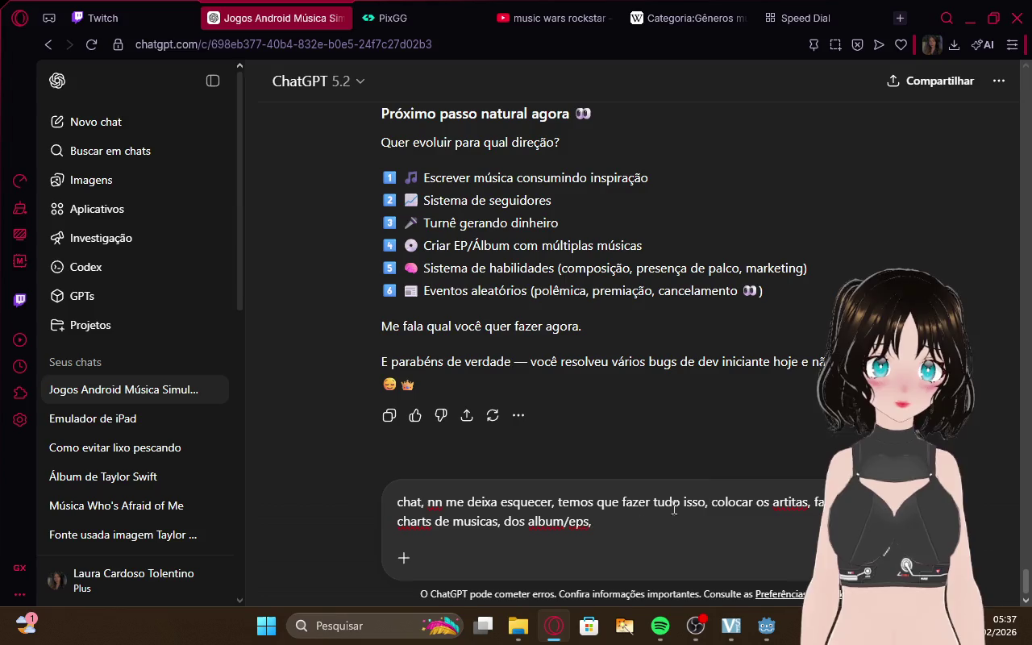
pyautogui.rightClick(790, 501)
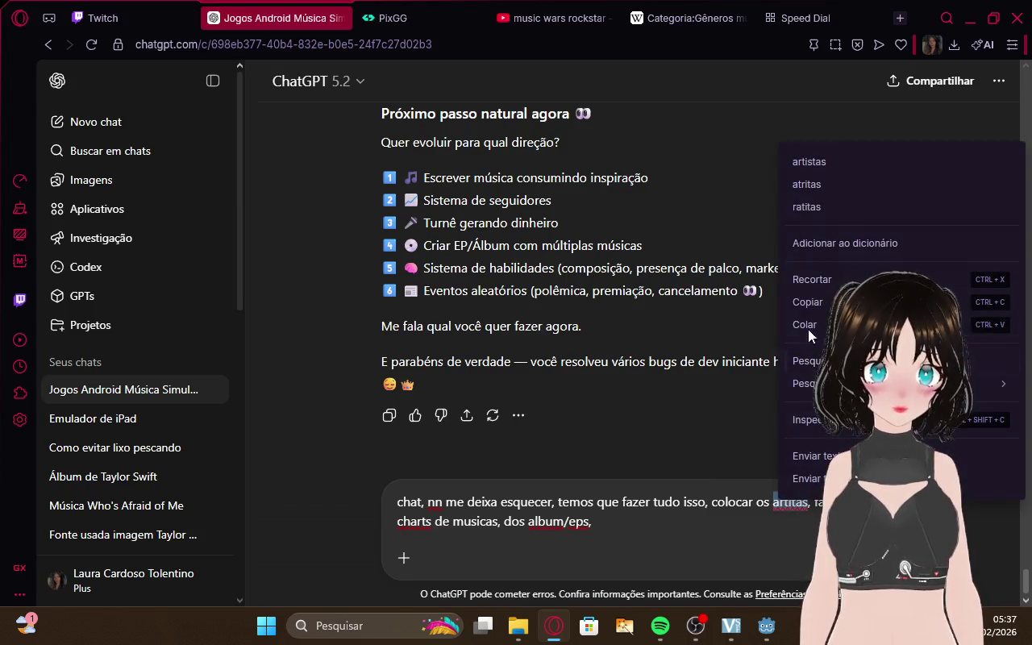
pyautogui.click(808, 162)
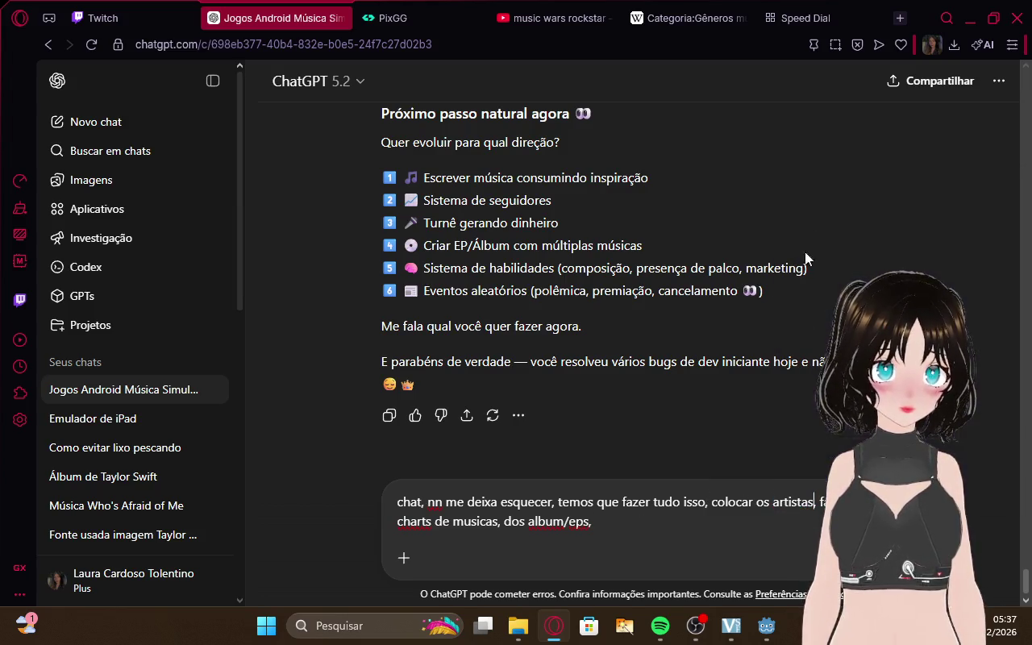
pyautogui.click(771, 501)
pyautogui.write('rivais')
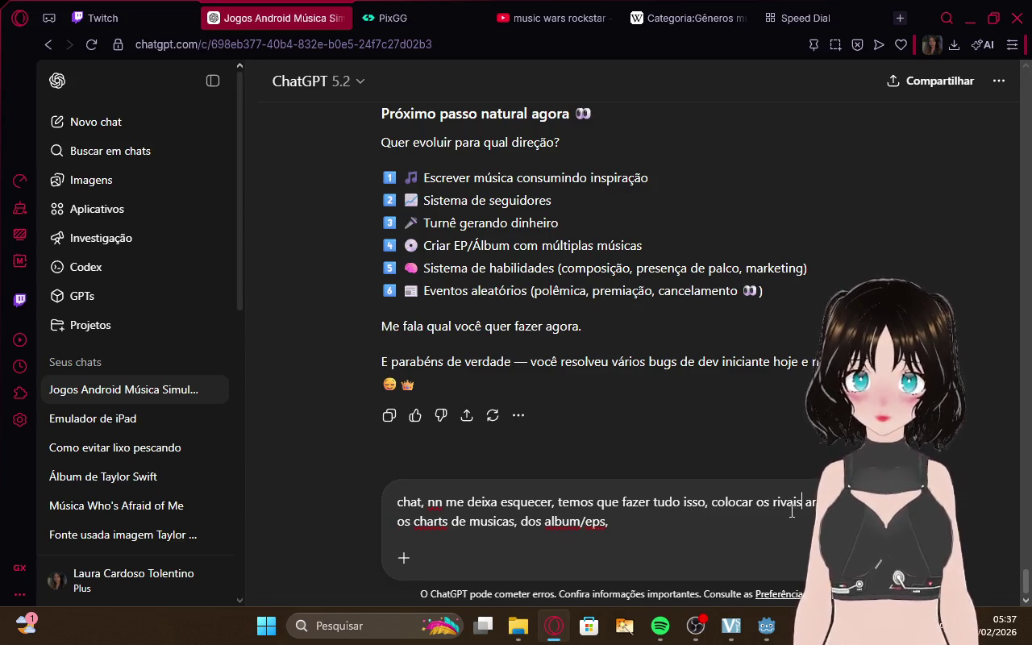
# Continue the list with record labels, regional popularity, music campaigns and Spotify, checking the 'spotfy' spelling
pyautogui.click(162, 10)
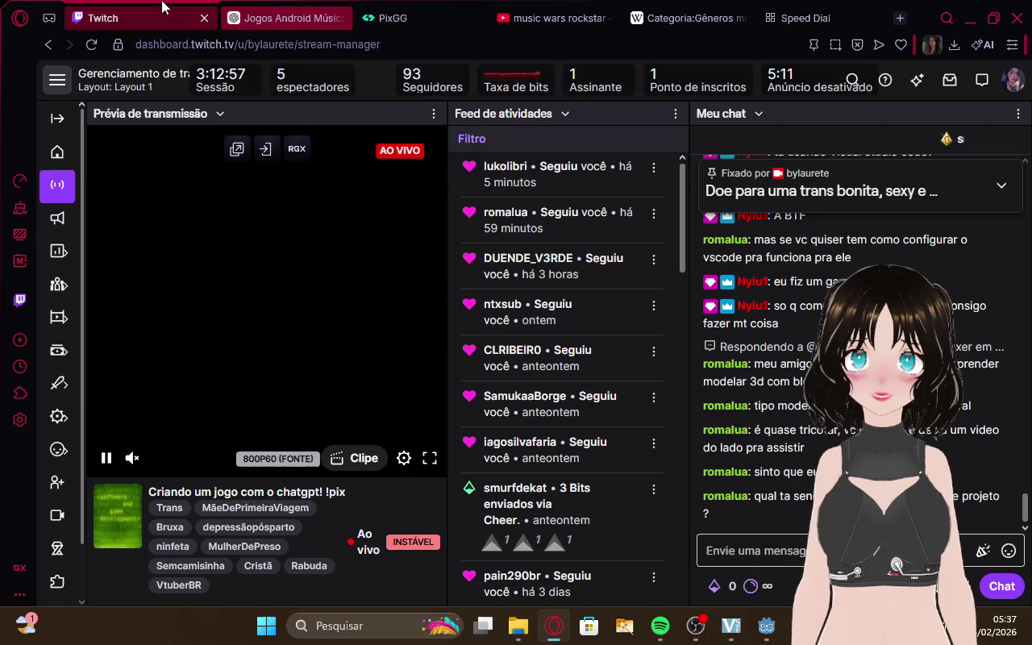
pyautogui.click(282, 18)
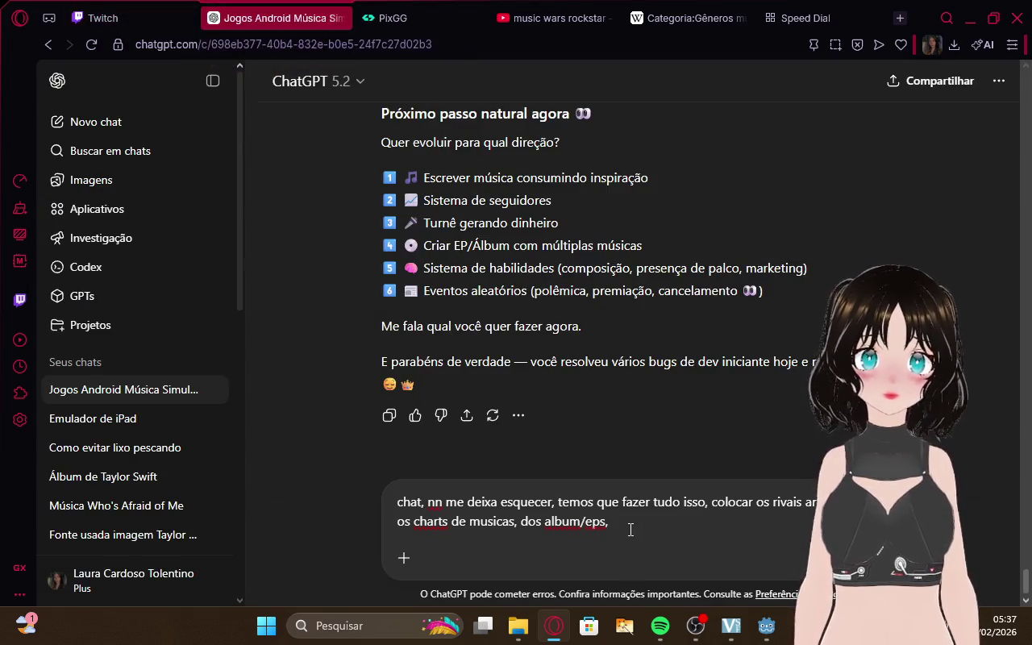
pyautogui.write('gra')
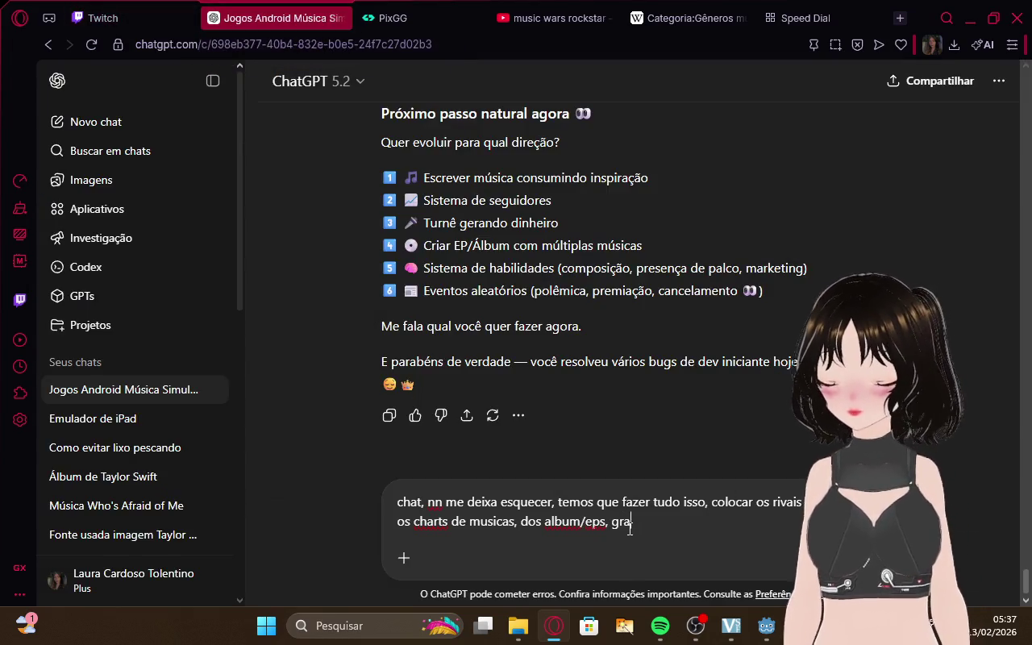
pyautogui.write('vado')
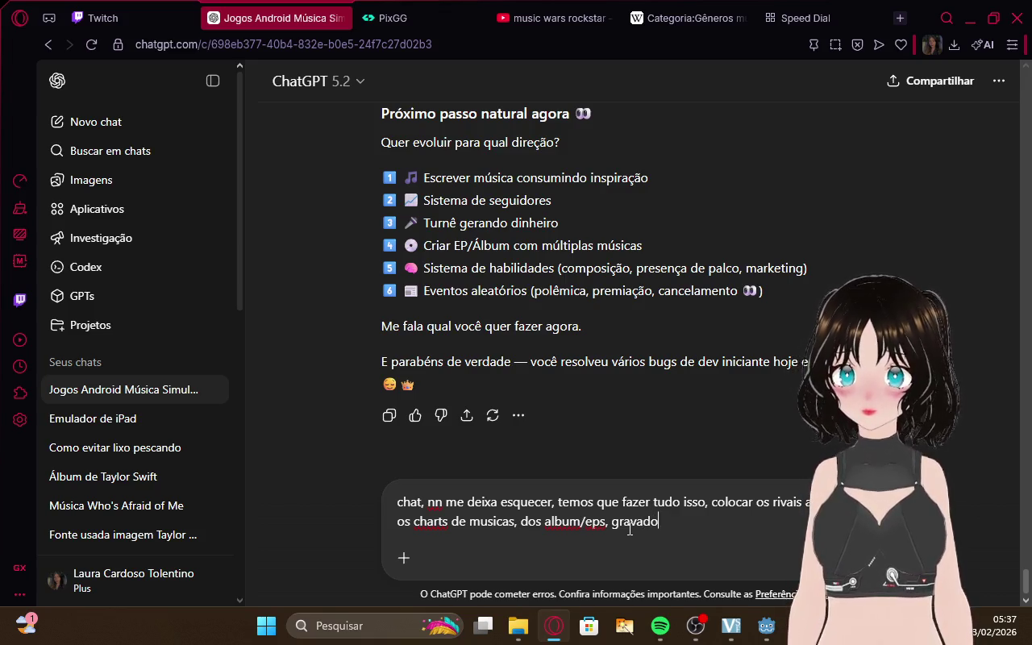
pyautogui.write('ras')
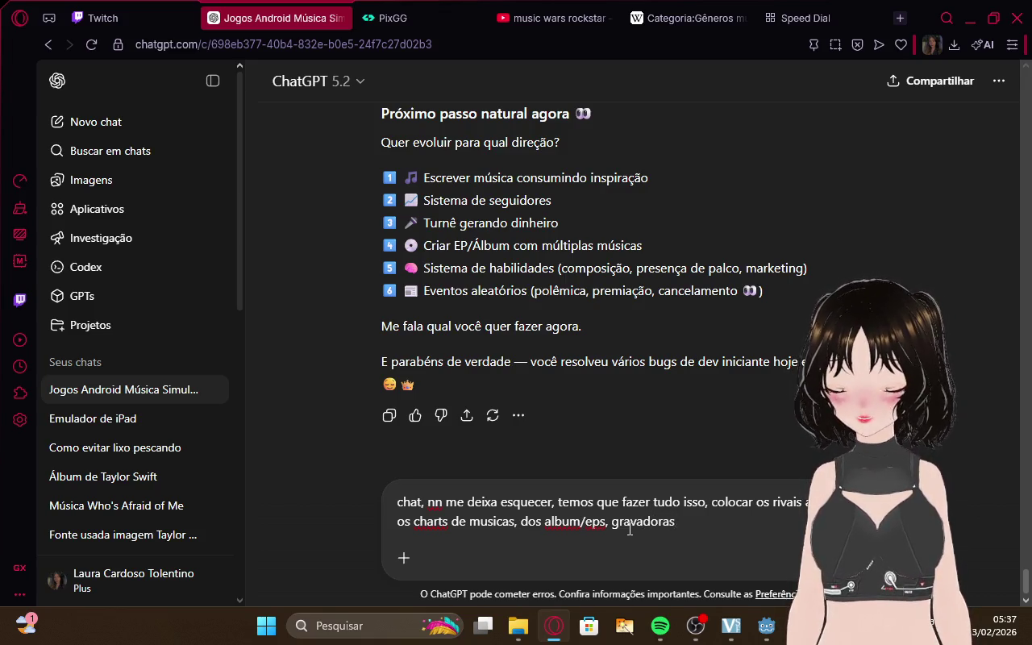
pyautogui.write(', pupo')
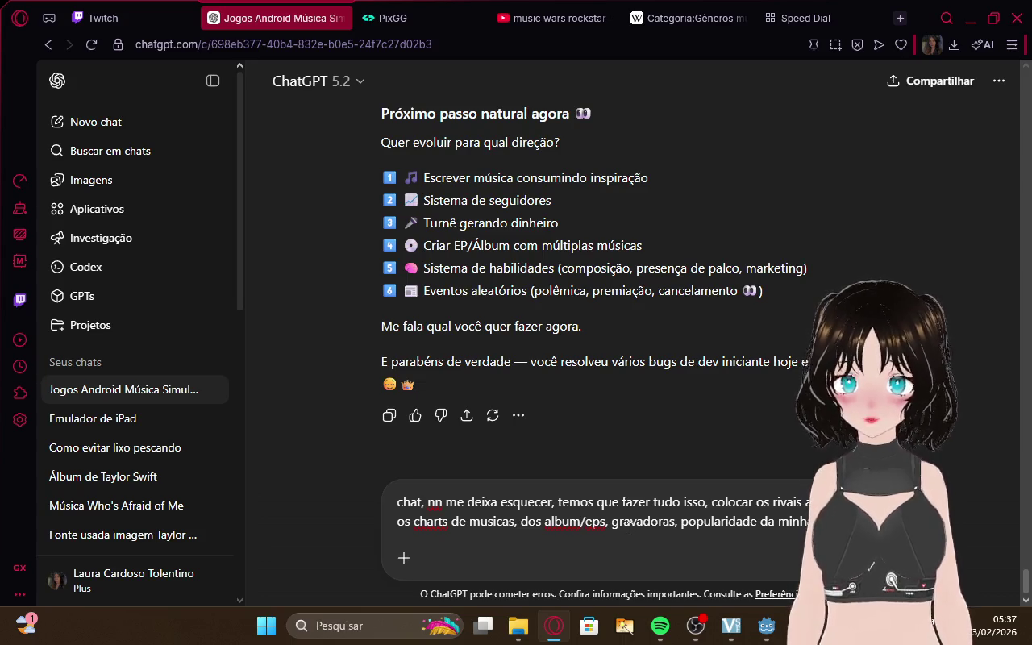
pyautogui.write('regia')
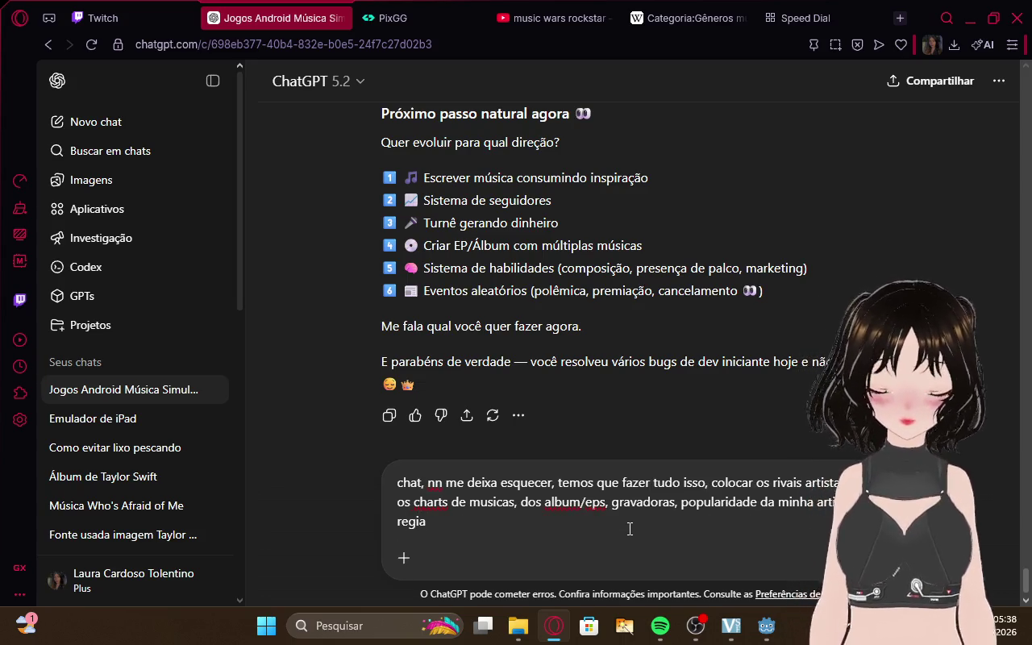
pyautogui.write('o, ')
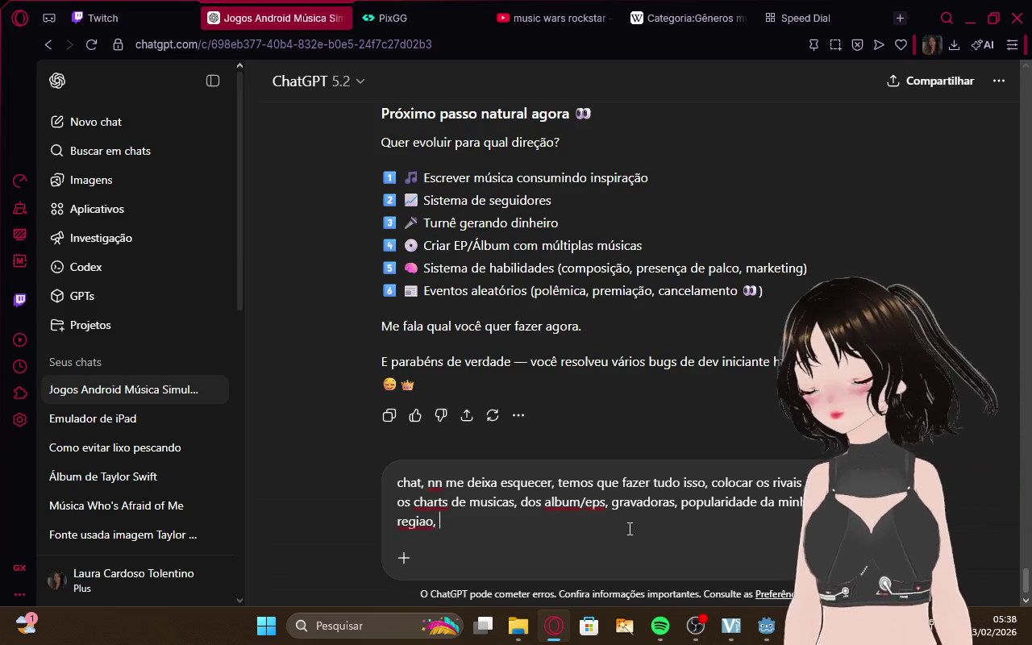
pyautogui.write('campa')
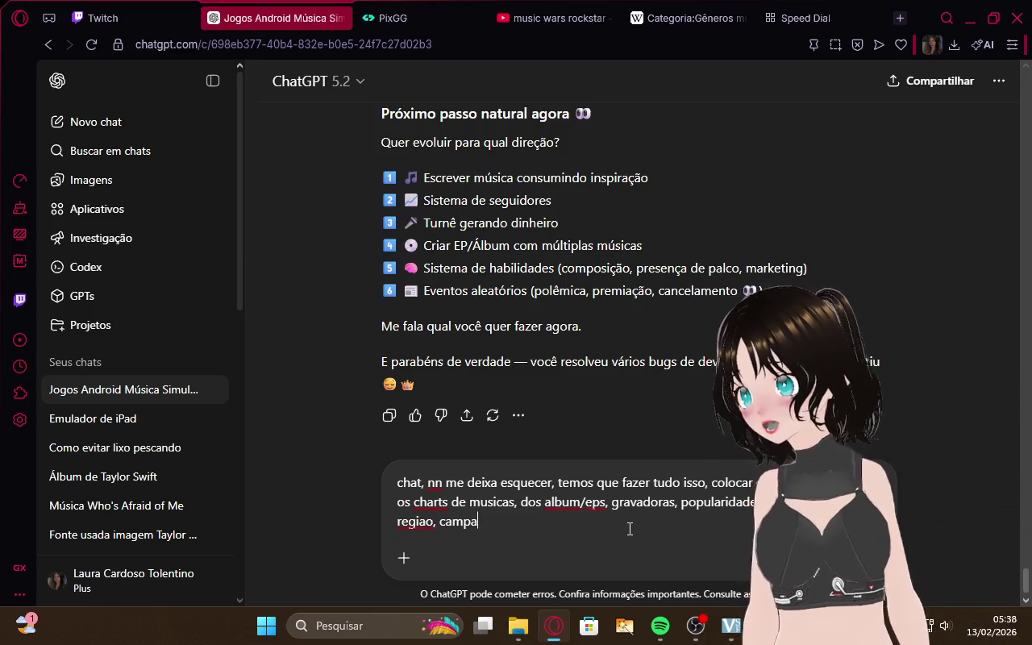
pyautogui.write('nhias para musica, o spotfy')
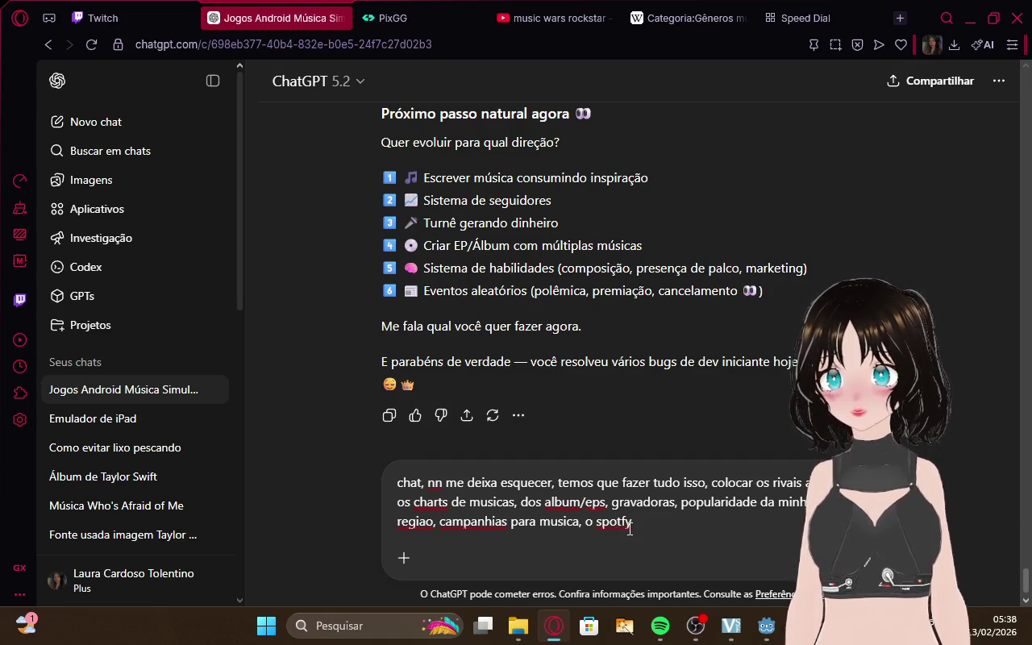
pyautogui.rightClick(623, 534)
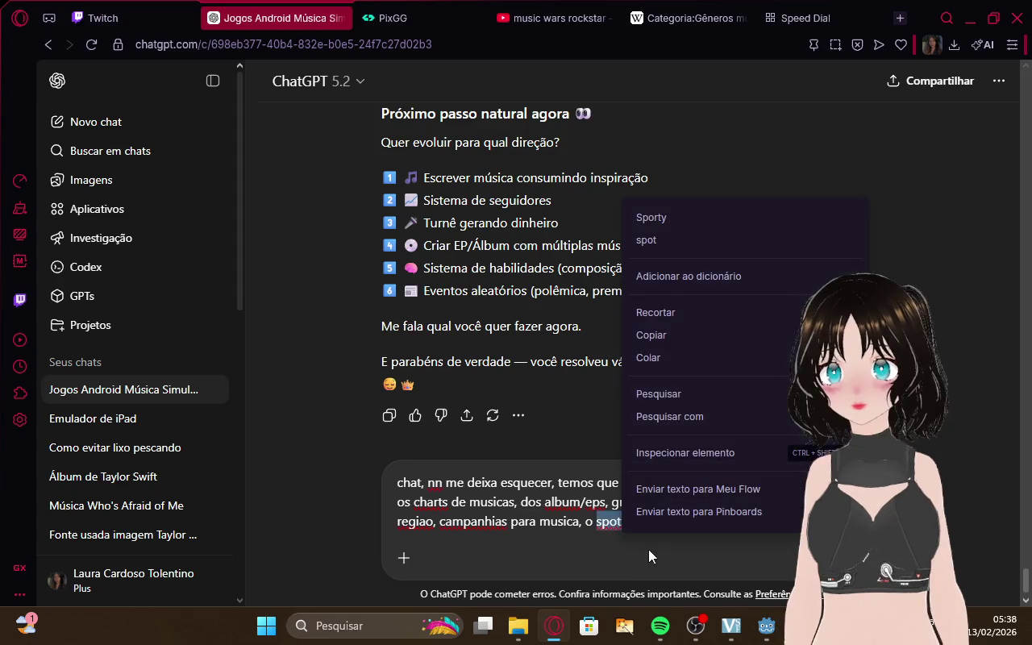
pyautogui.press('Escape')
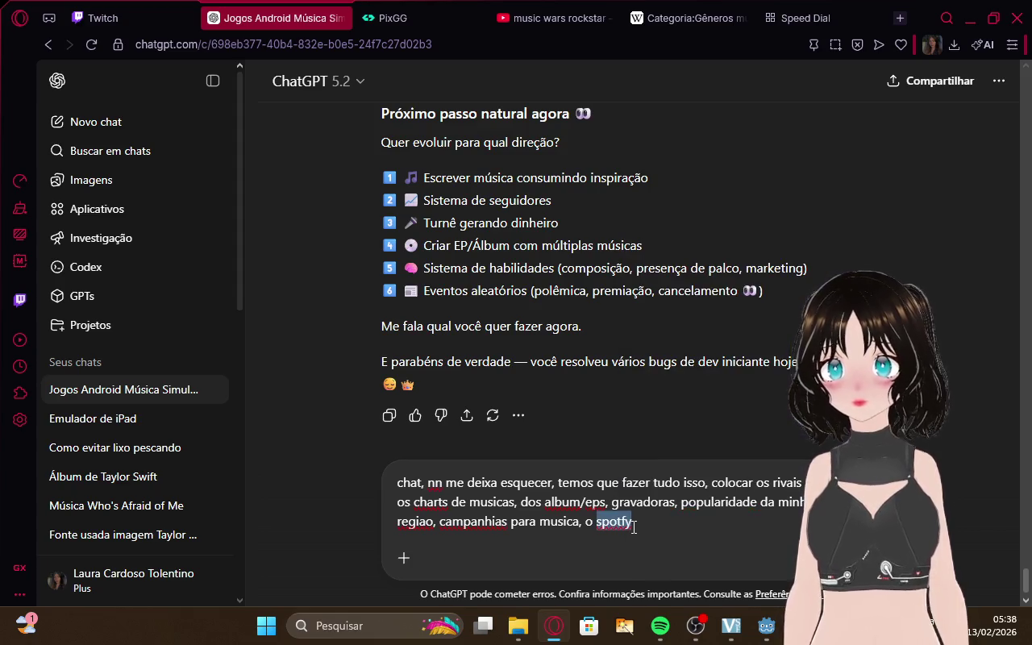
# In Spotify, pause Chains of Love and play Manchild from Man's Best Friend, then return to the browser
pyautogui.moveTo(659, 635)
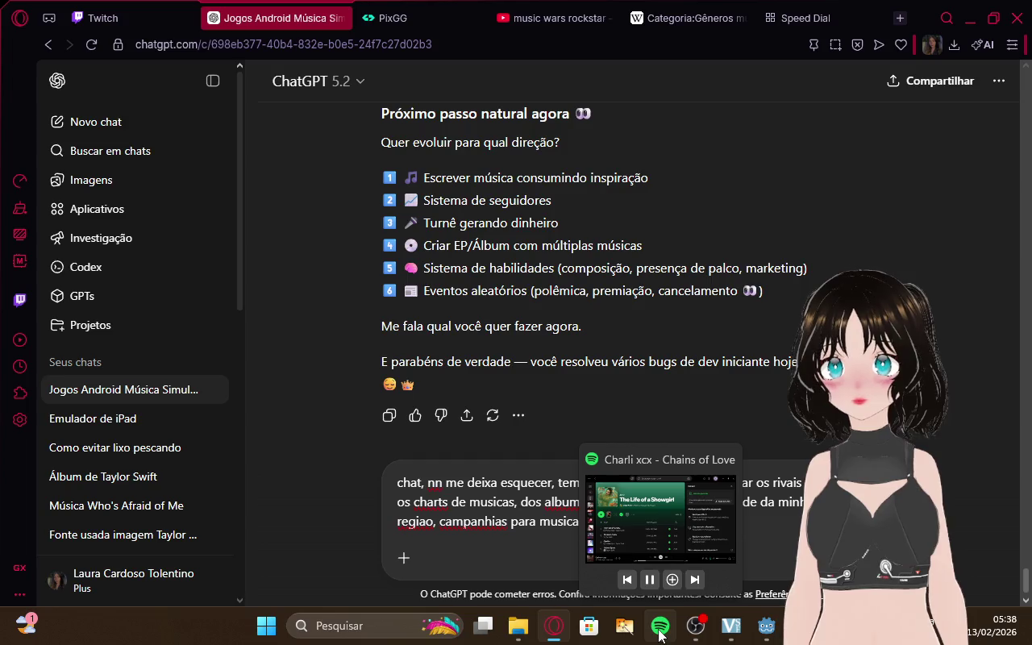
pyautogui.click(621, 524)
pyautogui.click(516, 564)
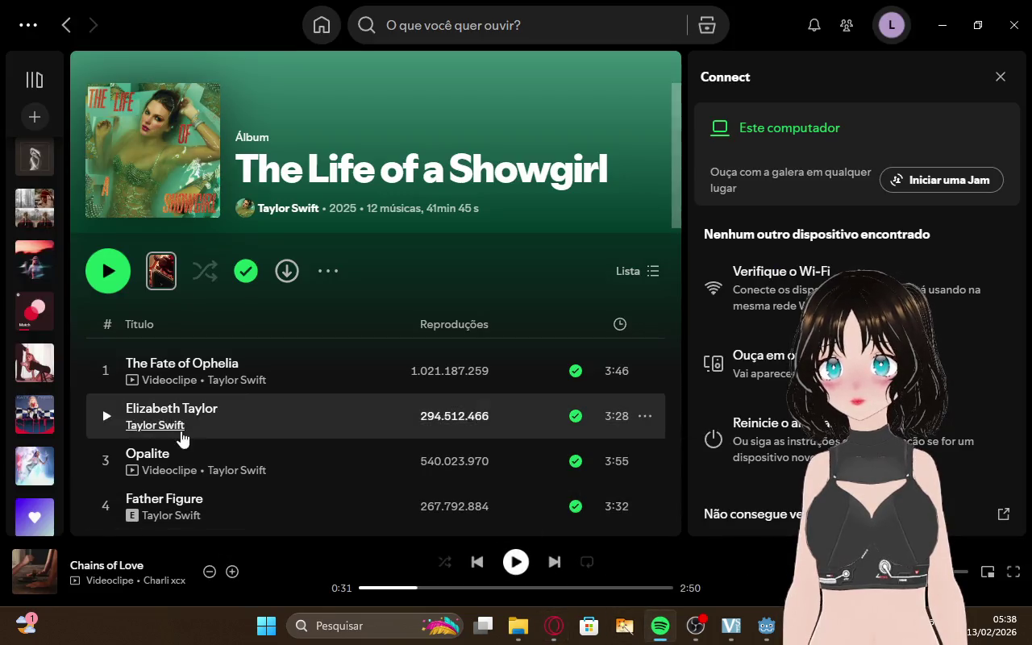
pyautogui.click(27, 367)
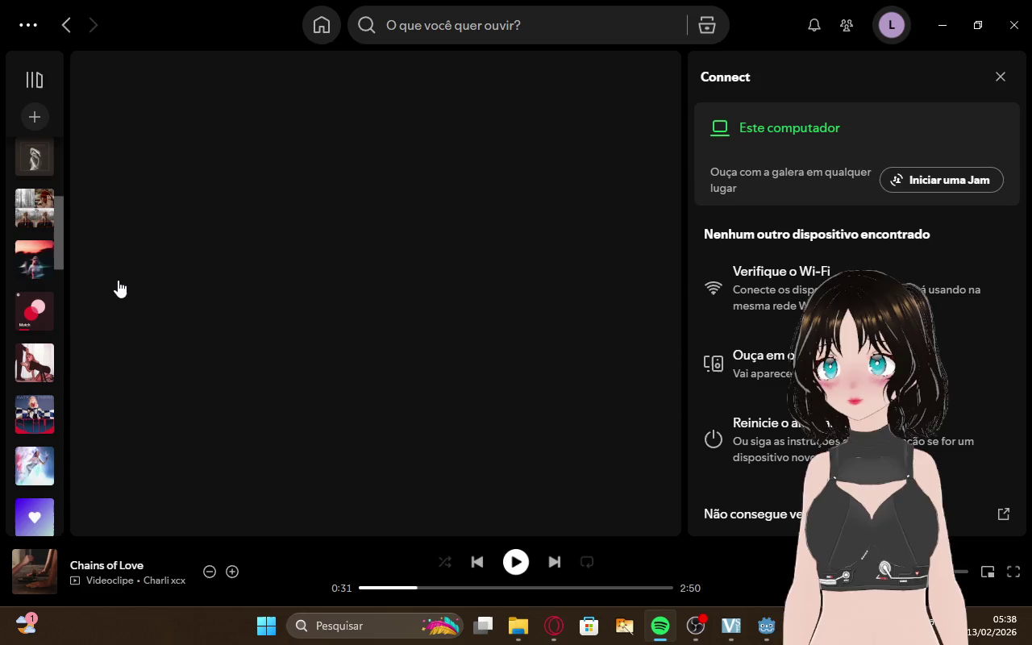
pyautogui.click(106, 271)
pyautogui.click(554, 625)
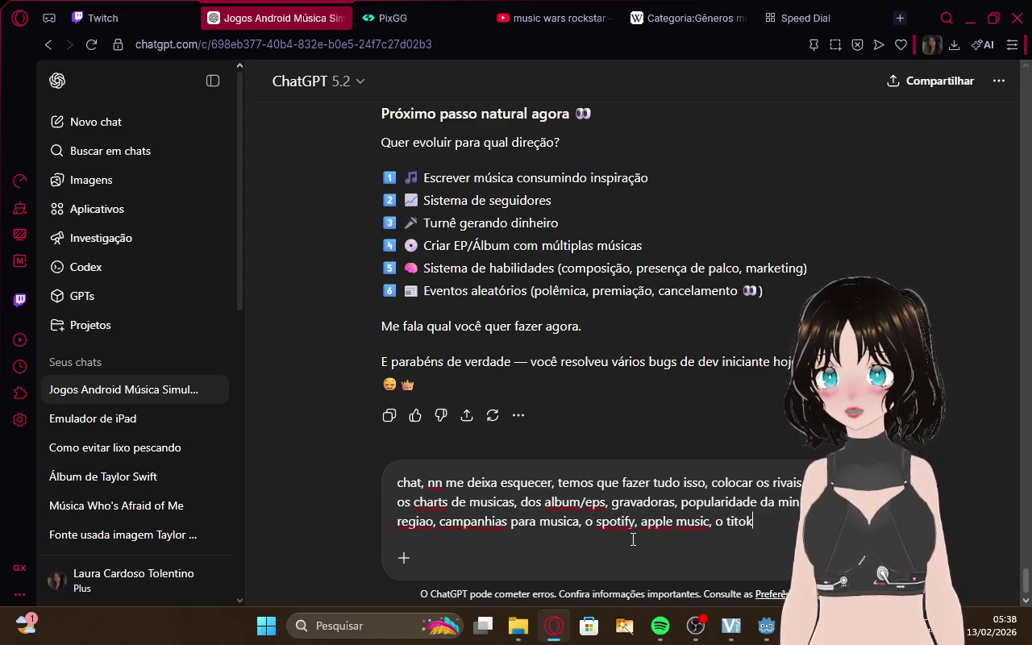
# Fix 'titok' to 'tiktok para a' and add 'o instagram,' to the draft, fixing its typo
pyautogui.press('BackSpace')
pyautogui.write('ktok para a')
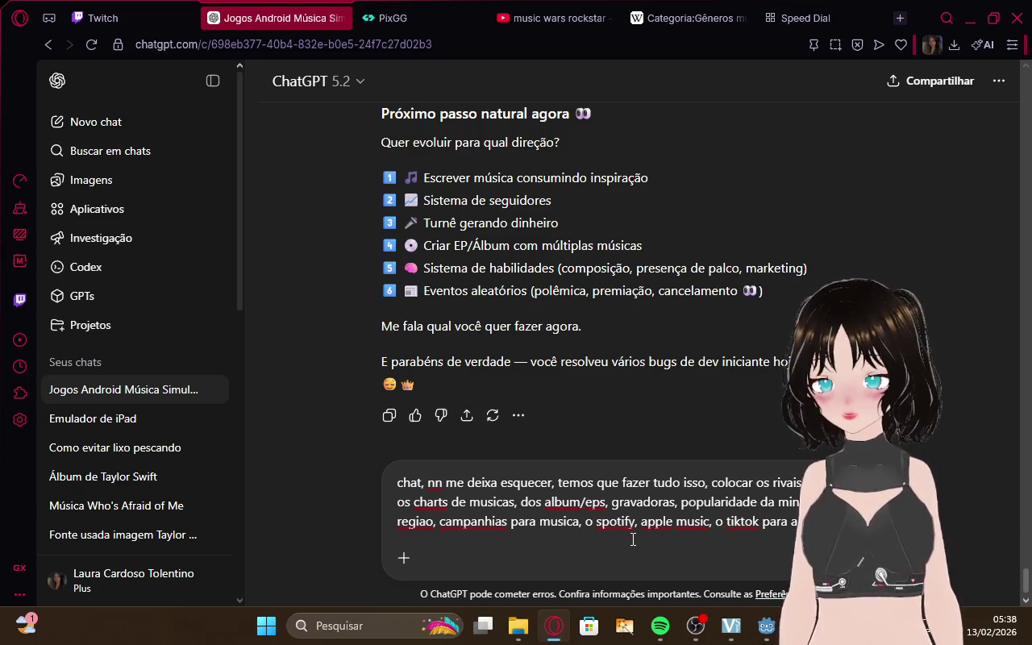
pyautogui.write('o ')
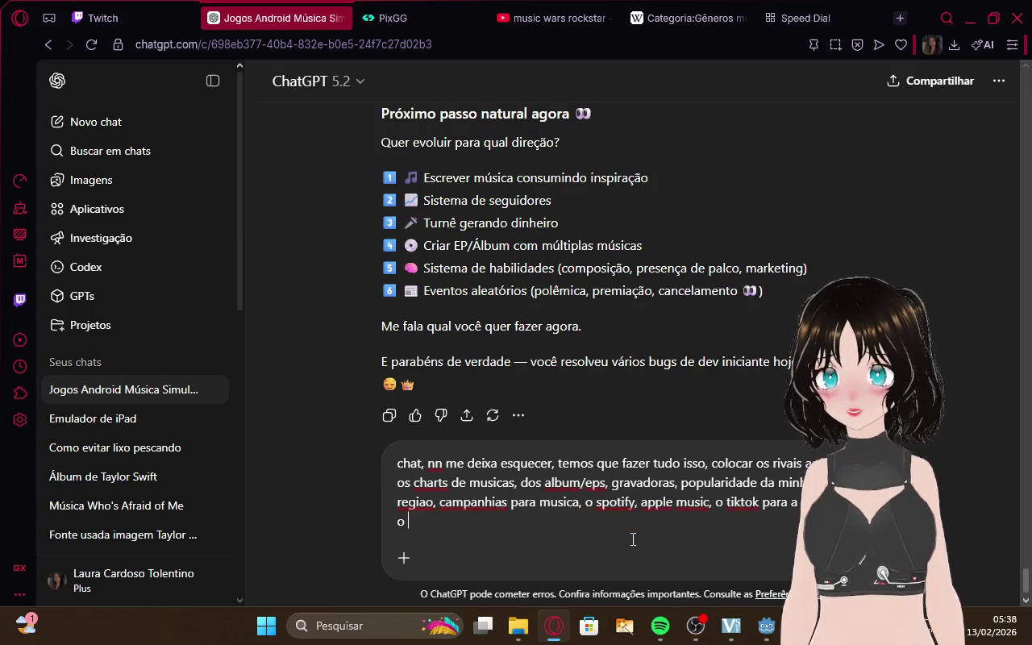
pyautogui.write('instagta')
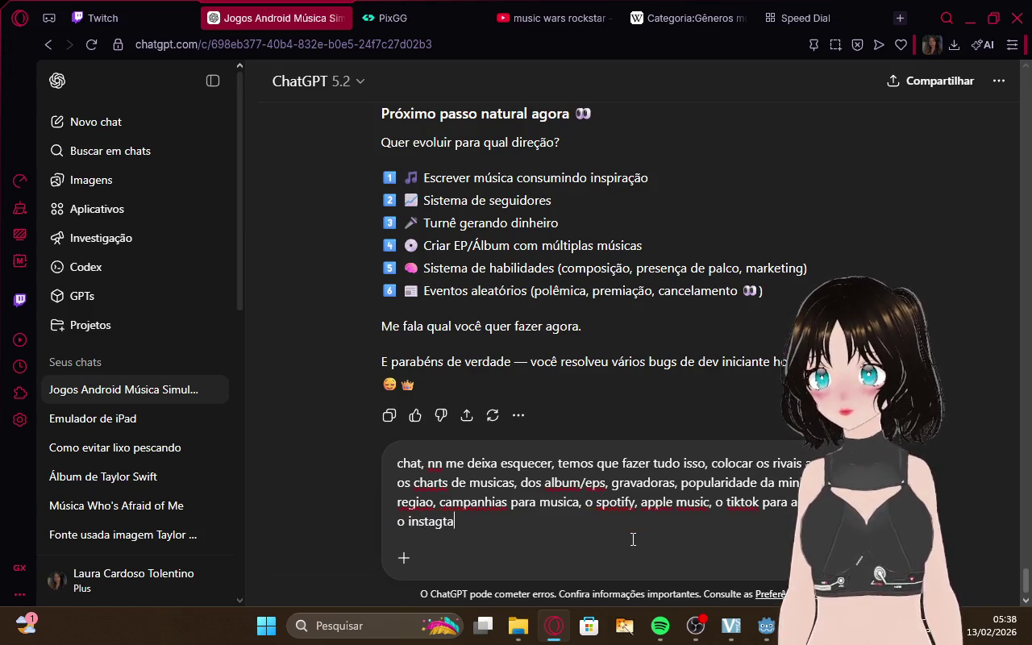
pyautogui.press('BackSpace')
pyautogui.press('BackSpace')
pyautogui.write('ras')
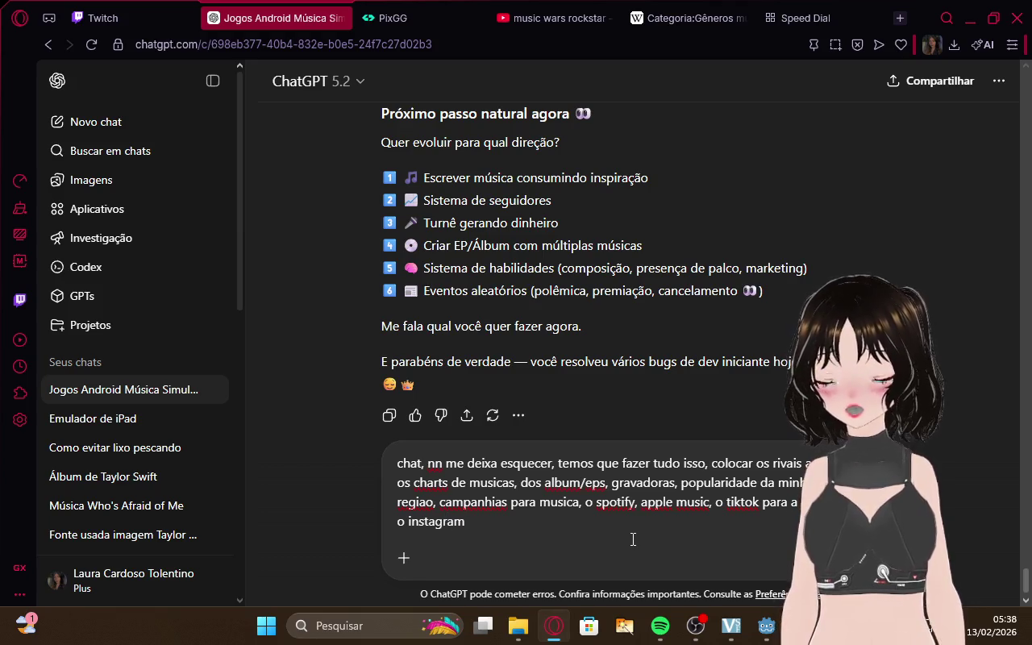
pyautogui.write(',')
pyautogui.click(179, 9)
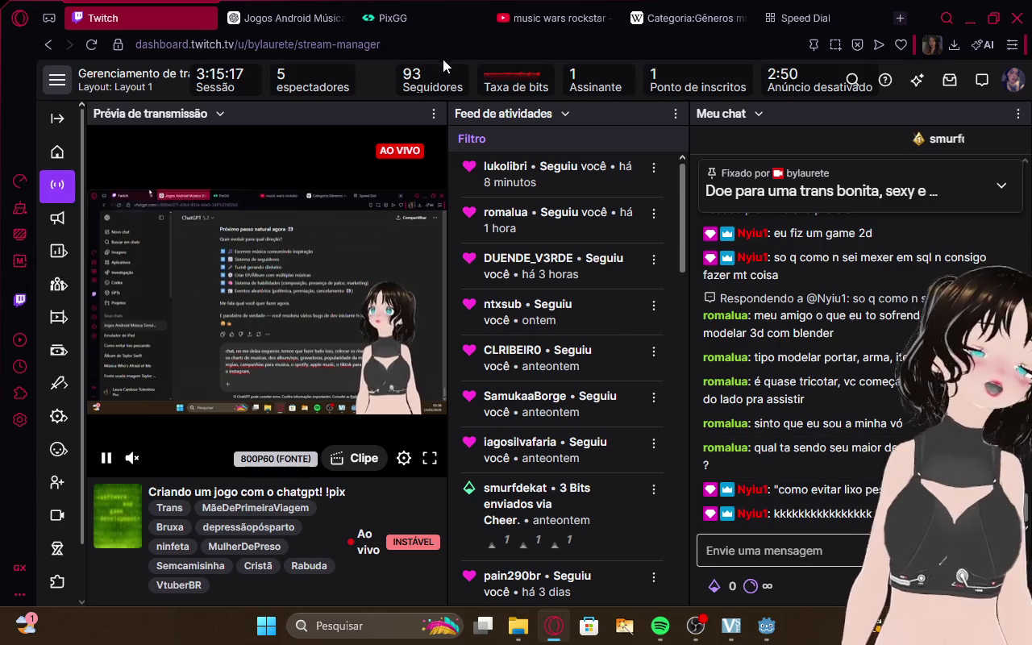
# Open and scroll through the 'Como evitar lixo pescando' chat, then collapse the past-chats list
pyautogui.click(278, 18)
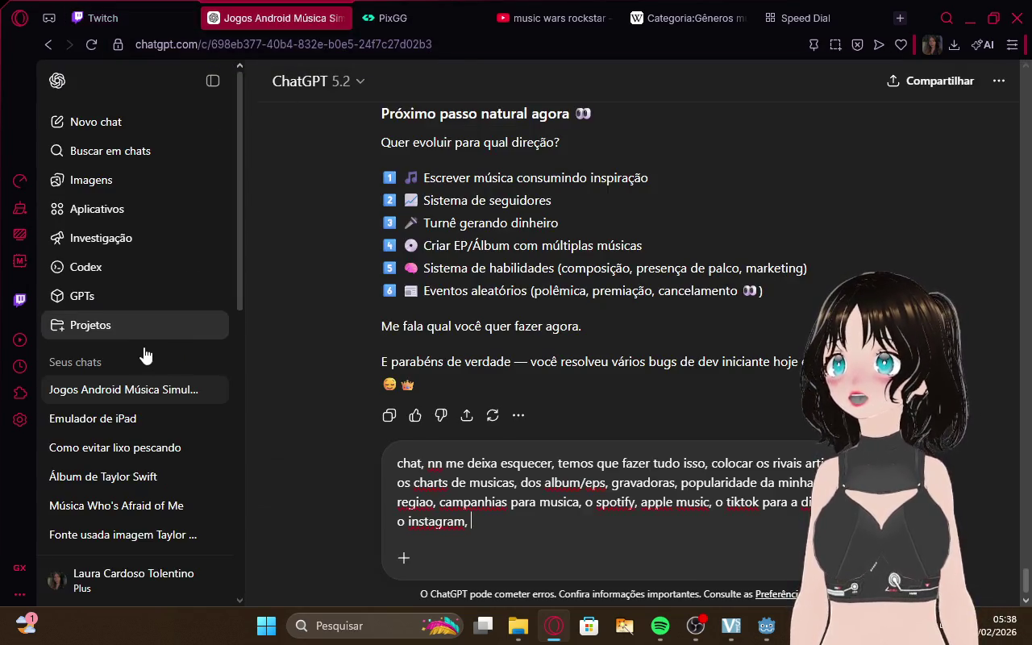
pyautogui.click(133, 447)
pyautogui.click(81, 8)
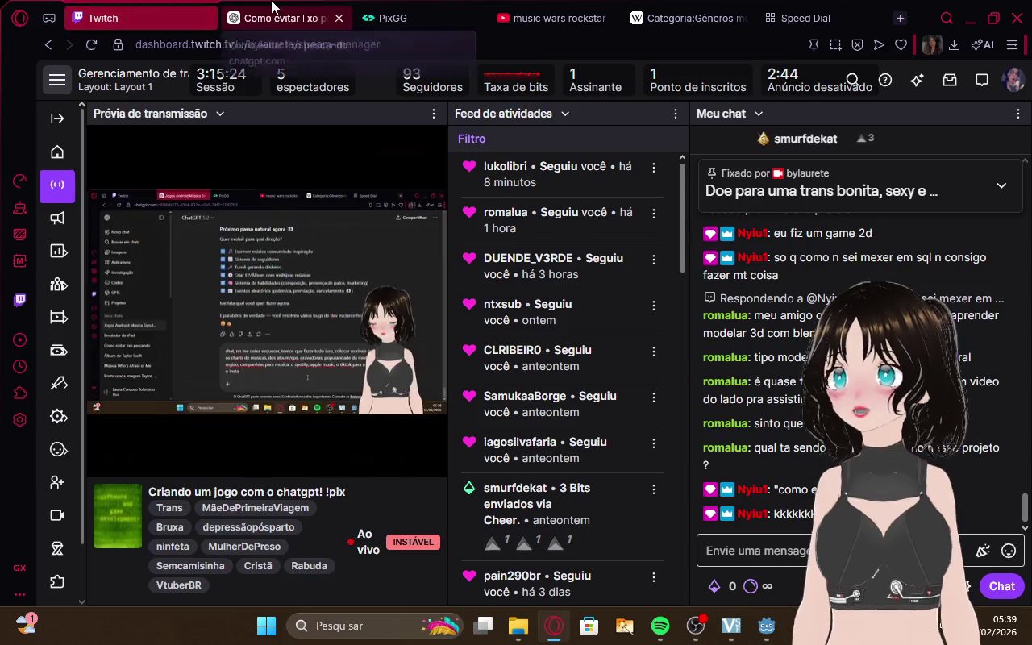
pyautogui.click(273, 18)
pyautogui.scroll(3, 515, 319)
pyautogui.scroll(10, 508, 315)
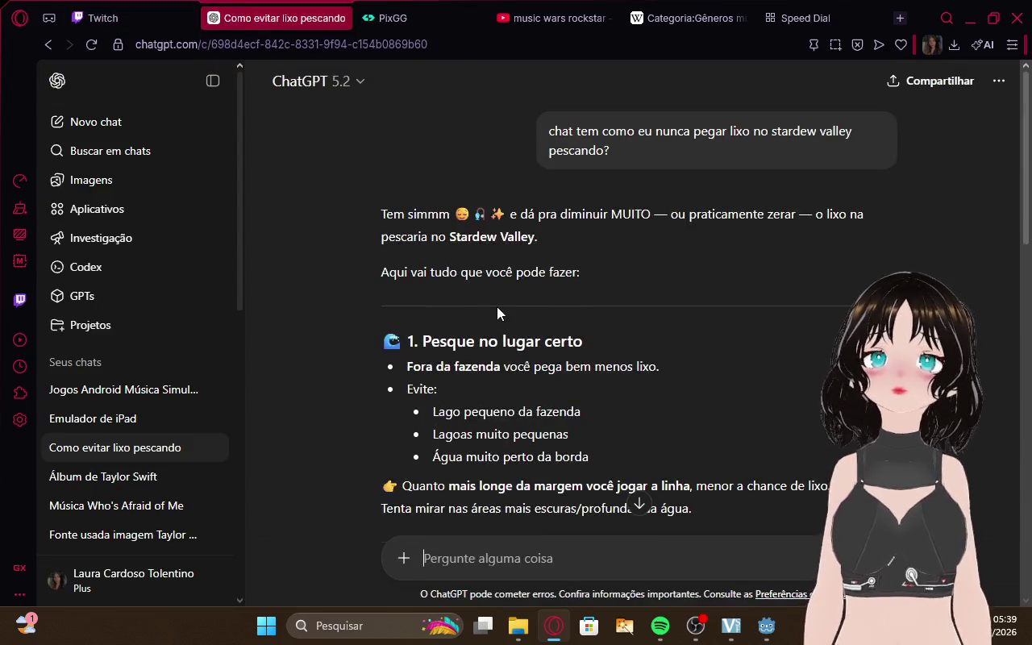
pyautogui.scroll(-1, 503, 307)
pyautogui.scroll(1, 506, 252)
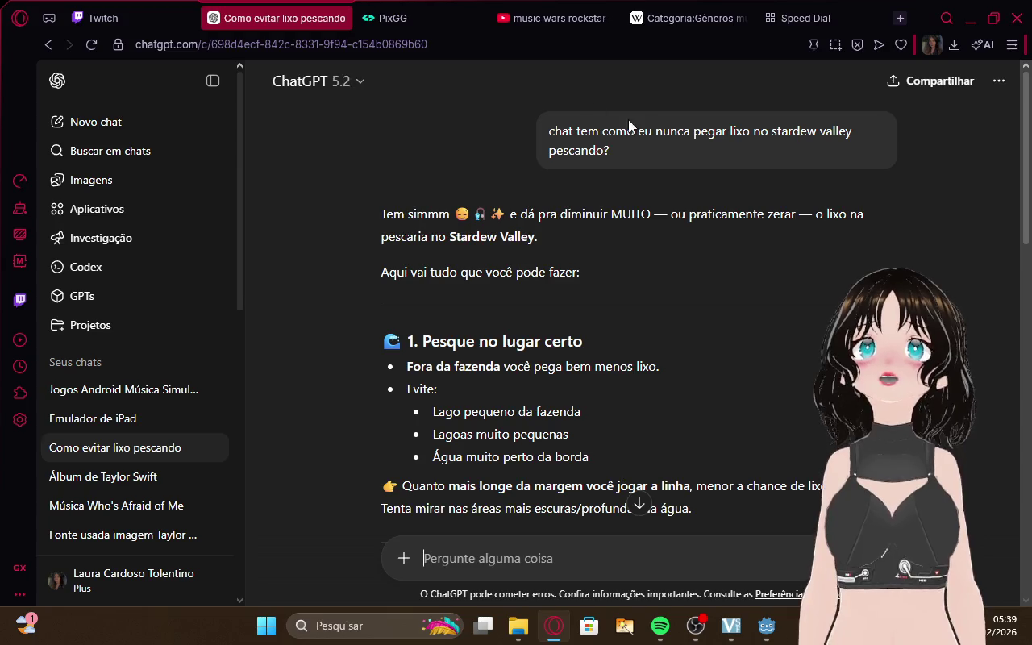
pyautogui.scroll(-15, 593, 247)
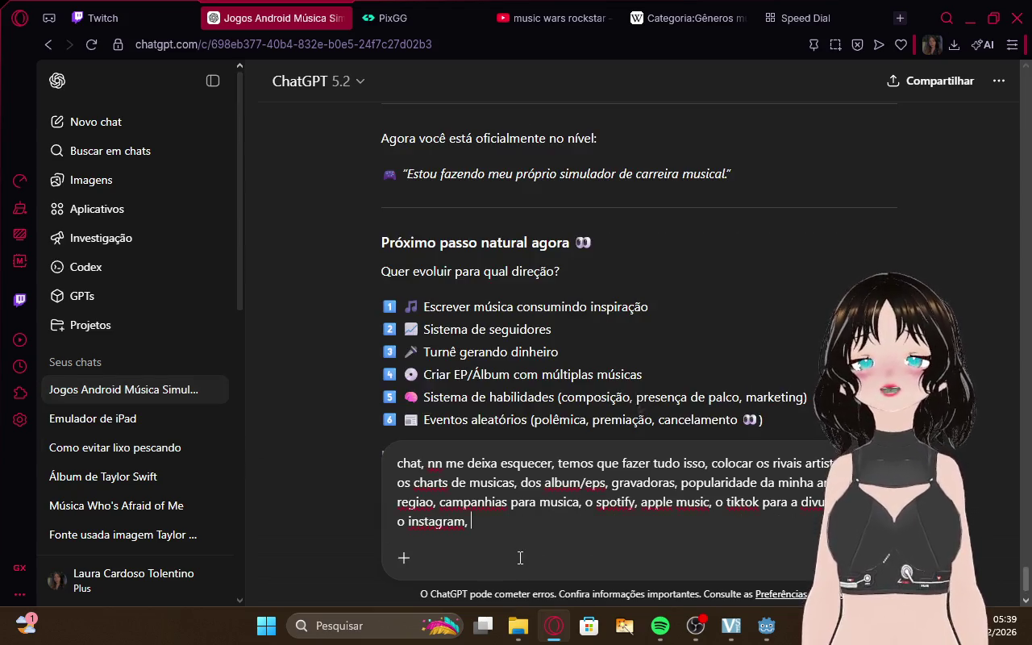
pyautogui.click(76, 362)
# Alternate between the Twitch stream manager and the music-game chat draft several times
pyautogui.click(121, 18)
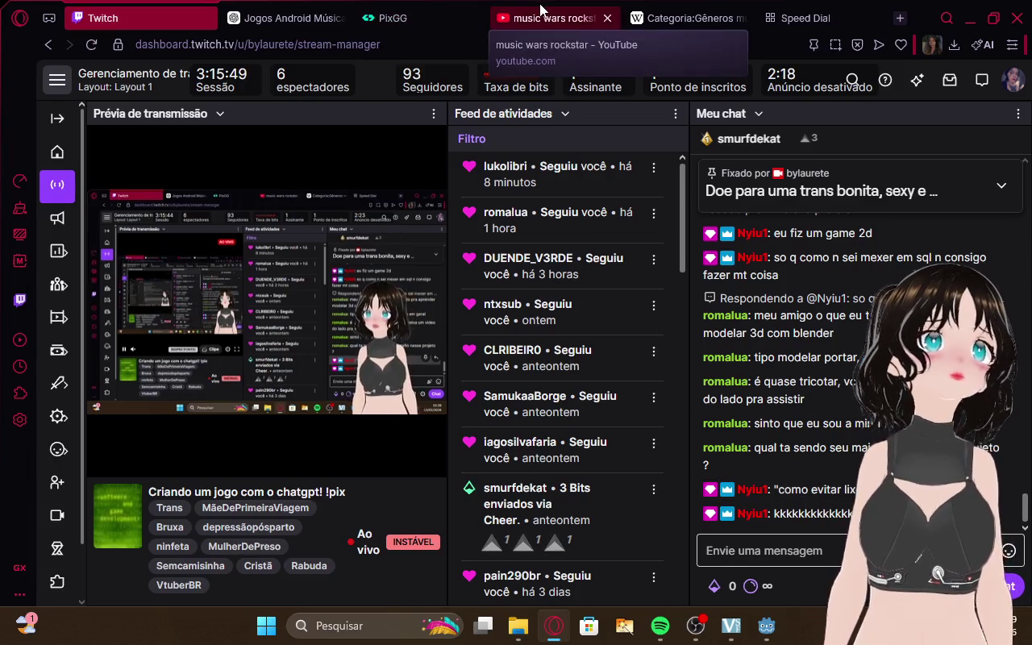
pyautogui.click(318, 6)
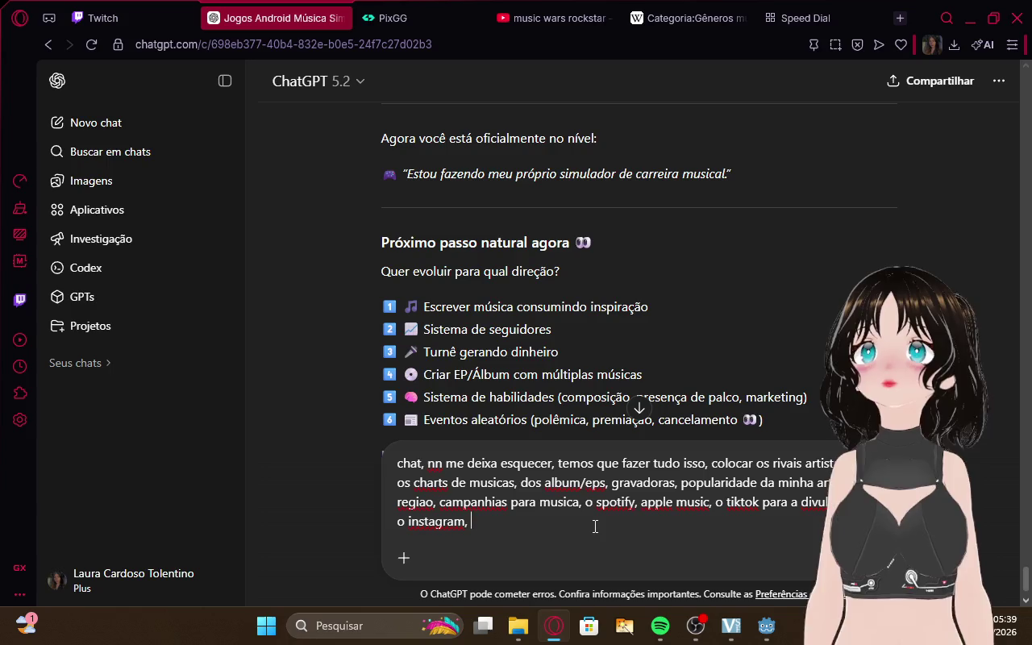
pyautogui.click(105, 12)
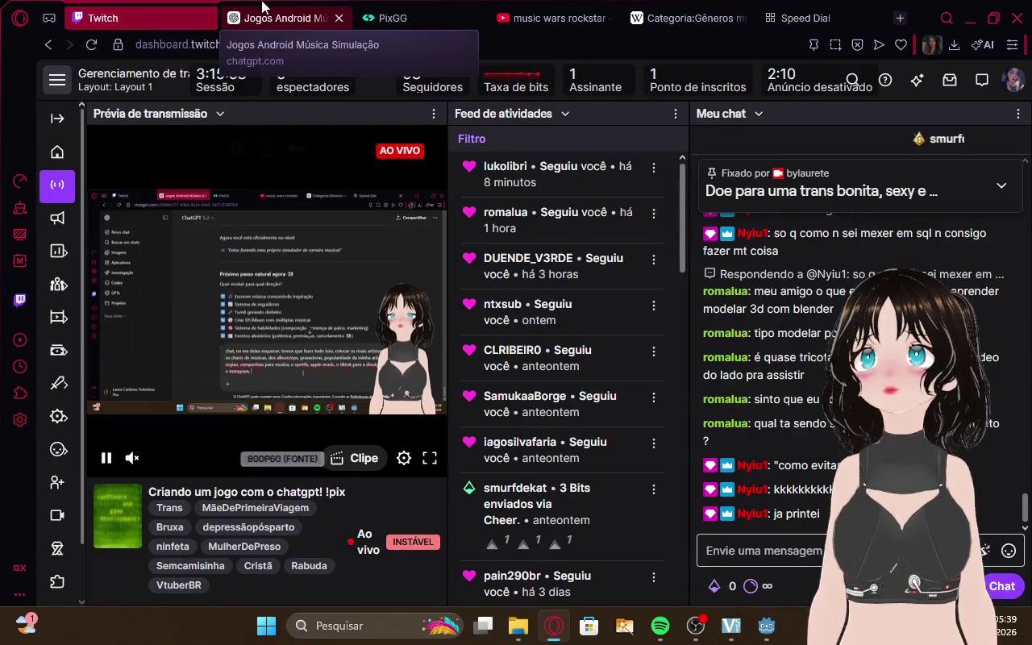
pyautogui.click(262, 6)
pyautogui.click(105, 12)
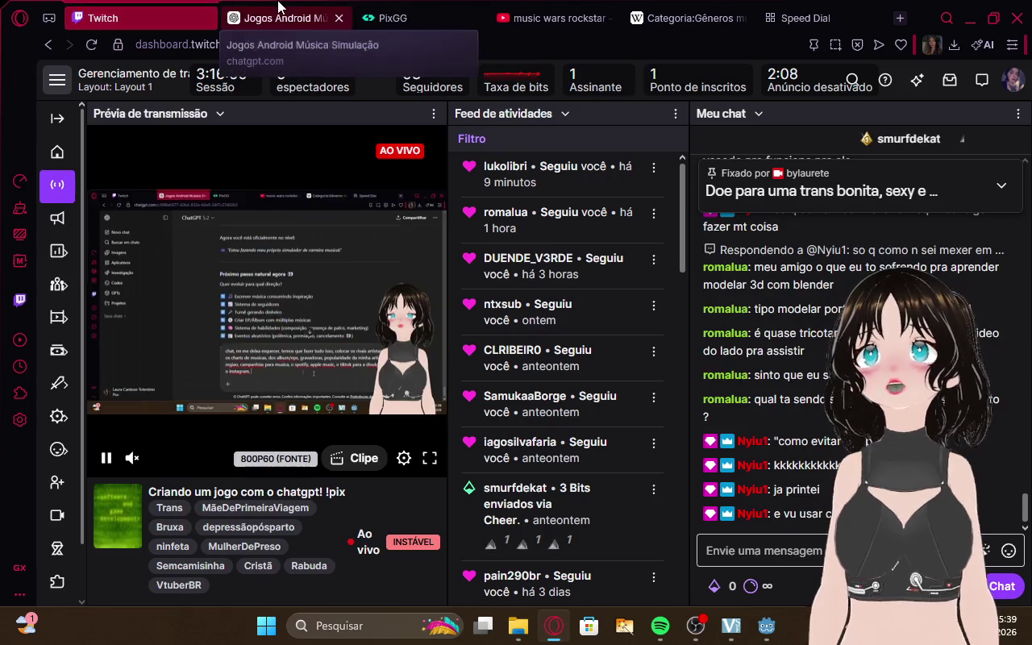
pyautogui.click(278, 6)
# Add 'turnos ( pq posso usar quantas açoes eu quiser)' to the draft, then check Twitch
pyautogui.write('tagram,')
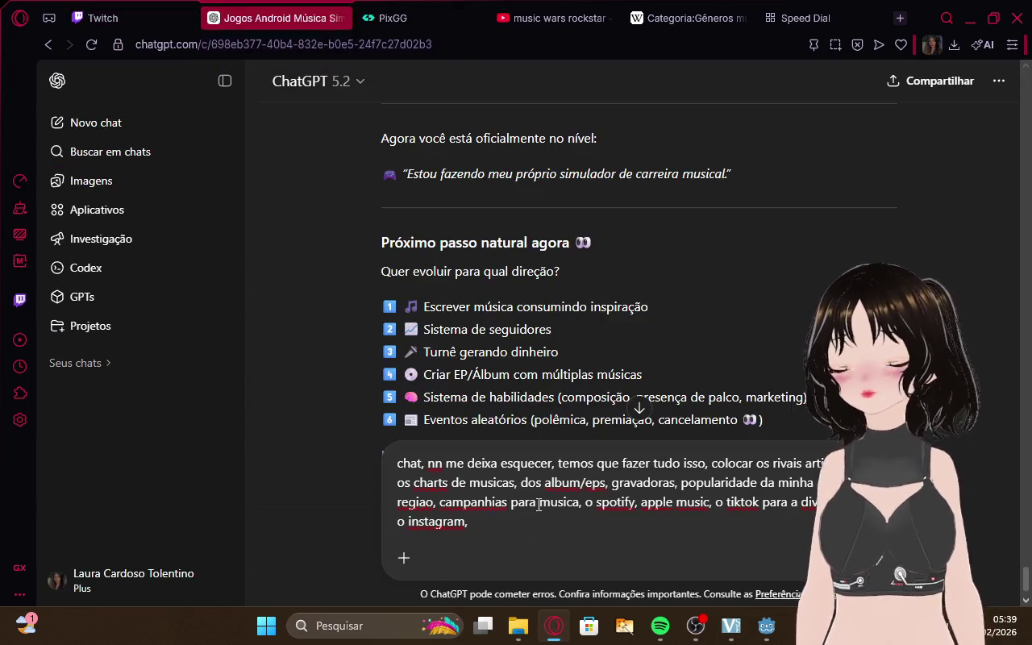
pyautogui.write(' turnos')
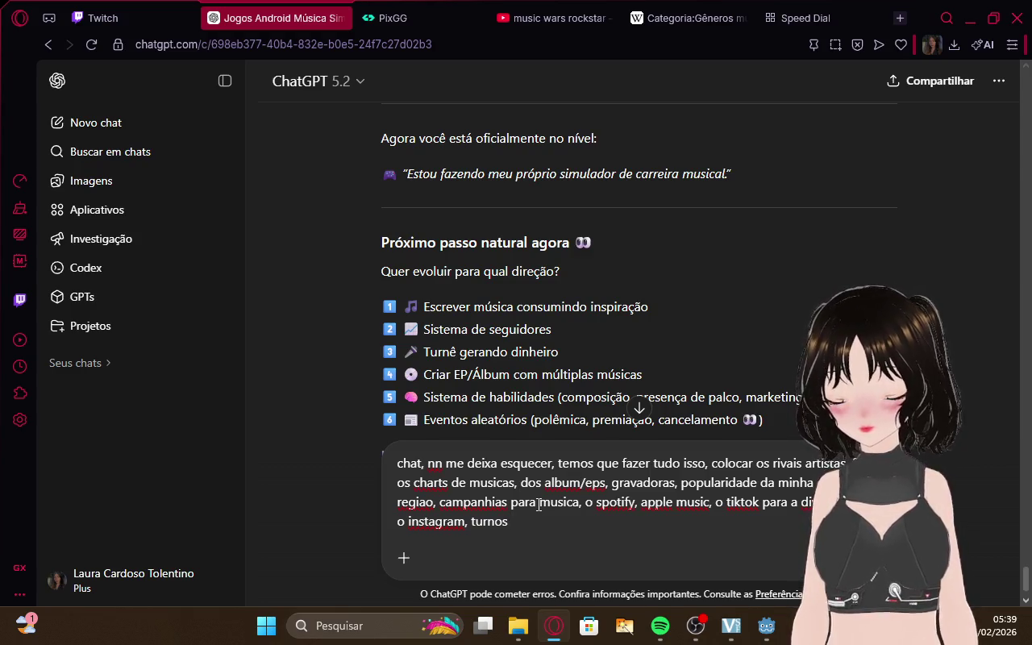
pyautogui.write(' ( pq posso usar quantas açoes eu quiser),')
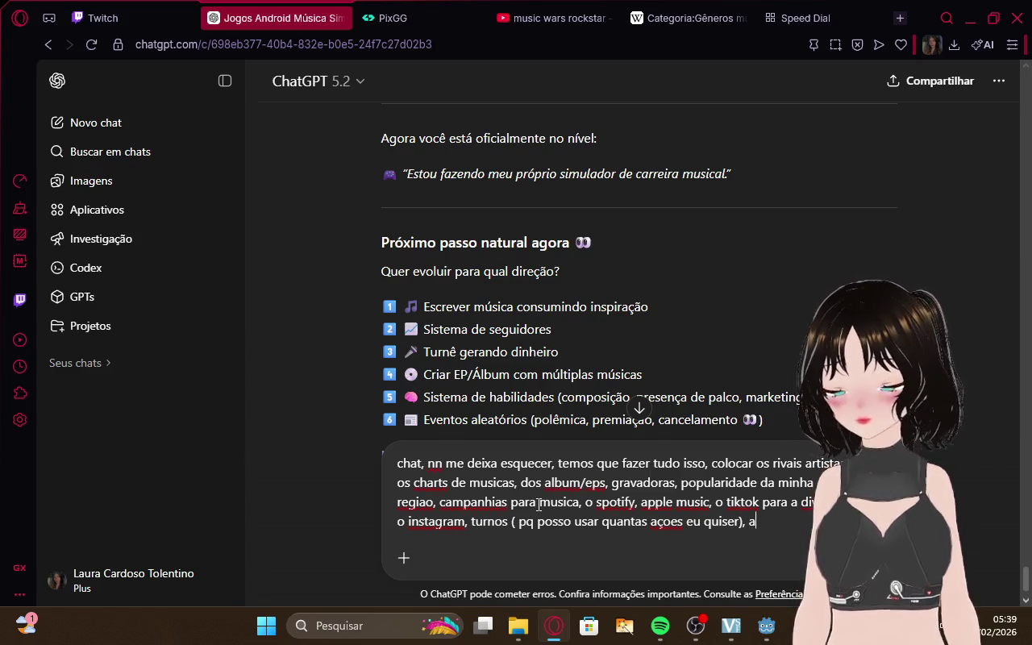
pyautogui.write('a da')
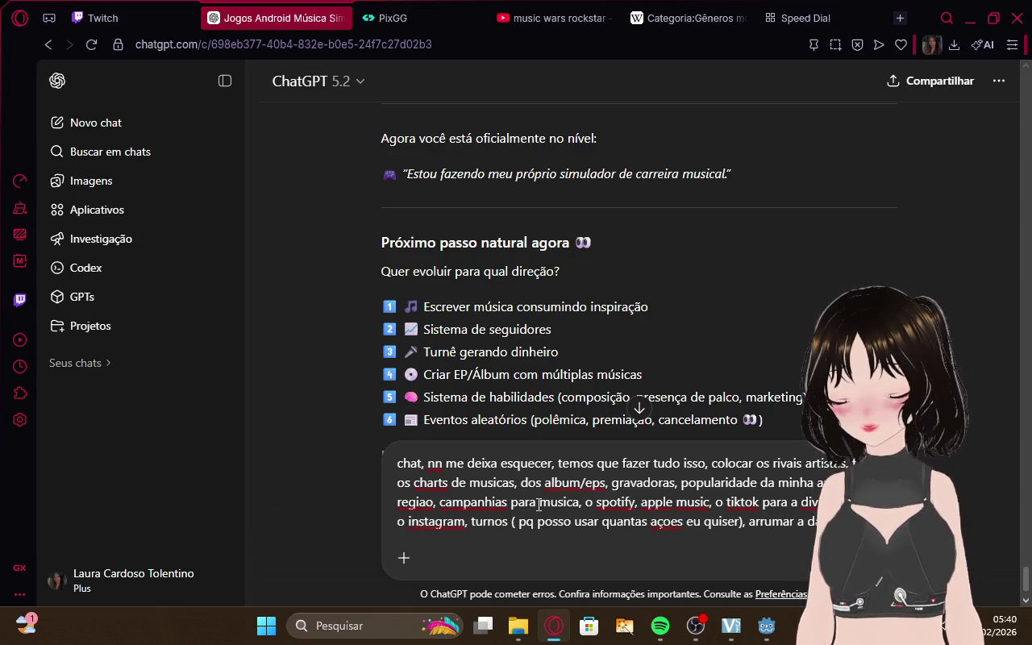
pyautogui.write('esta bugada')
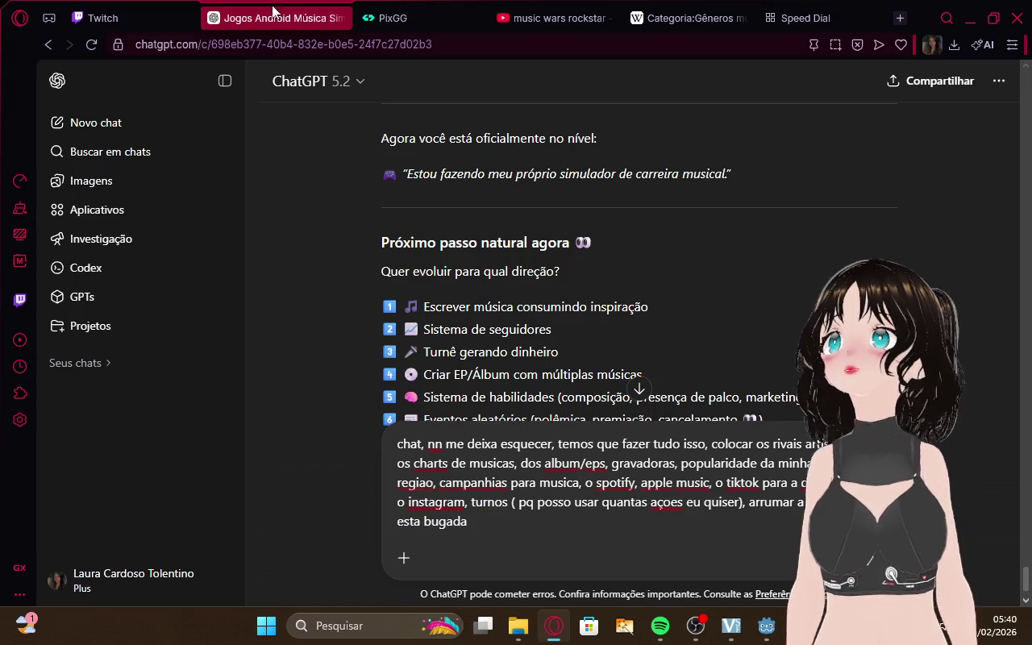
pyautogui.click(157, 14)
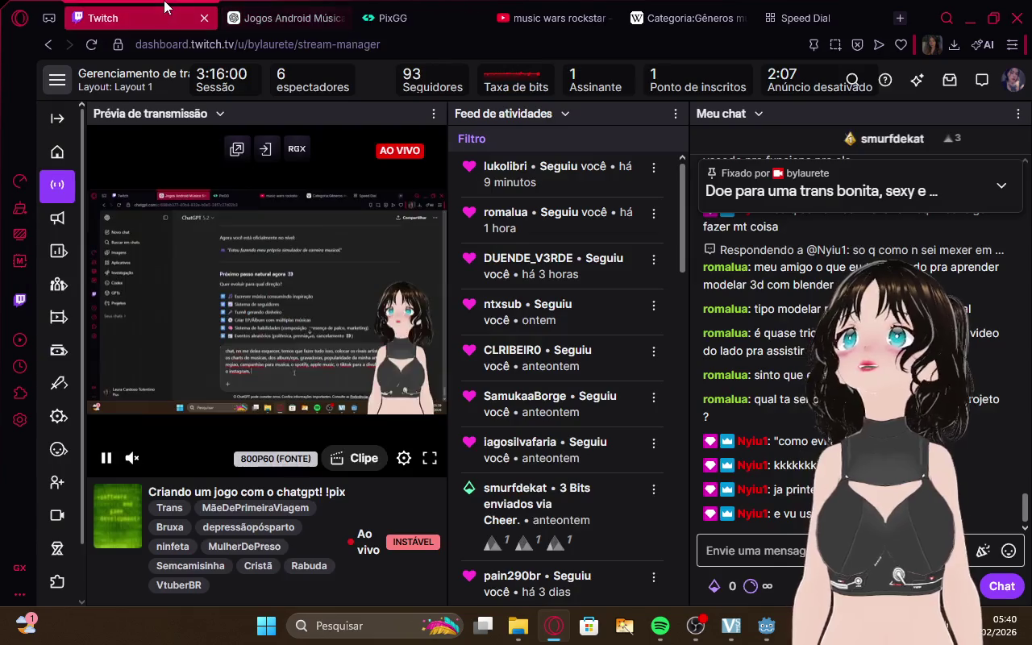